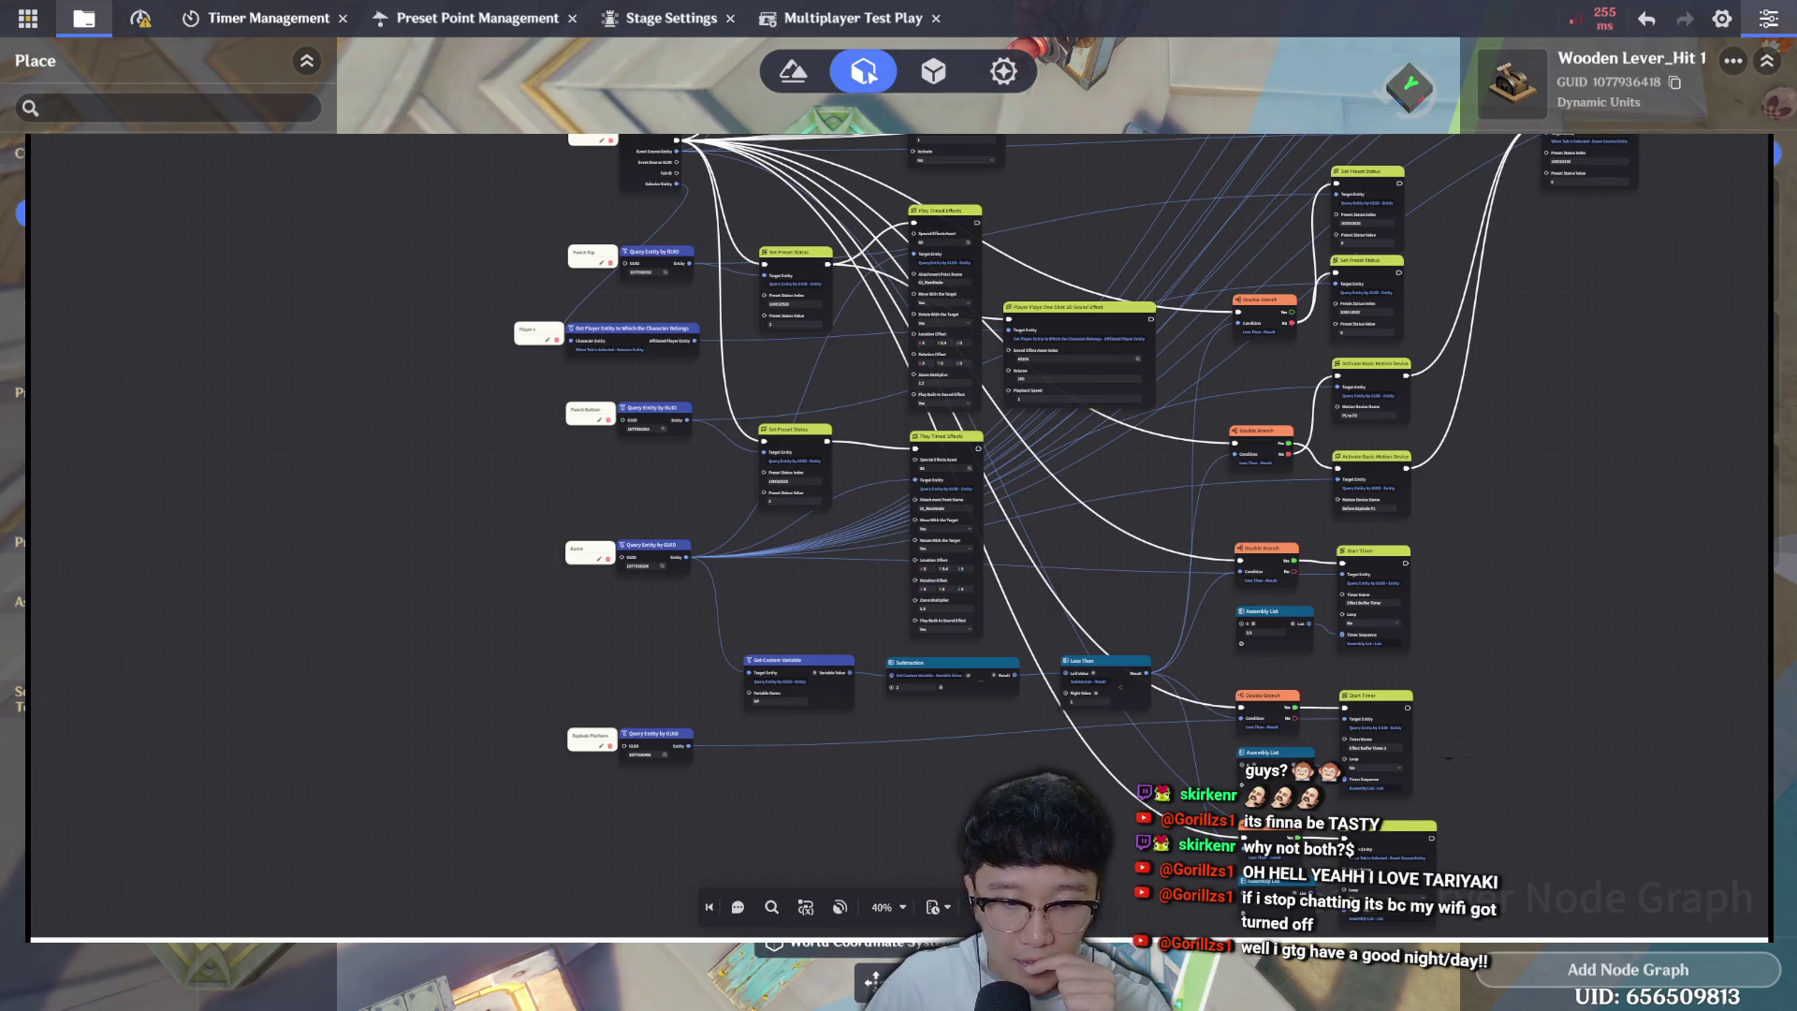
Look over the current graph's Subtraction node, Lever 2 trigger nodes and HP subtraction nodes.
scroll(903, 491, up, 1)
scroll(776, 575, up, 2)
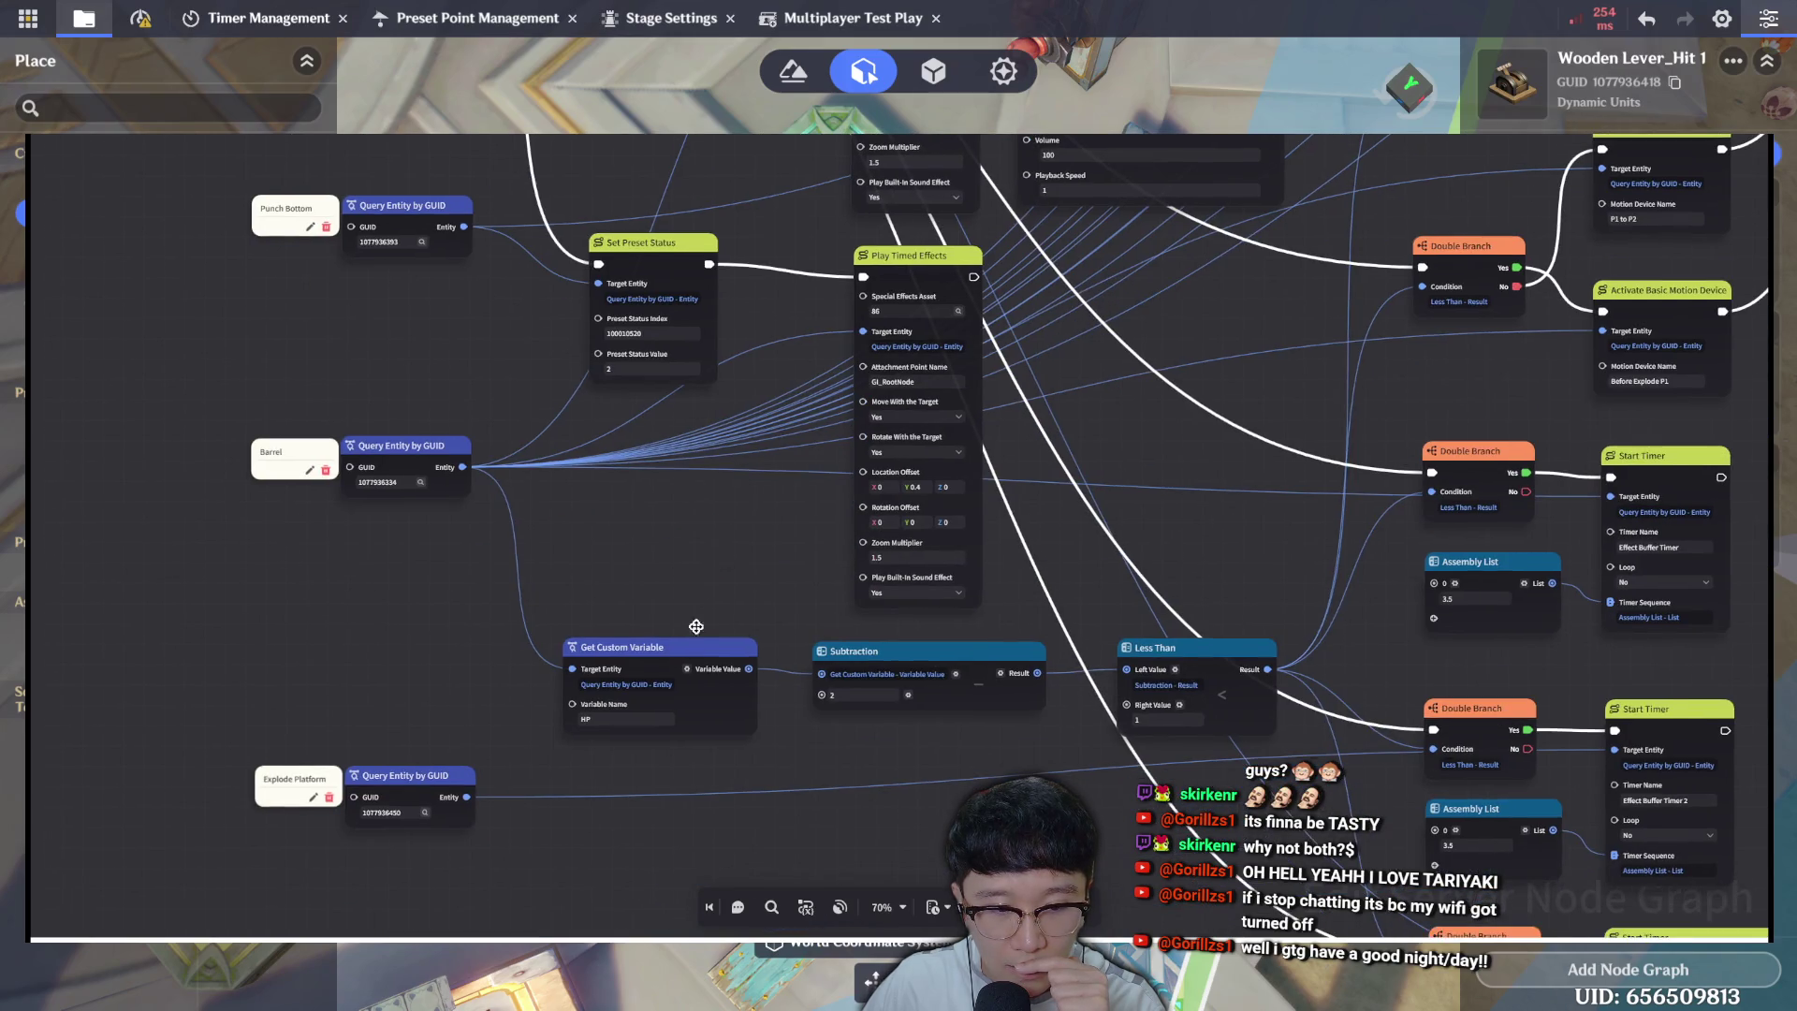
scroll(693, 630, down, 2)
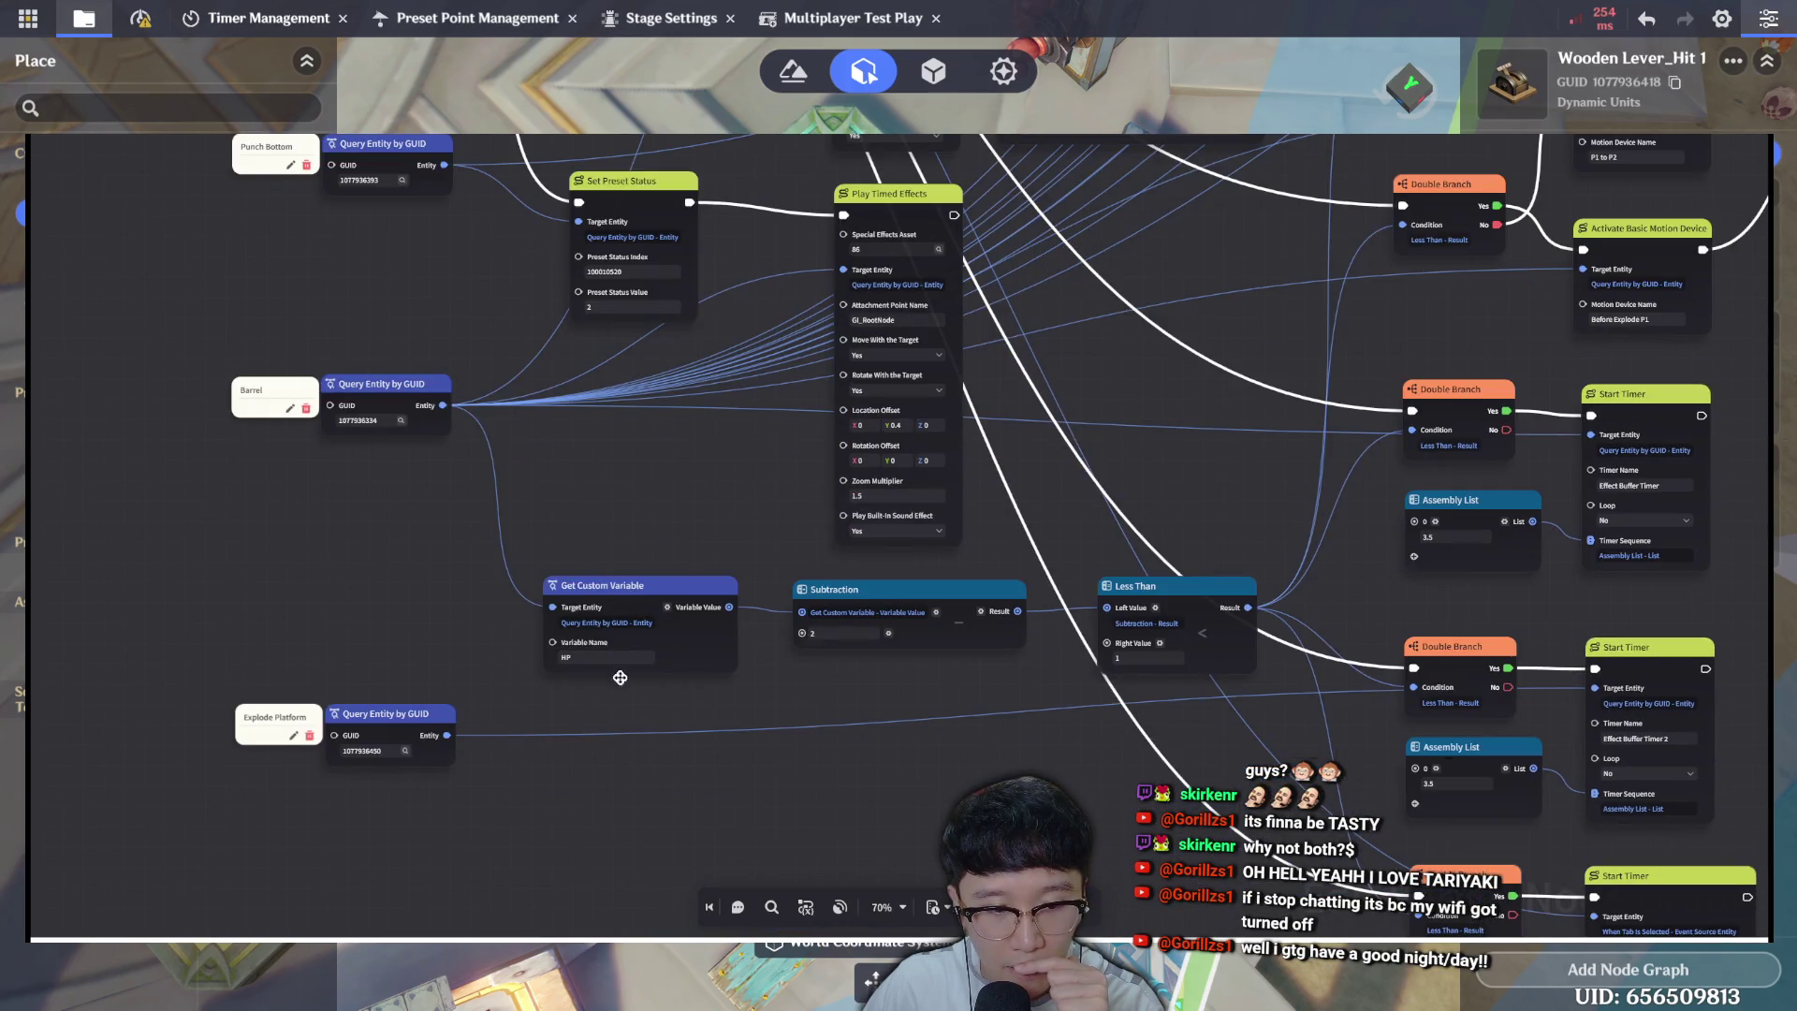
click(855, 630)
click(1276, 629)
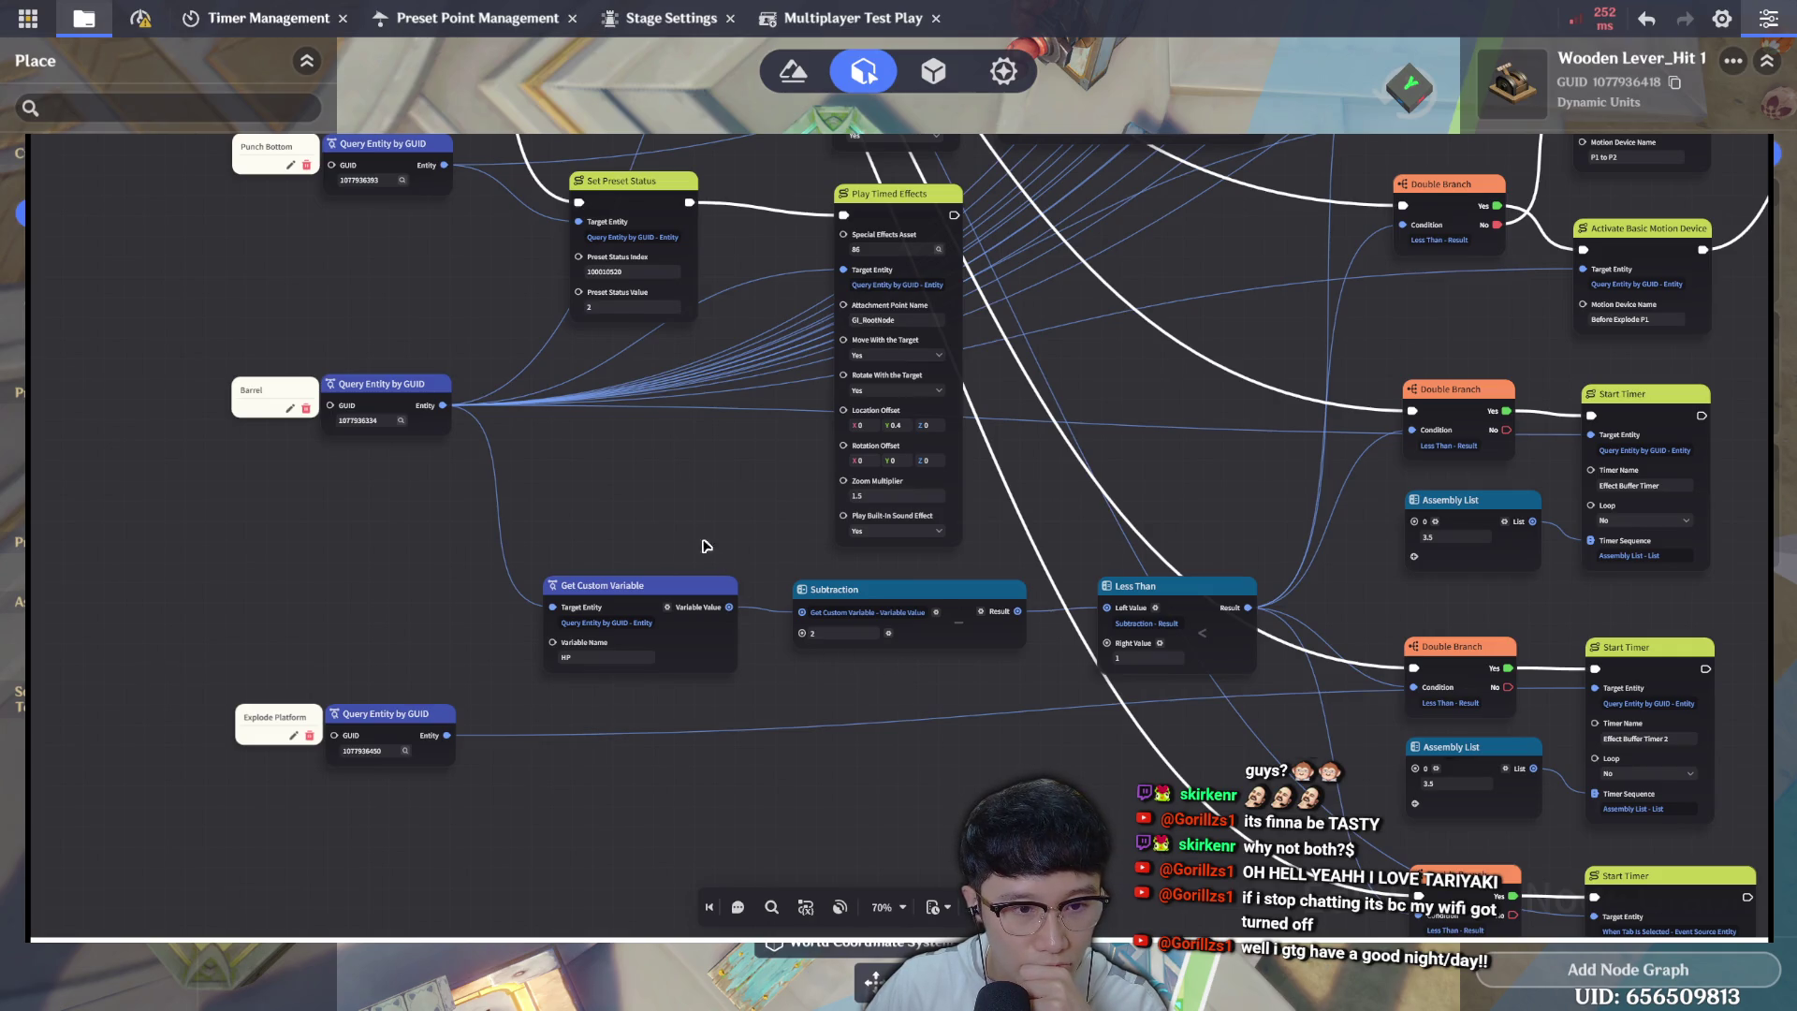
mouse_move(808, 687)
mouse_down()
mouse_move(942, 830)
mouse_move(795, 452)
mouse_move(773, 445)
mouse_up()
drag(778, 505, 777, 511)
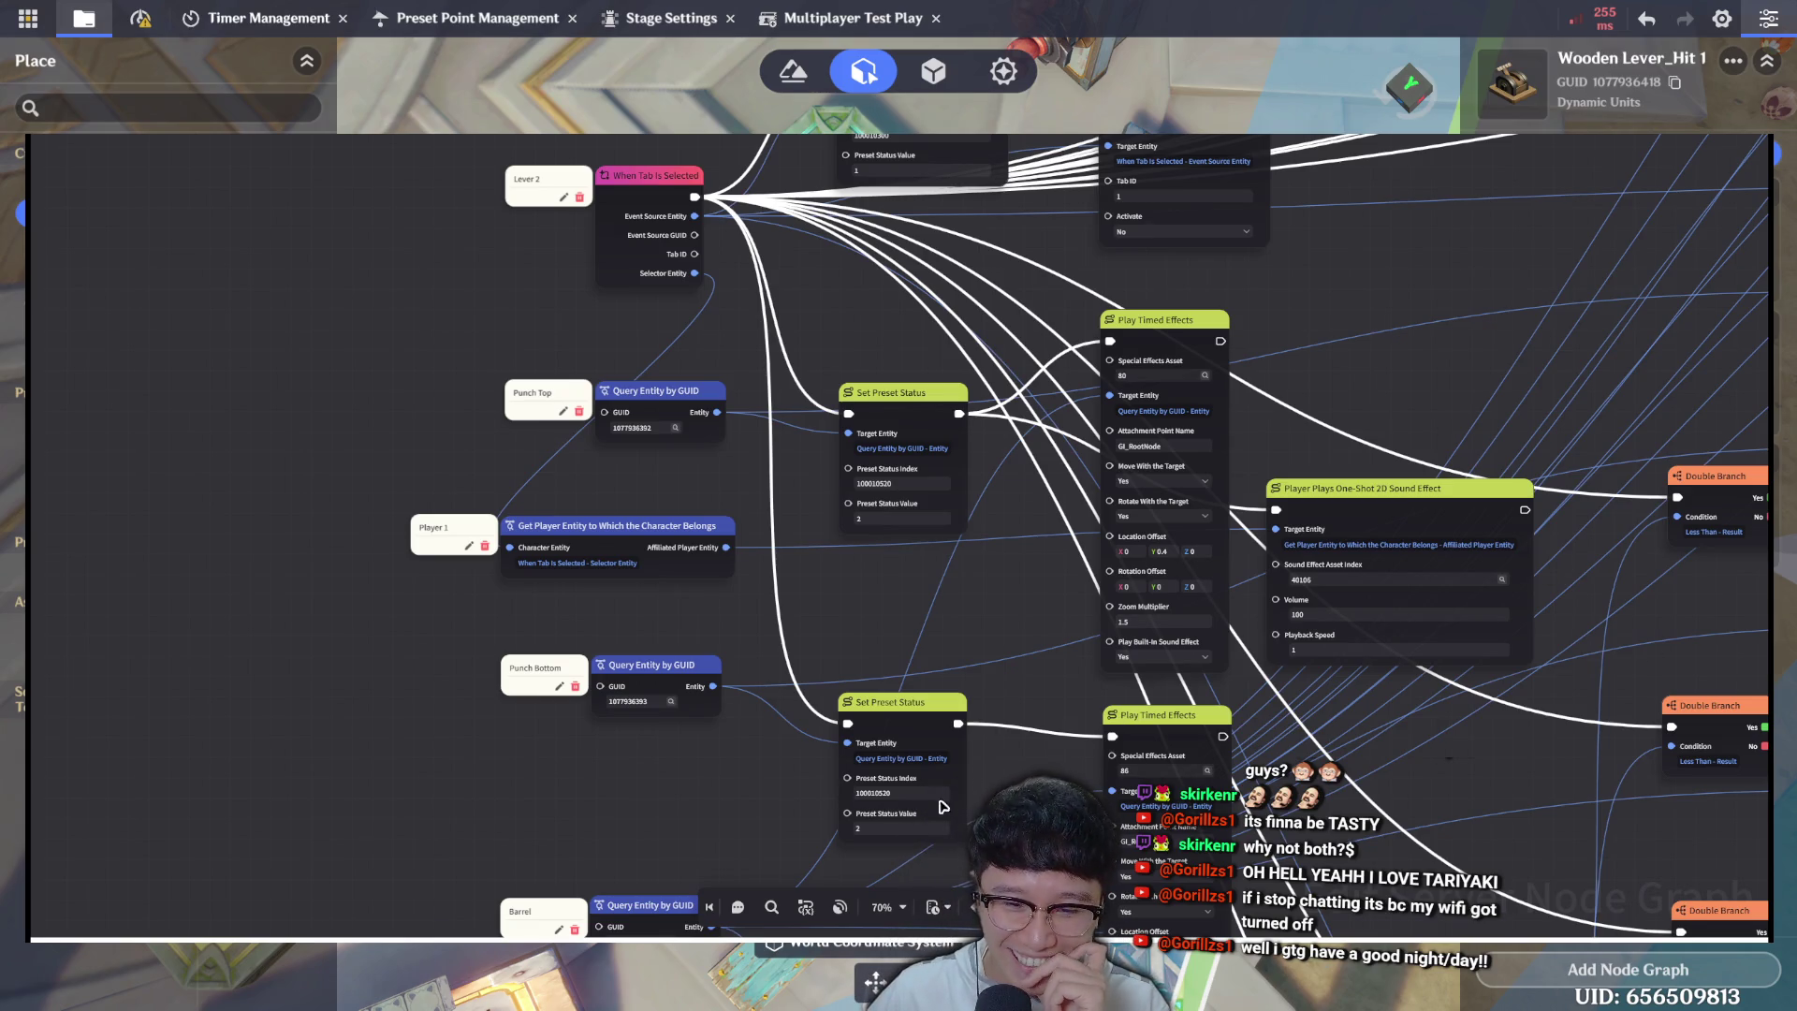
drag(1054, 369, 1056, 367)
scroll(1048, 336, down, 4)
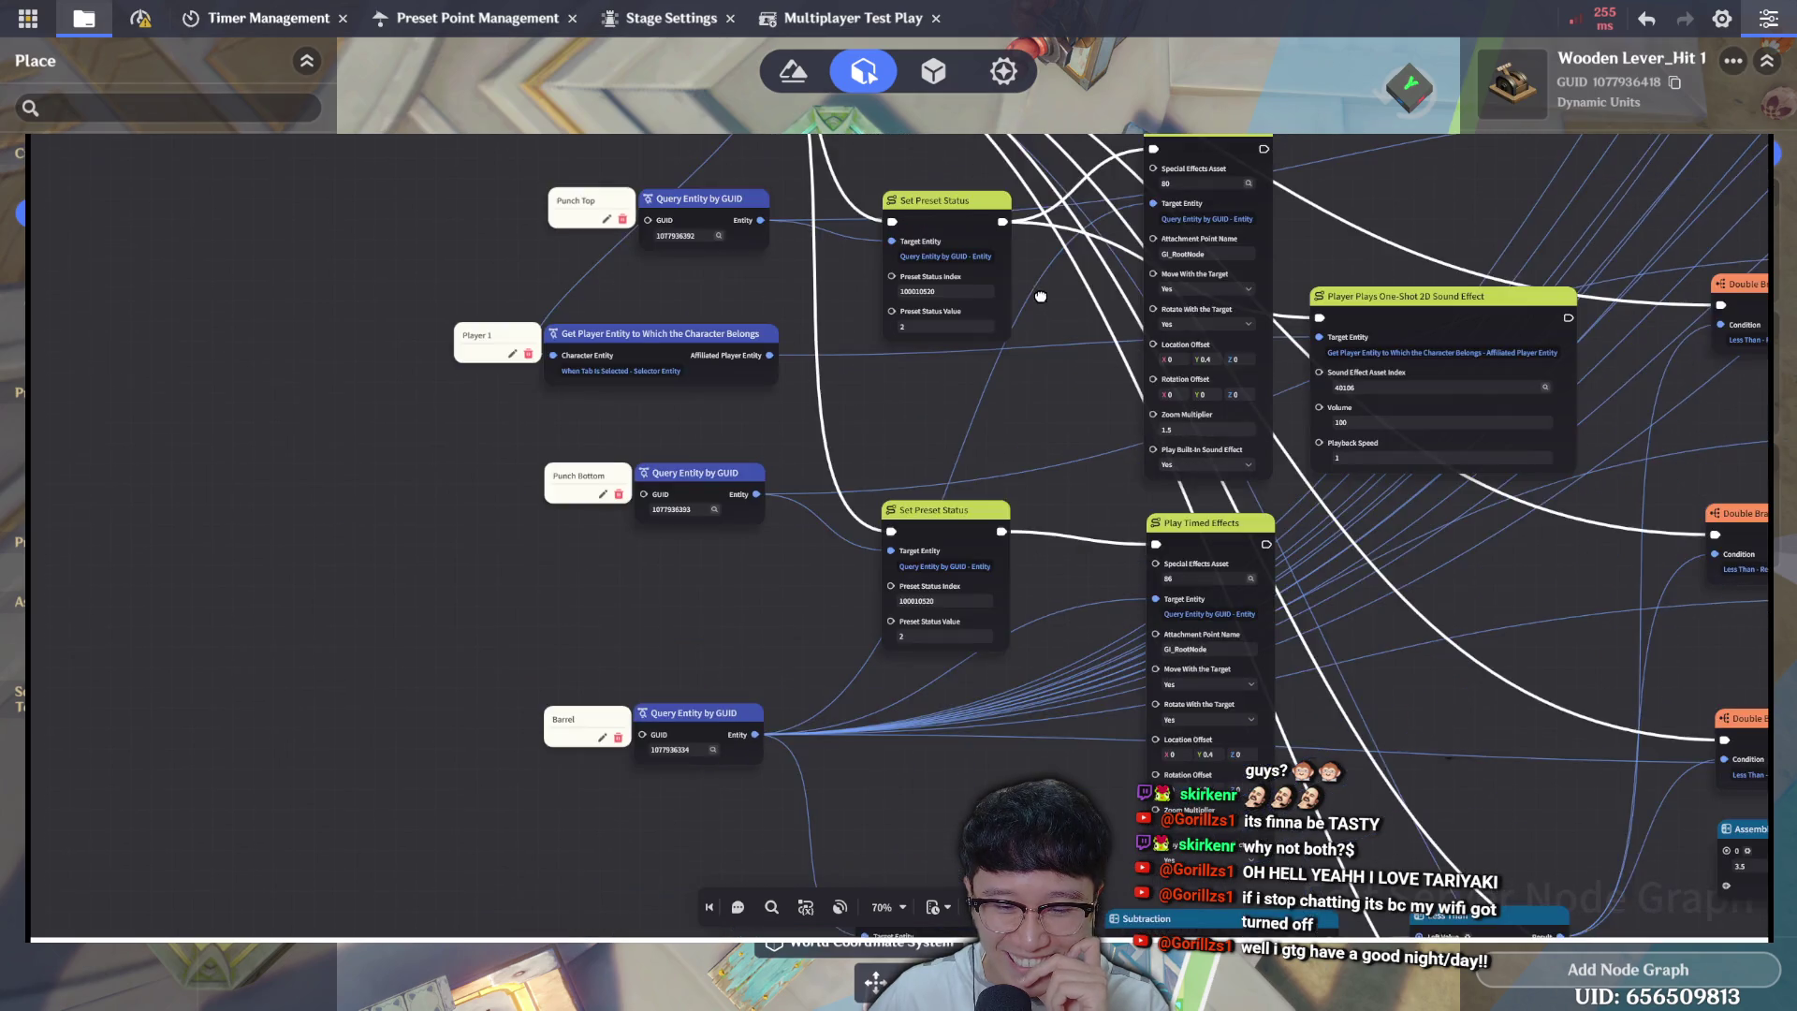
scroll(961, 231, down, 2)
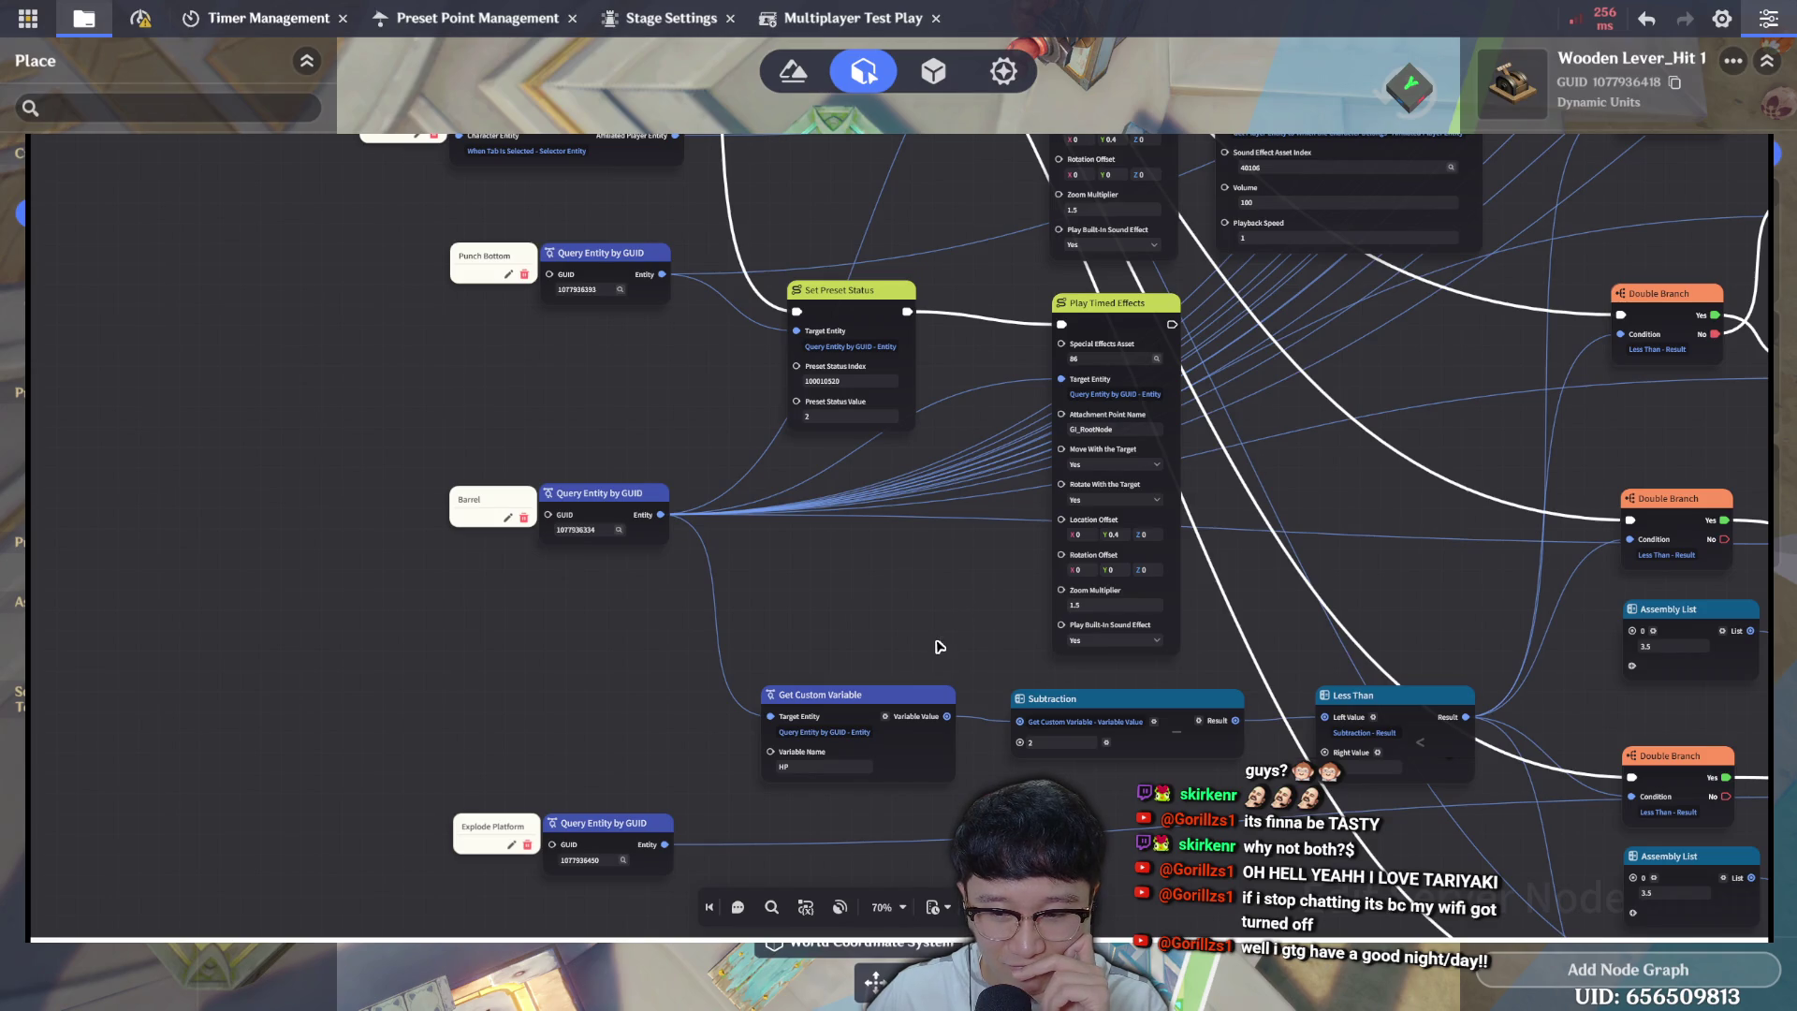
drag(873, 514, 813, 399)
scroll(874, 512, down, 3)
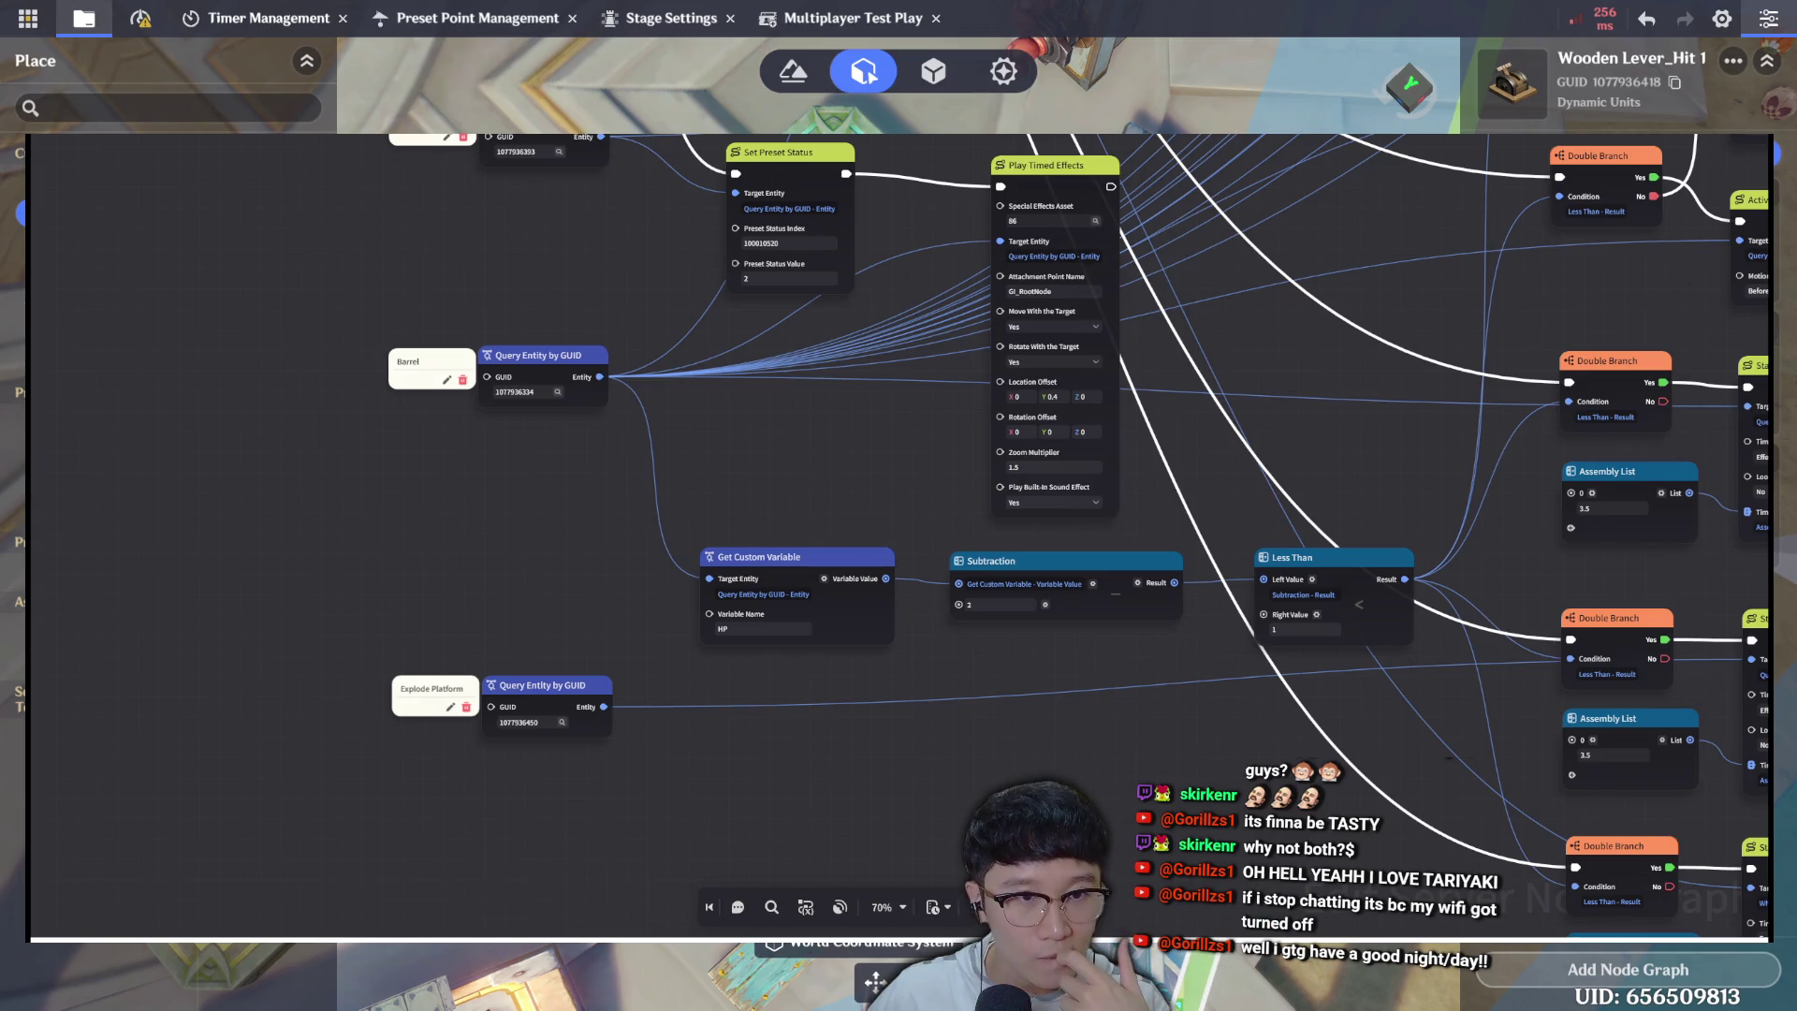
Leave this graph and open a Lever - P2 graph from the Levers - P2 folder.
key(Escape)
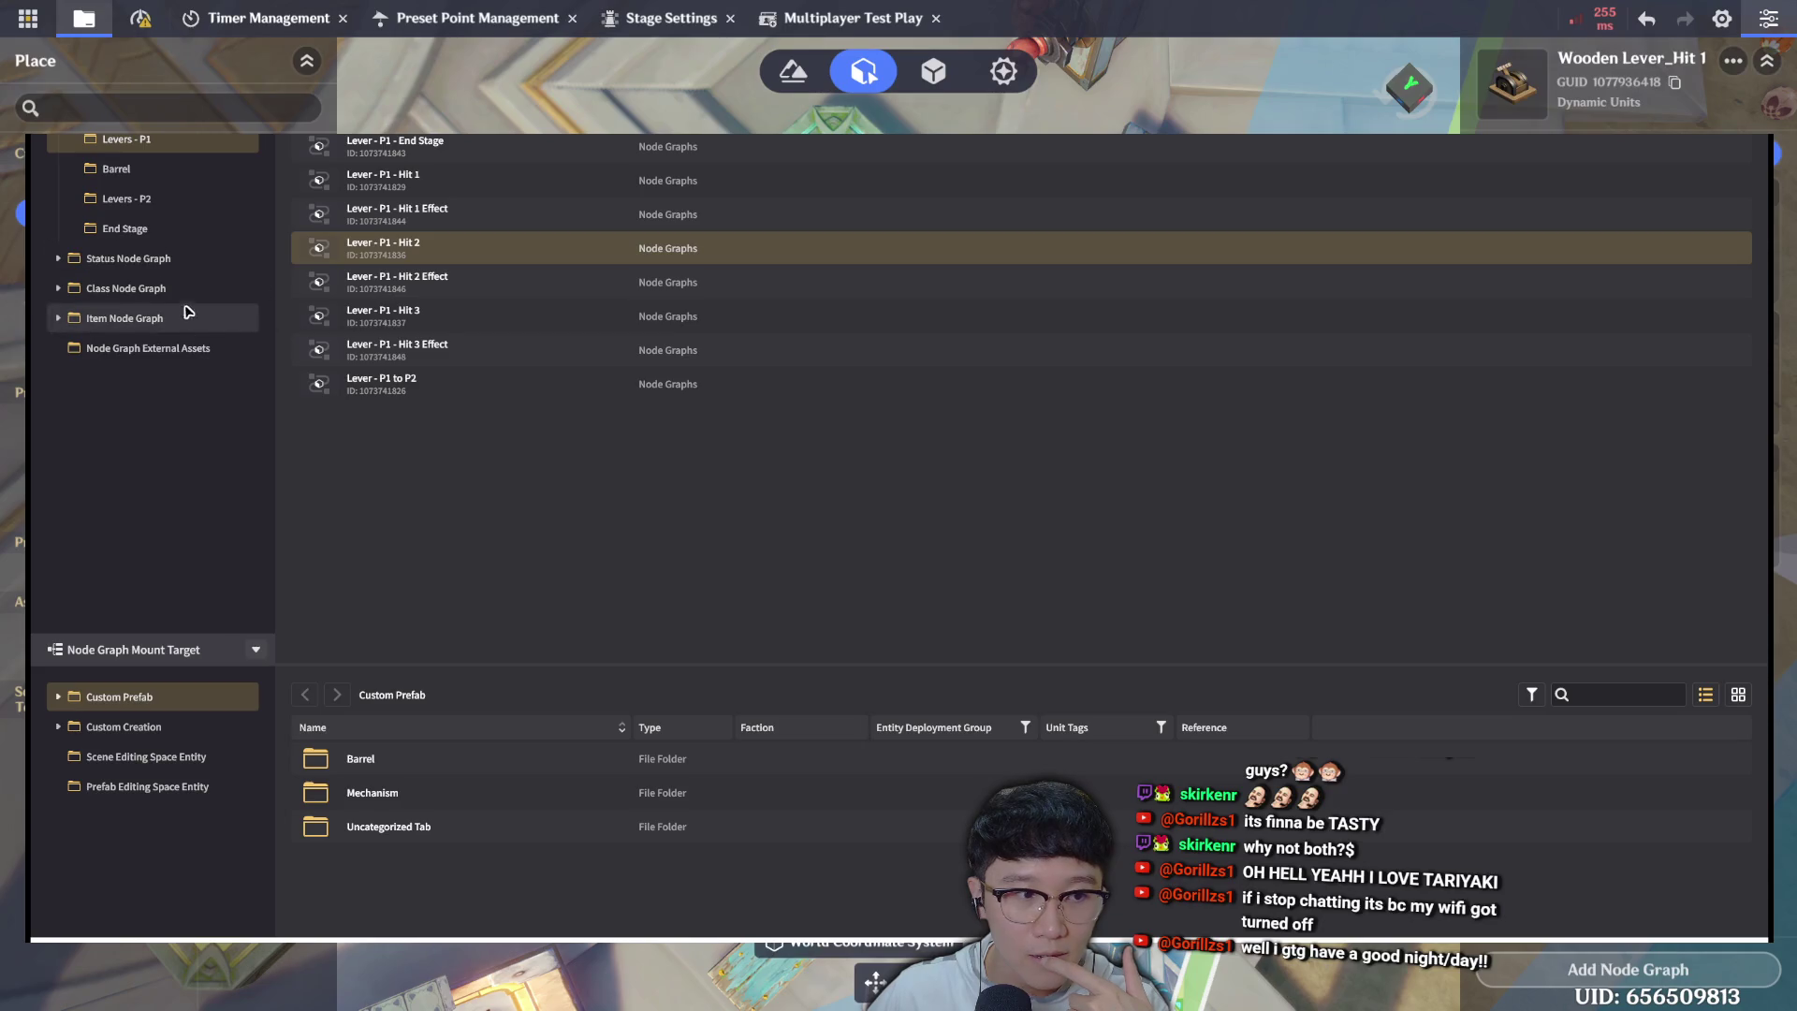
click(202, 202)
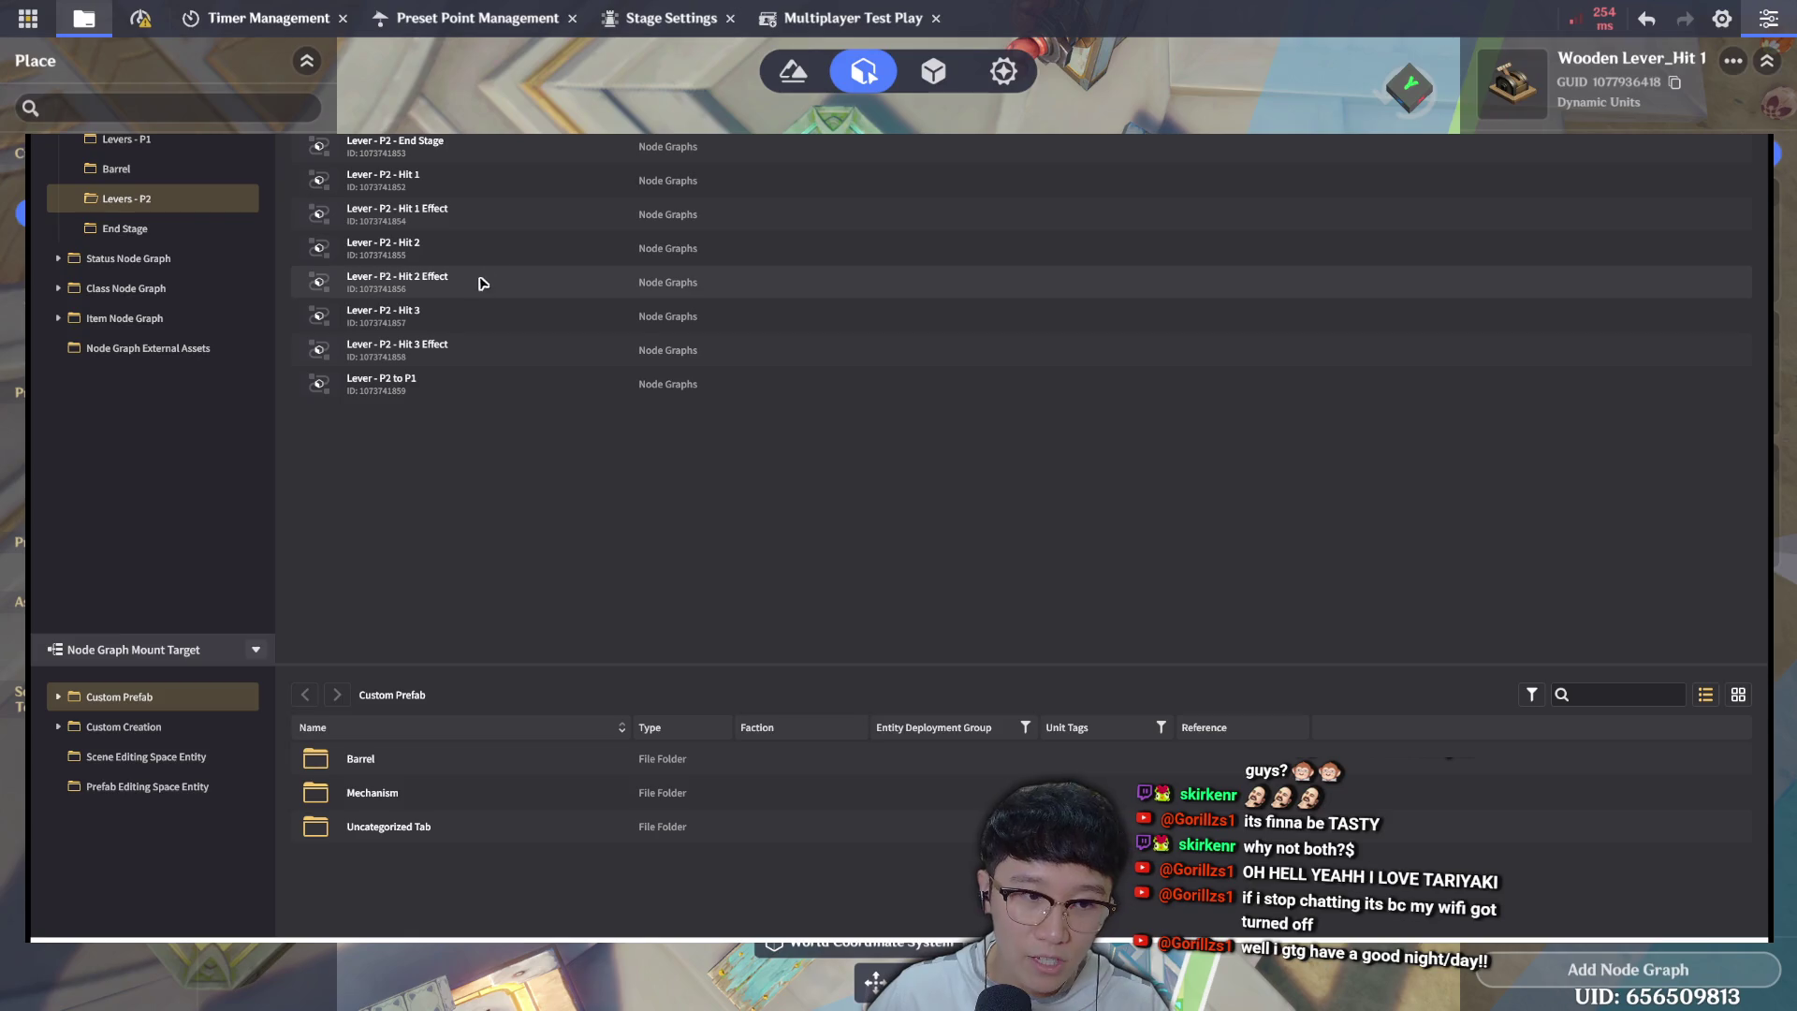
double_click(483, 315)
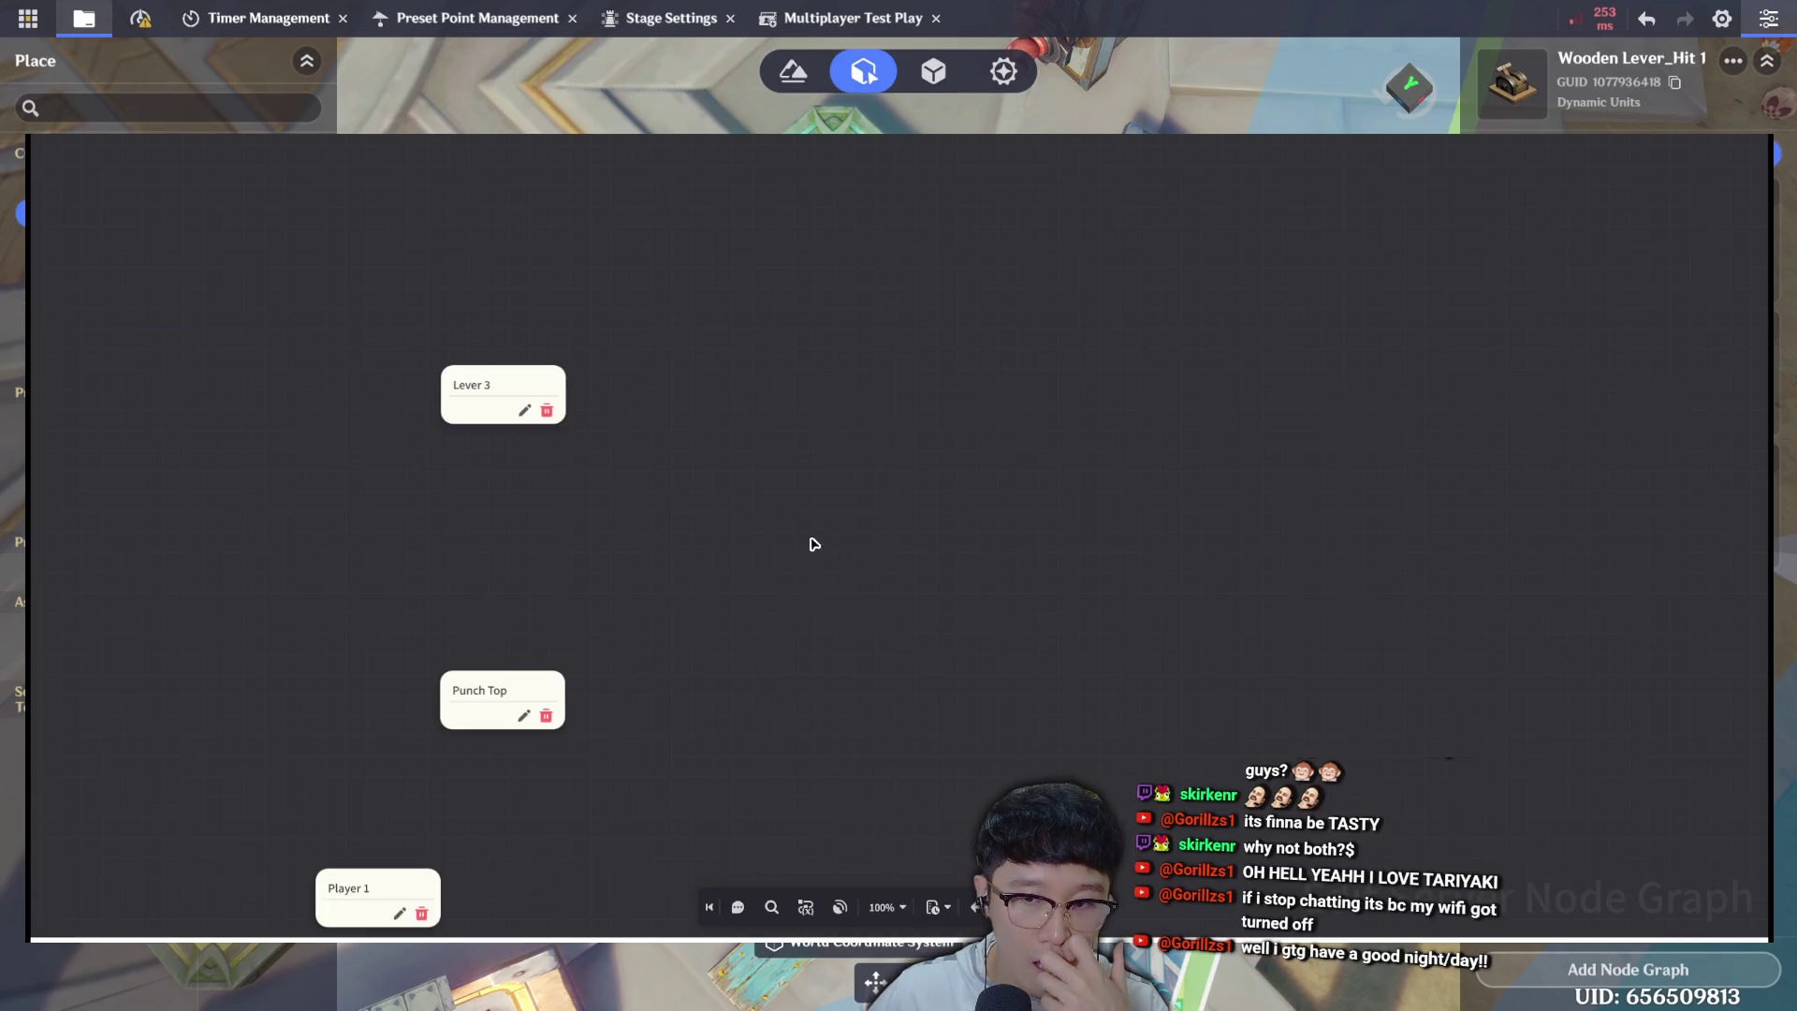
Pan past the Set Preset Status, Play Timed Effects and Punch Bottom nodes to the barrel HP subtraction.
drag(804, 542, 751, 173)
drag(823, 674, 786, 411)
drag(748, 664, 781, 319)
drag(758, 721, 786, 337)
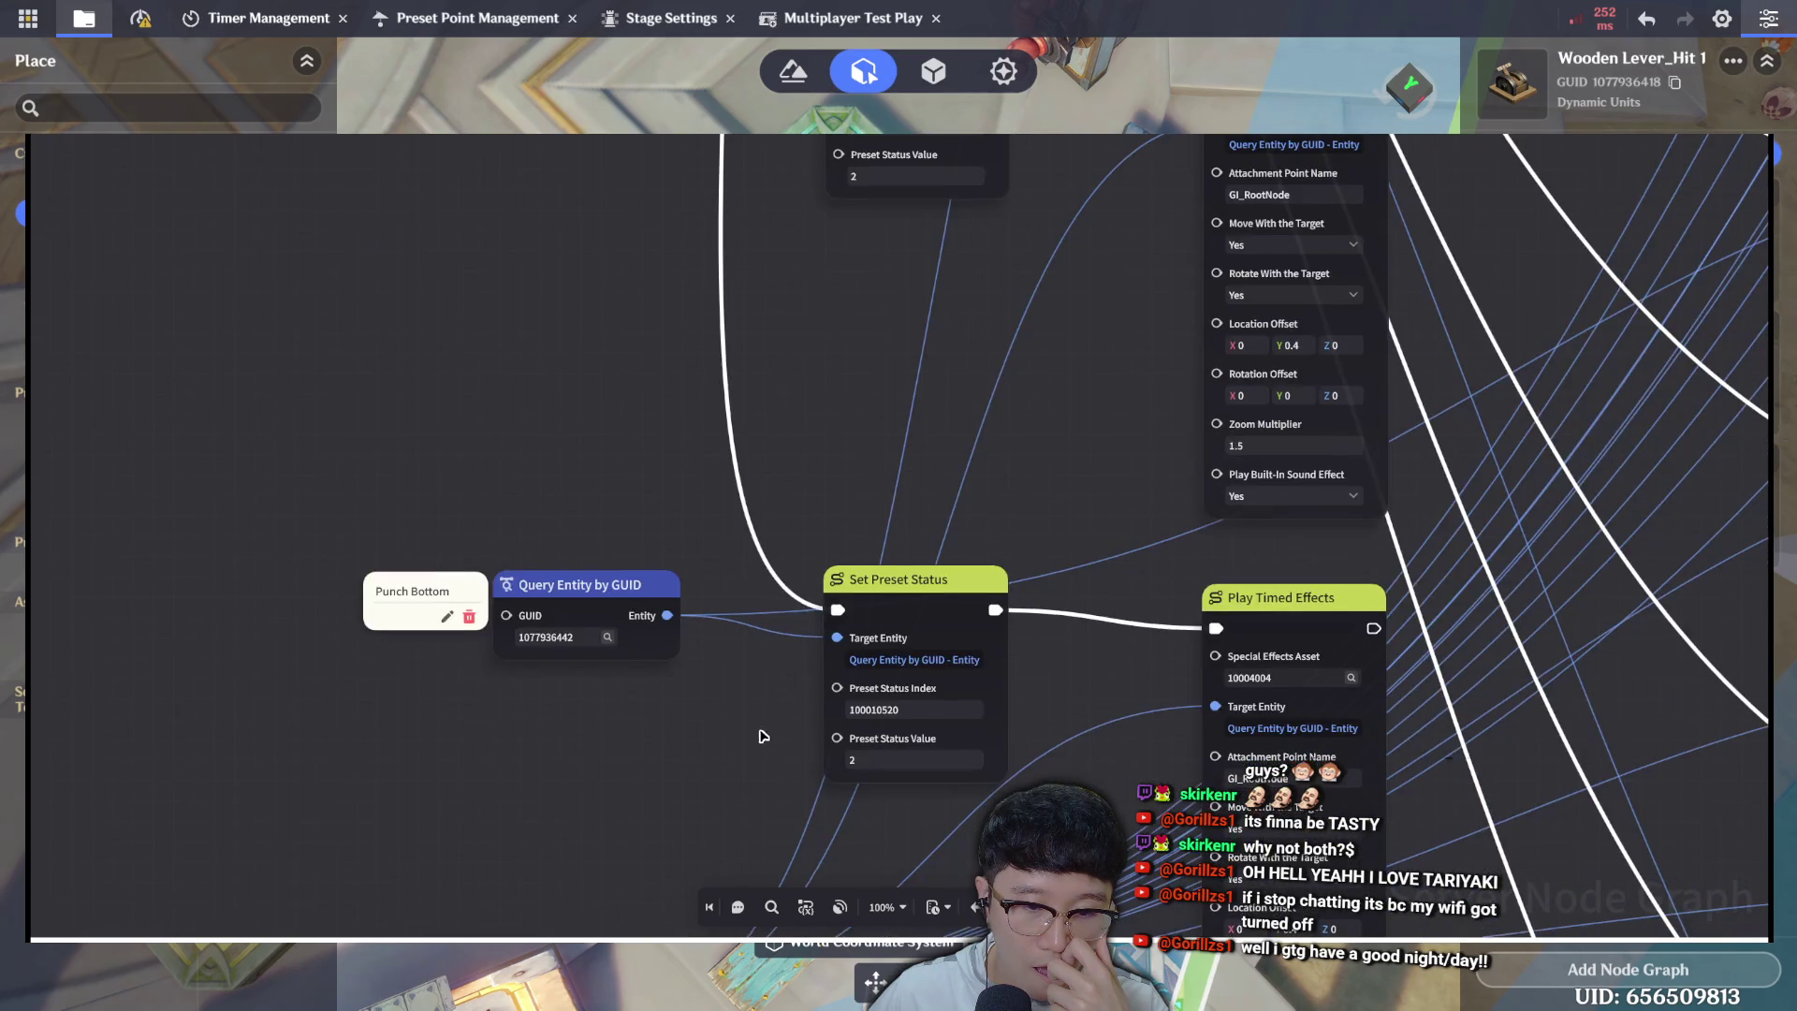
drag(755, 461, 748, 234)
mouse_move(777, 711)
mouse_down()
mouse_move(758, 510)
mouse_move(683, 374)
mouse_up()
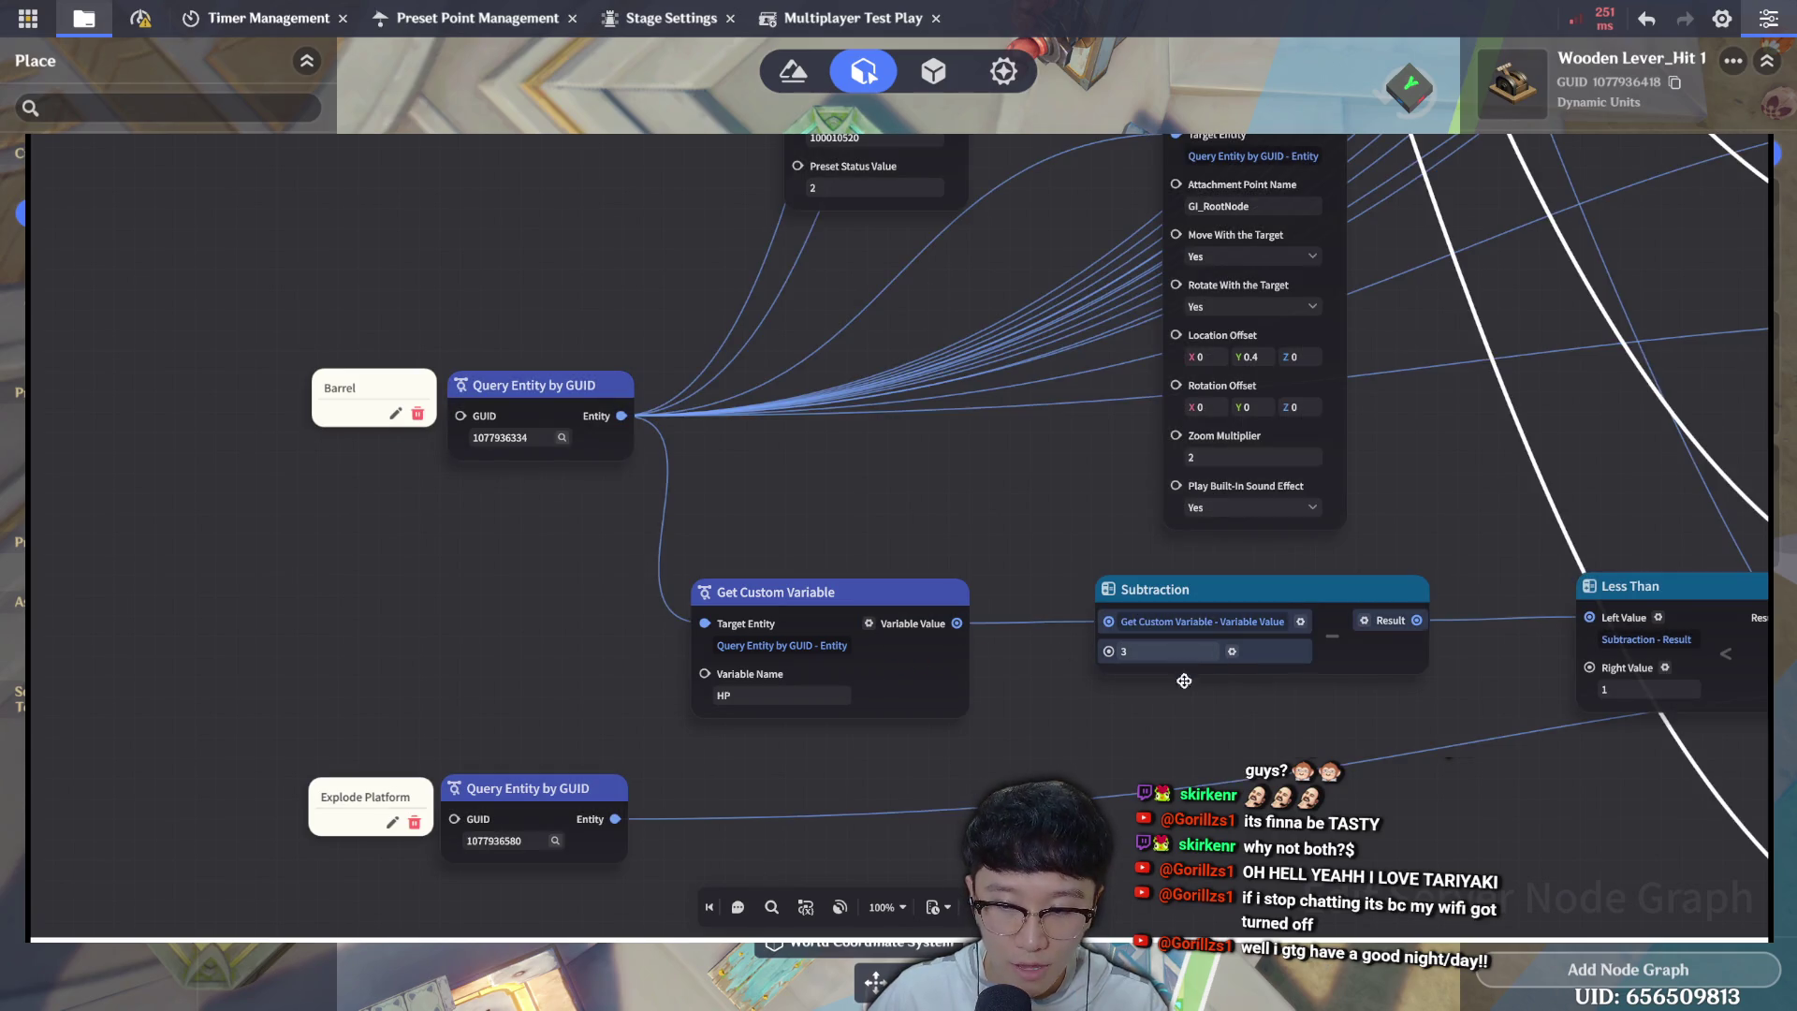
drag(1203, 711, 1092, 691)
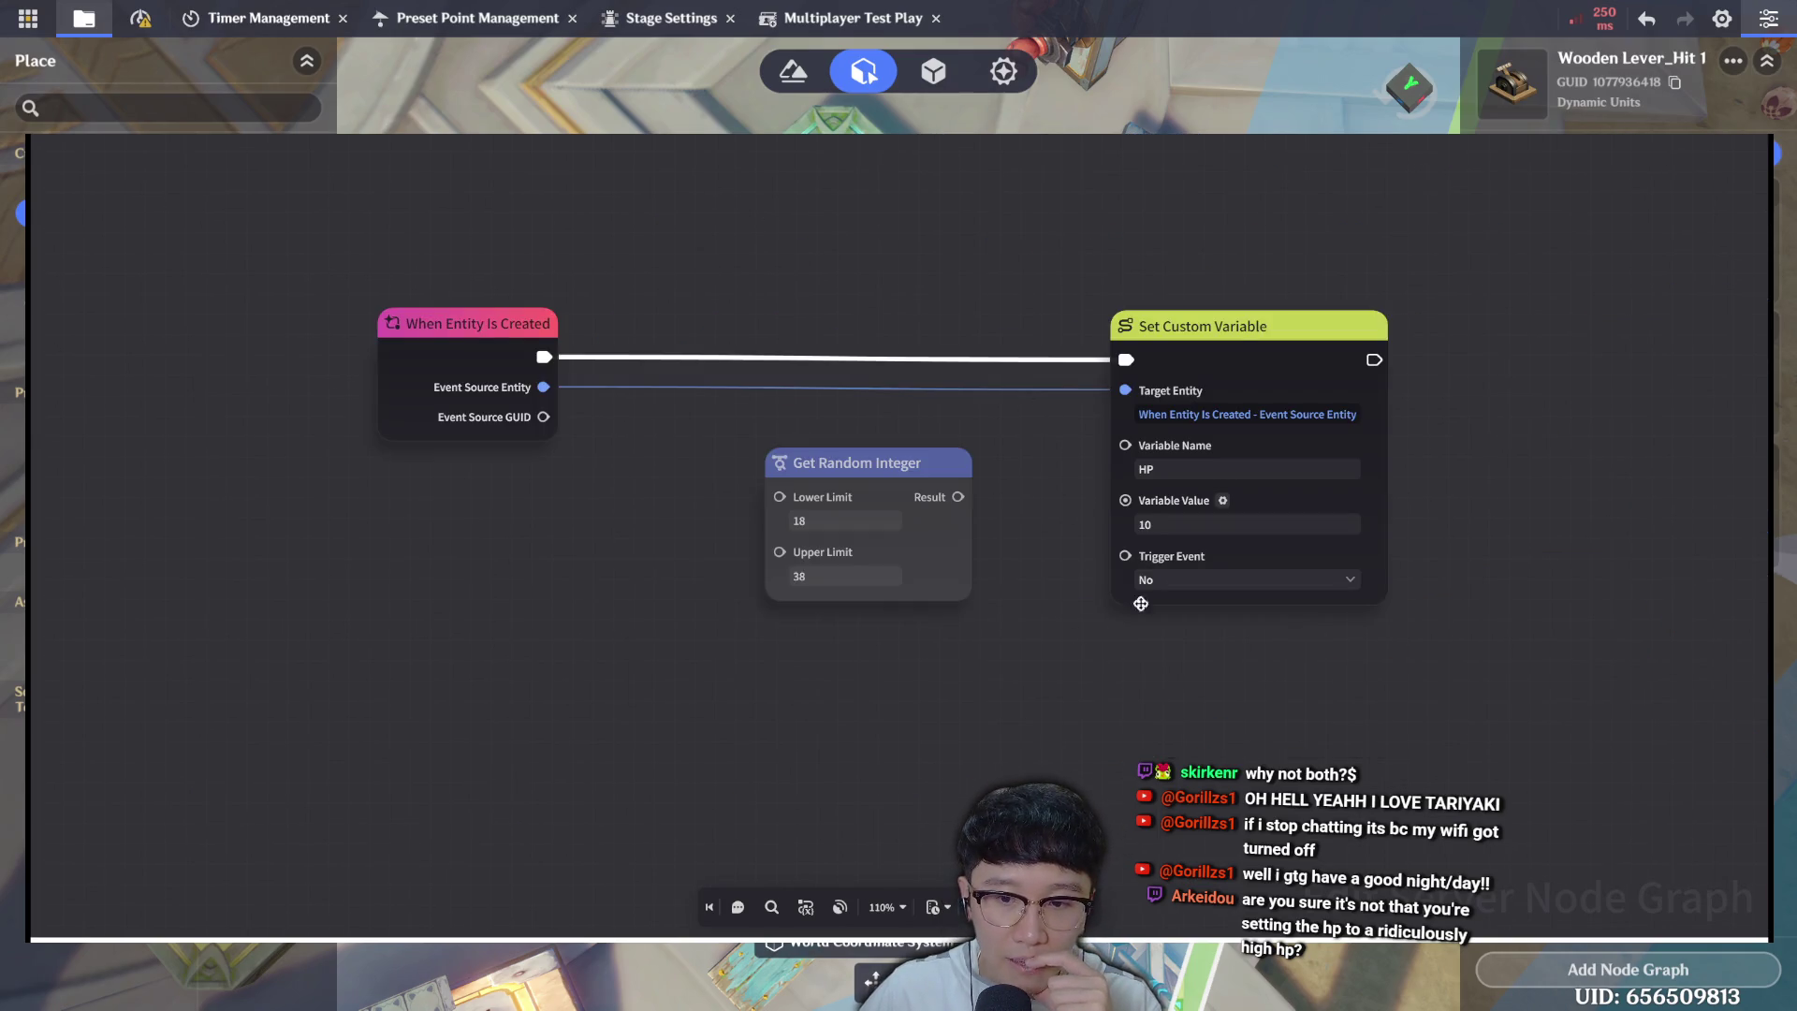
click(1177, 524)
drag(1177, 524, 1134, 516)
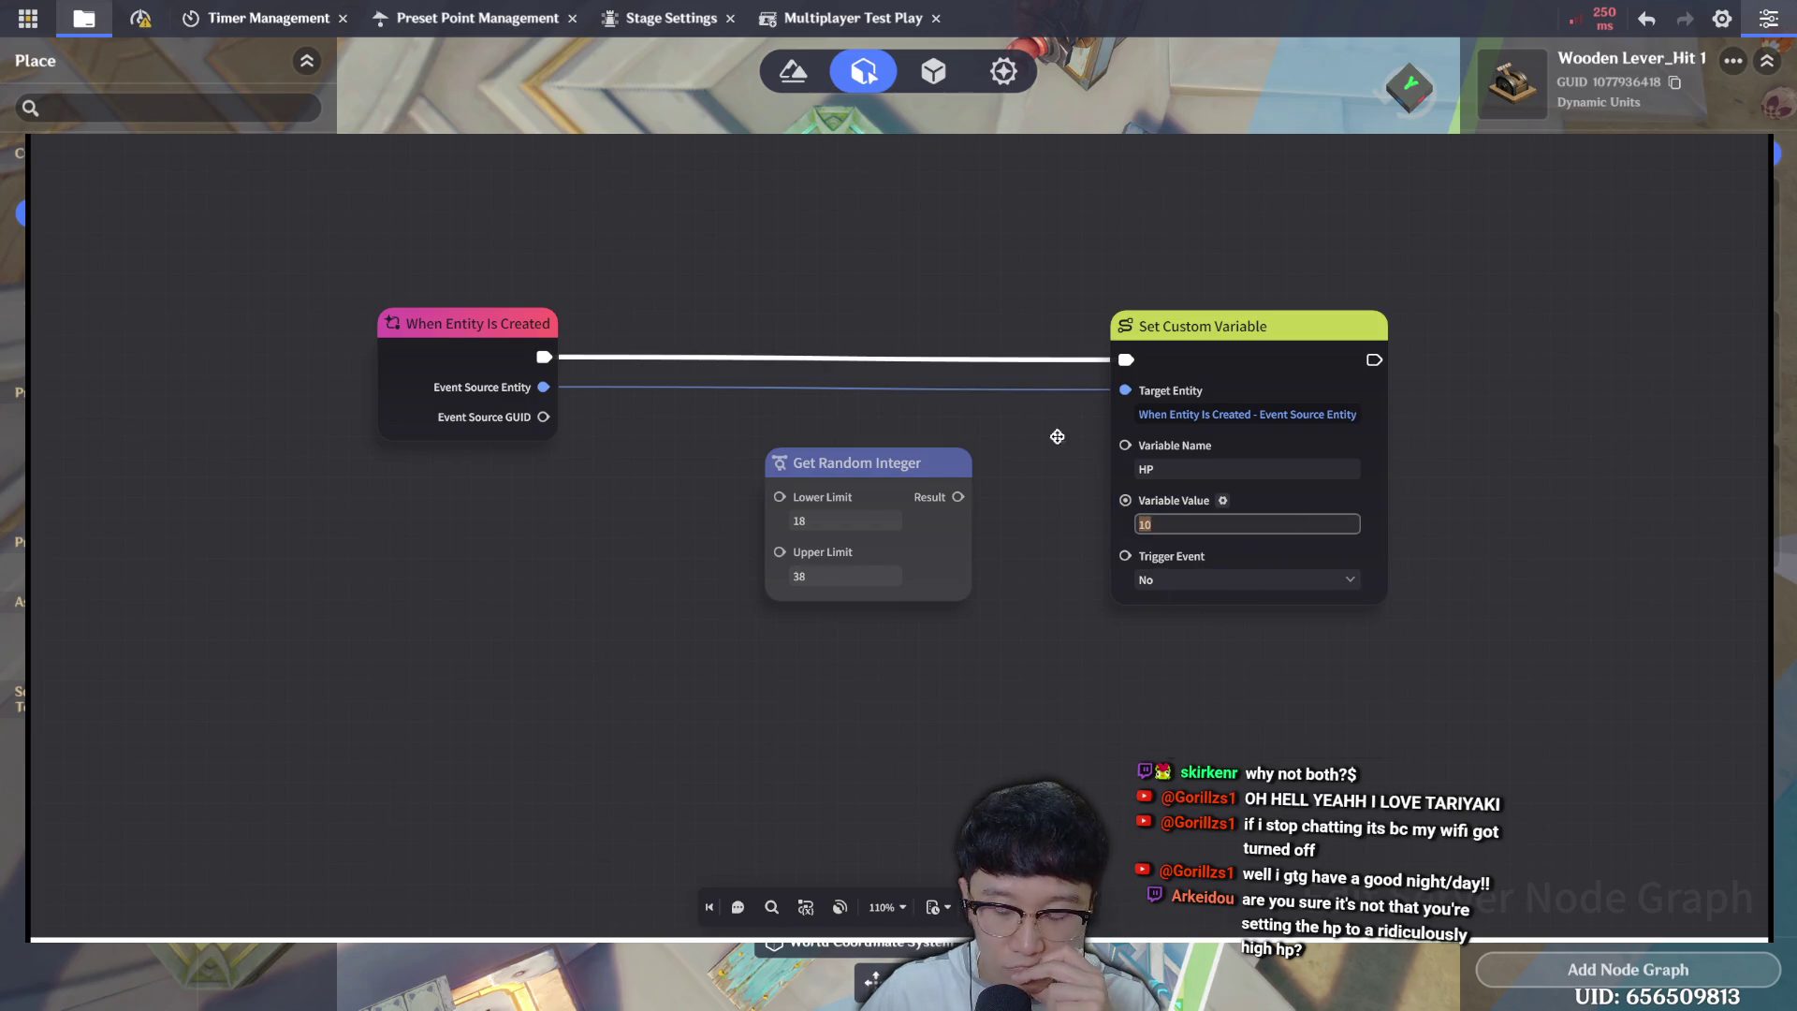
click(1061, 613)
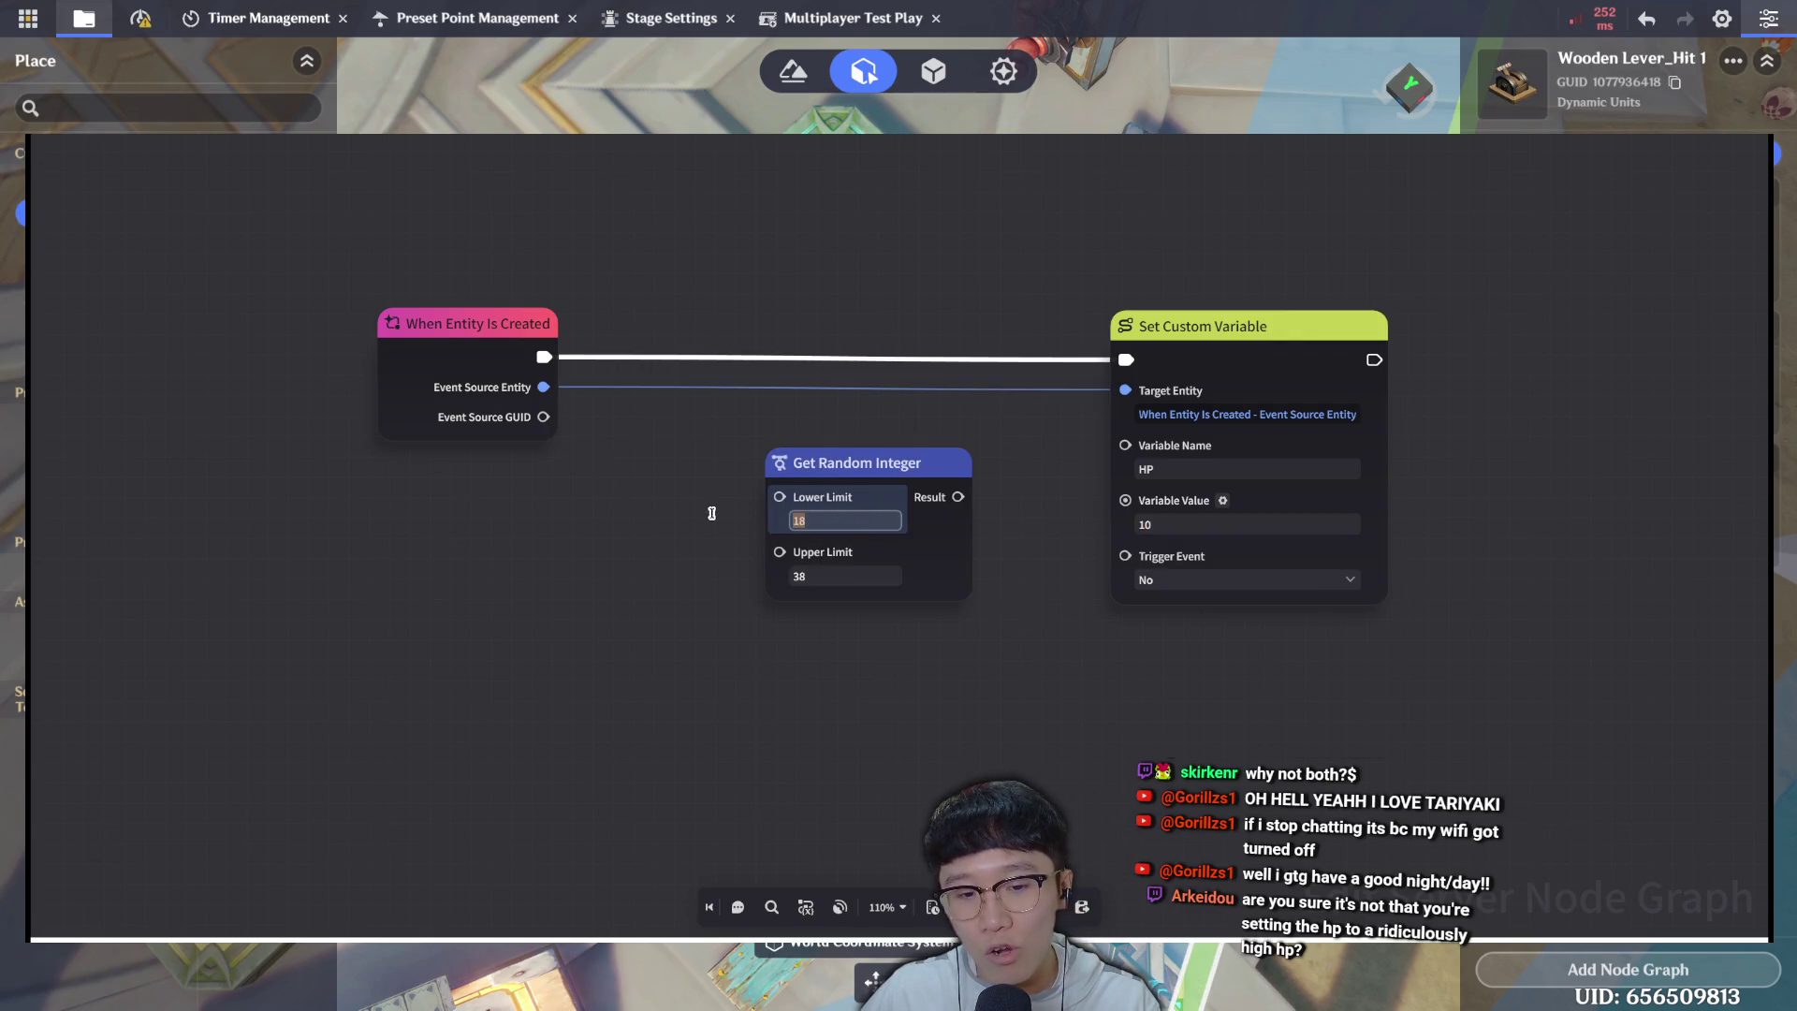
click(869, 578)
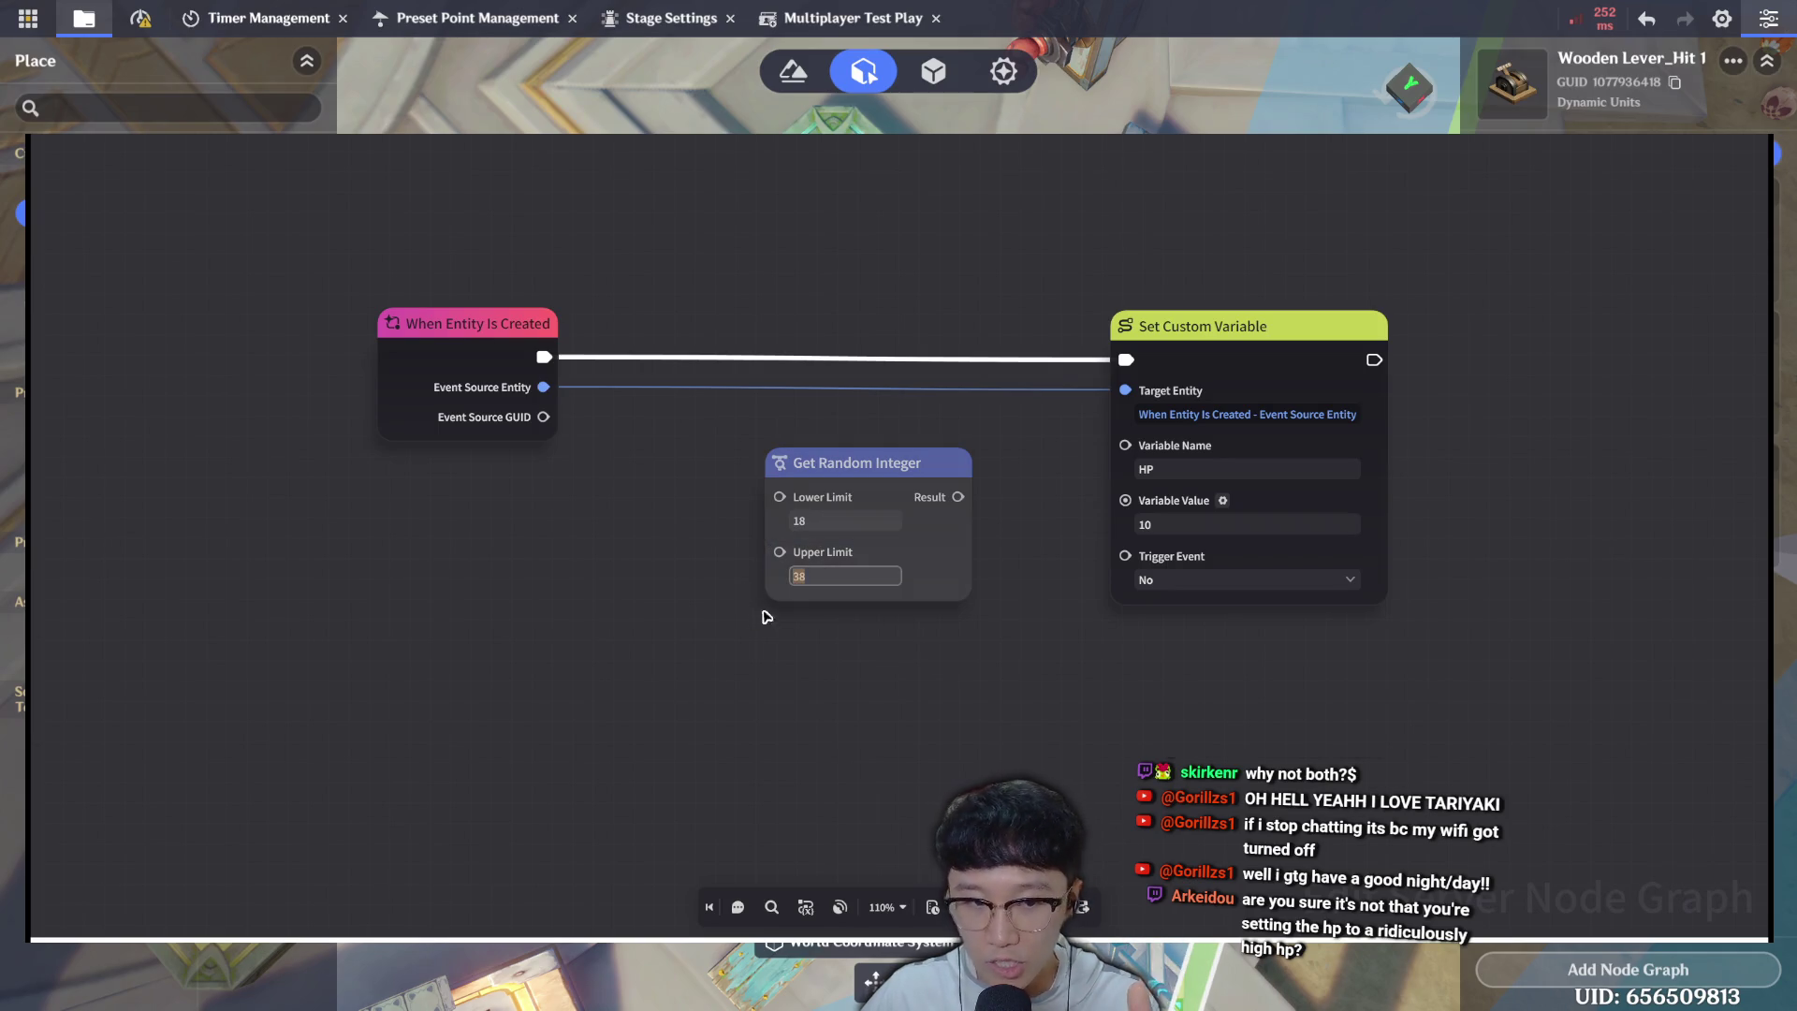
mouse_move(955, 503)
mouse_down()
mouse_move(1095, 537)
mouse_move(1116, 524)
mouse_up()
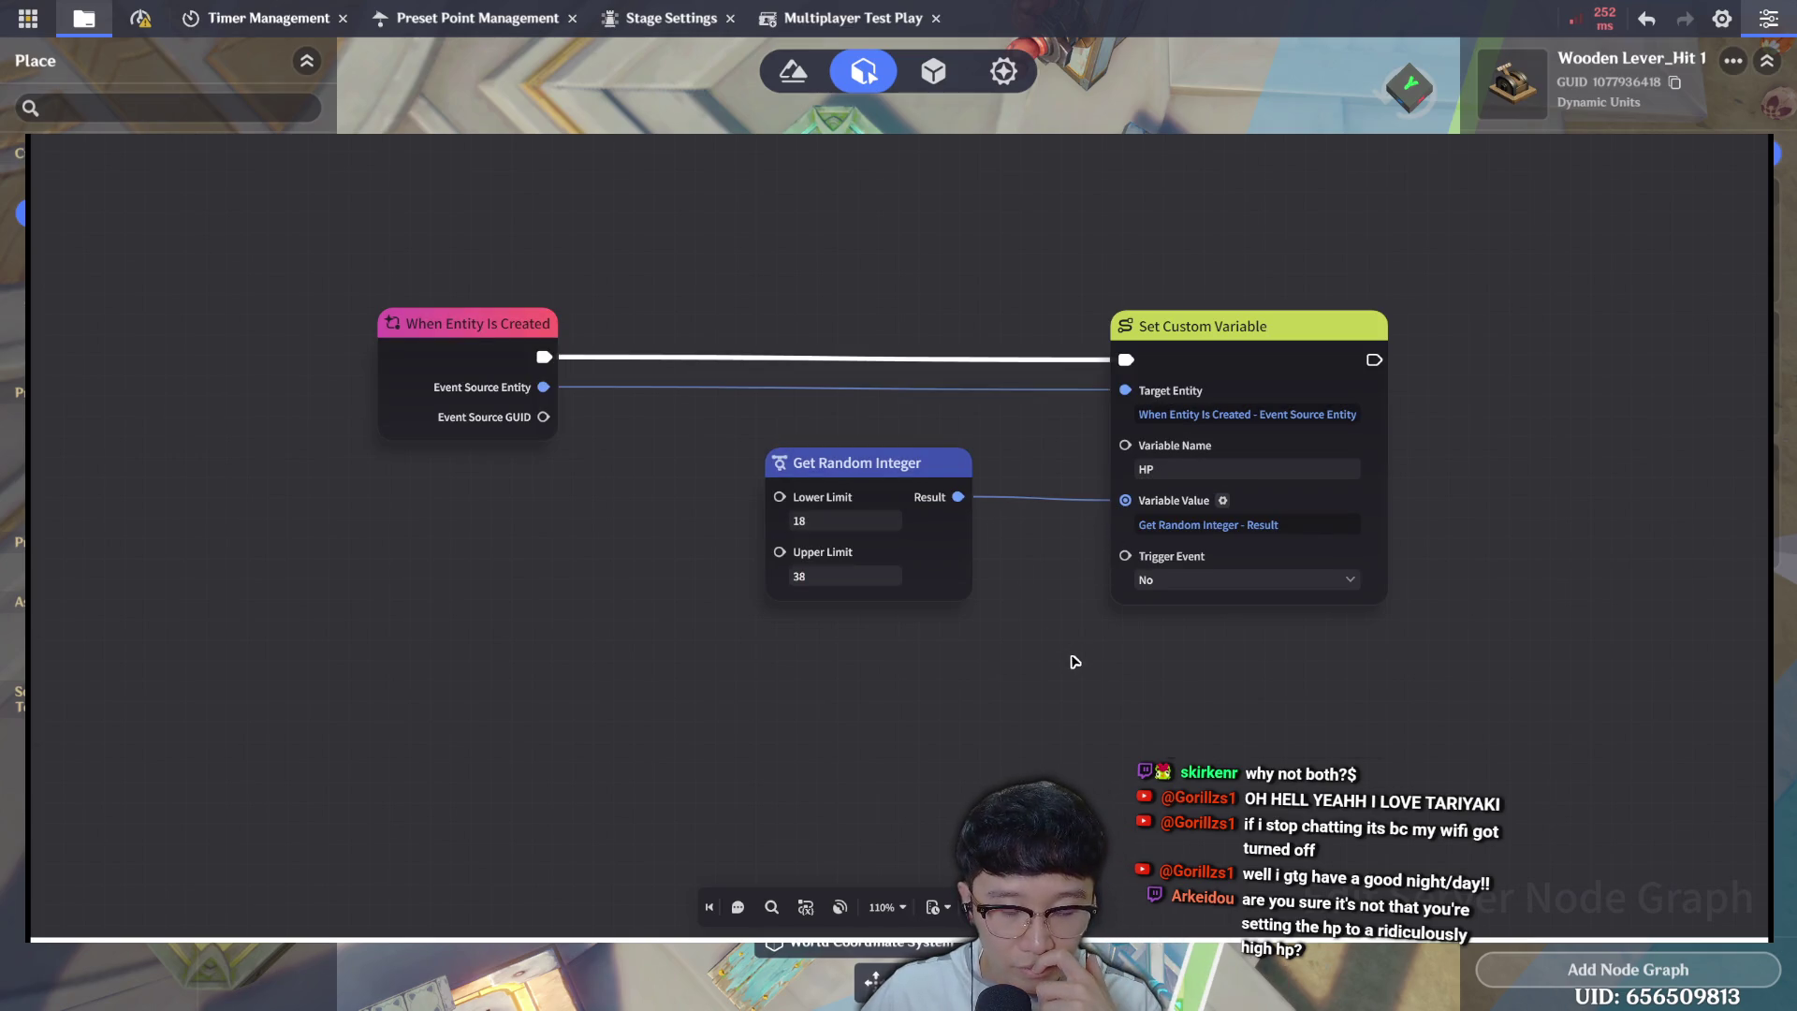
drag(954, 503, 1020, 544)
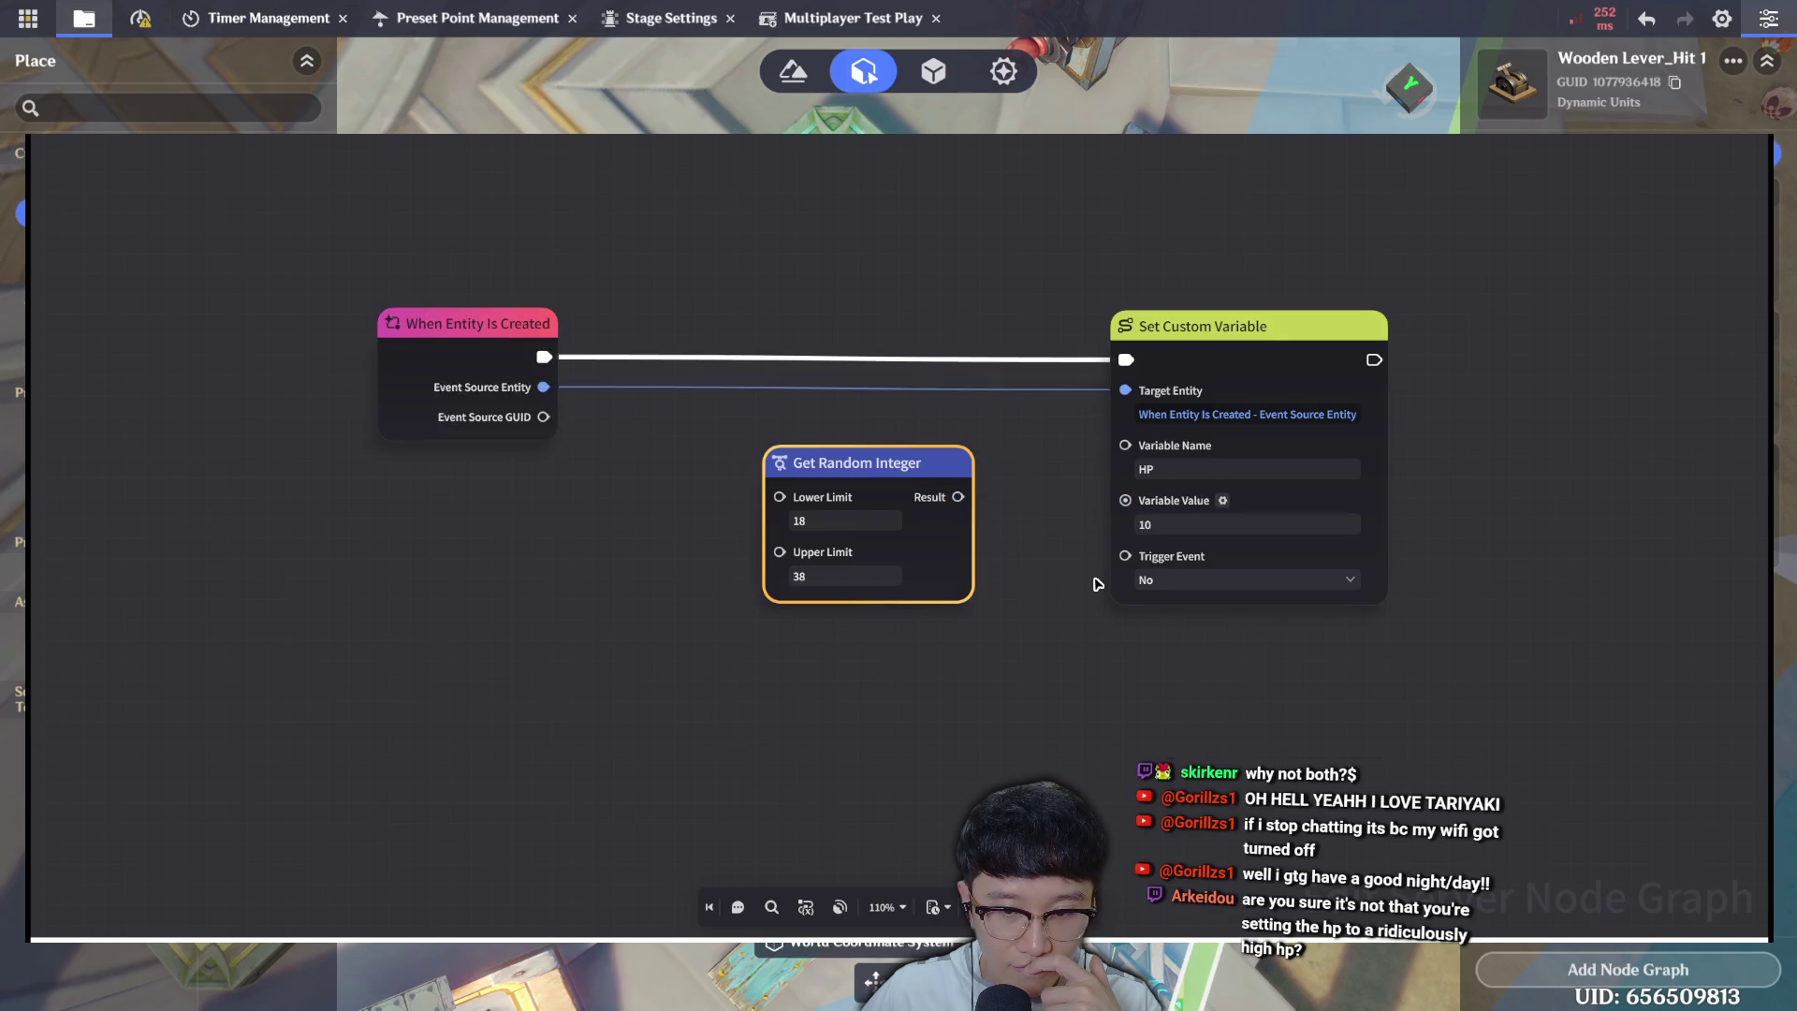
click(1149, 524)
click(1101, 642)
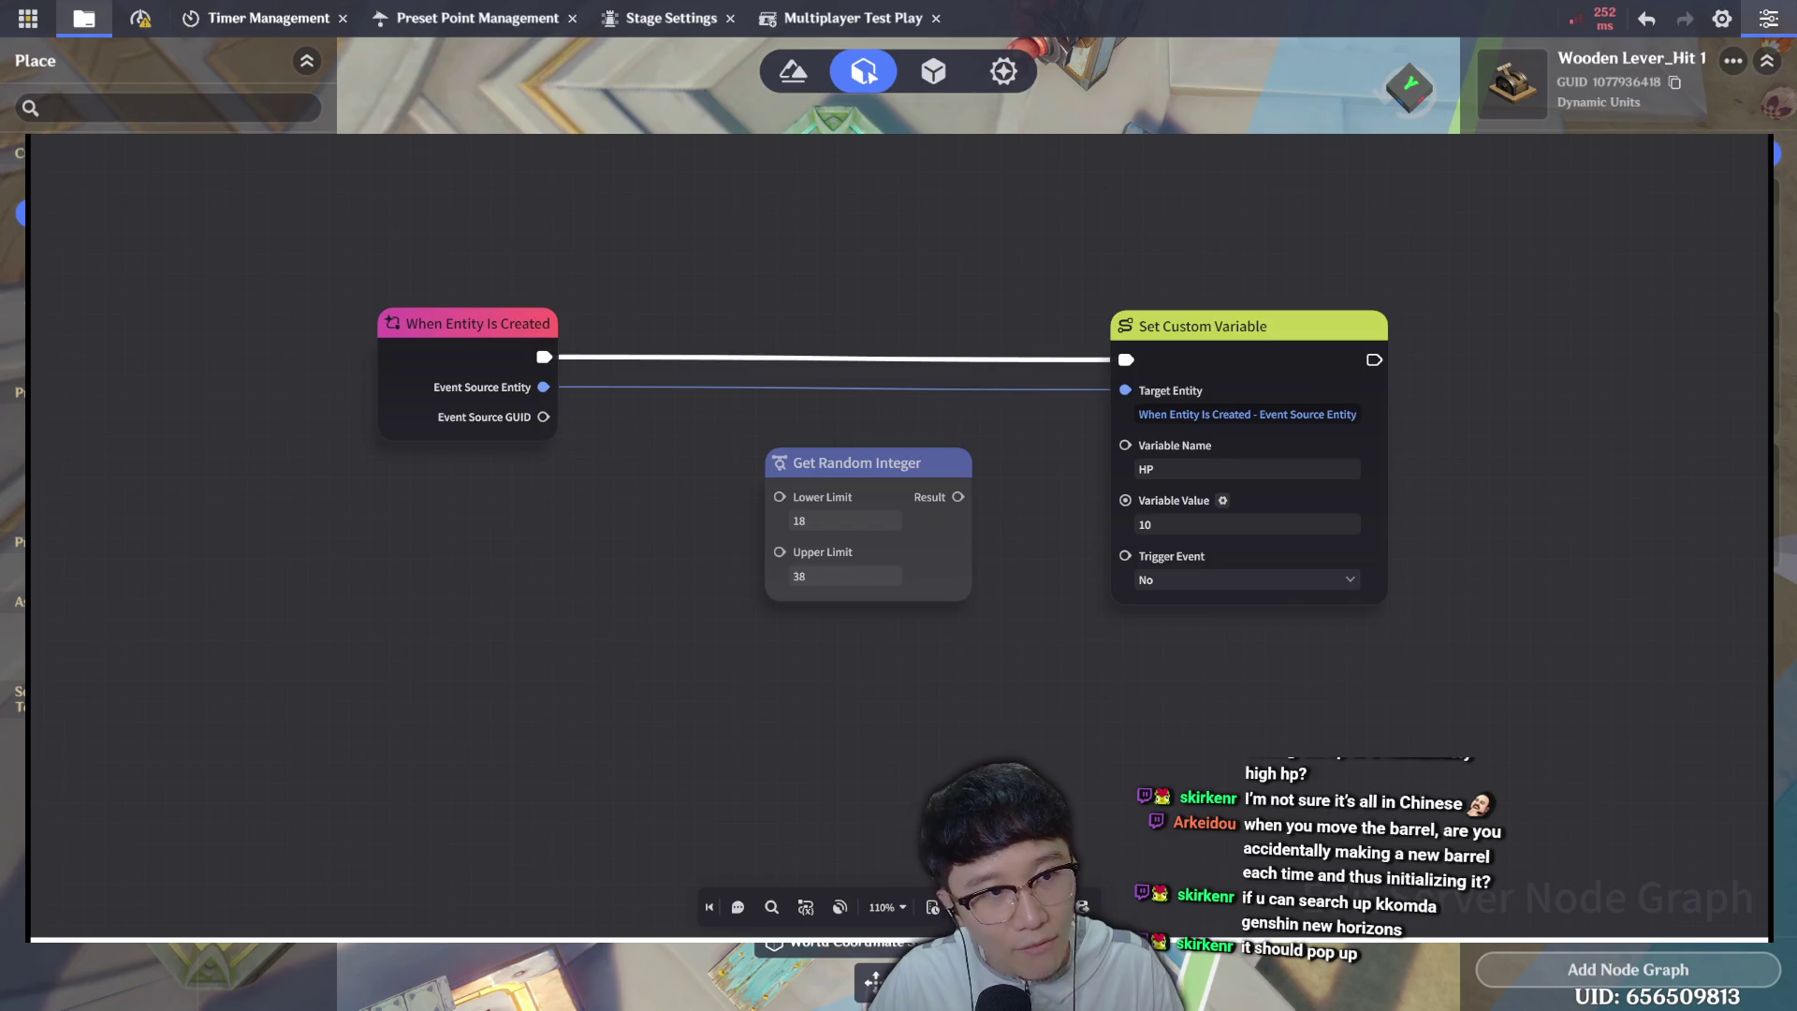
key(Escape)
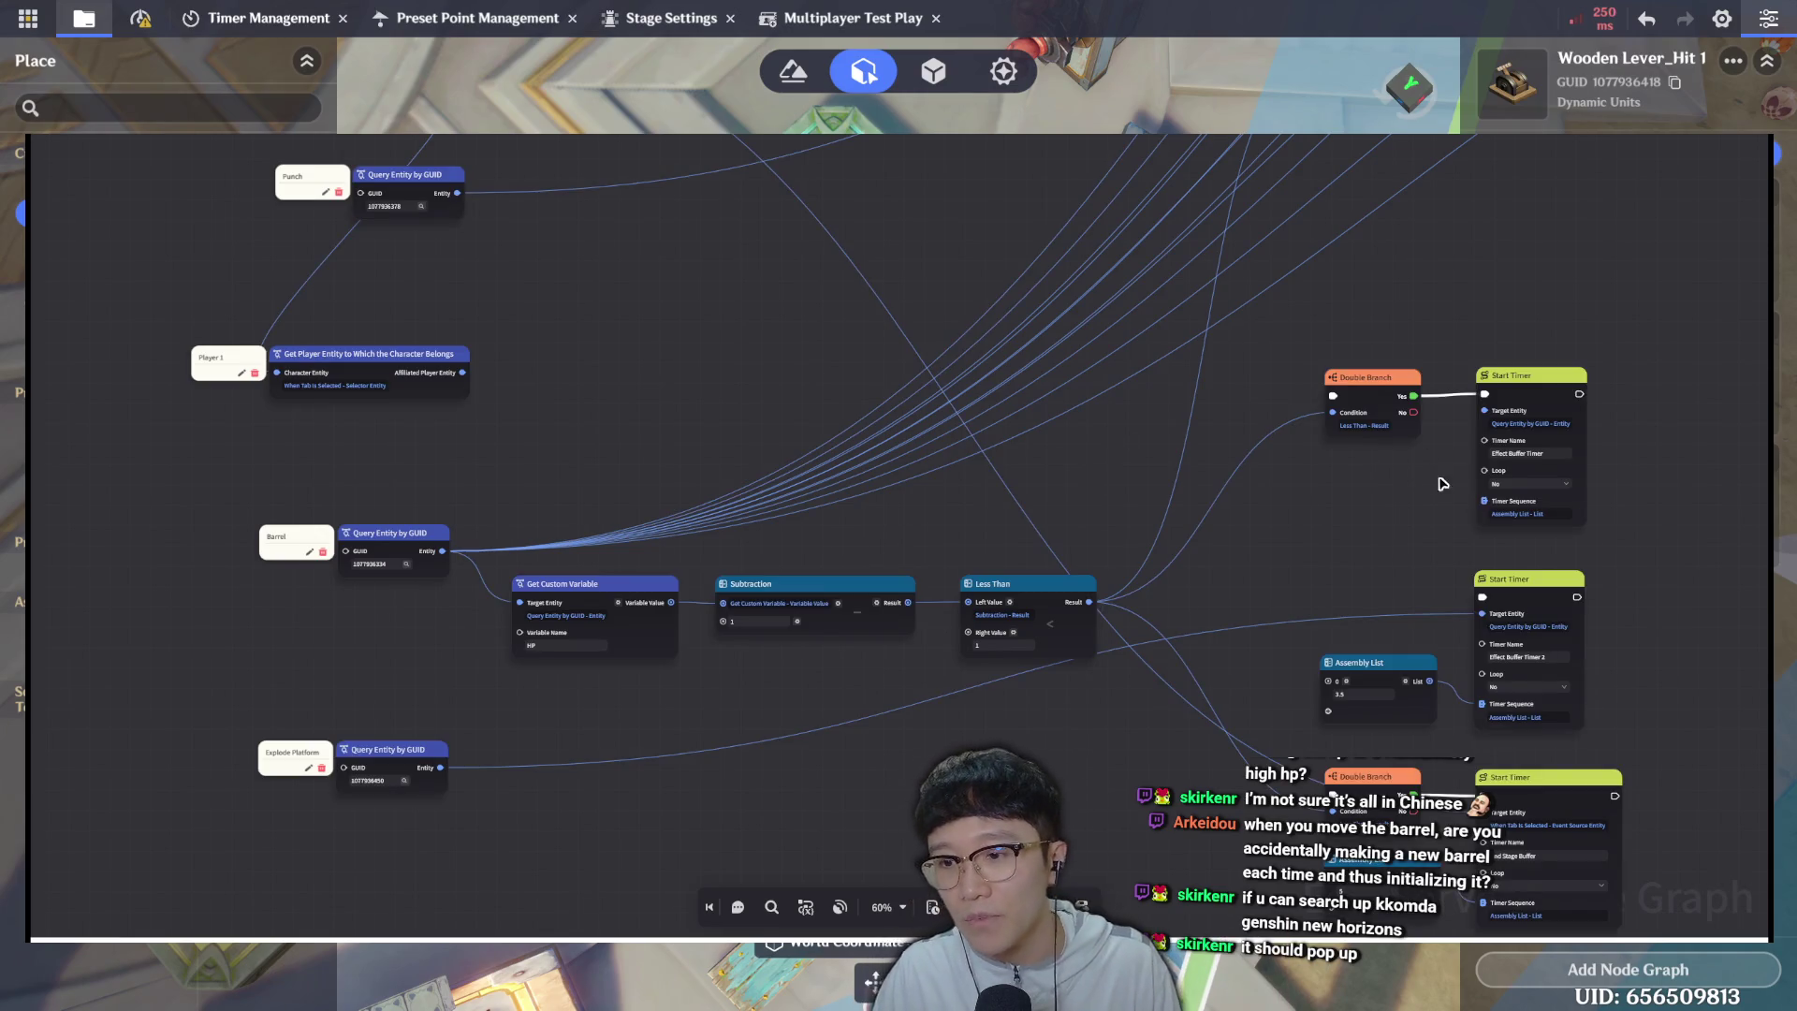
drag(1146, 379, 1025, 316)
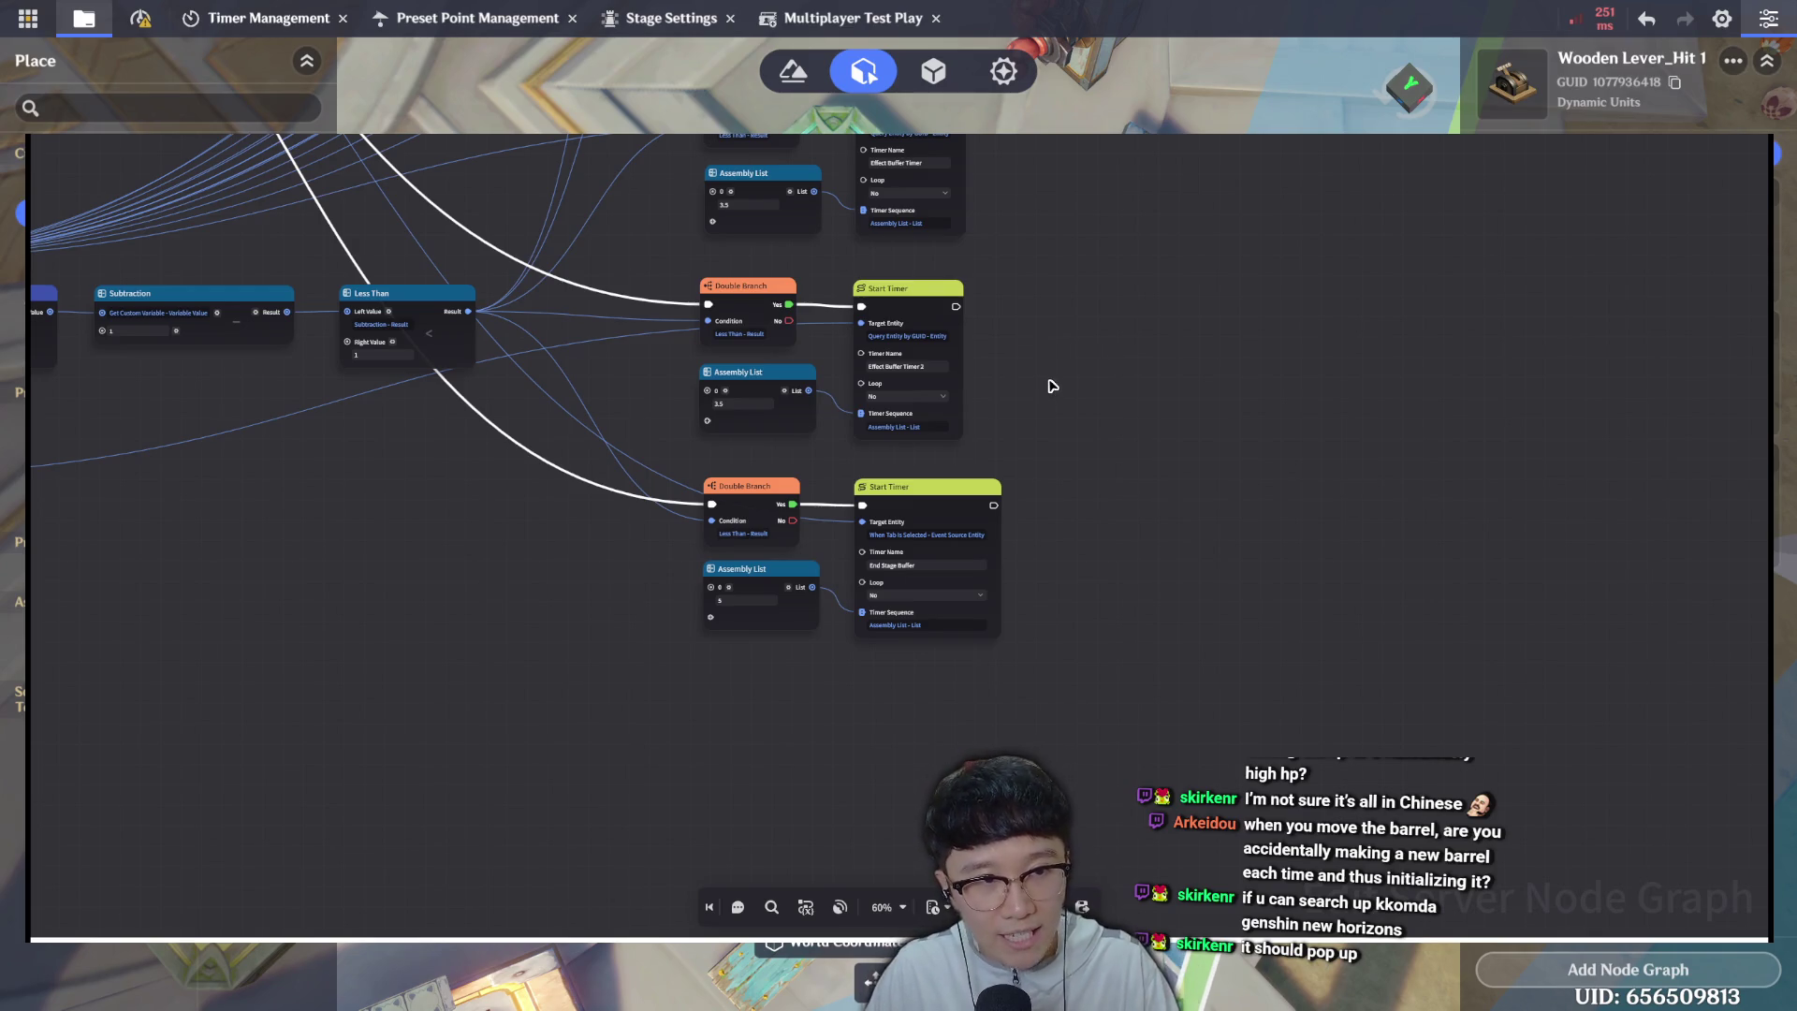
scroll(1400, 393, left, 10)
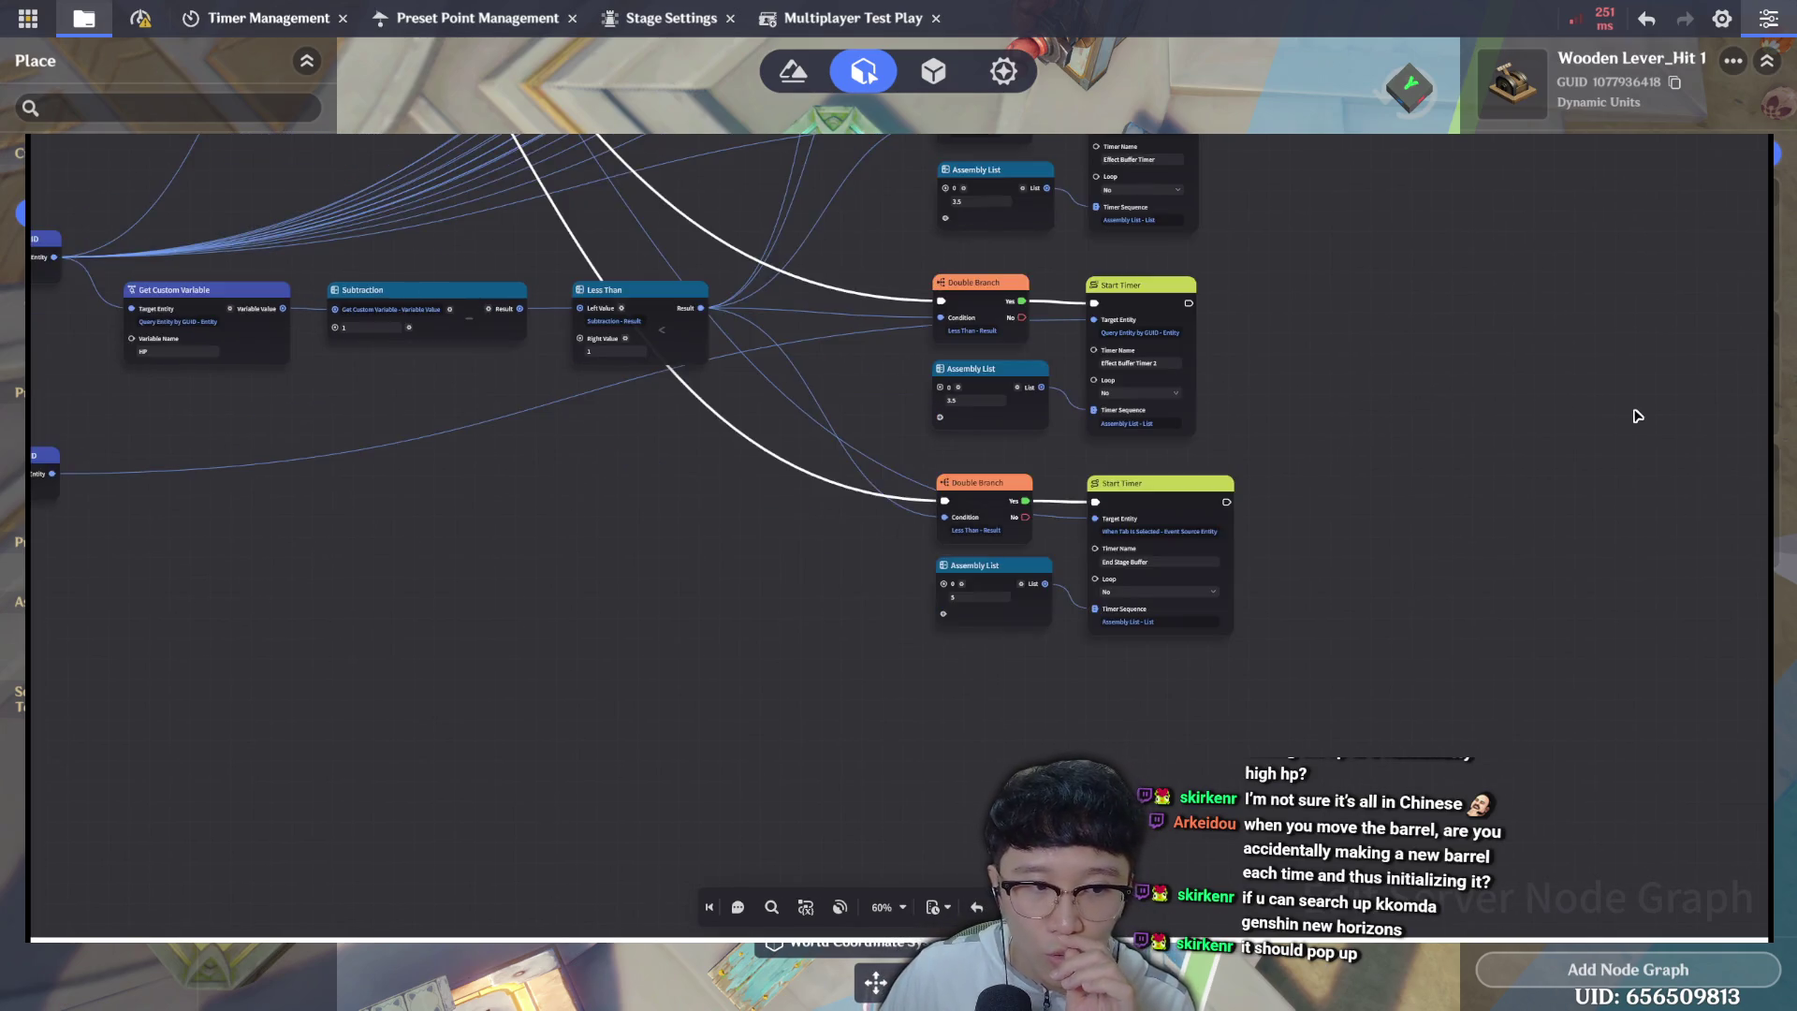
click(333, 293)
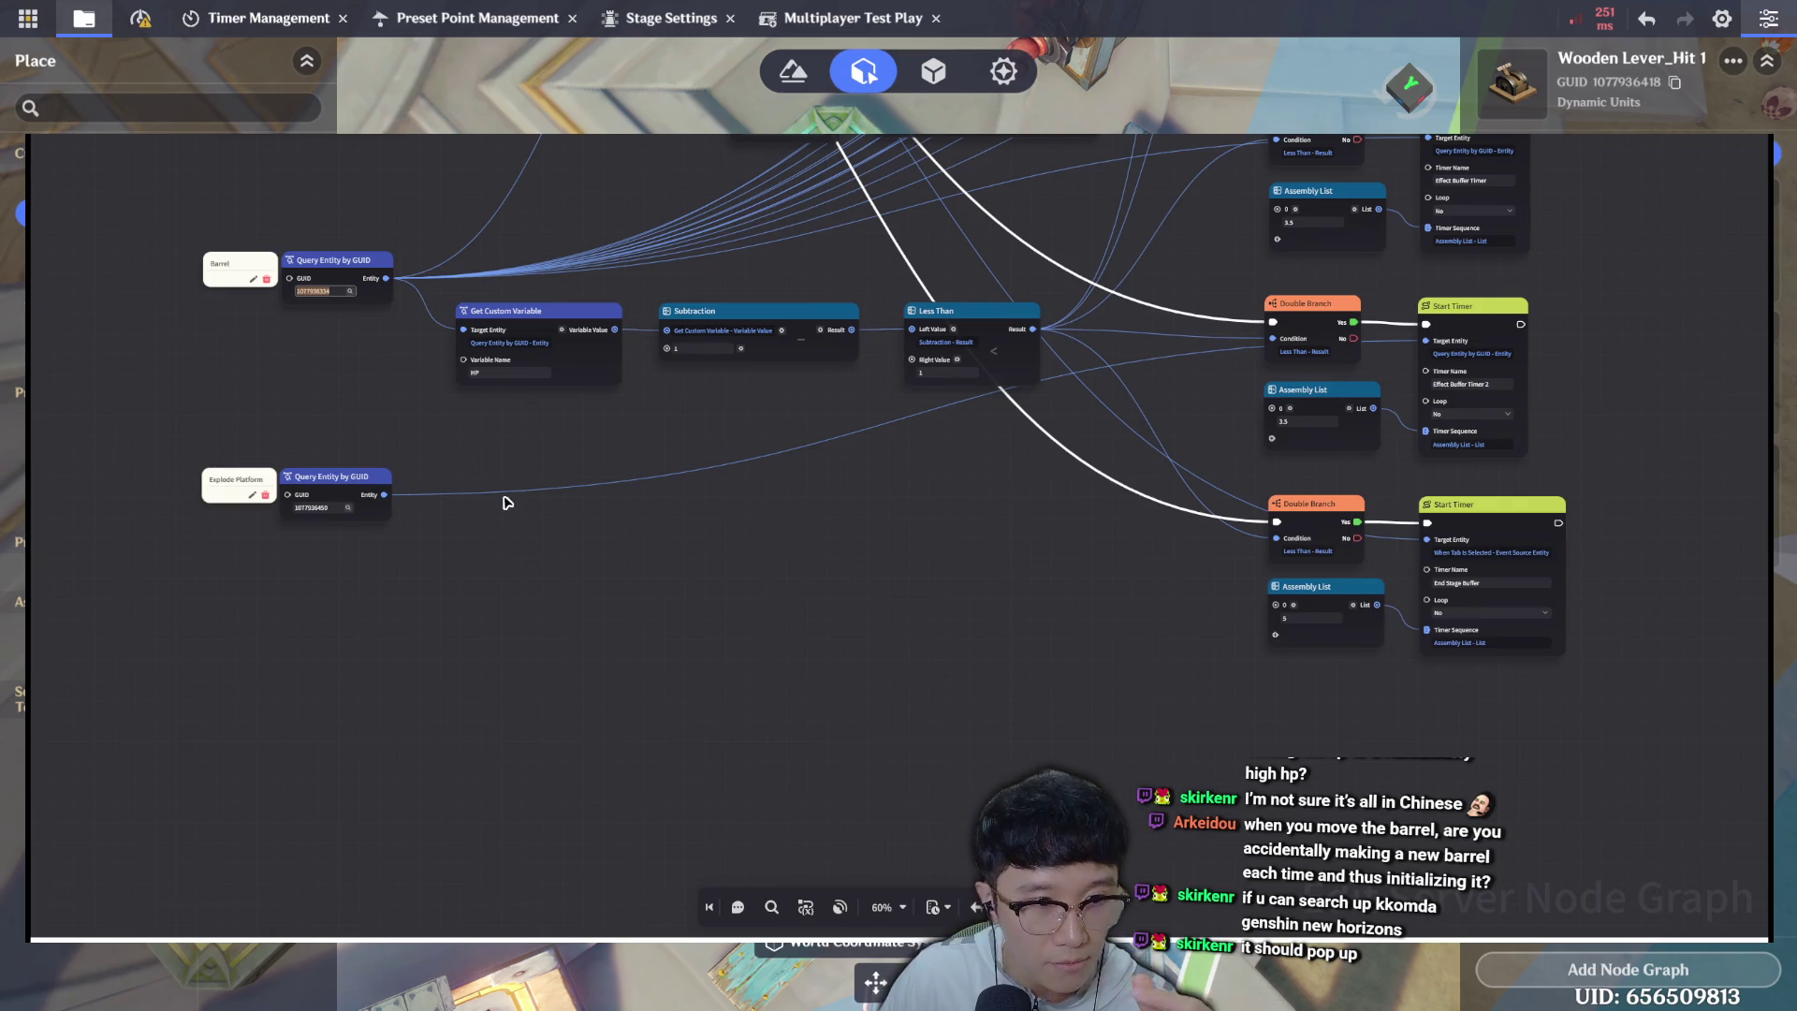
click(338, 293)
drag(336, 293, 286, 293)
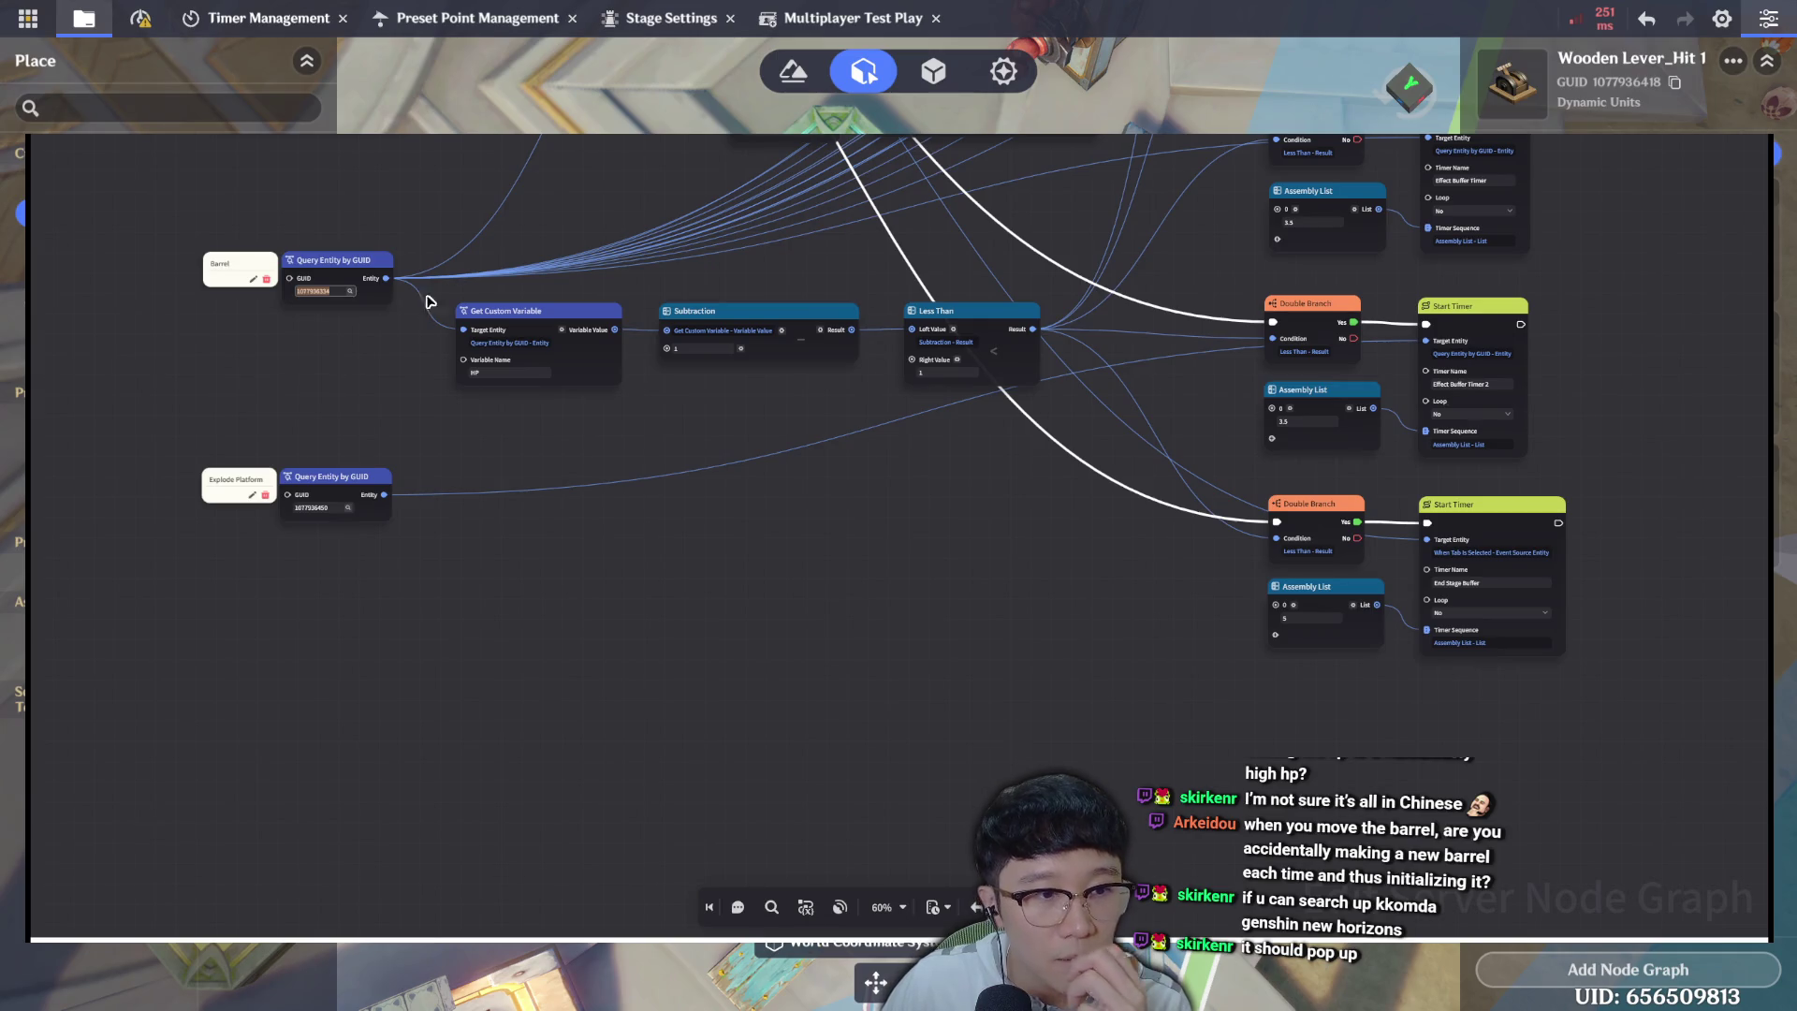
scroll(363, 363, up, 1)
scroll(363, 363, up, 2)
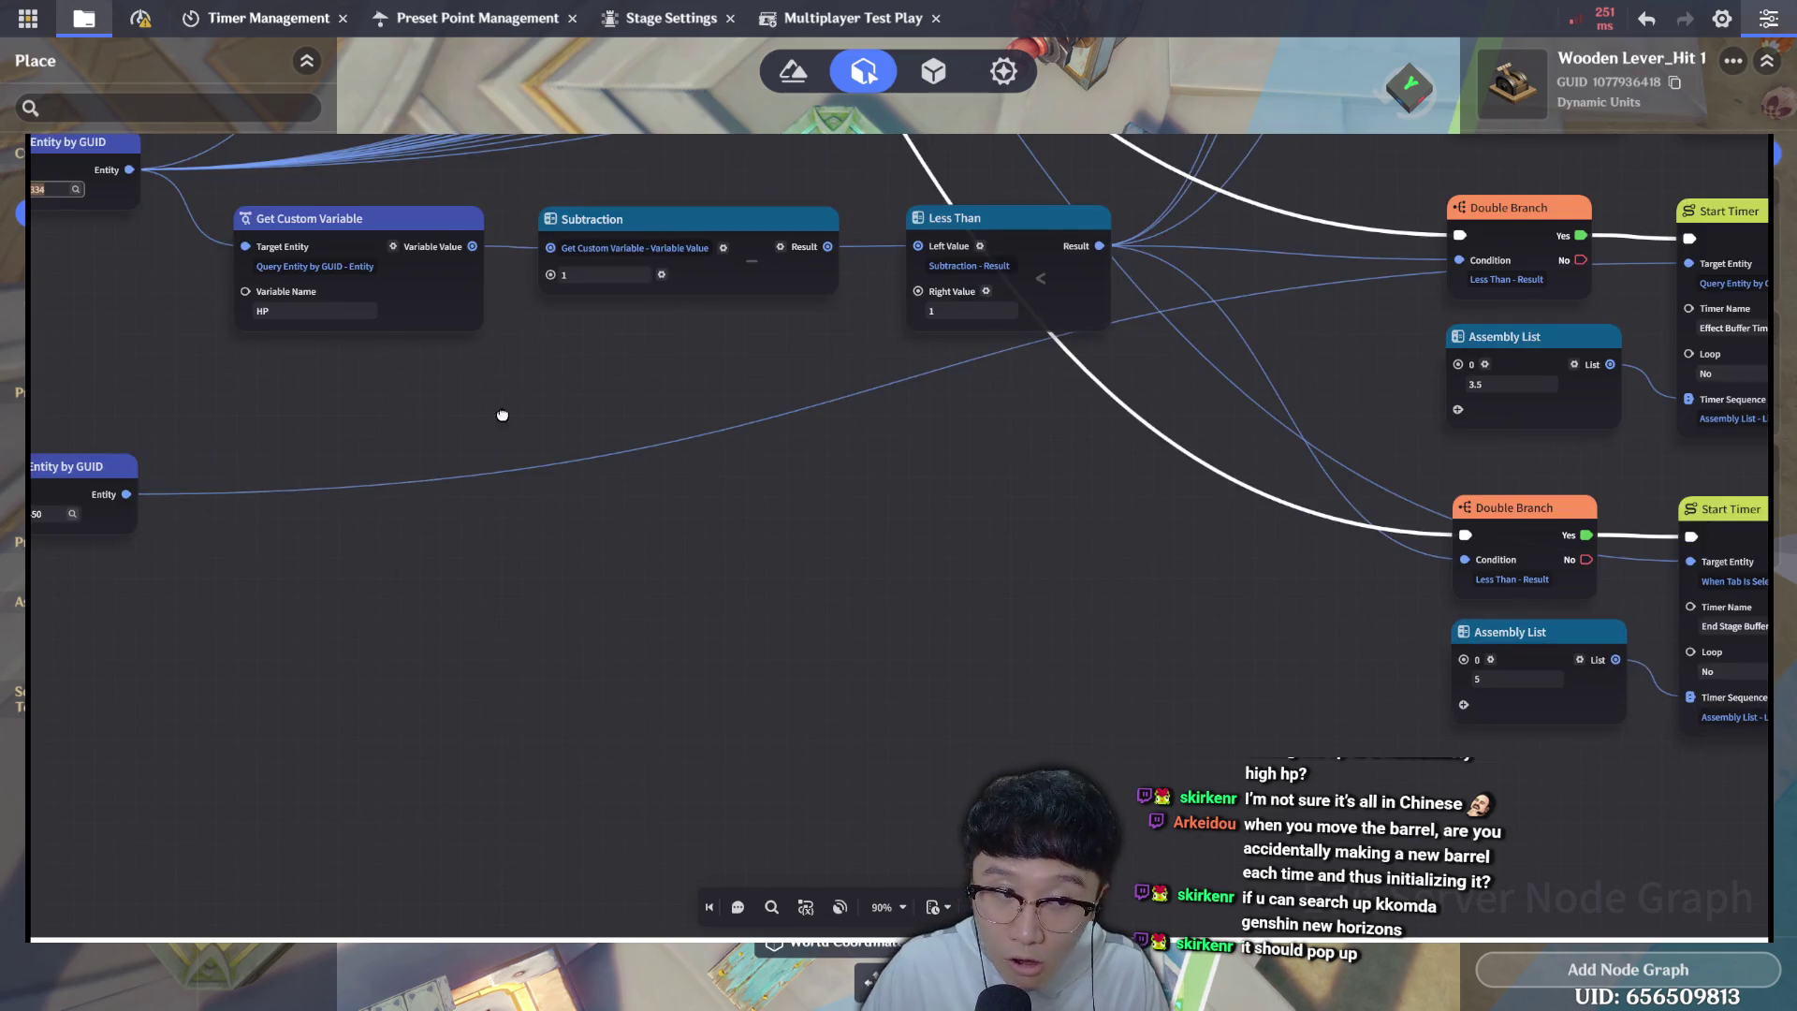
double_click(463, 300)
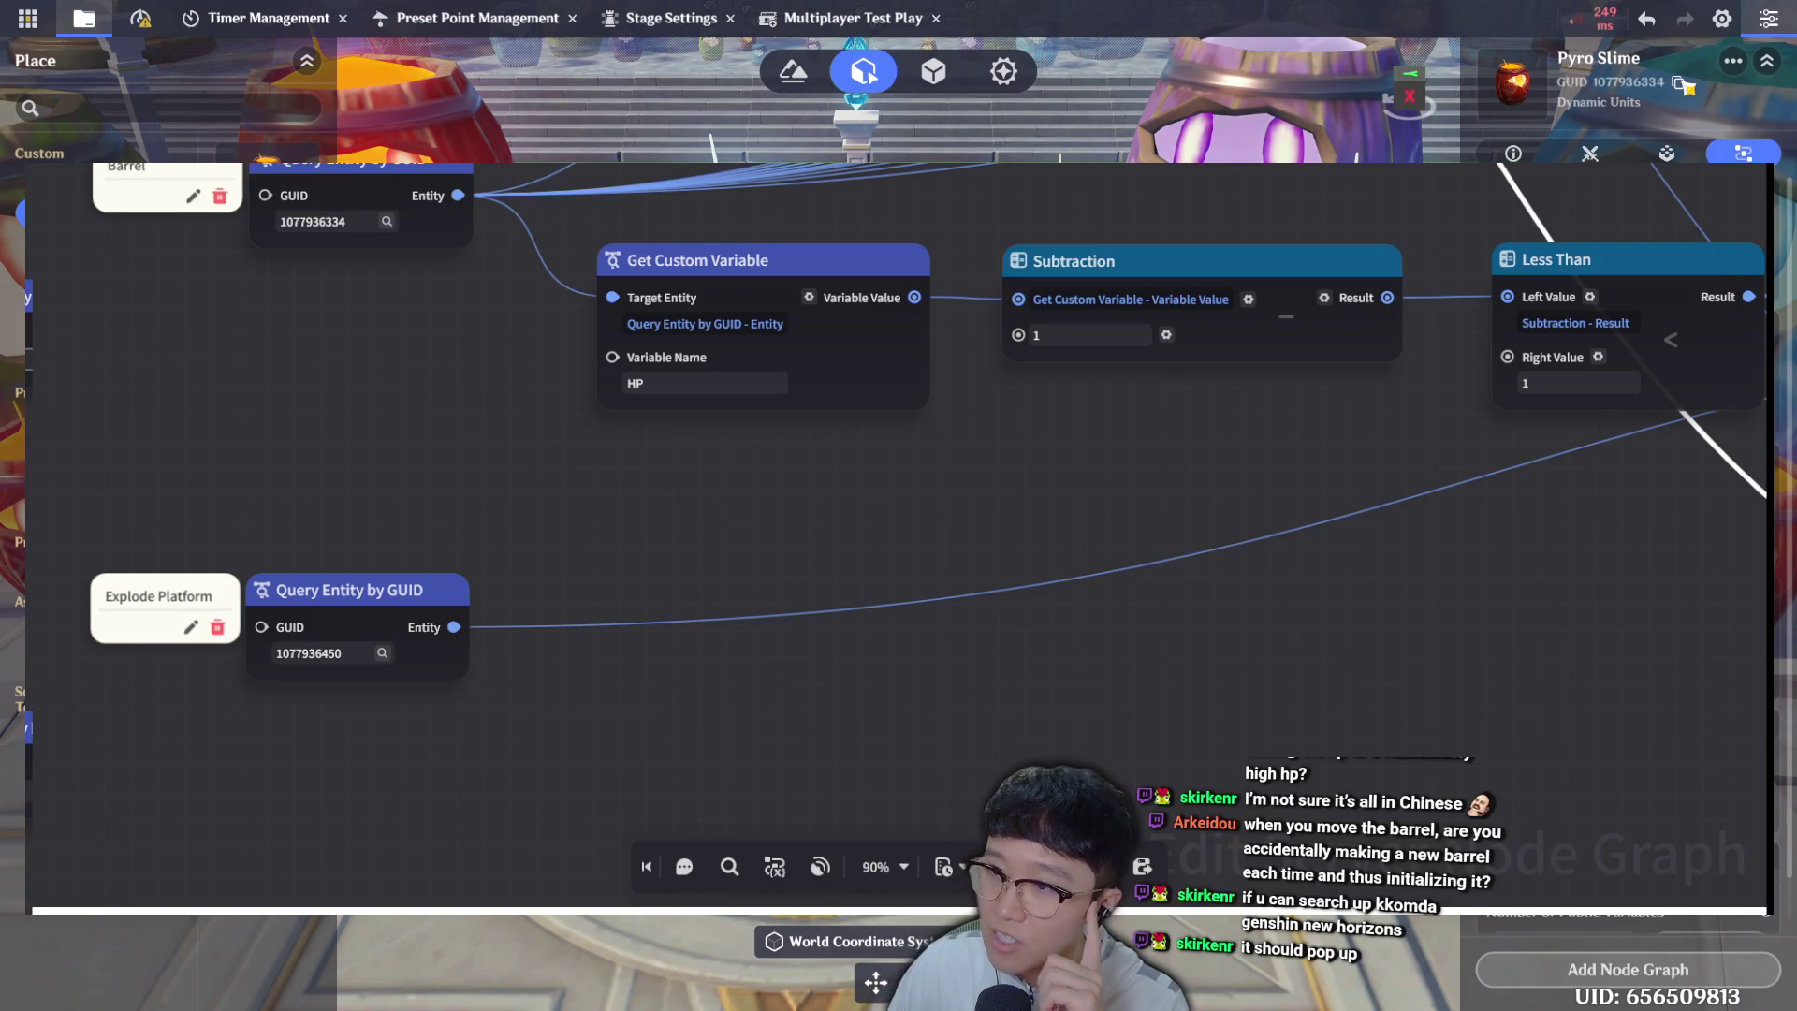
Check the Barrel node's GUID value, leaving it unchanged.
click(327, 221)
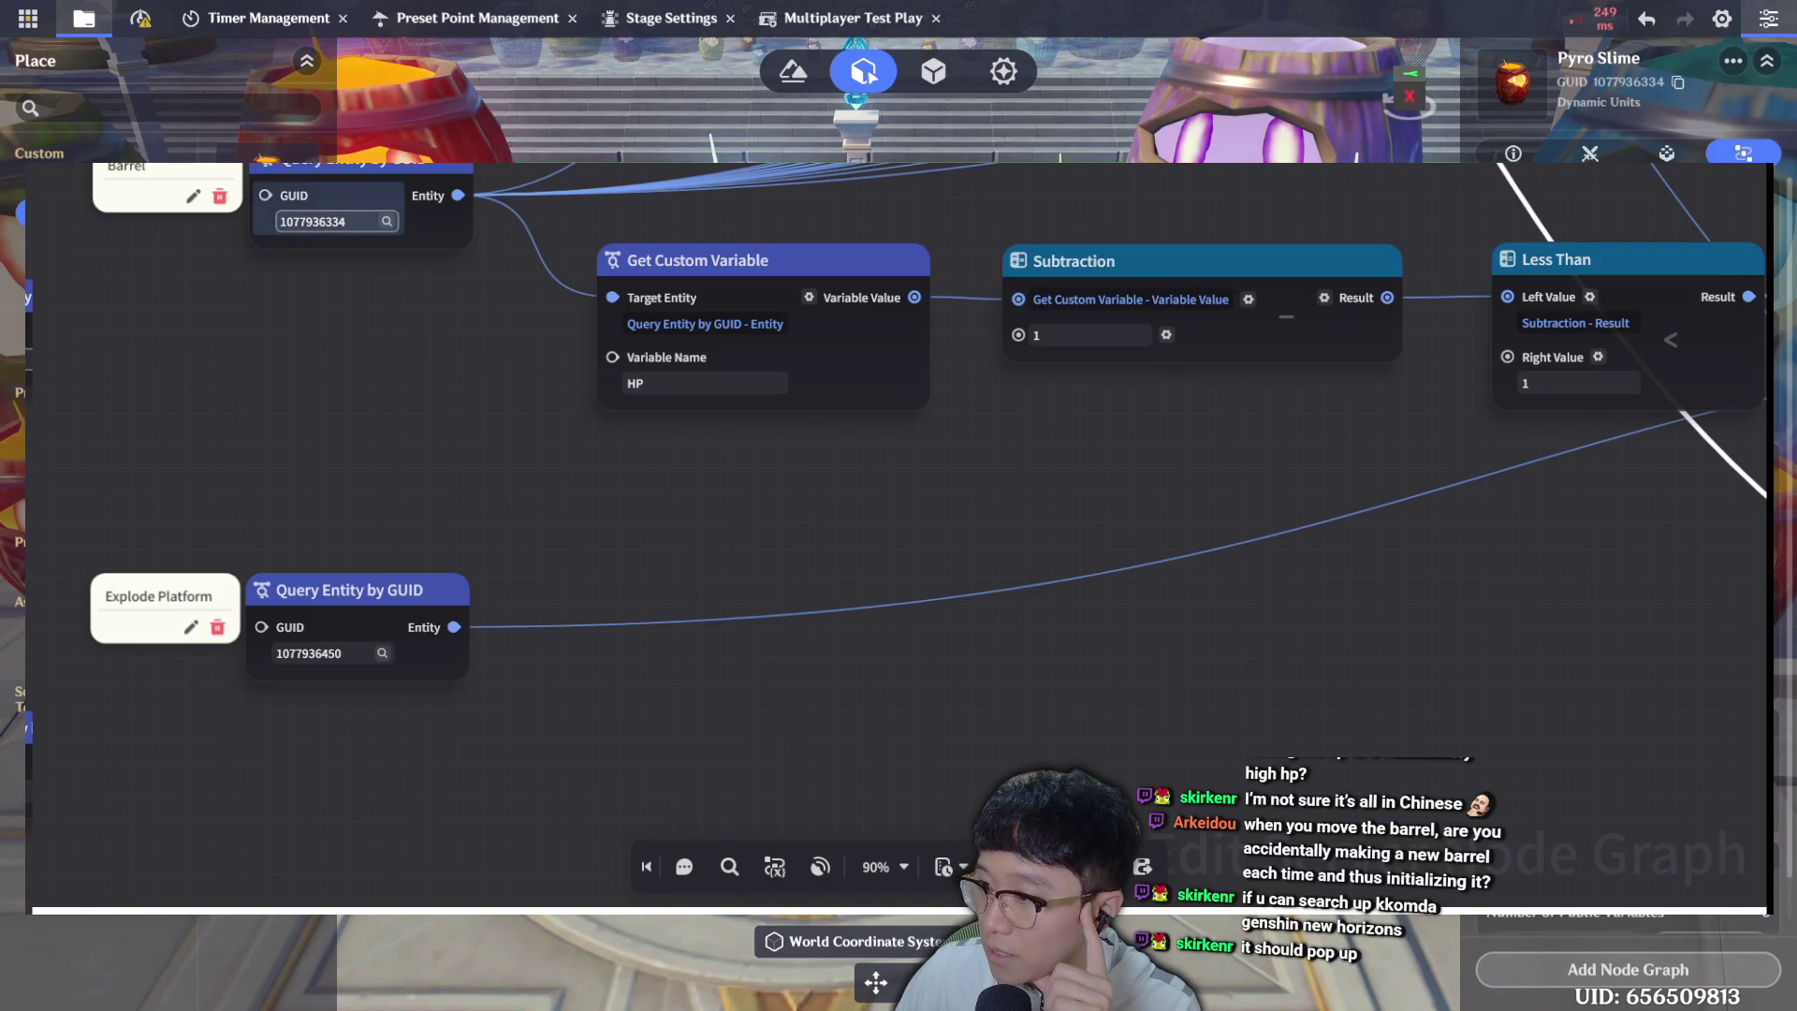
text(3)
key(Return)
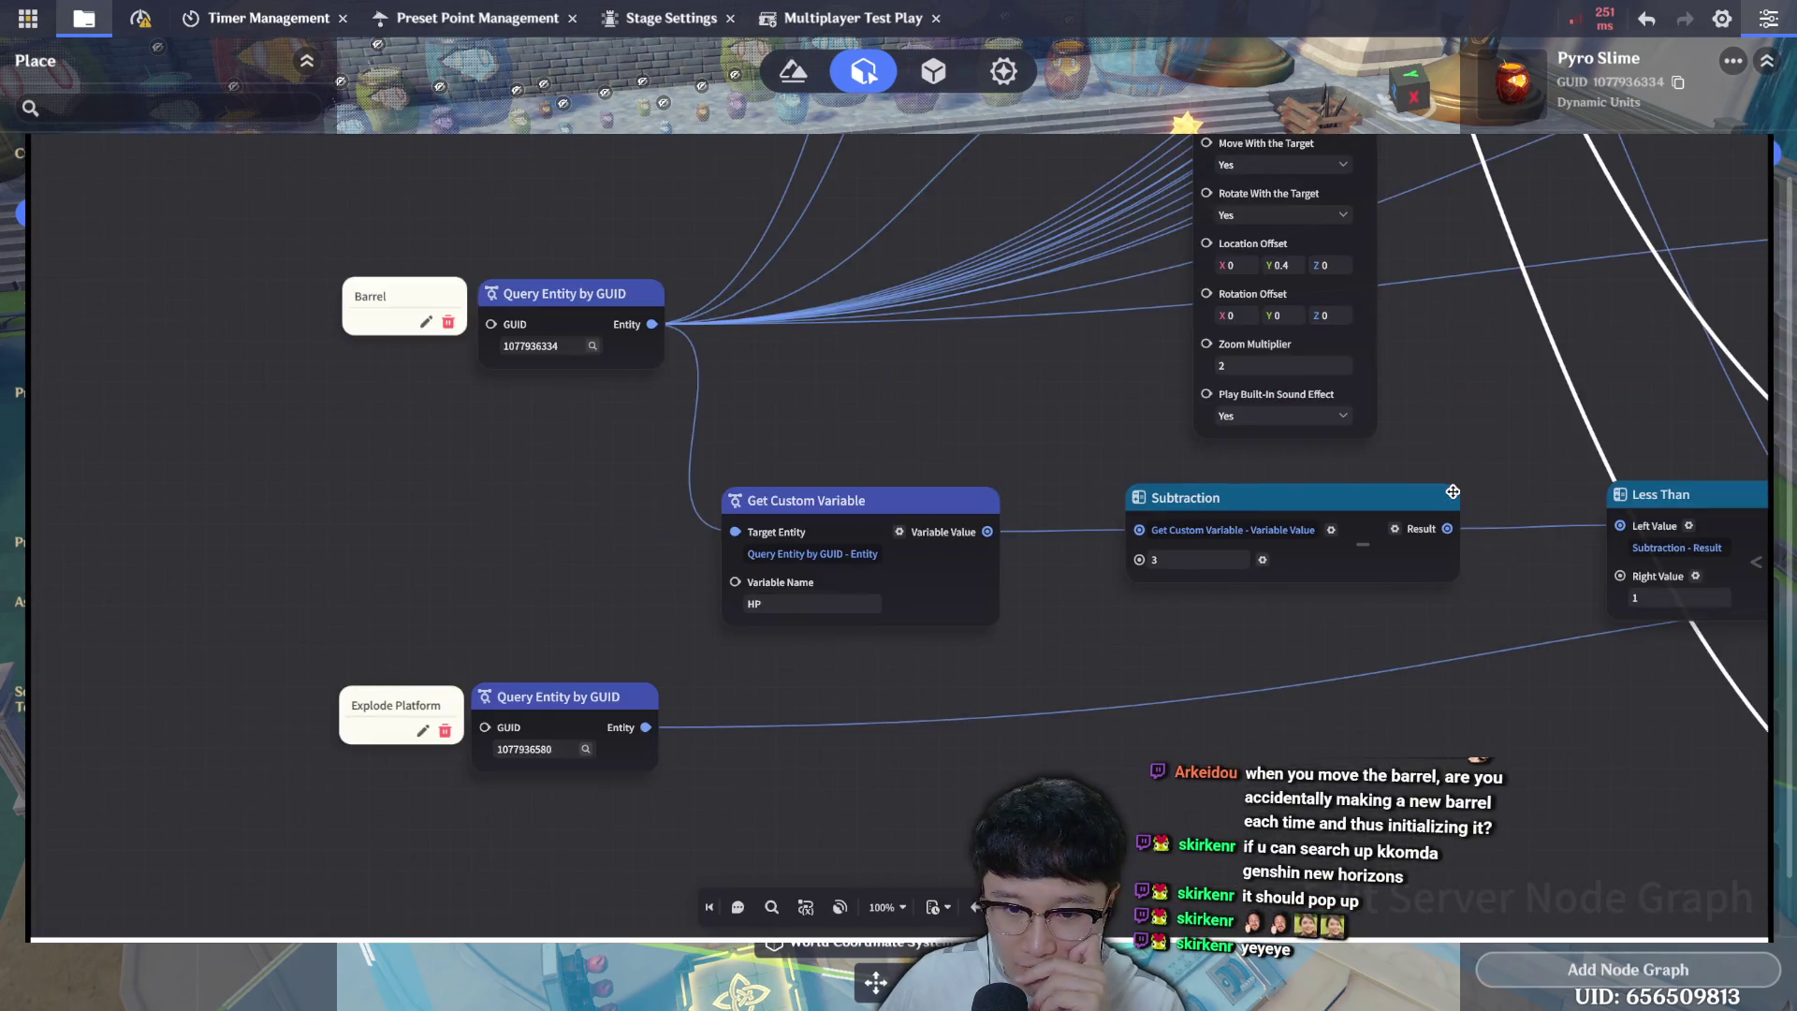
mouse_move(872, 672)
mouse_down()
mouse_move(945, 657)
mouse_move(975, 712)
mouse_up()
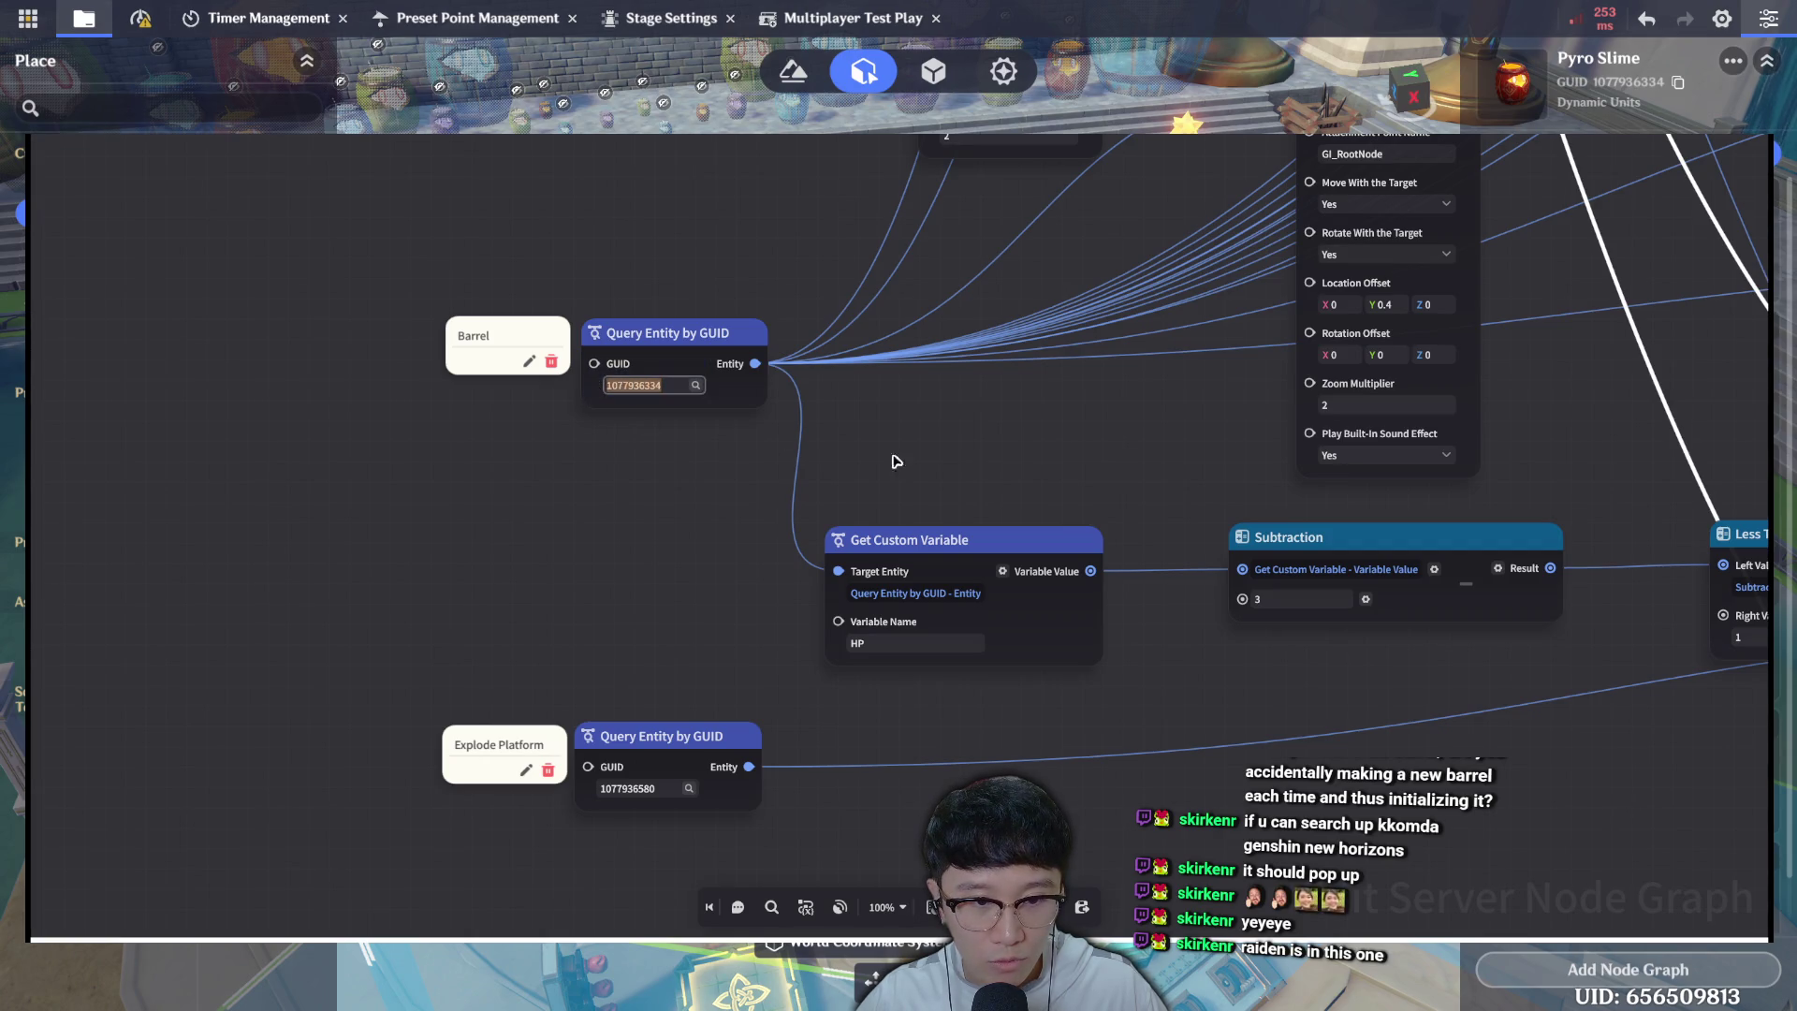
mouse_move(1070, 477)
mouse_down()
mouse_move(986, 497)
mouse_move(605, 477)
mouse_up()
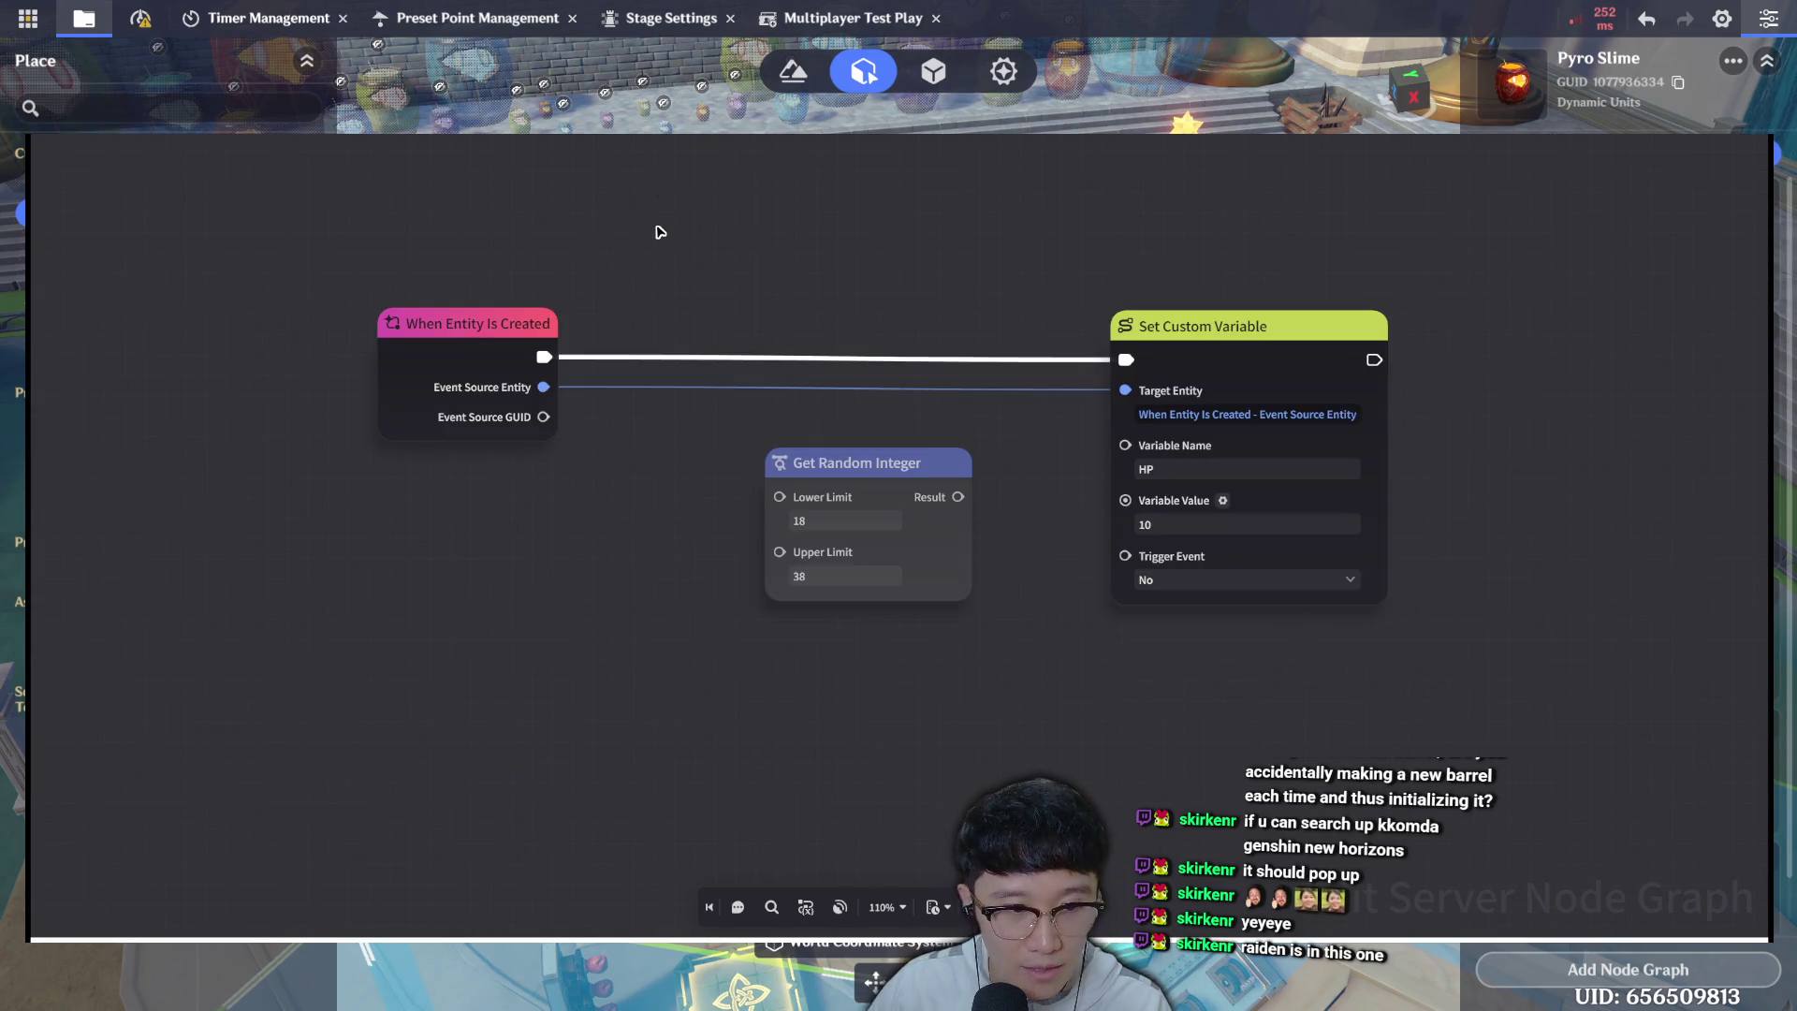
Inspect the When Entity Is Created and Set Custom Variable nodes, keeping the variable name HP.
mouse_move(421, 230)
mouse_down()
mouse_move(313, 289)
mouse_move(584, 534)
mouse_move(567, 601)
mouse_up()
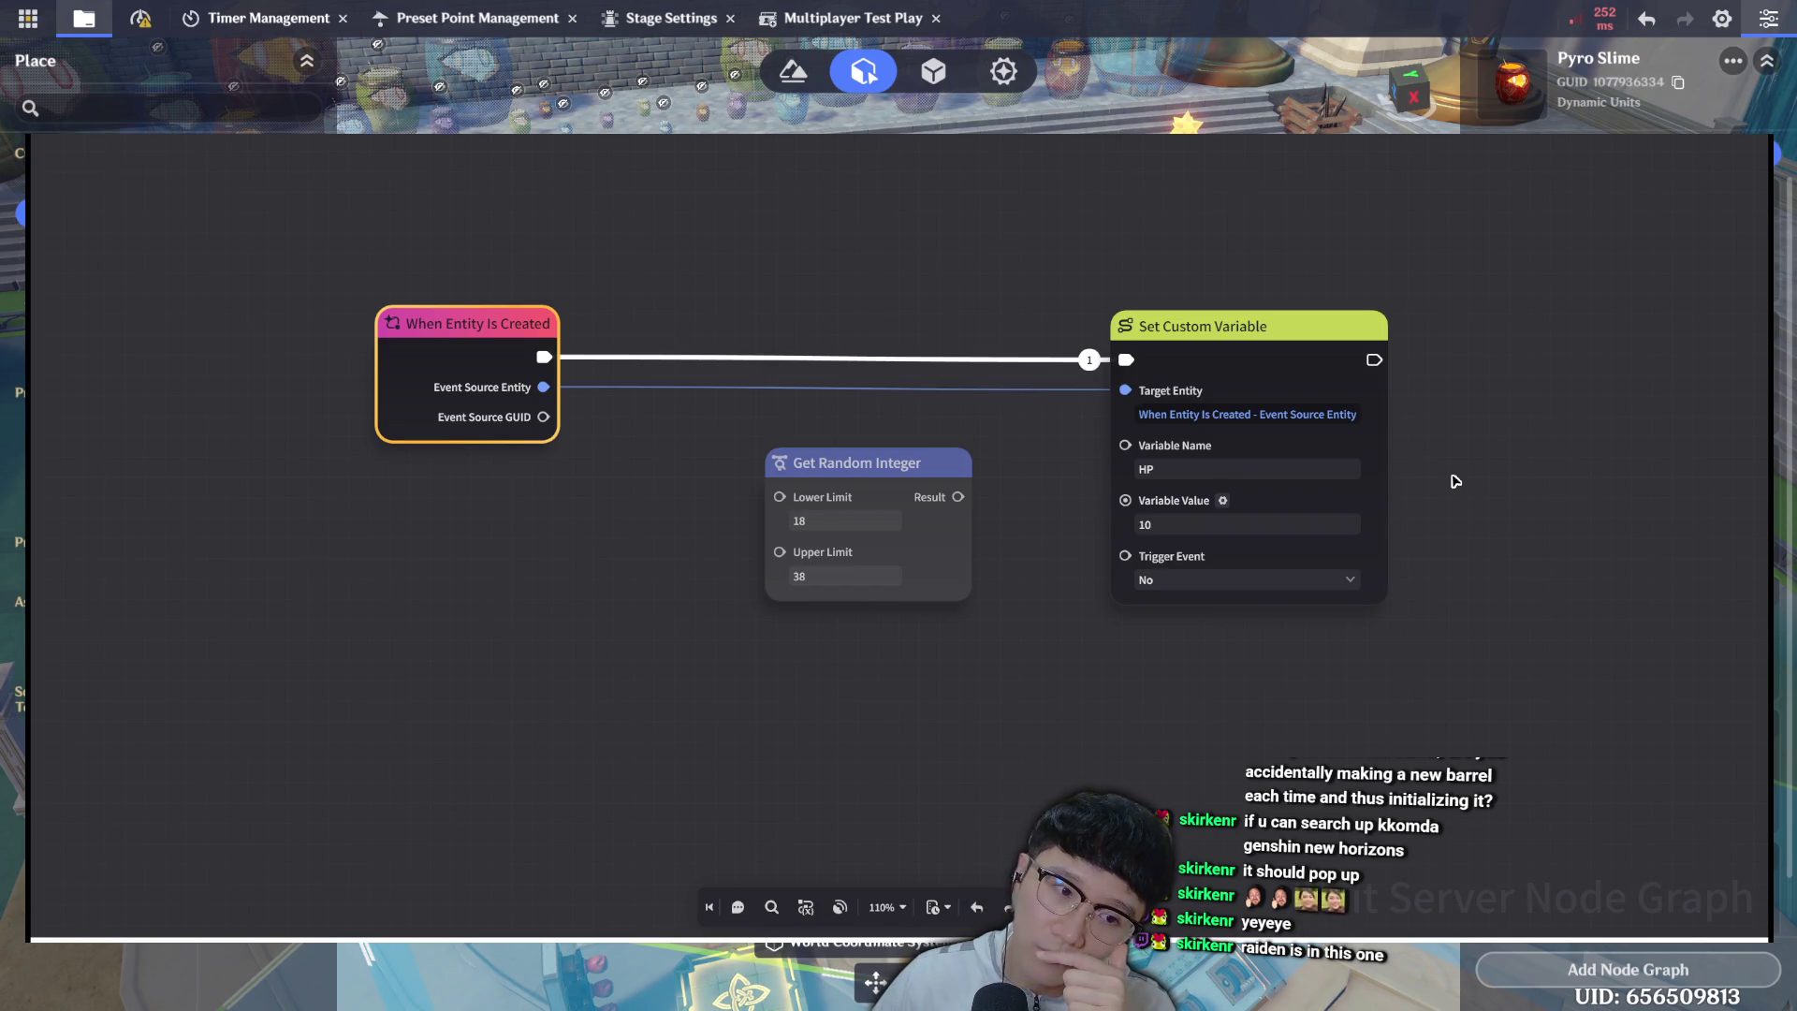
mouse_move(1048, 228)
mouse_down()
mouse_move(1375, 642)
mouse_move(1487, 732)
mouse_up()
double_click(1219, 471)
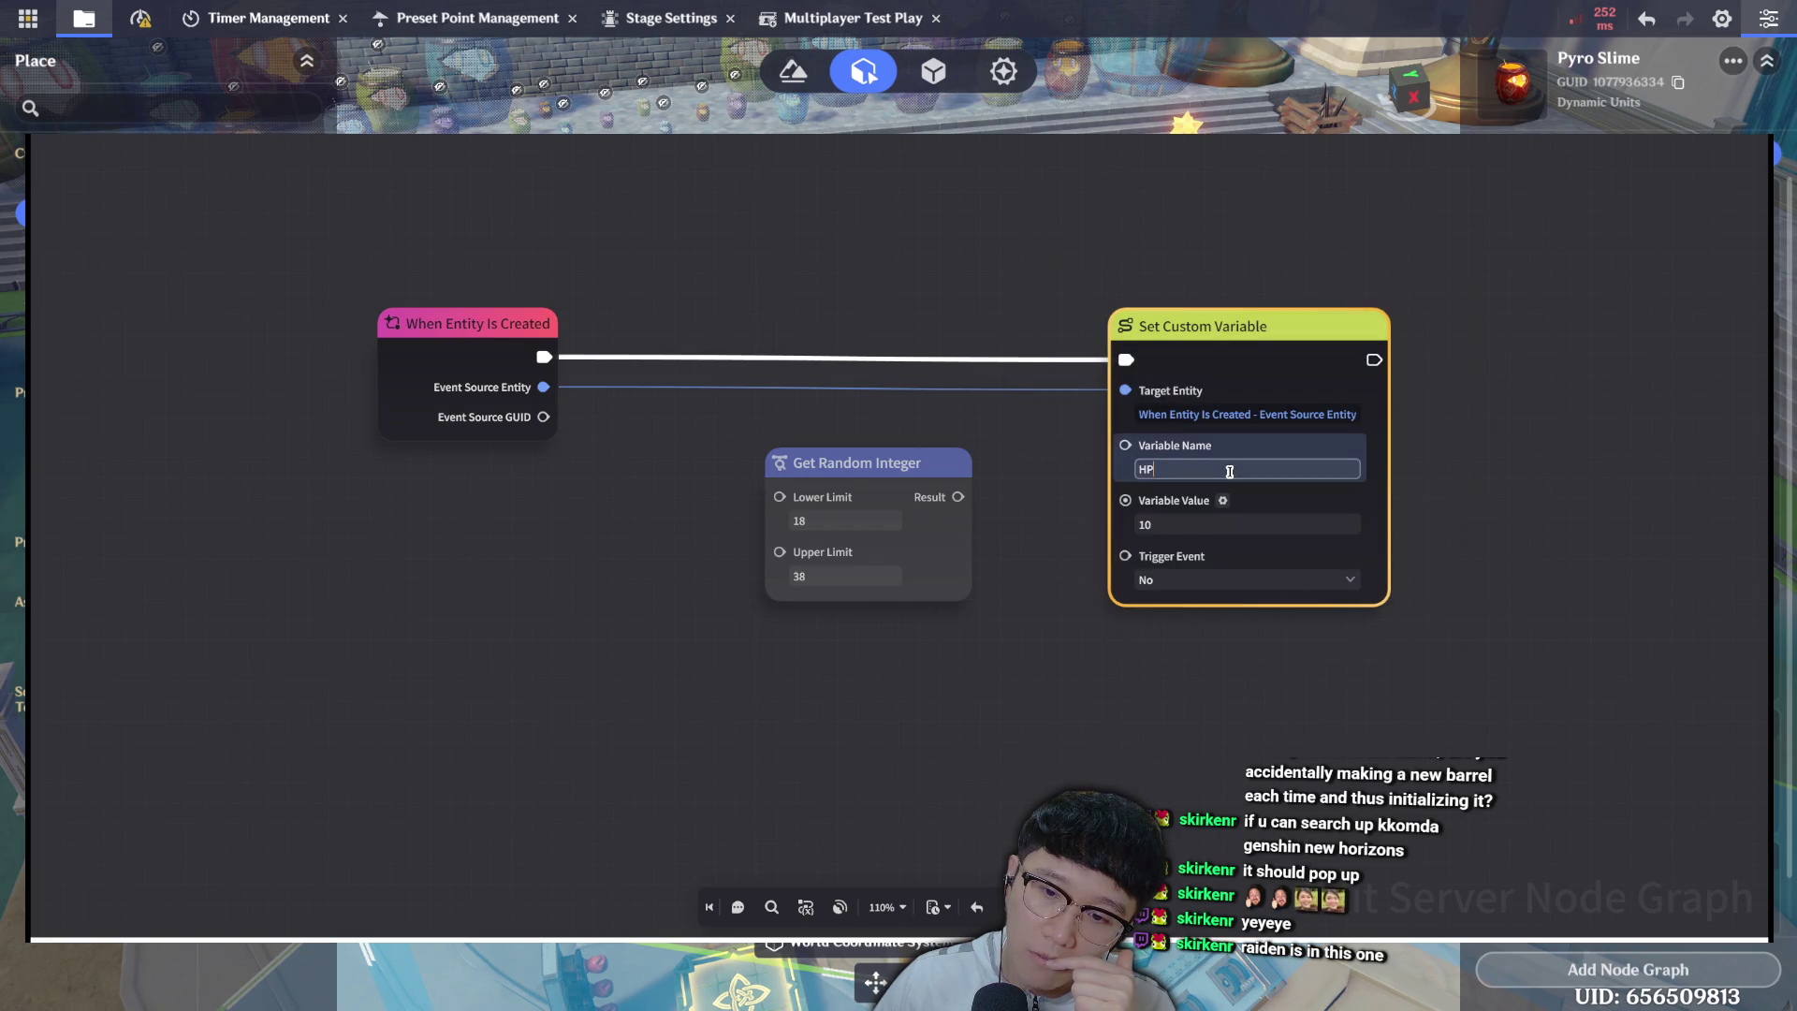
click(1304, 669)
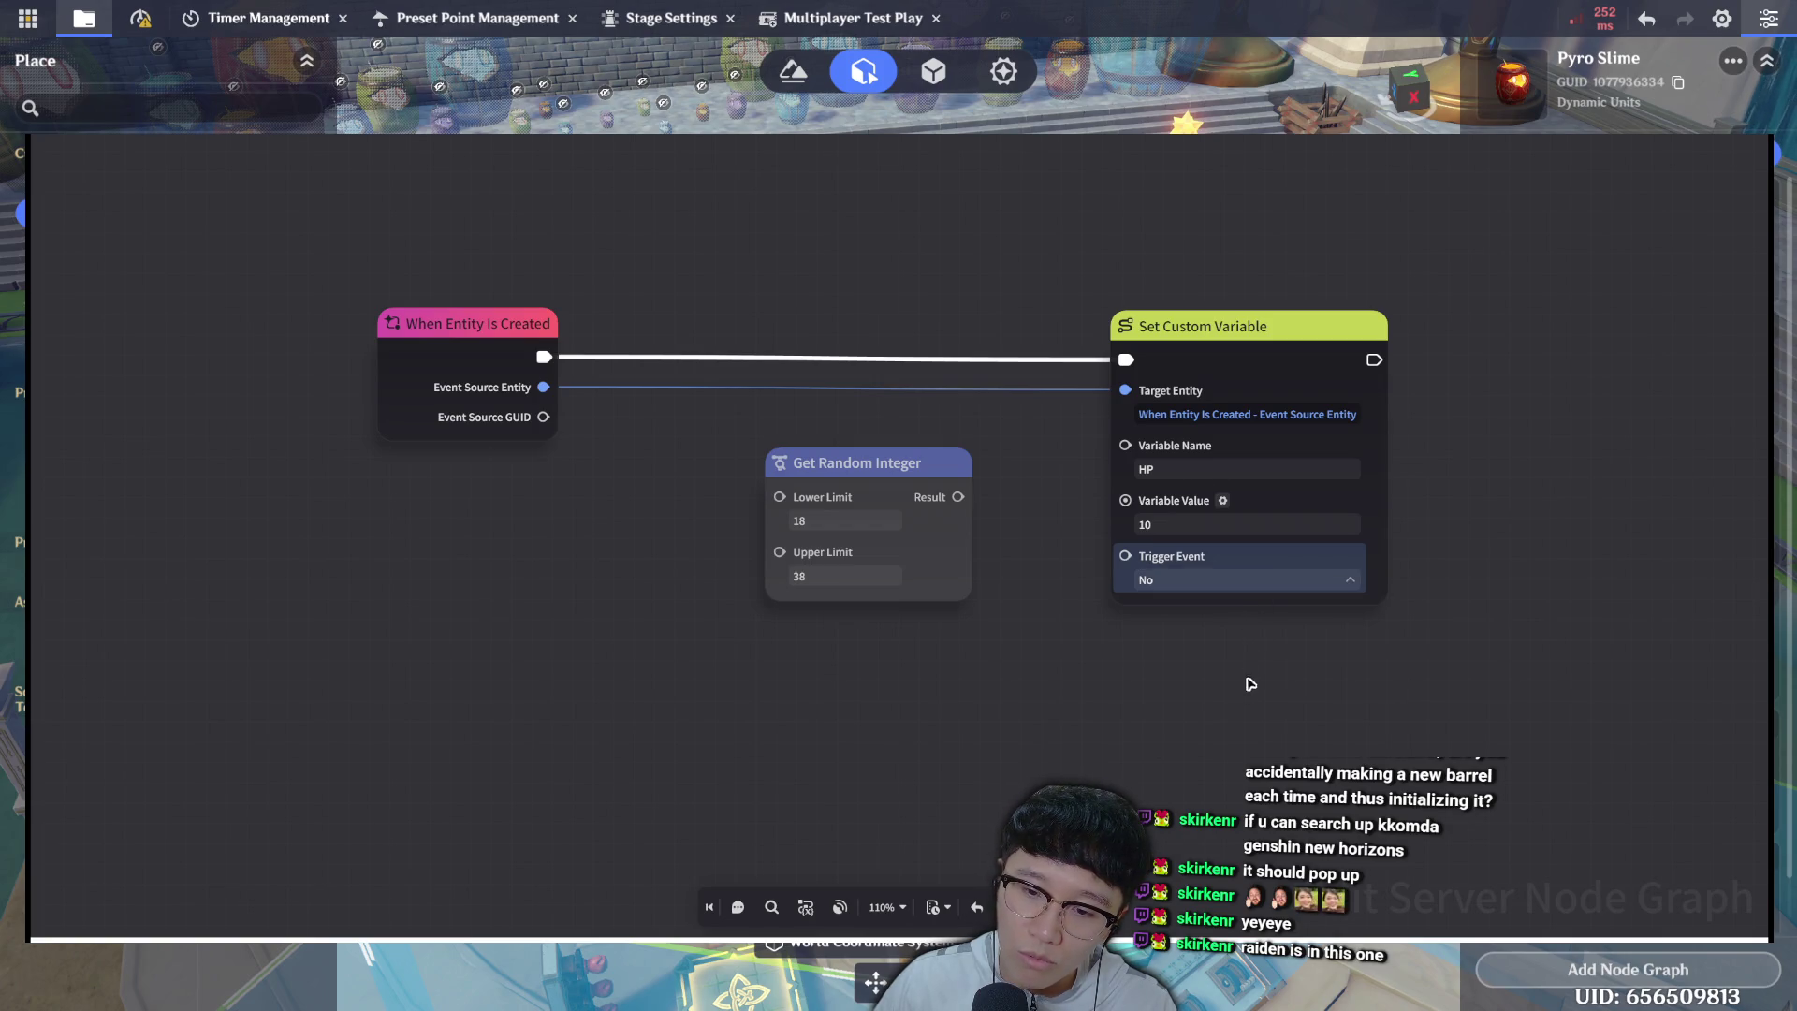
mouse_move(1423, 610)
mouse_down()
mouse_move(1284, 602)
mouse_move(1072, 549)
mouse_up()
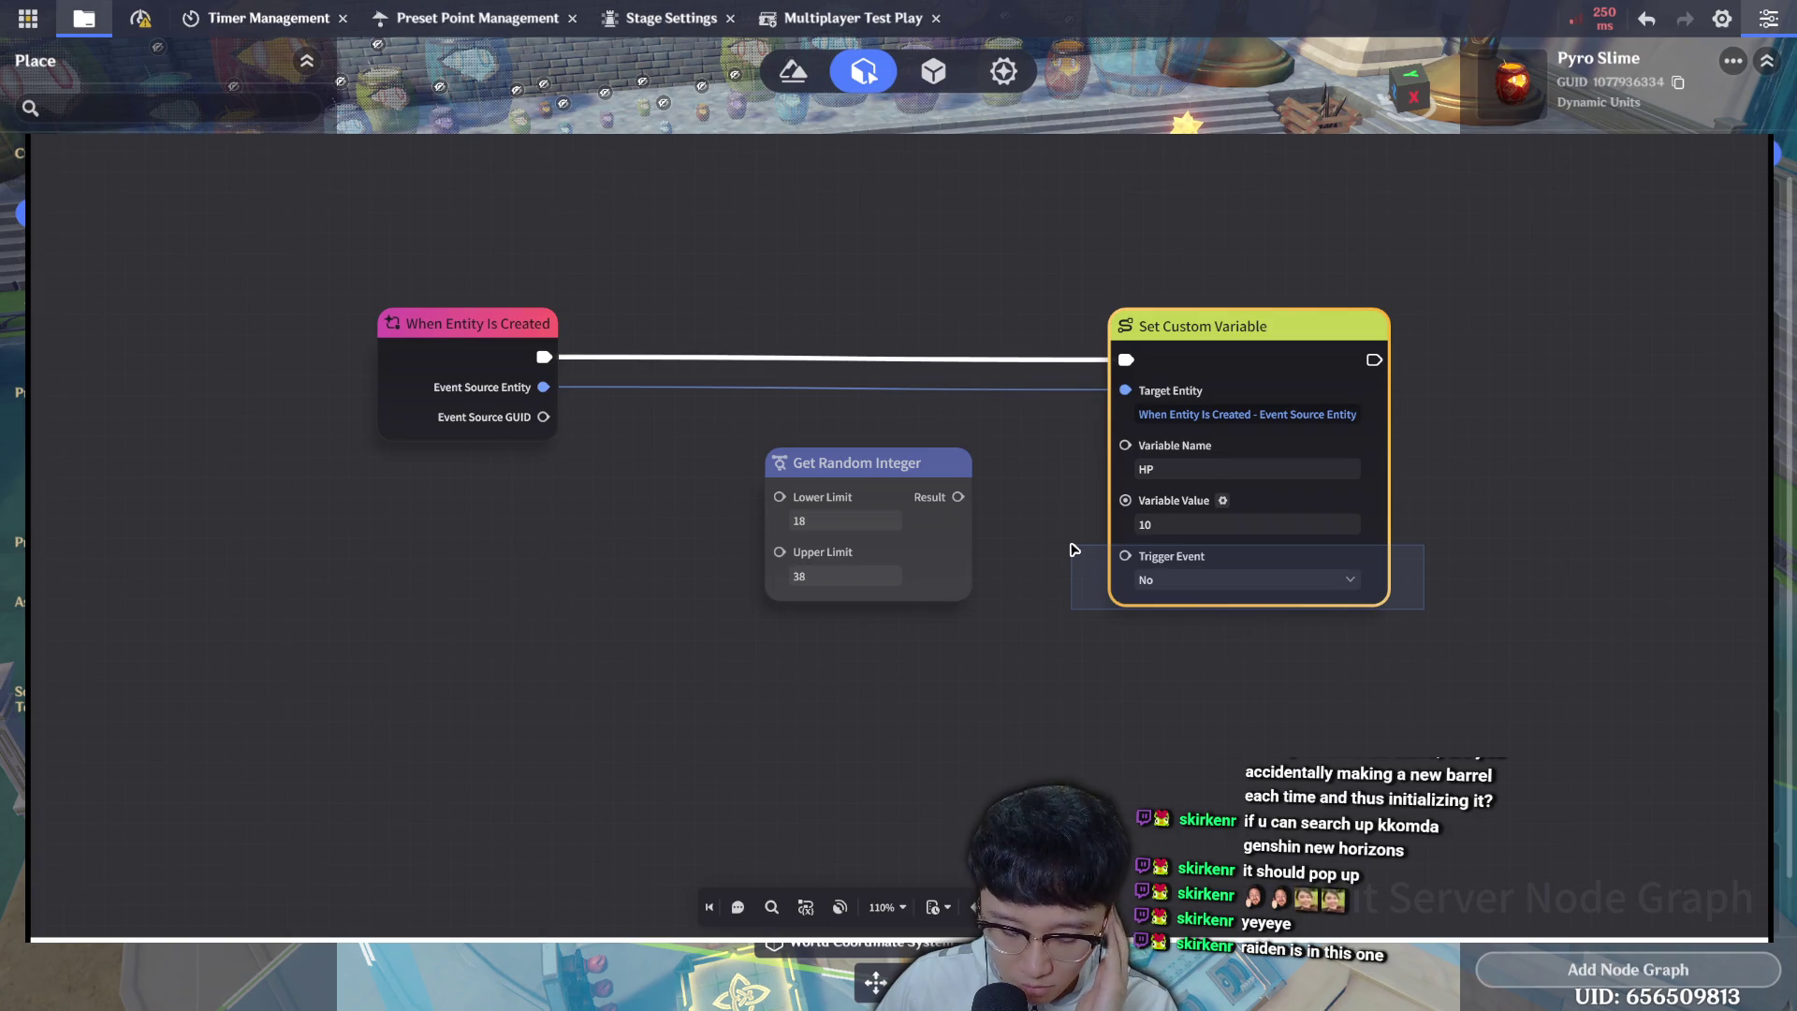
drag(1073, 549, 1073, 554)
click(1095, 609)
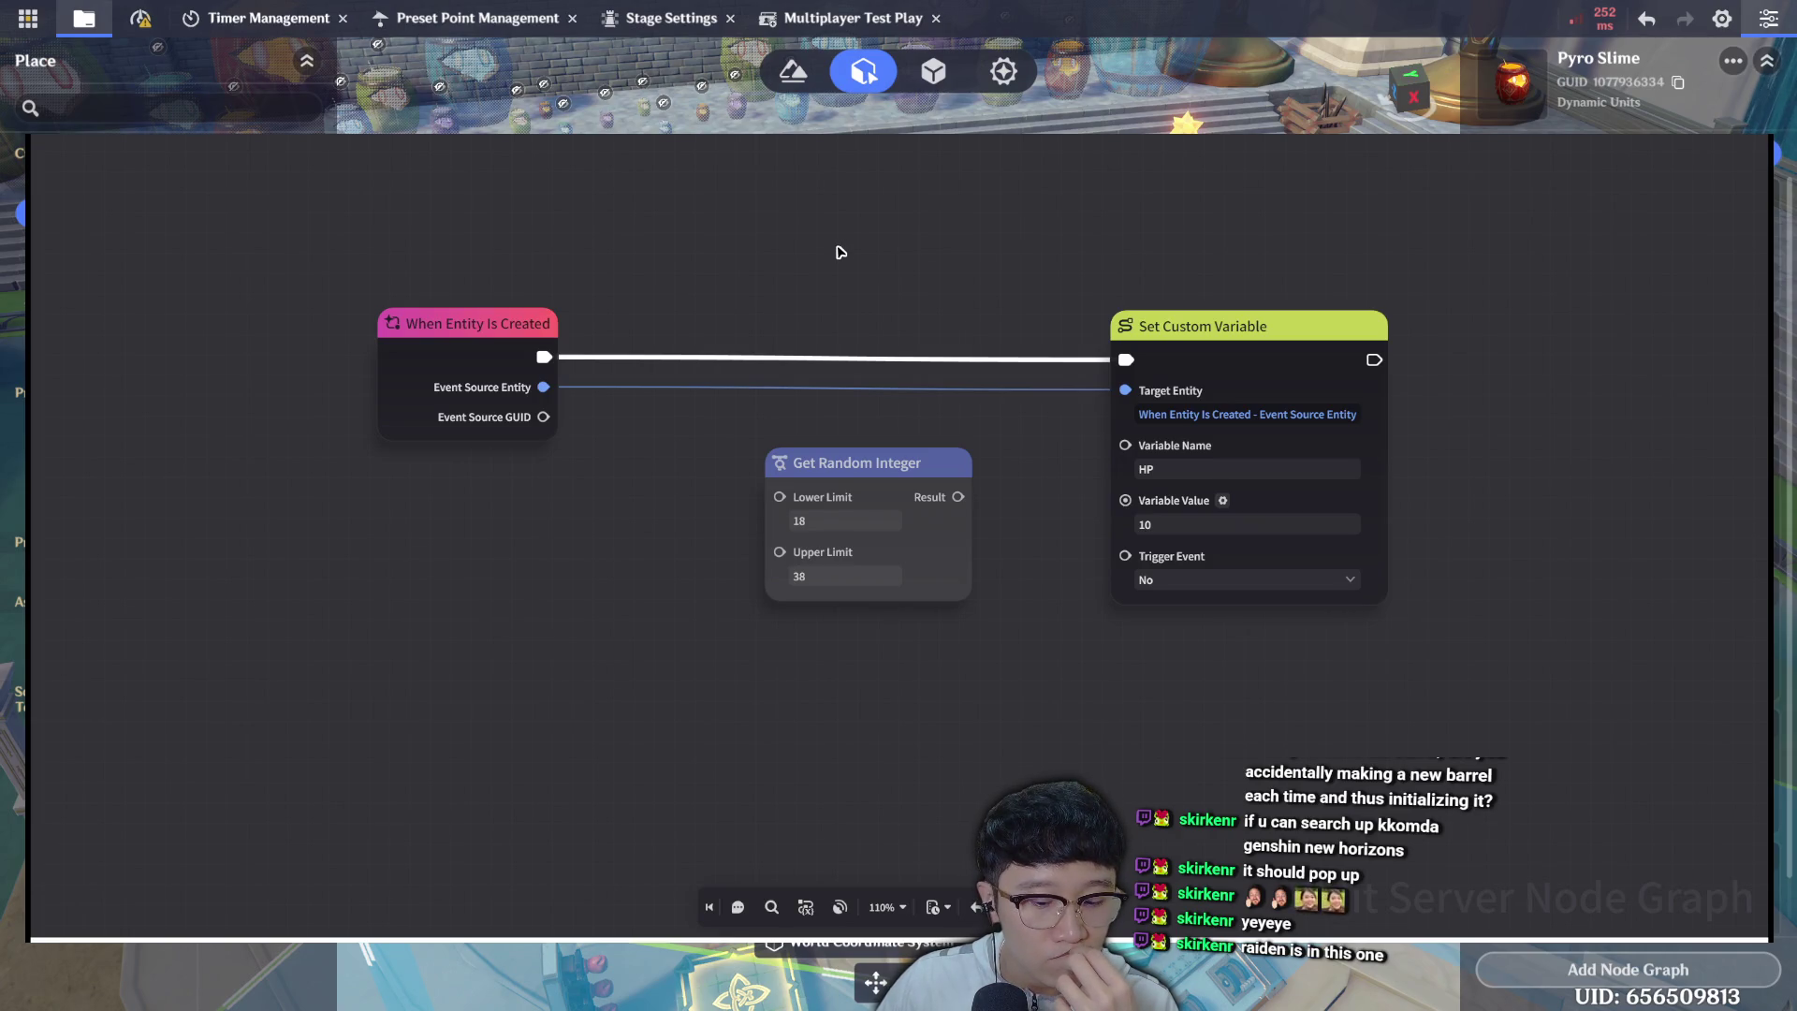
Check that the starting HP value stays at 10, then close the creation graph.
click(1175, 520)
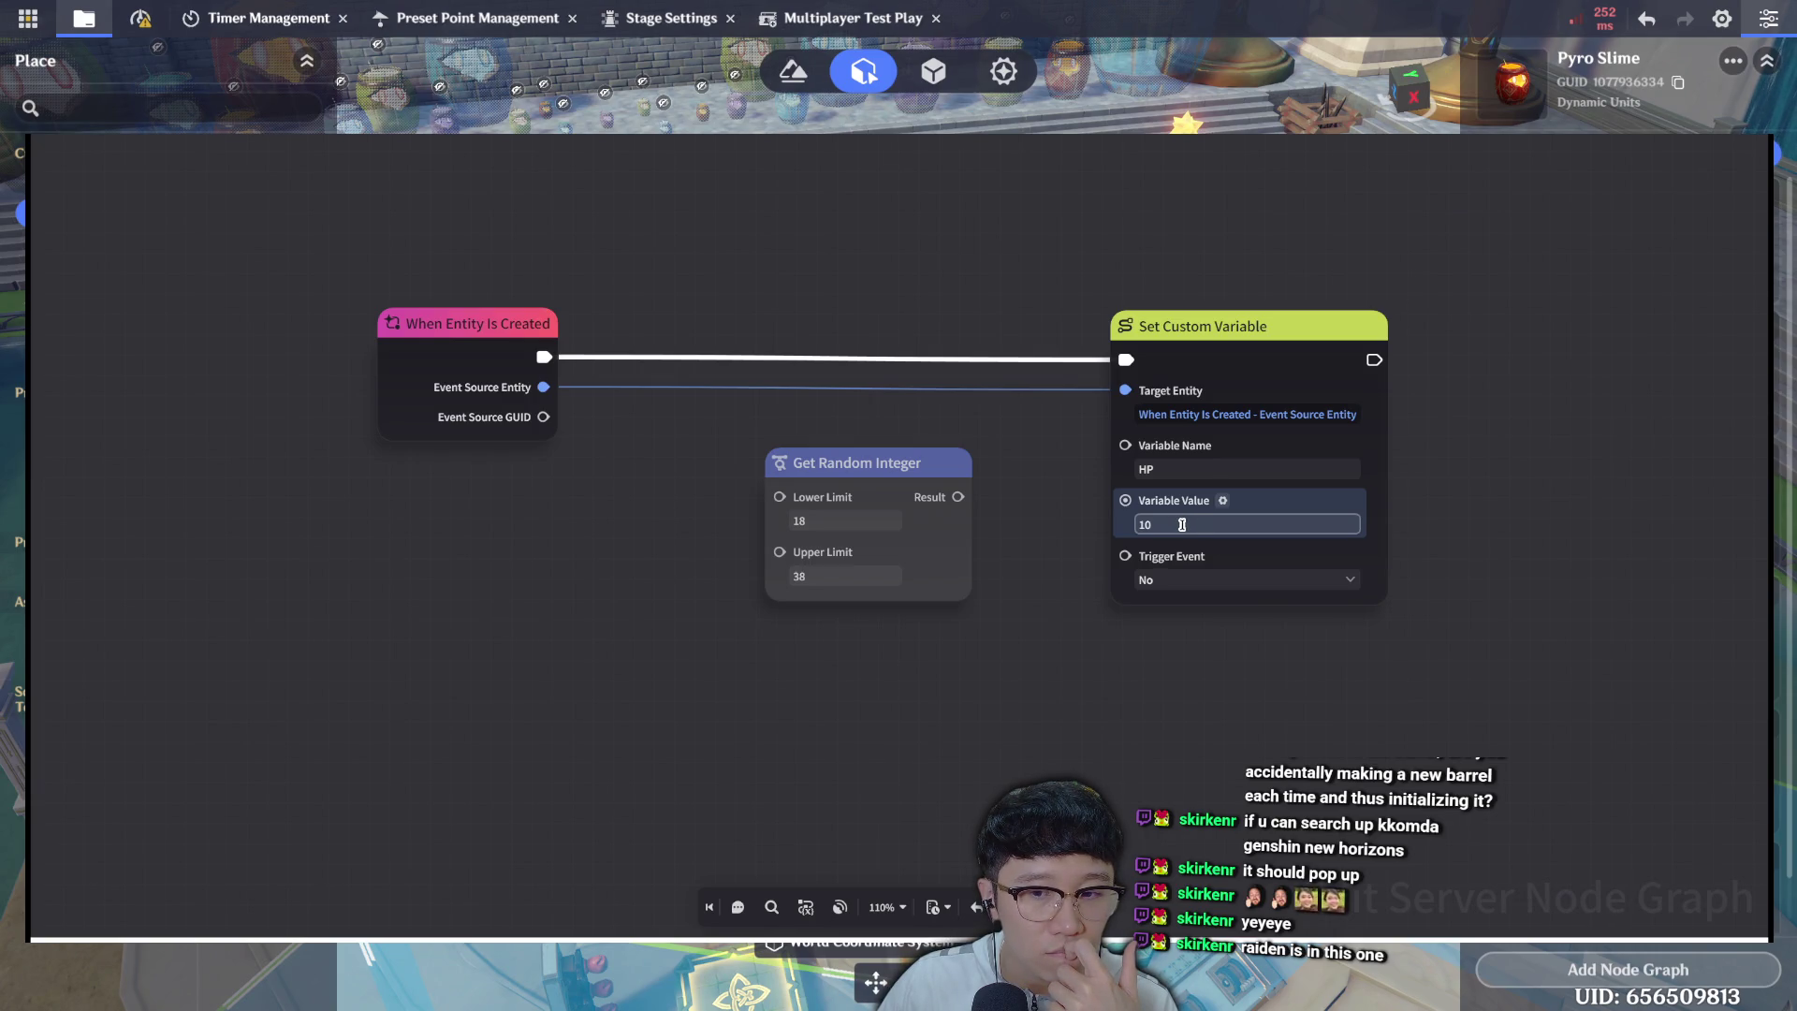
key(Return)
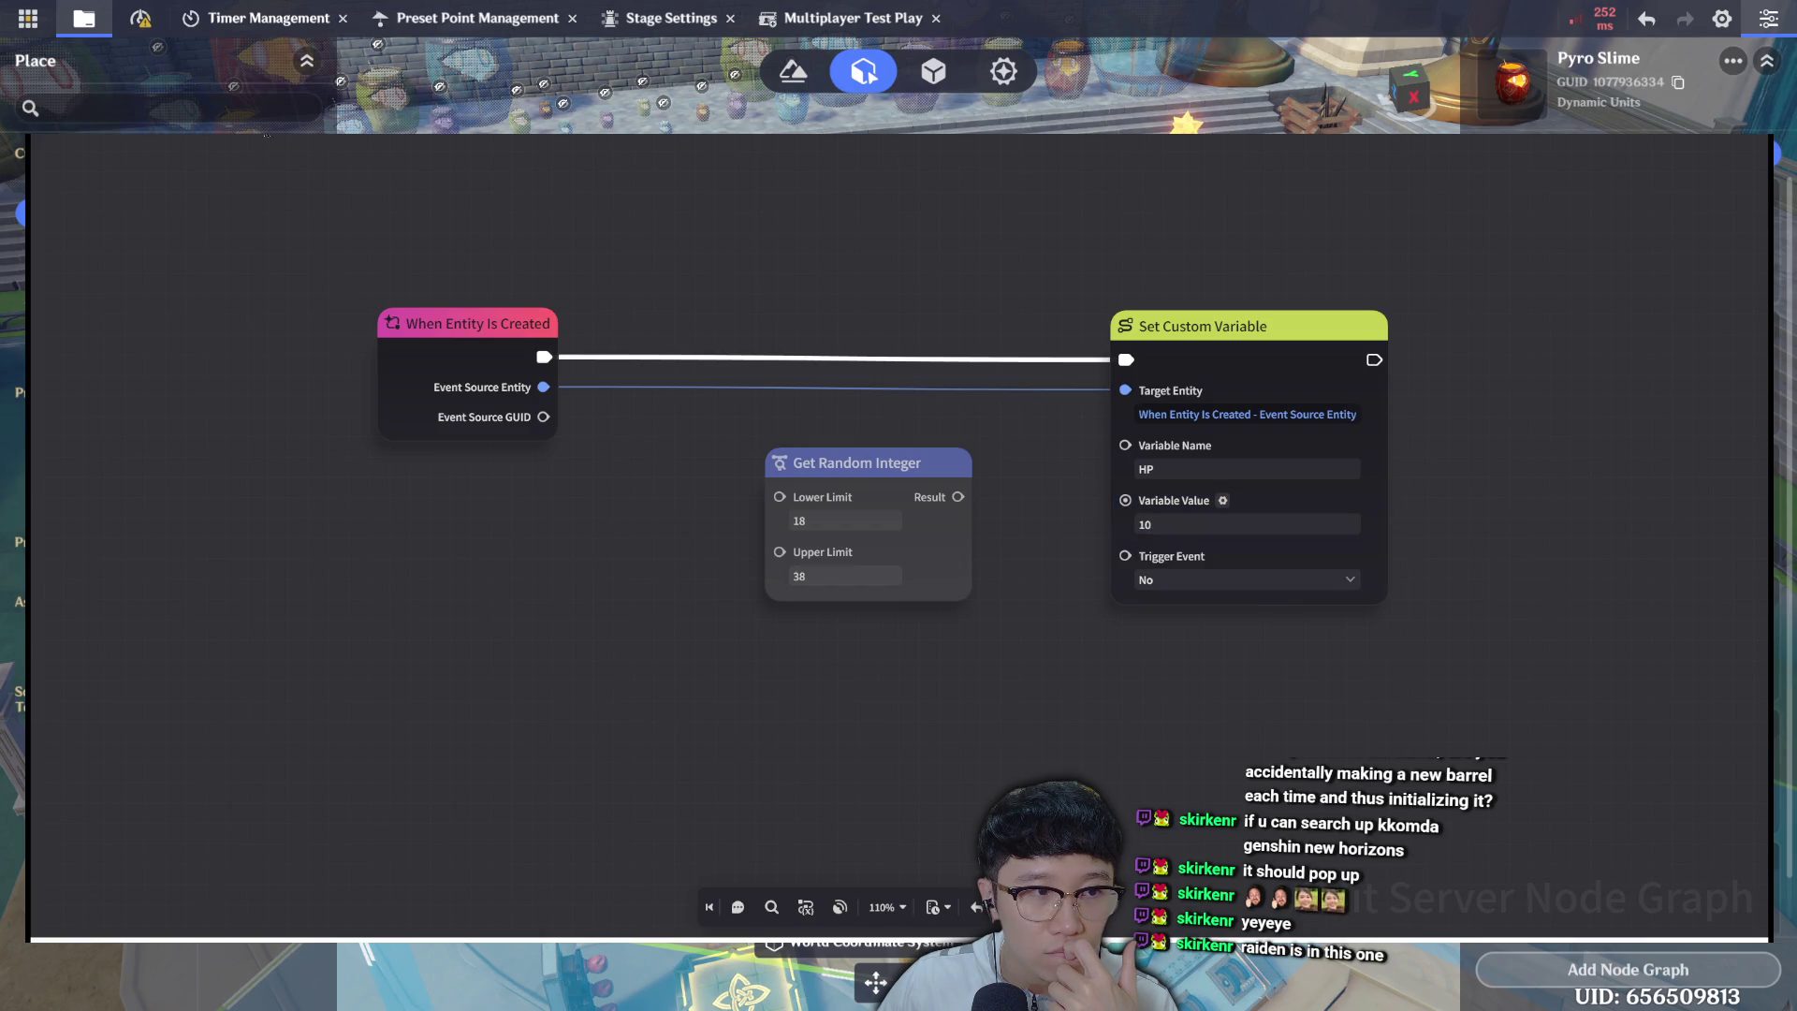
key(Escape)
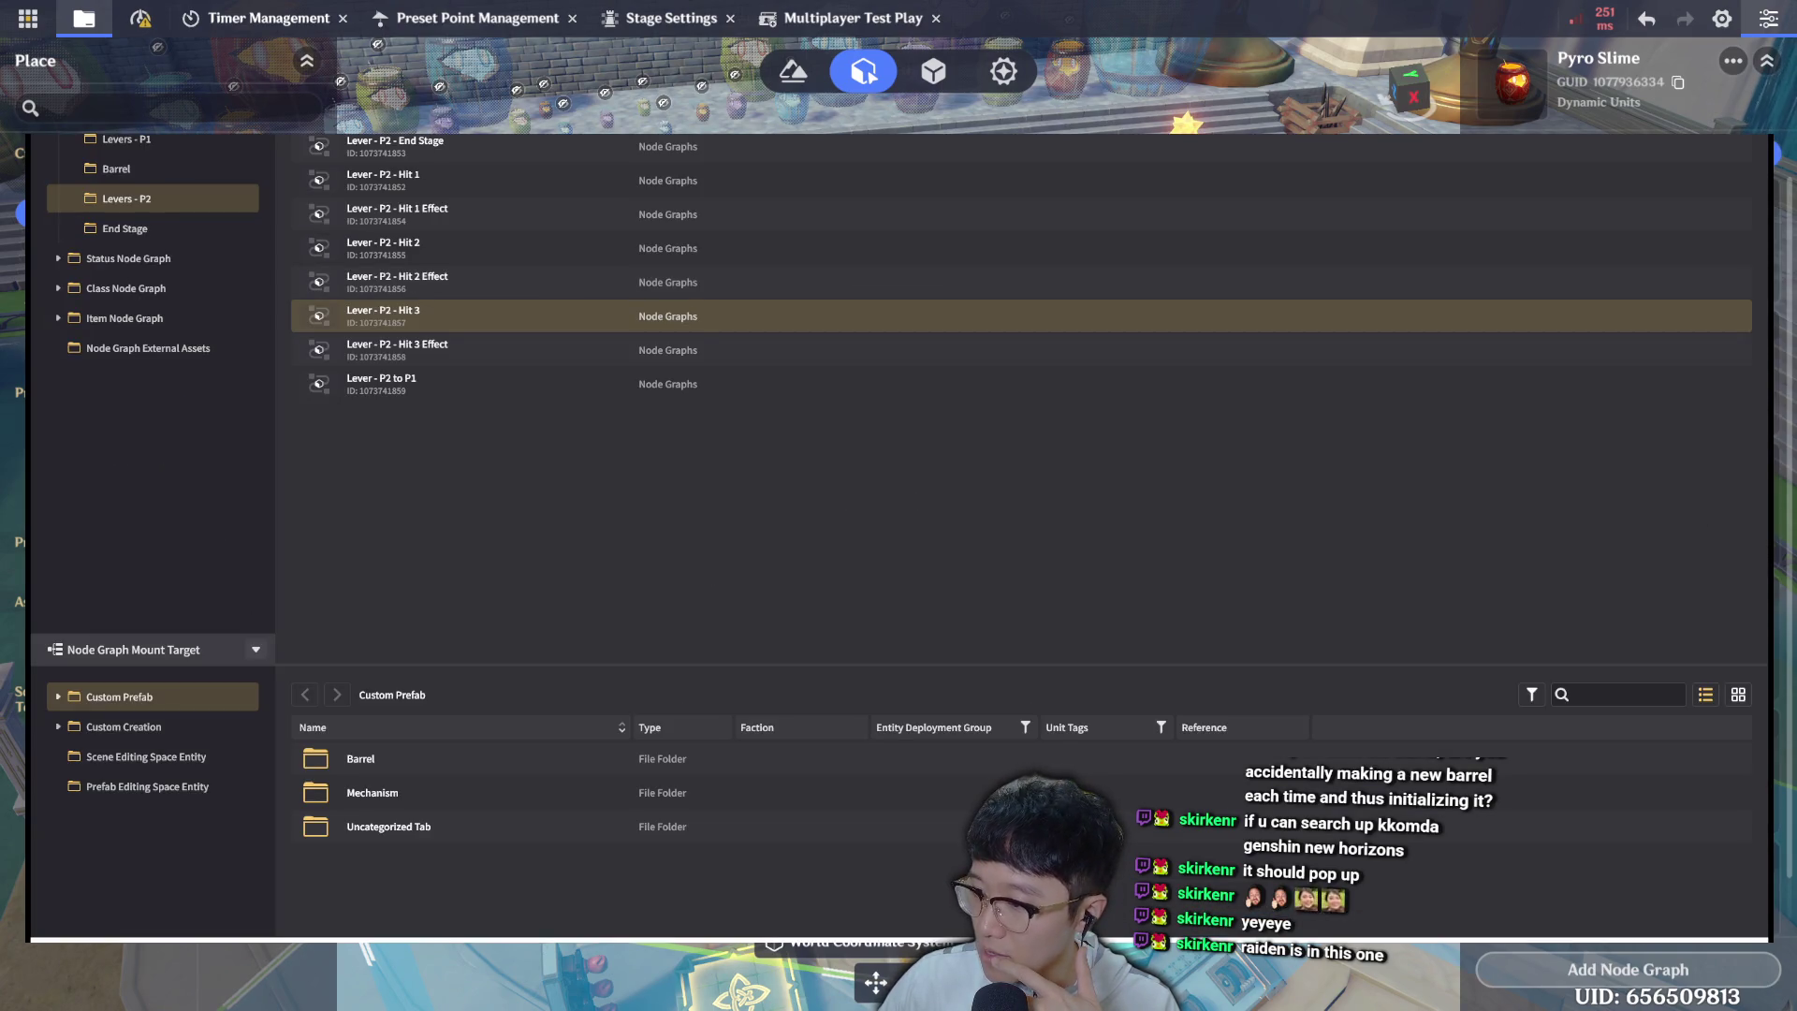
Return to the barrel arena, move the camera toward the lever platforms, and view the Less Than branches.
key(Escape)
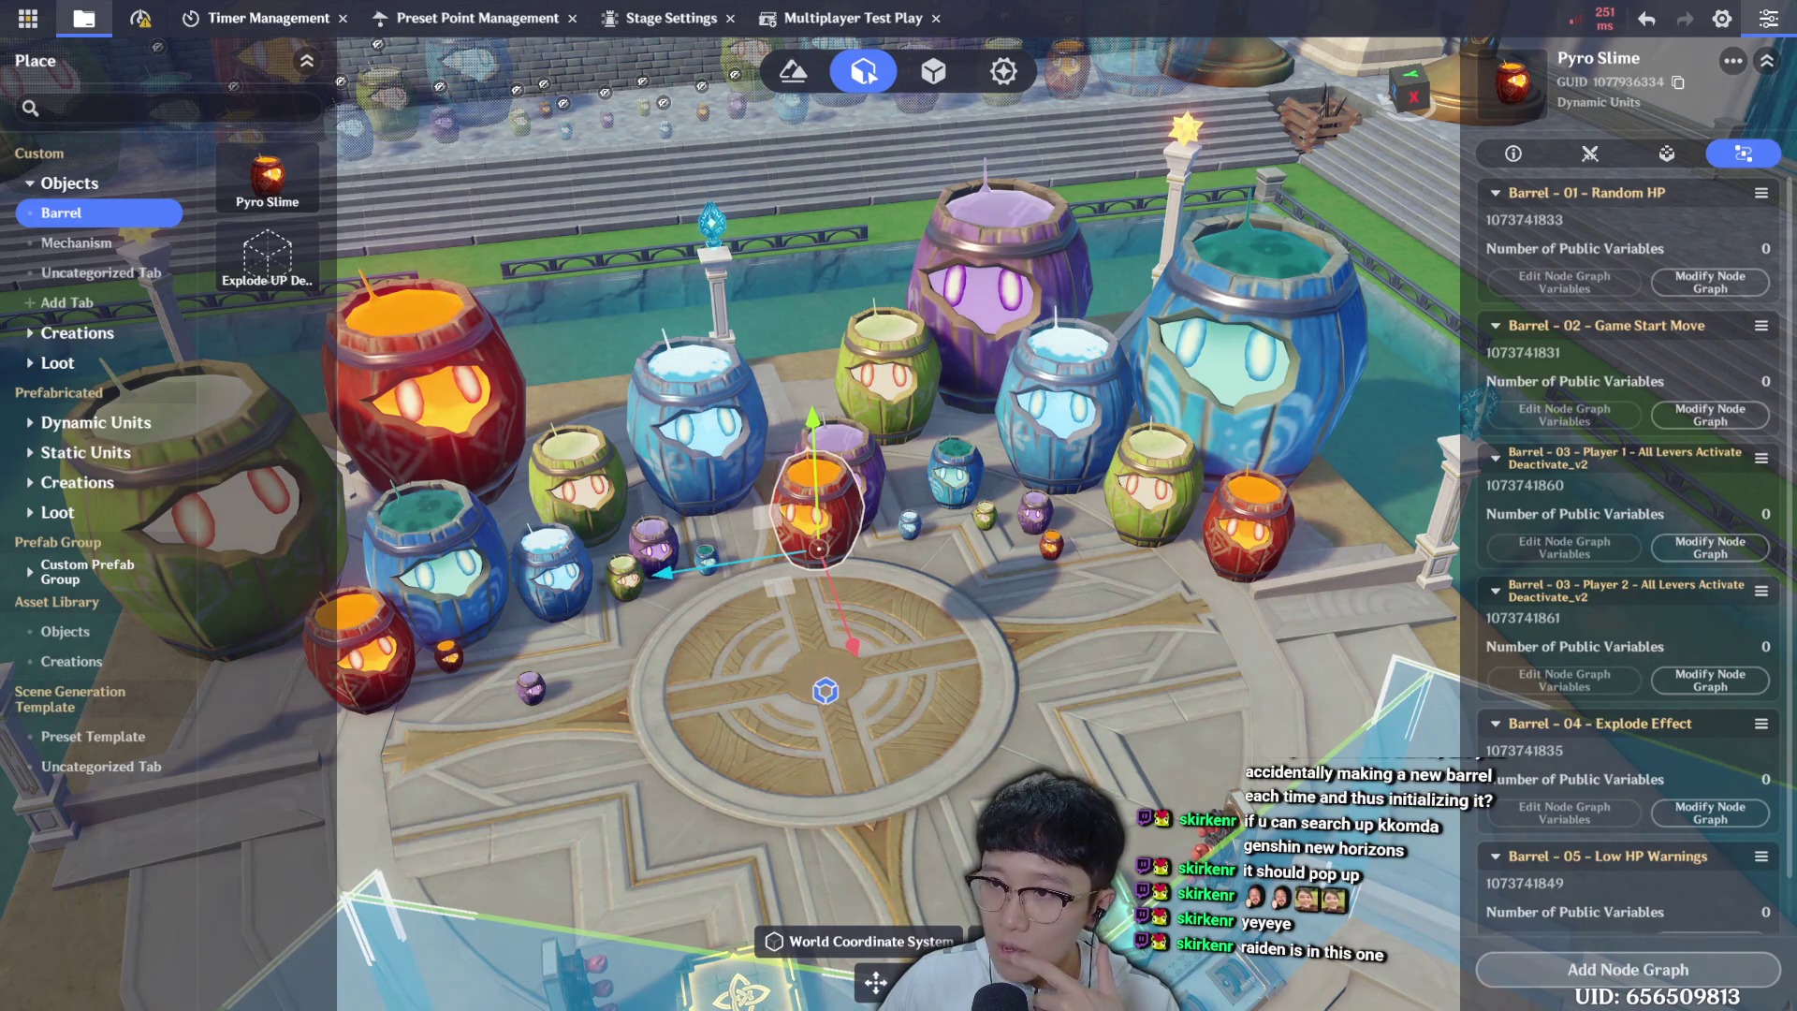
key(s)
key(a)
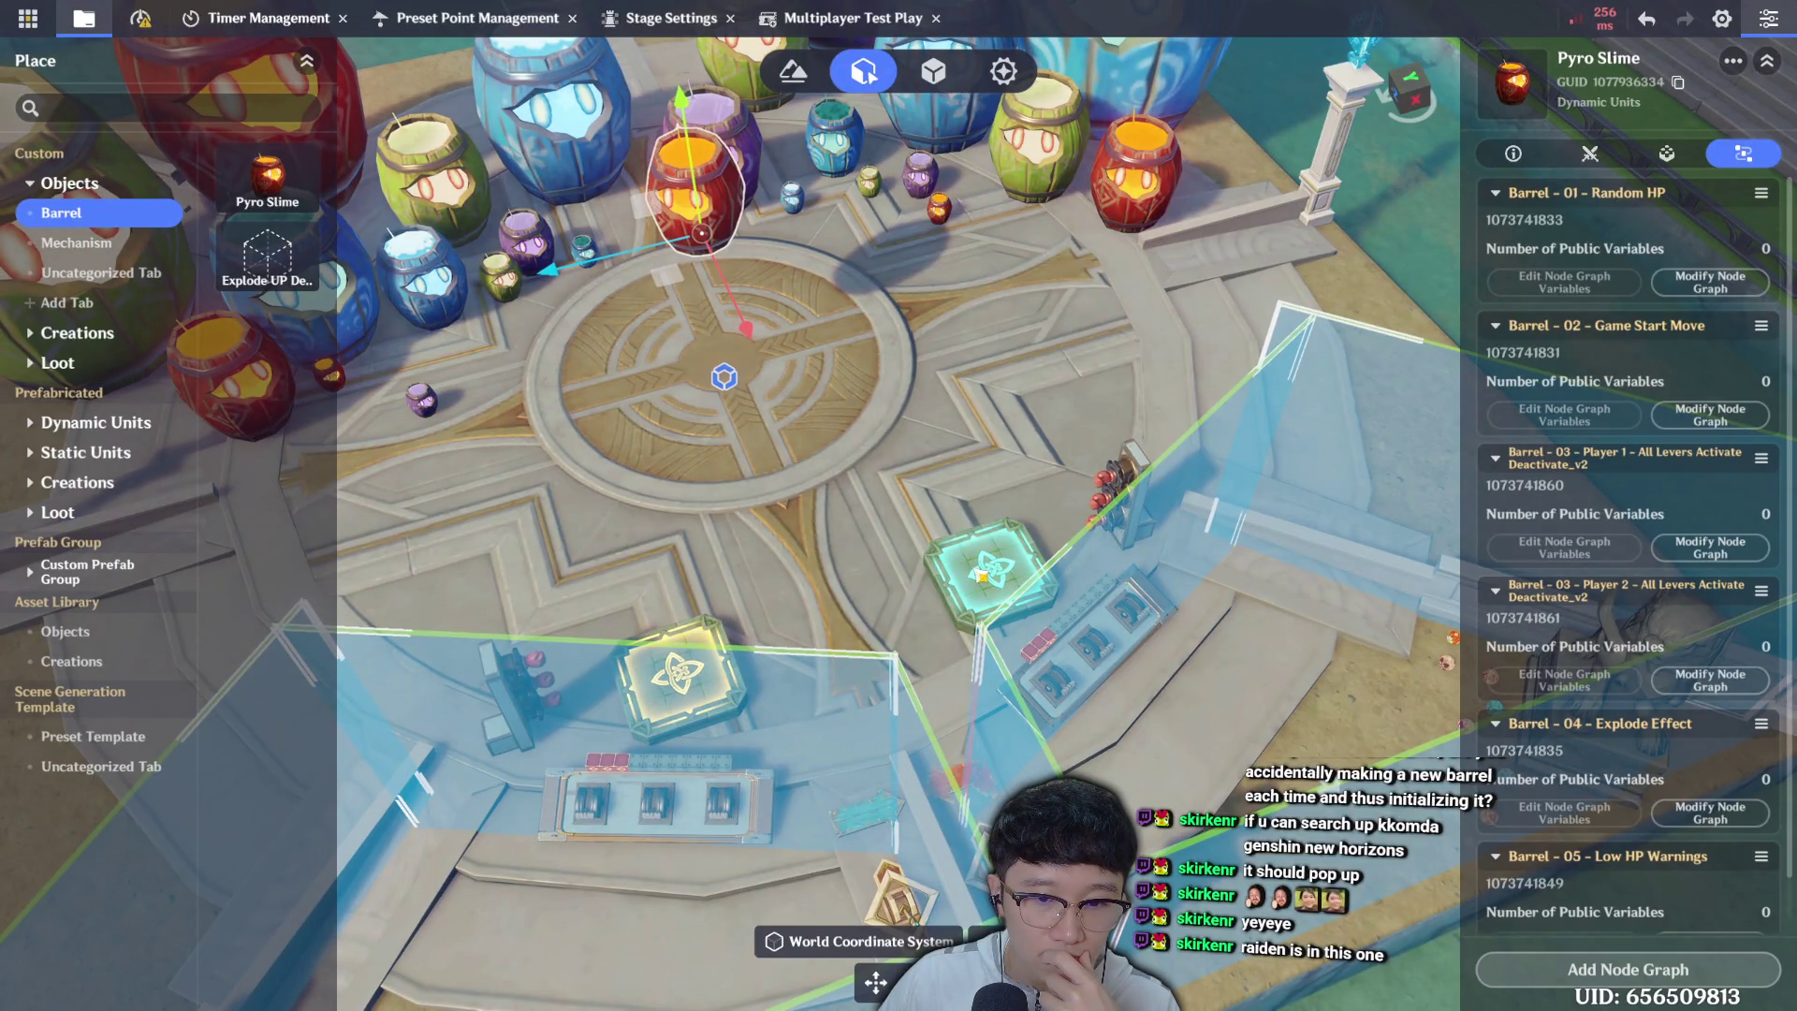
key(a)
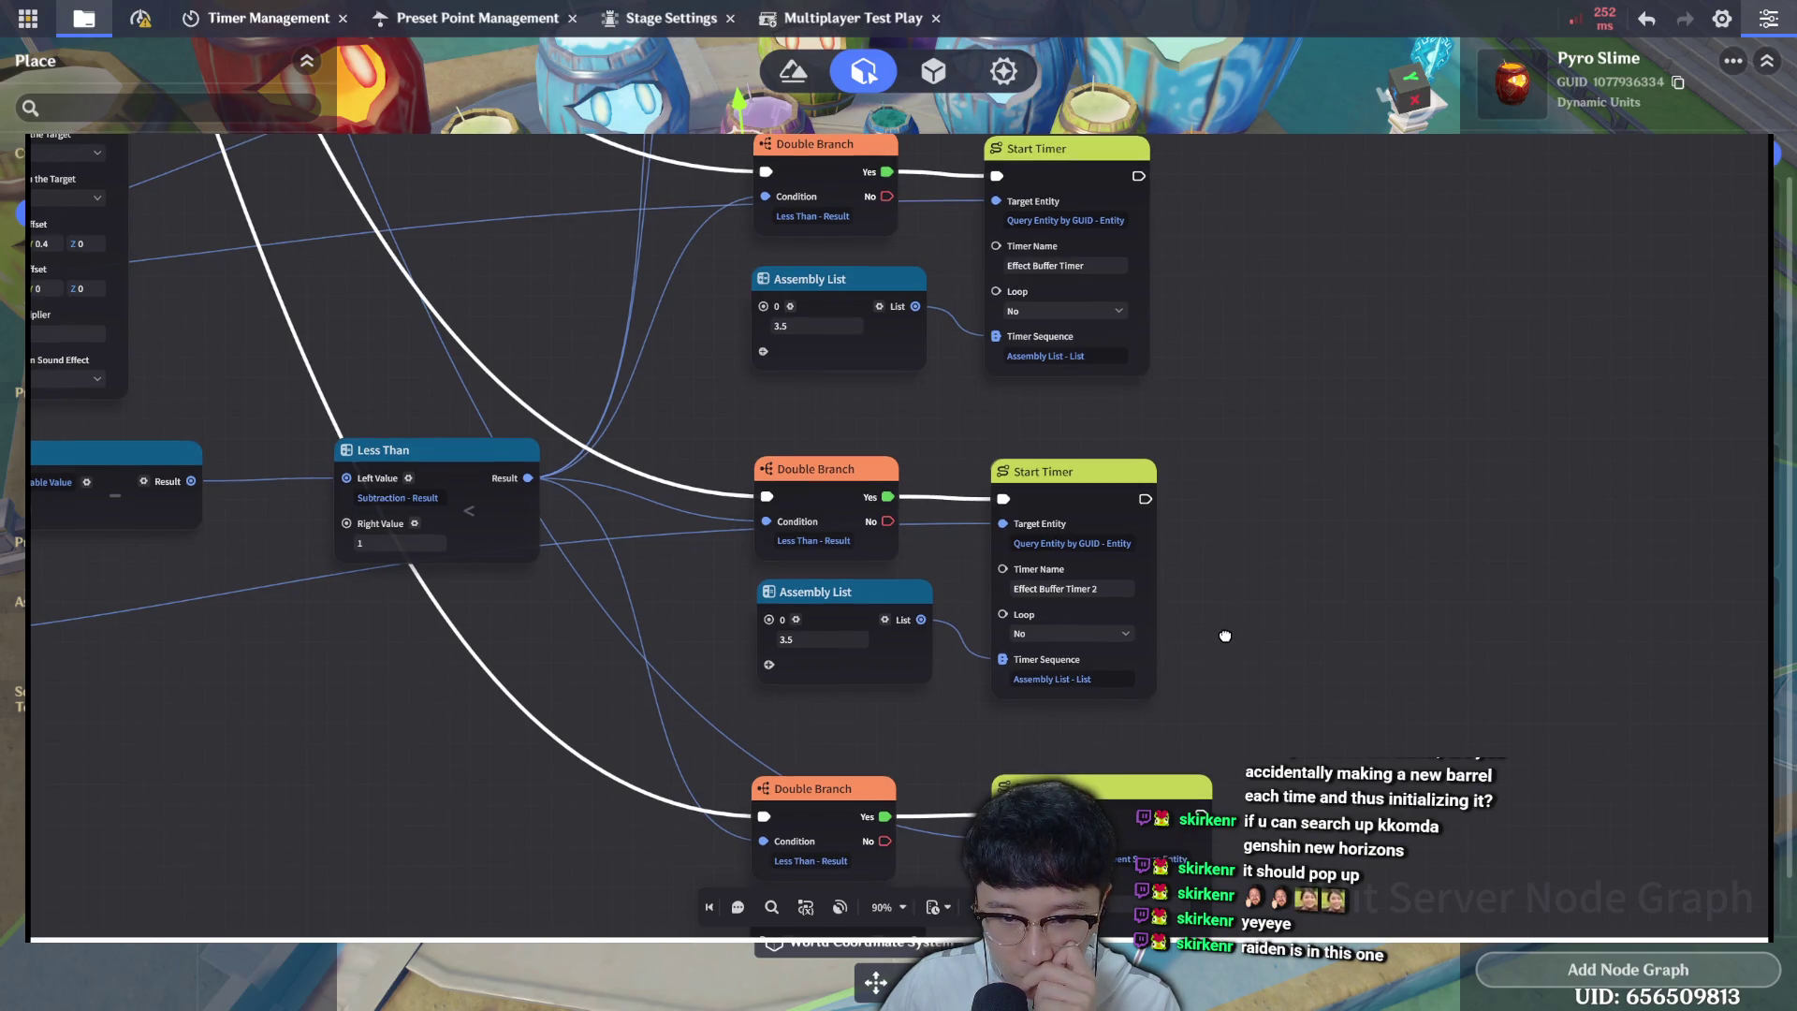
drag(1229, 642, 1201, 527)
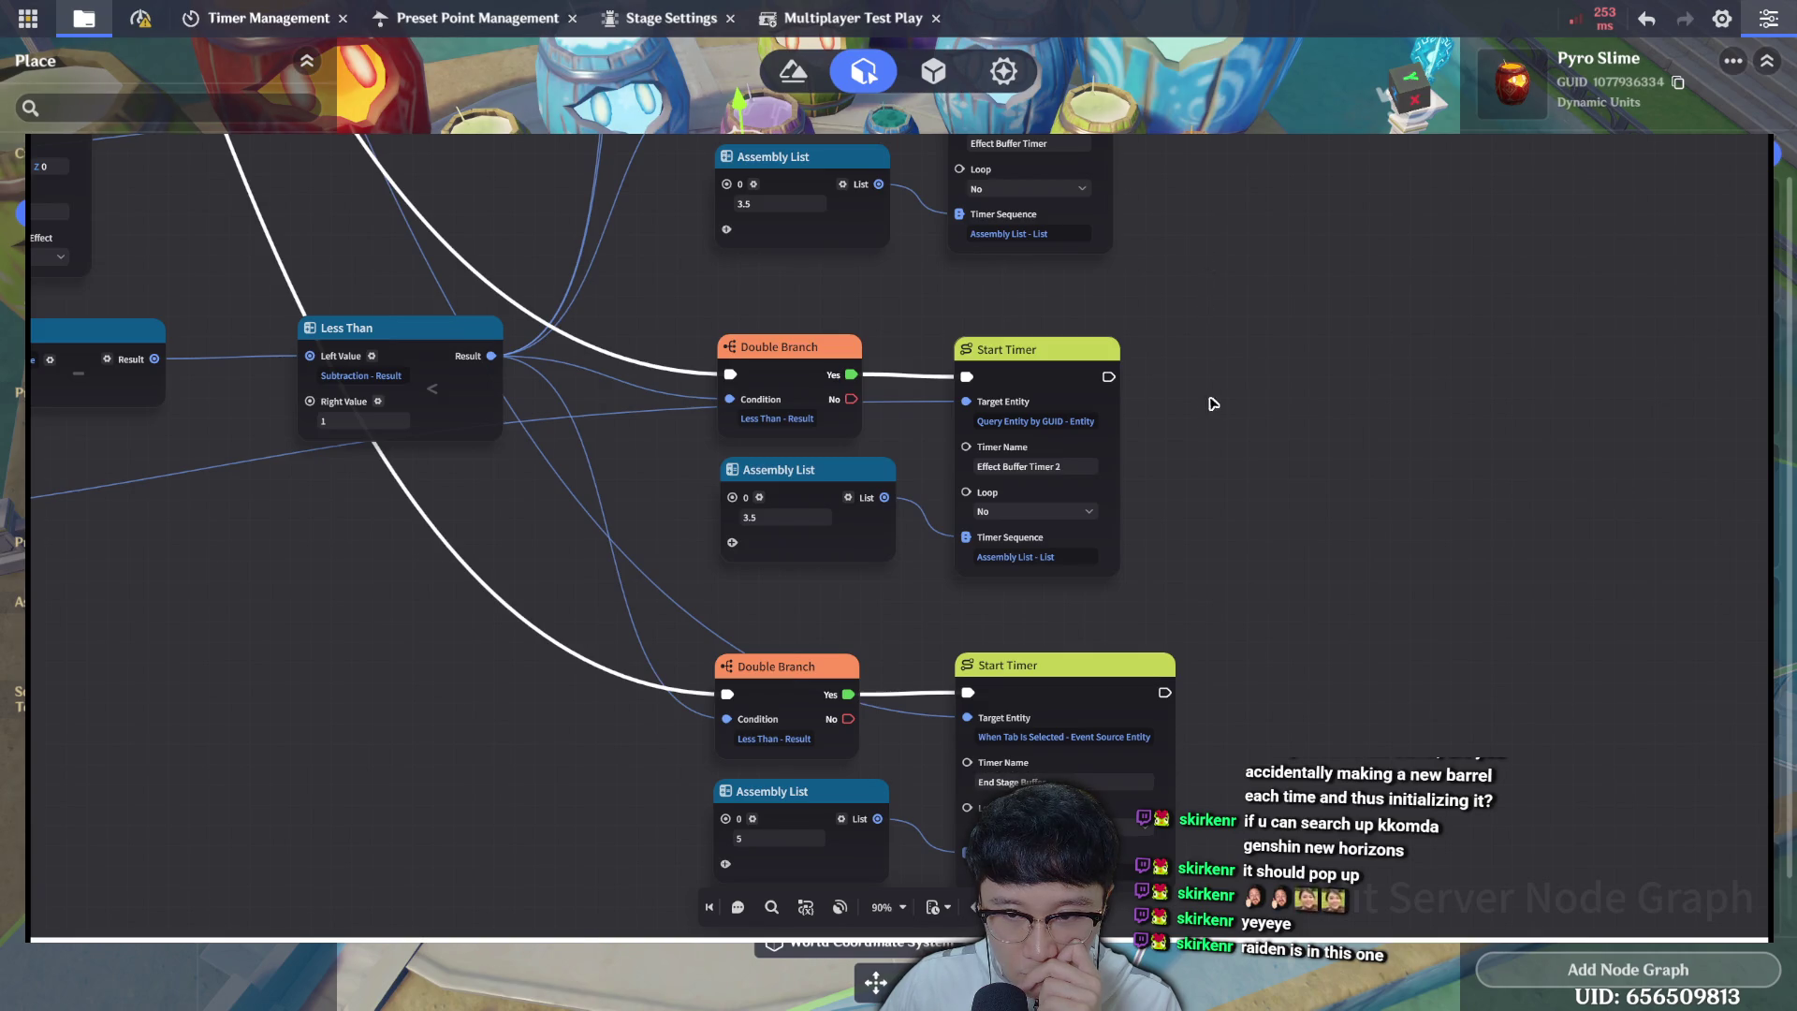
Look through the Set Preset Status, When Tab Is Selected and Stop Timer nodes.
scroll(1211, 401, up, 5)
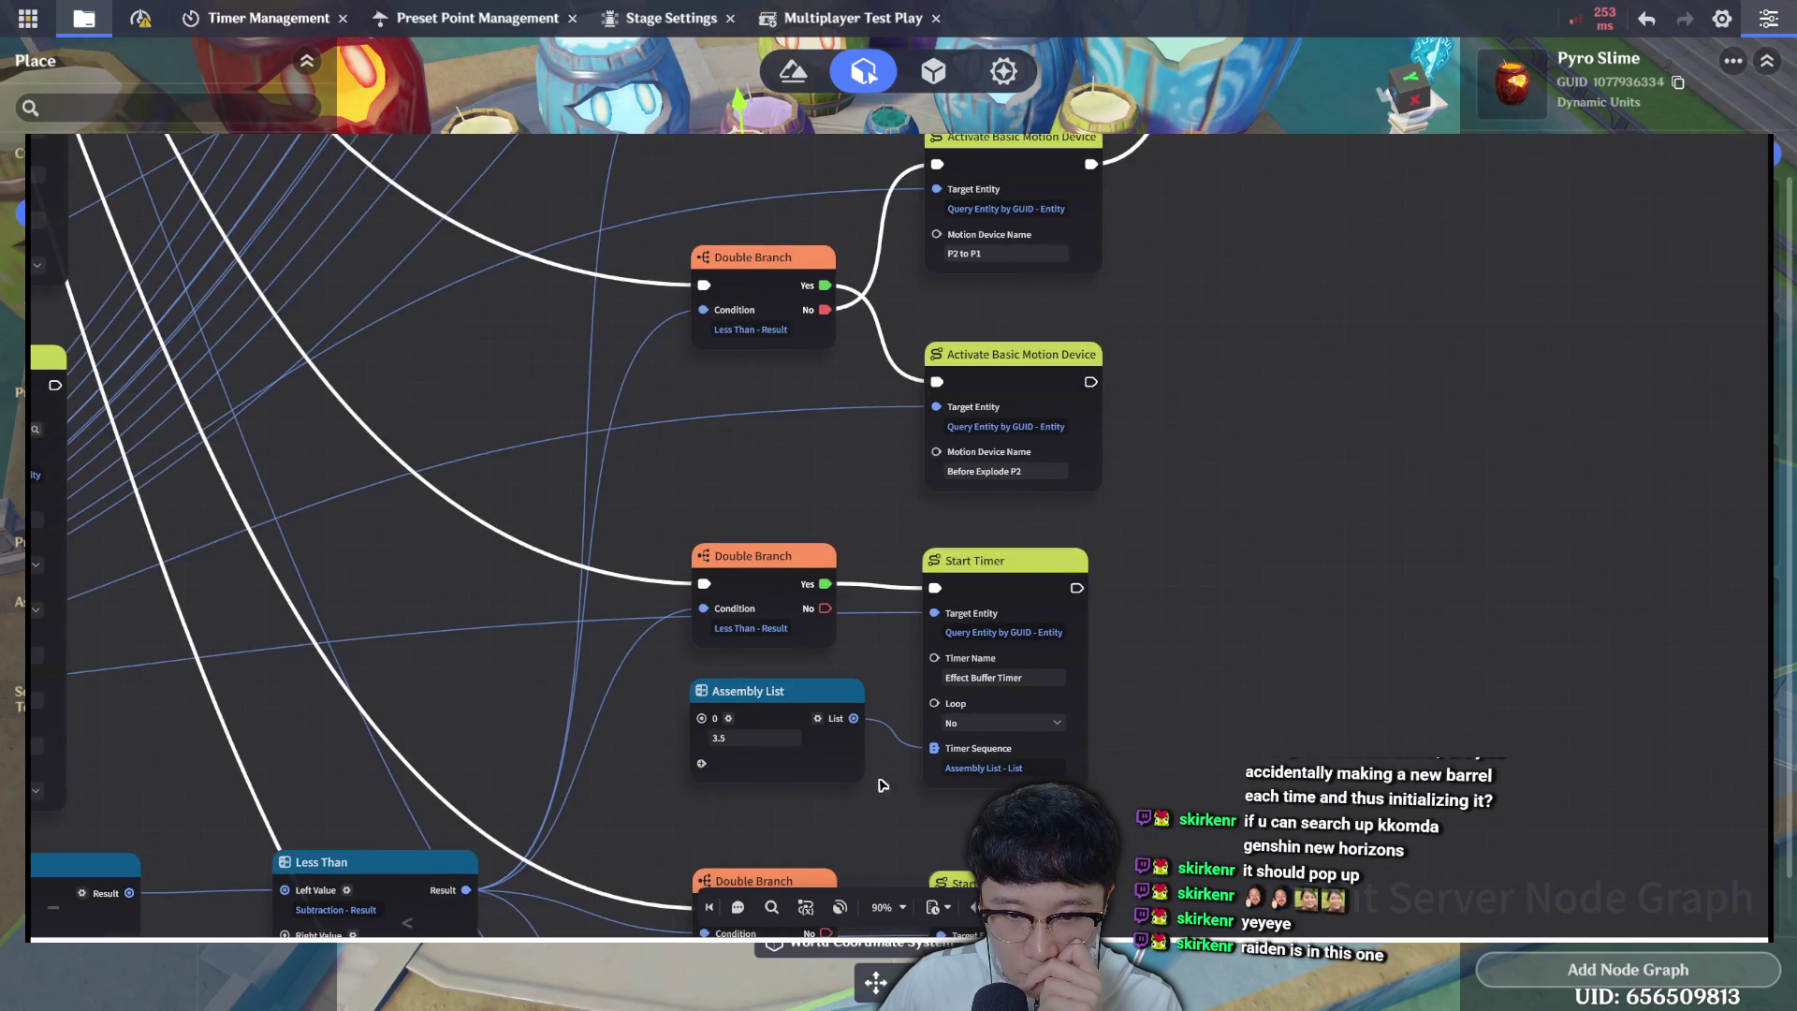
scroll(1287, 352, up, 1)
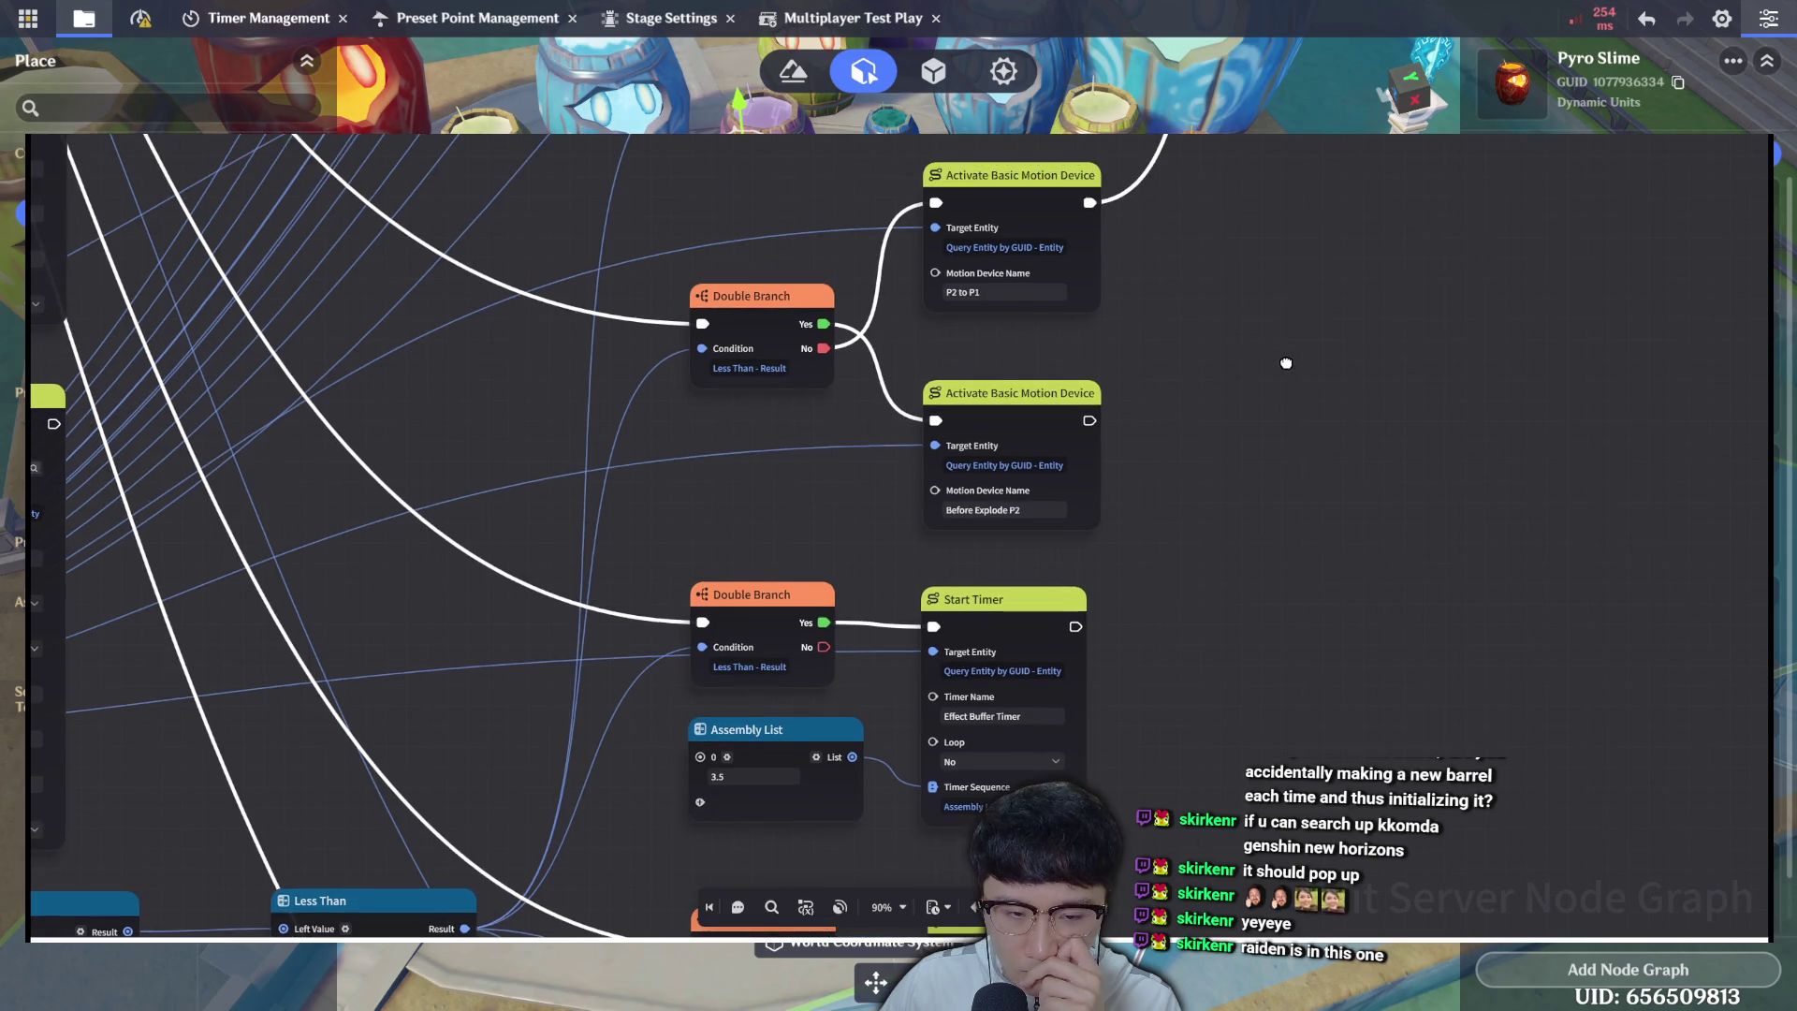
drag(1271, 397, 1243, 702)
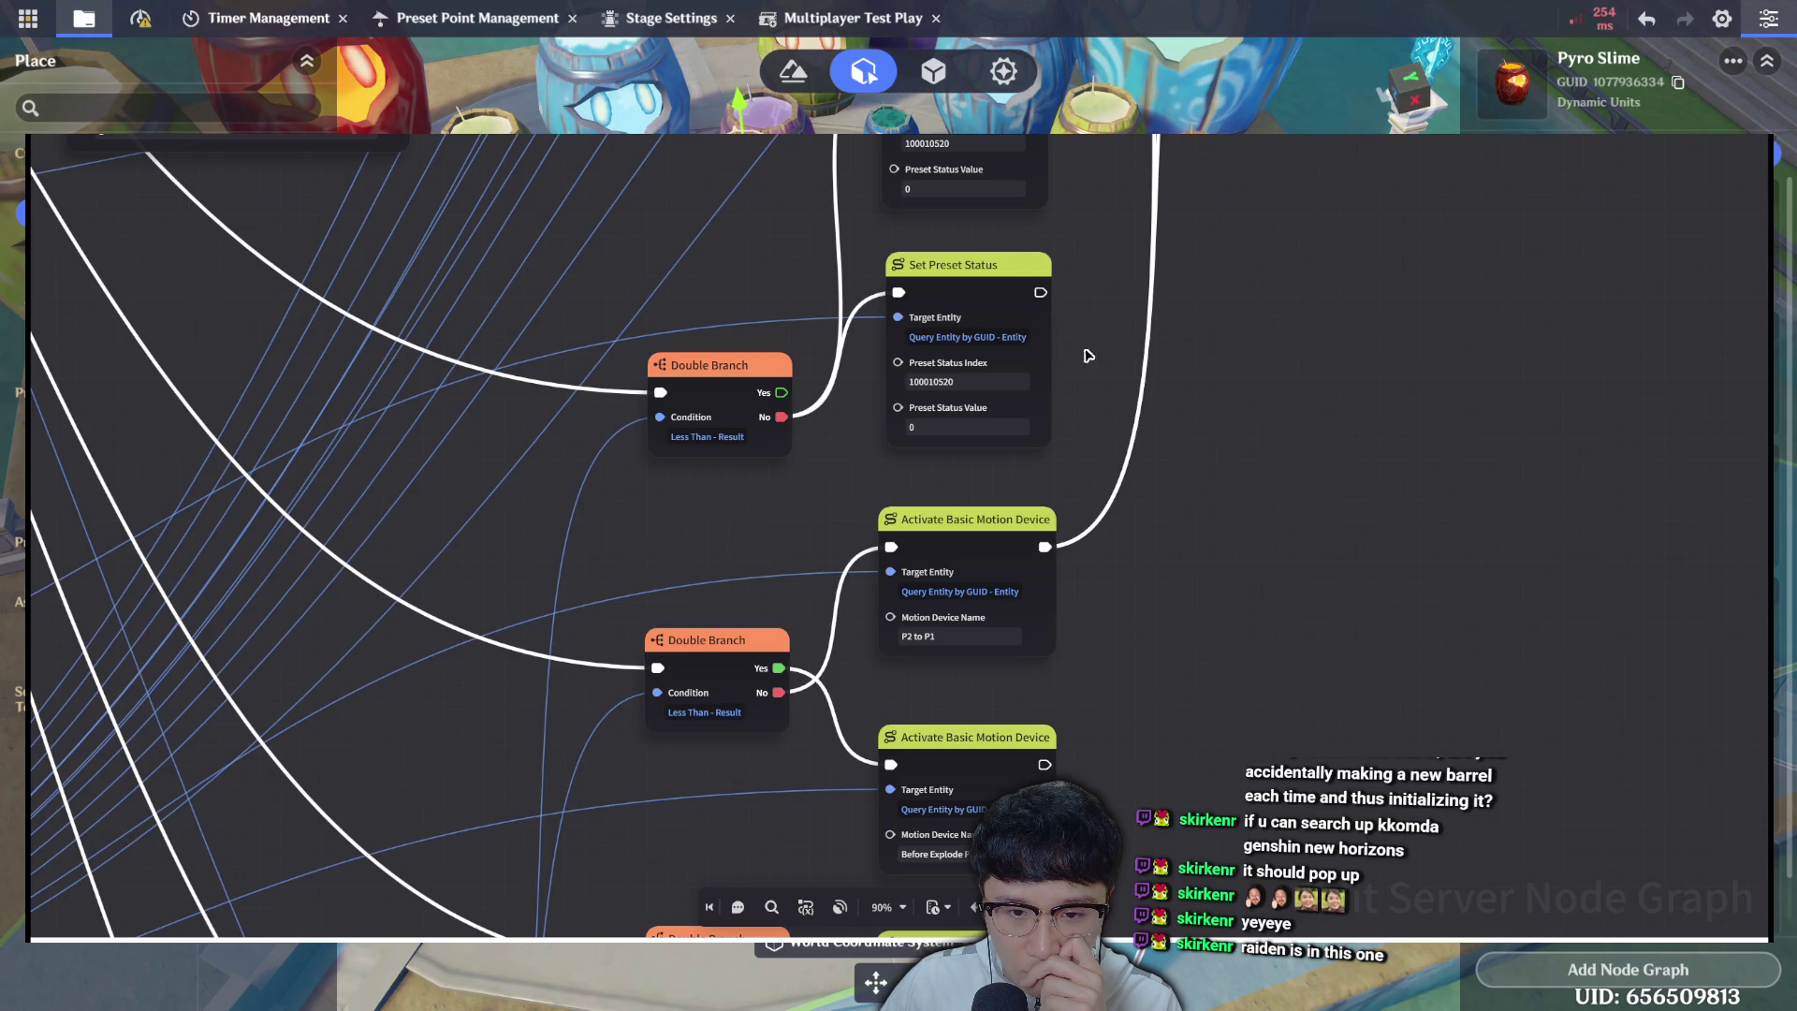
drag(1243, 293, 1209, 800)
drag(1323, 566, 1252, 701)
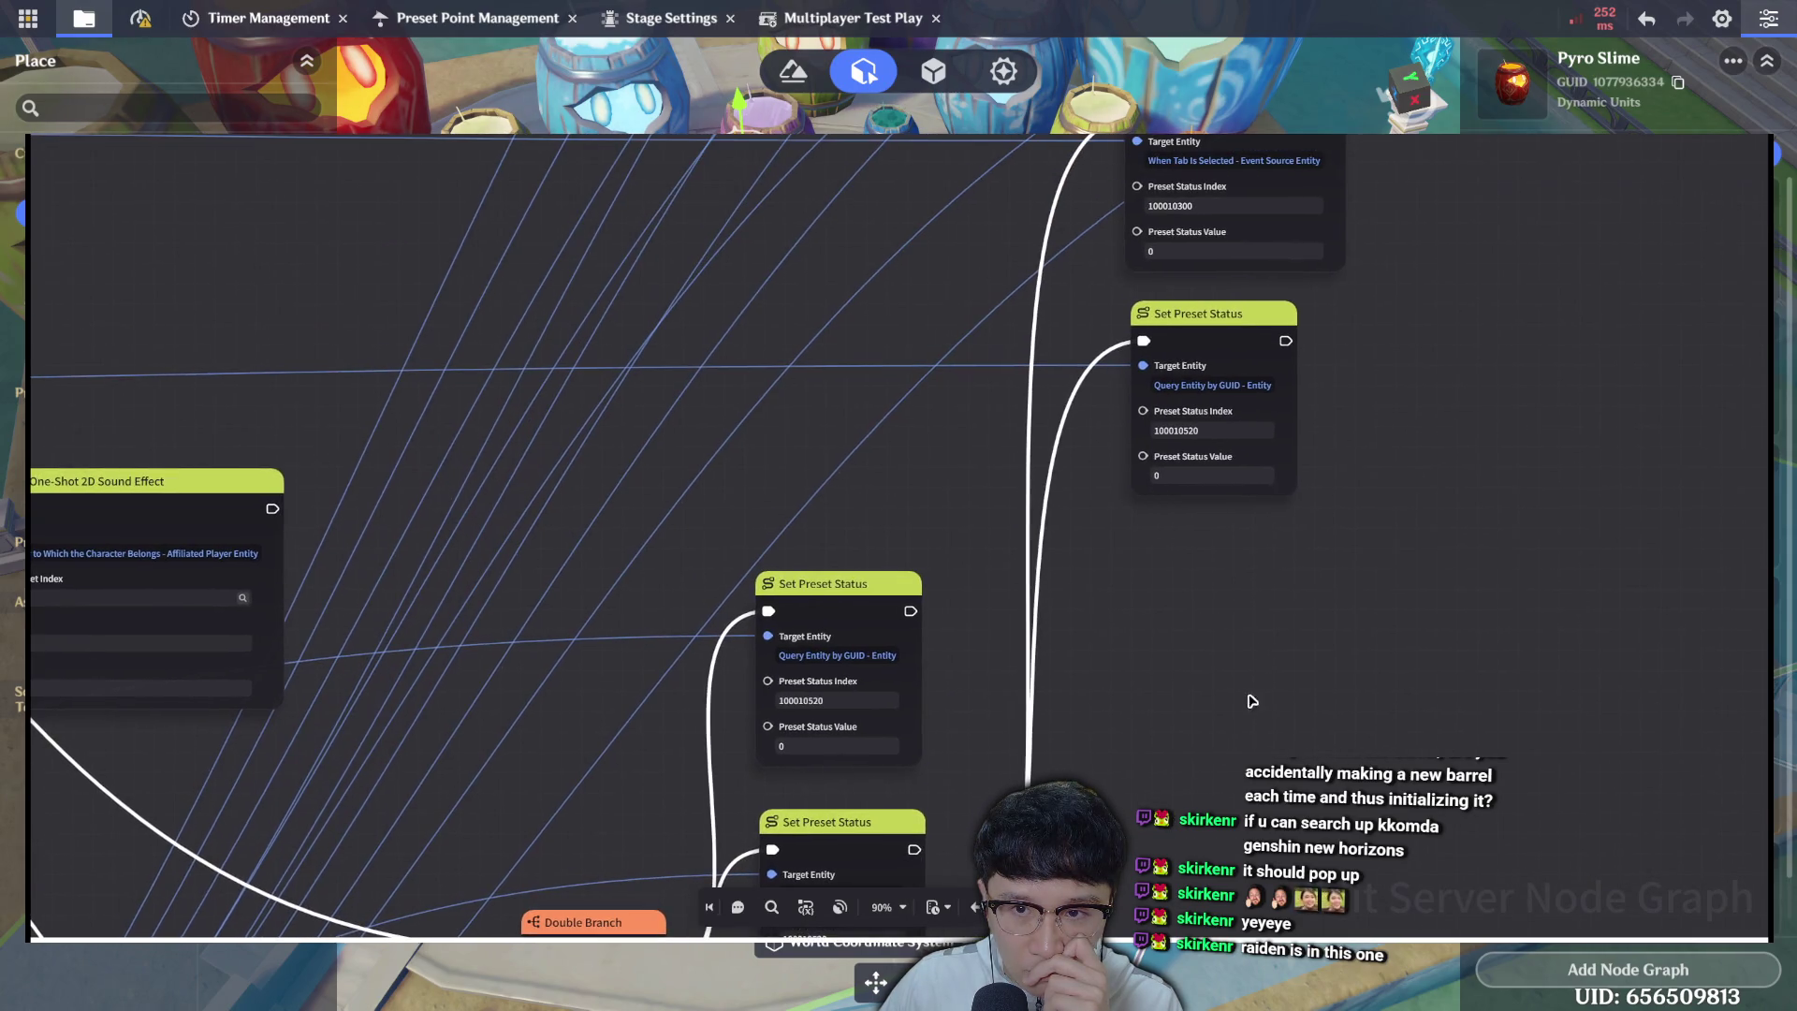
drag(1351, 341, 851, 662)
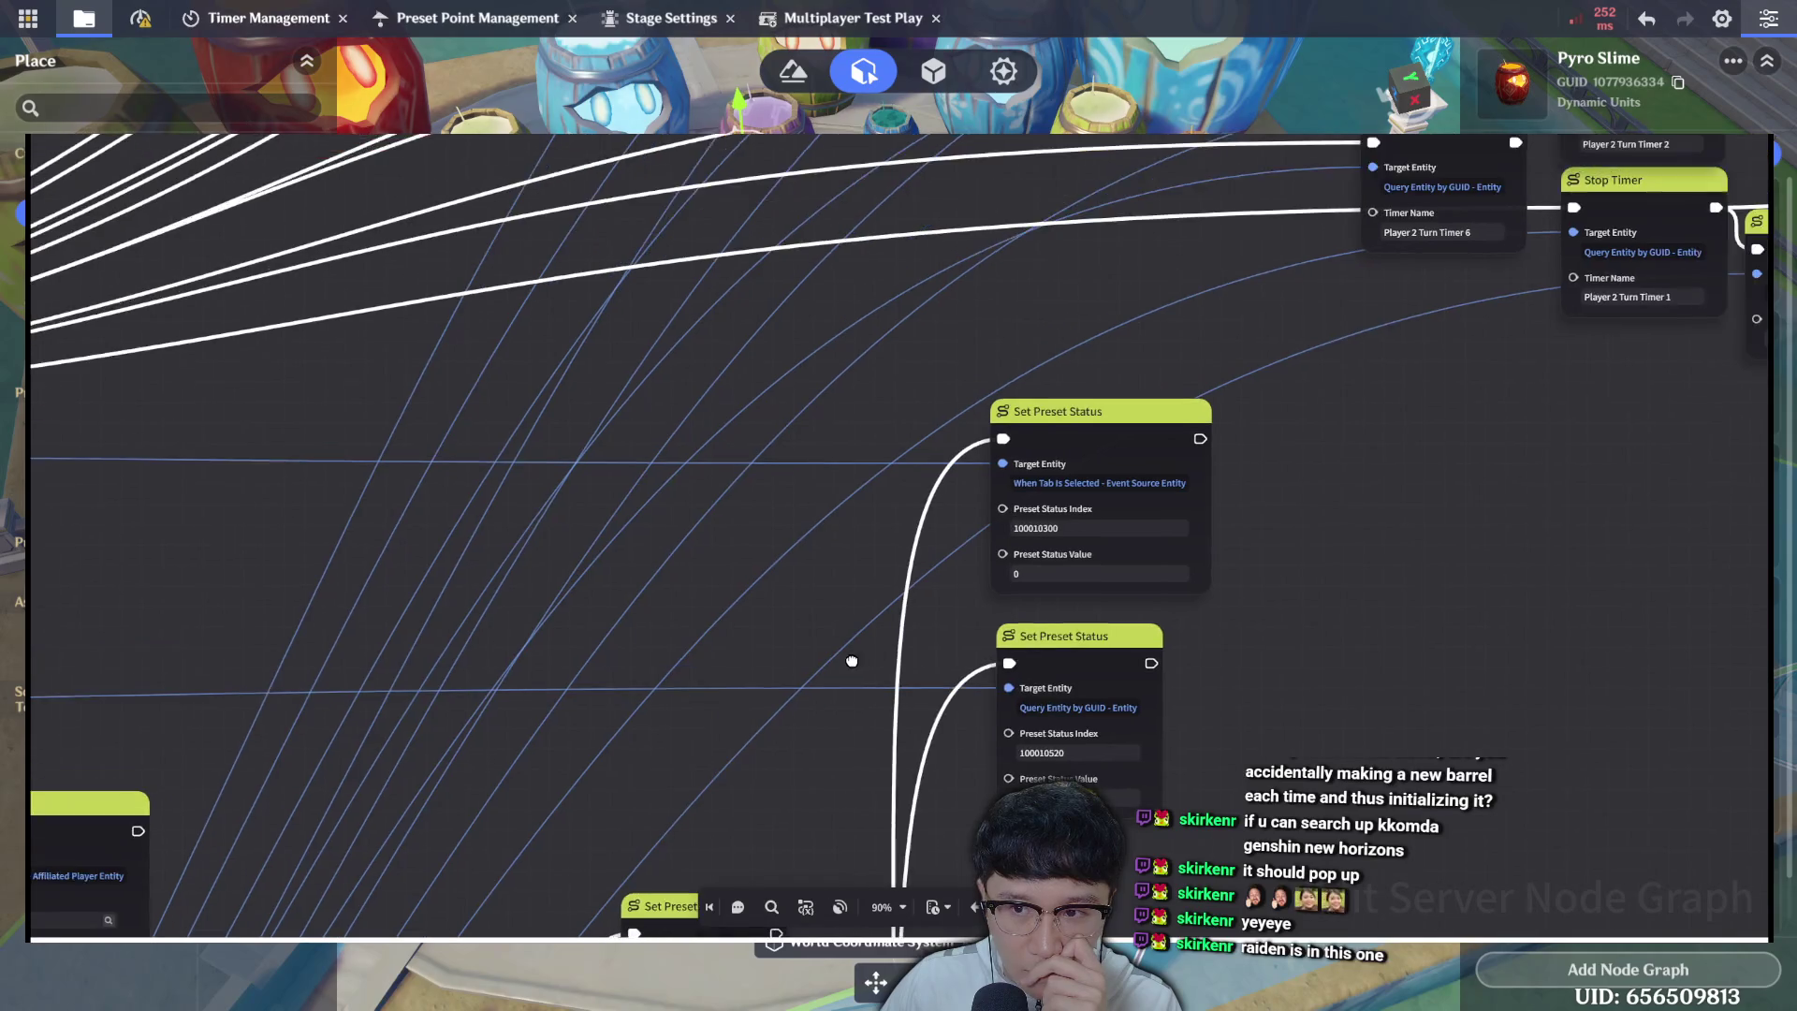
drag(1182, 600, 845, 662)
mouse_move(1500, 509)
mouse_down()
mouse_move(1129, 534)
mouse_move(754, 670)
mouse_up()
scroll(1390, 441, down, 2)
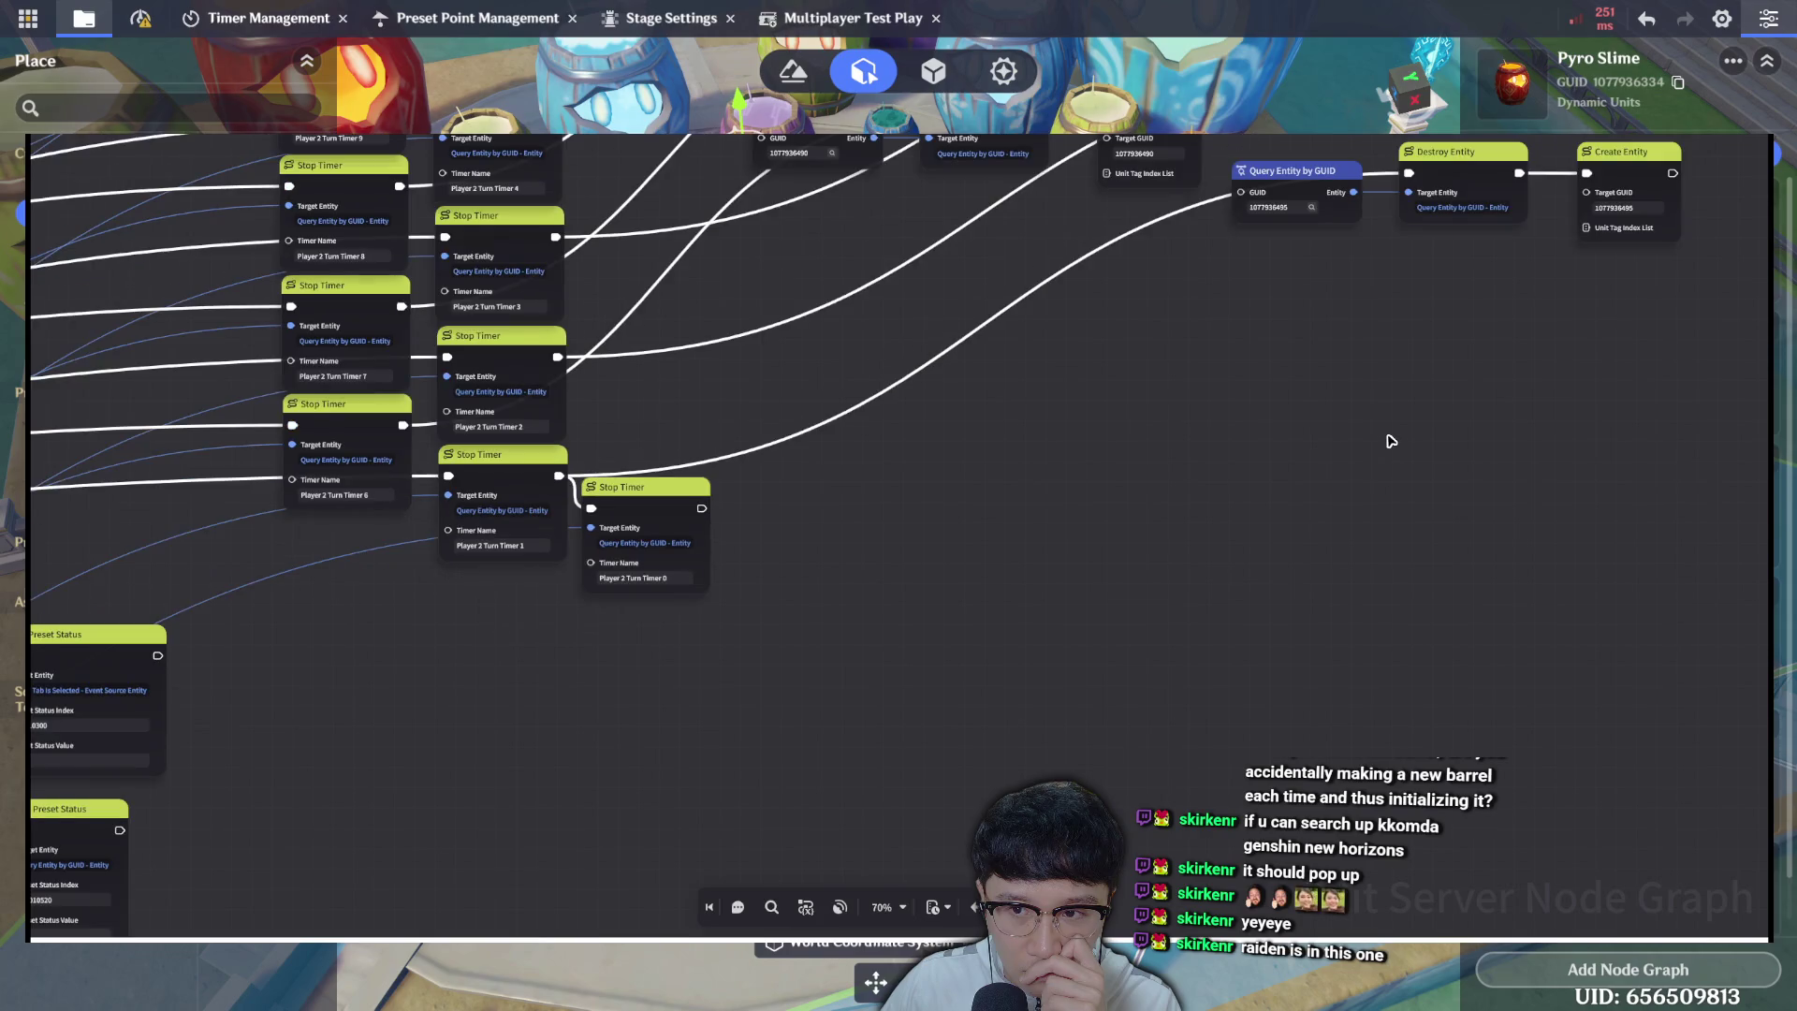
Select the Get Custom Variable, Subtraction and Less Than nodes, then review the Barrel query node.
mouse_move(1139, 655)
mouse_down()
mouse_move(1424, 141)
mouse_move(1076, 468)
mouse_move(805, 574)
mouse_move(1079, 236)
mouse_up()
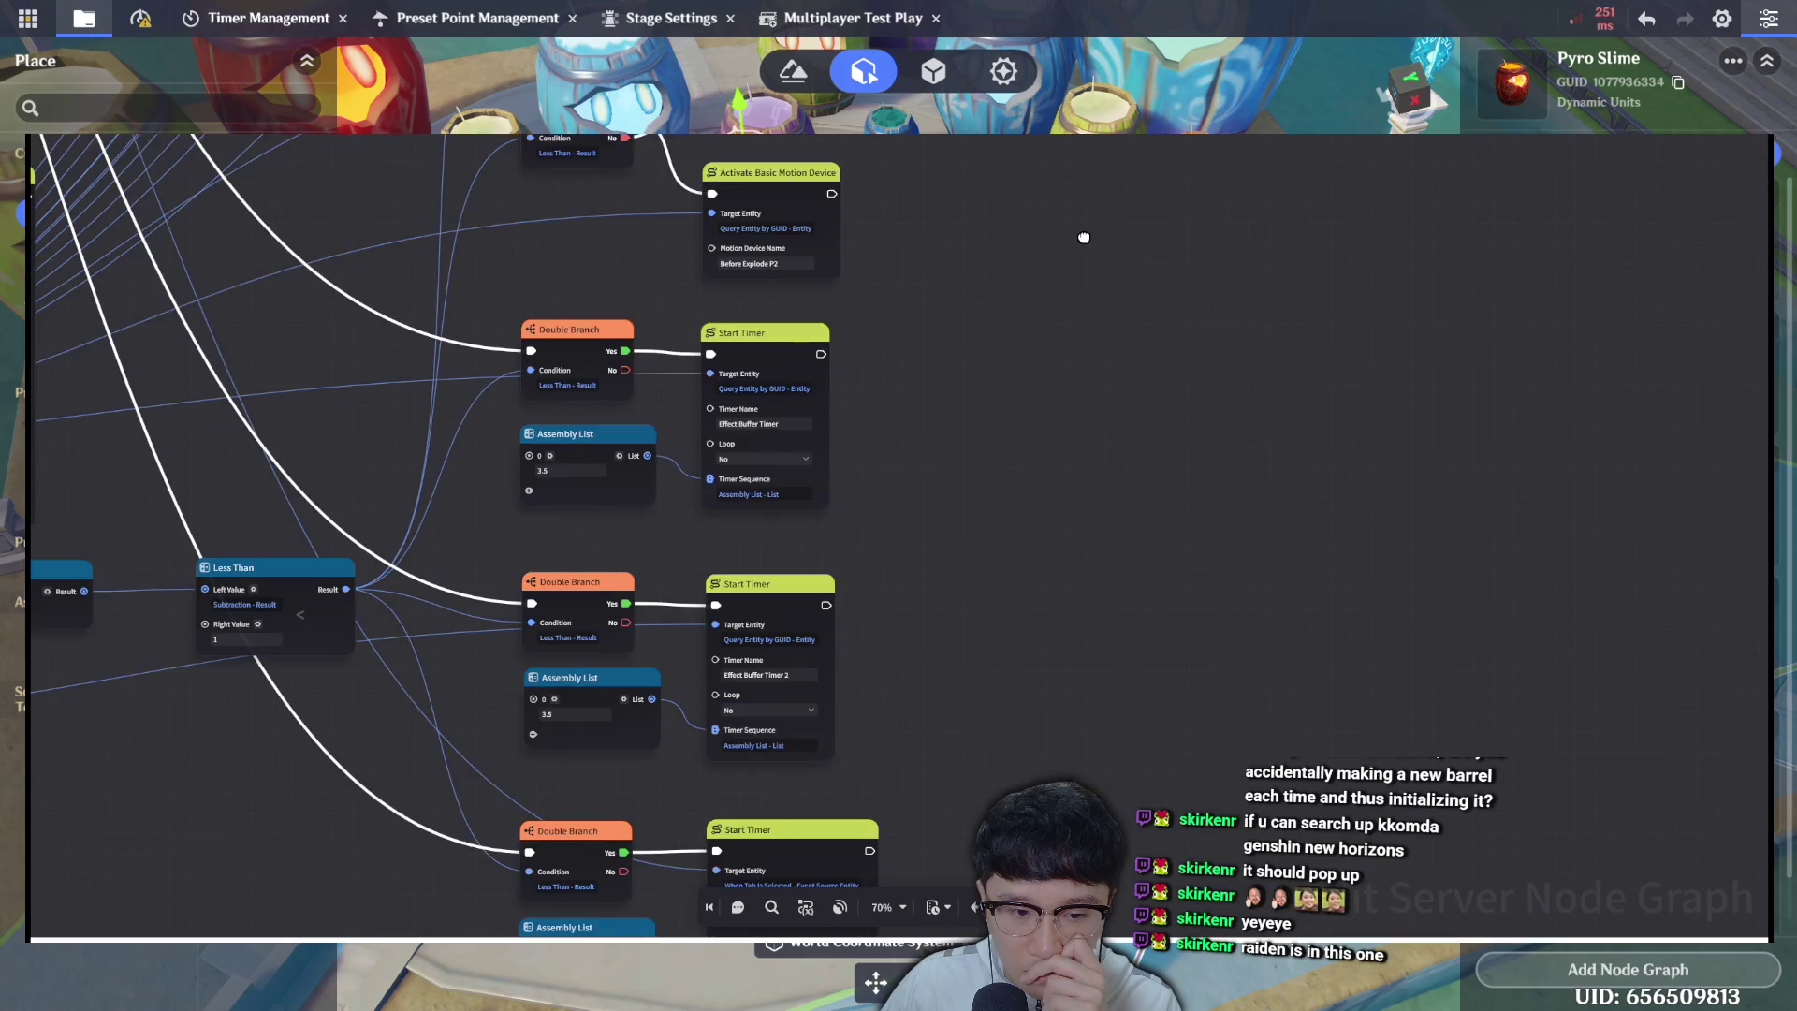
mouse_move(910, 606)
mouse_down()
mouse_move(1183, 477)
mouse_move(1408, 478)
mouse_up()
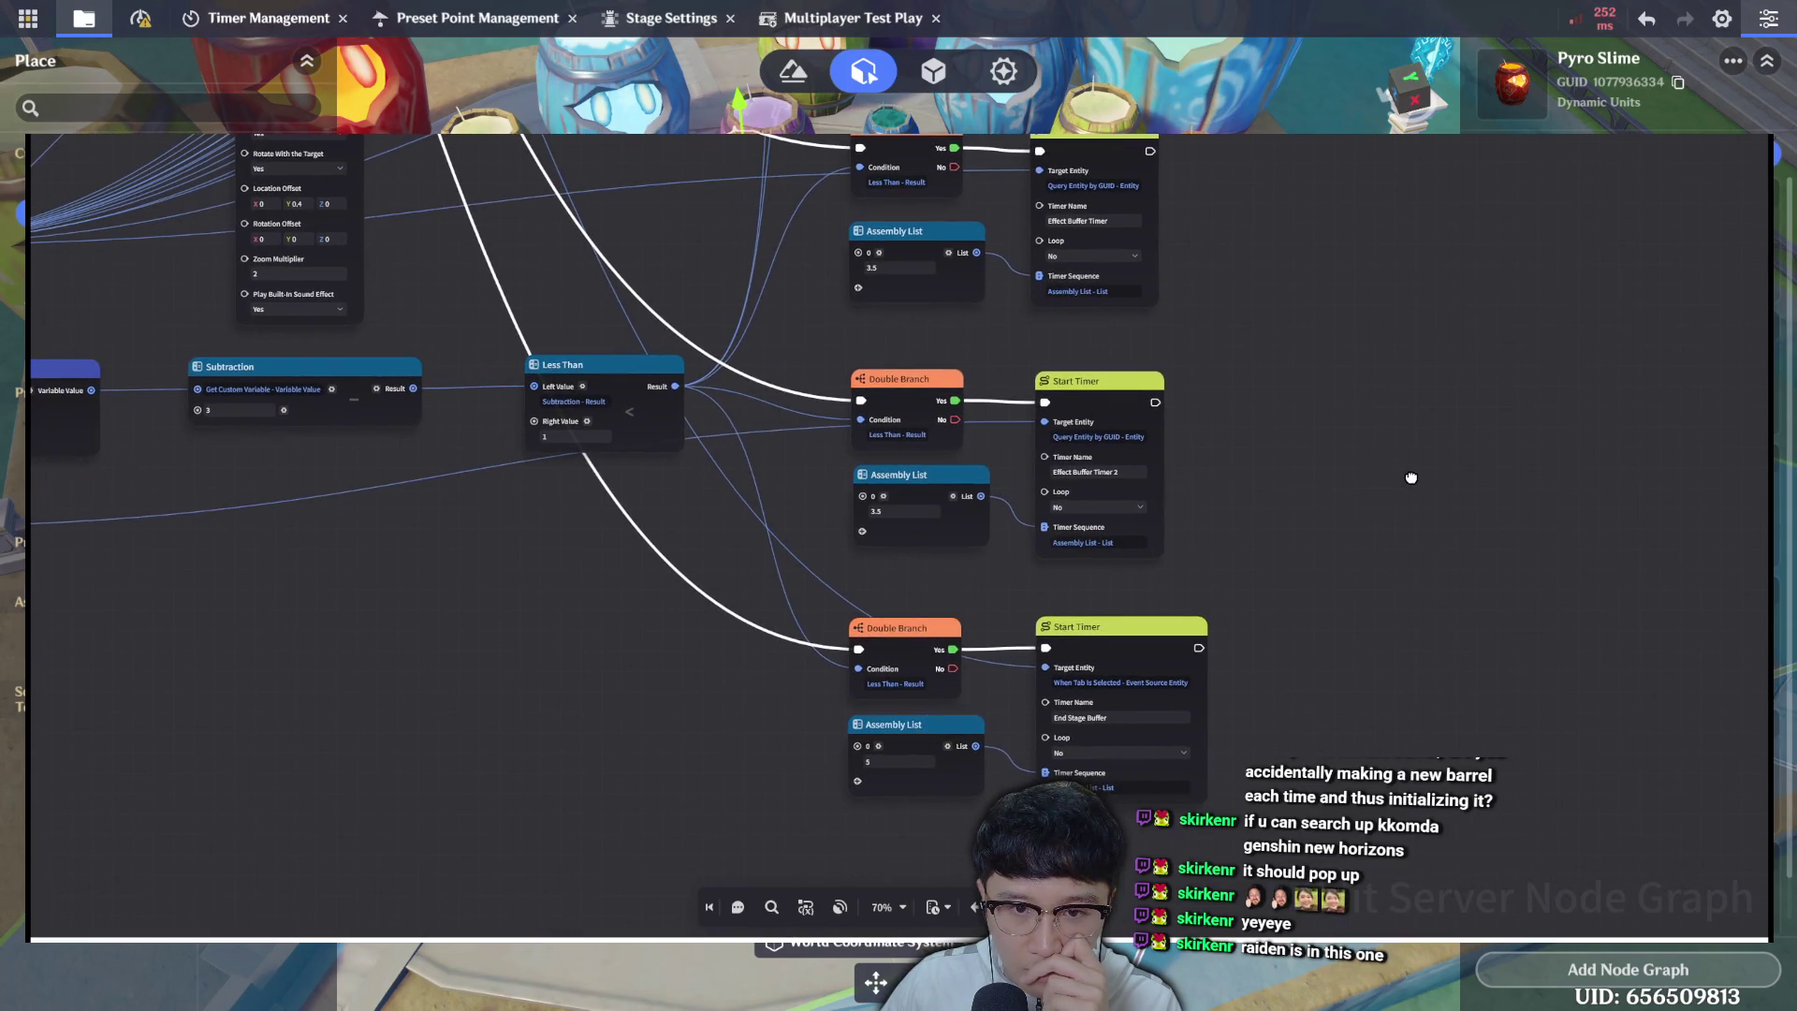
drag(789, 539, 183, 391)
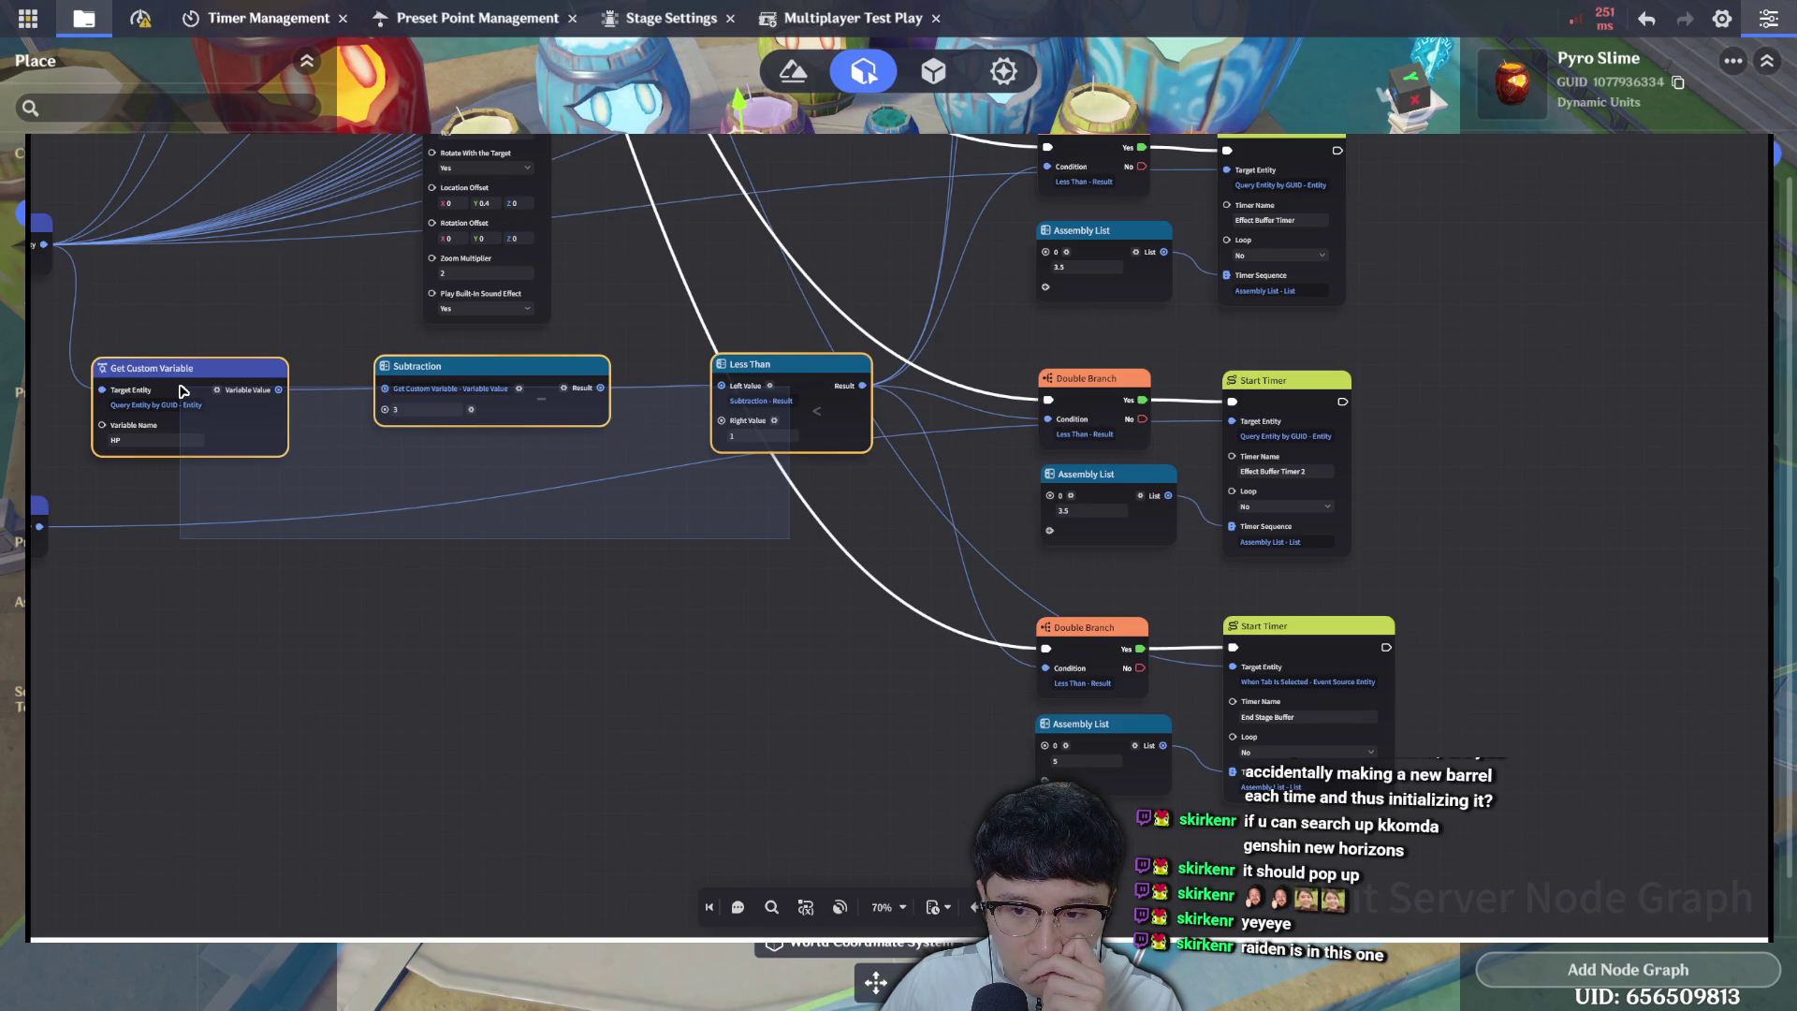
drag(183, 391, 251, 393)
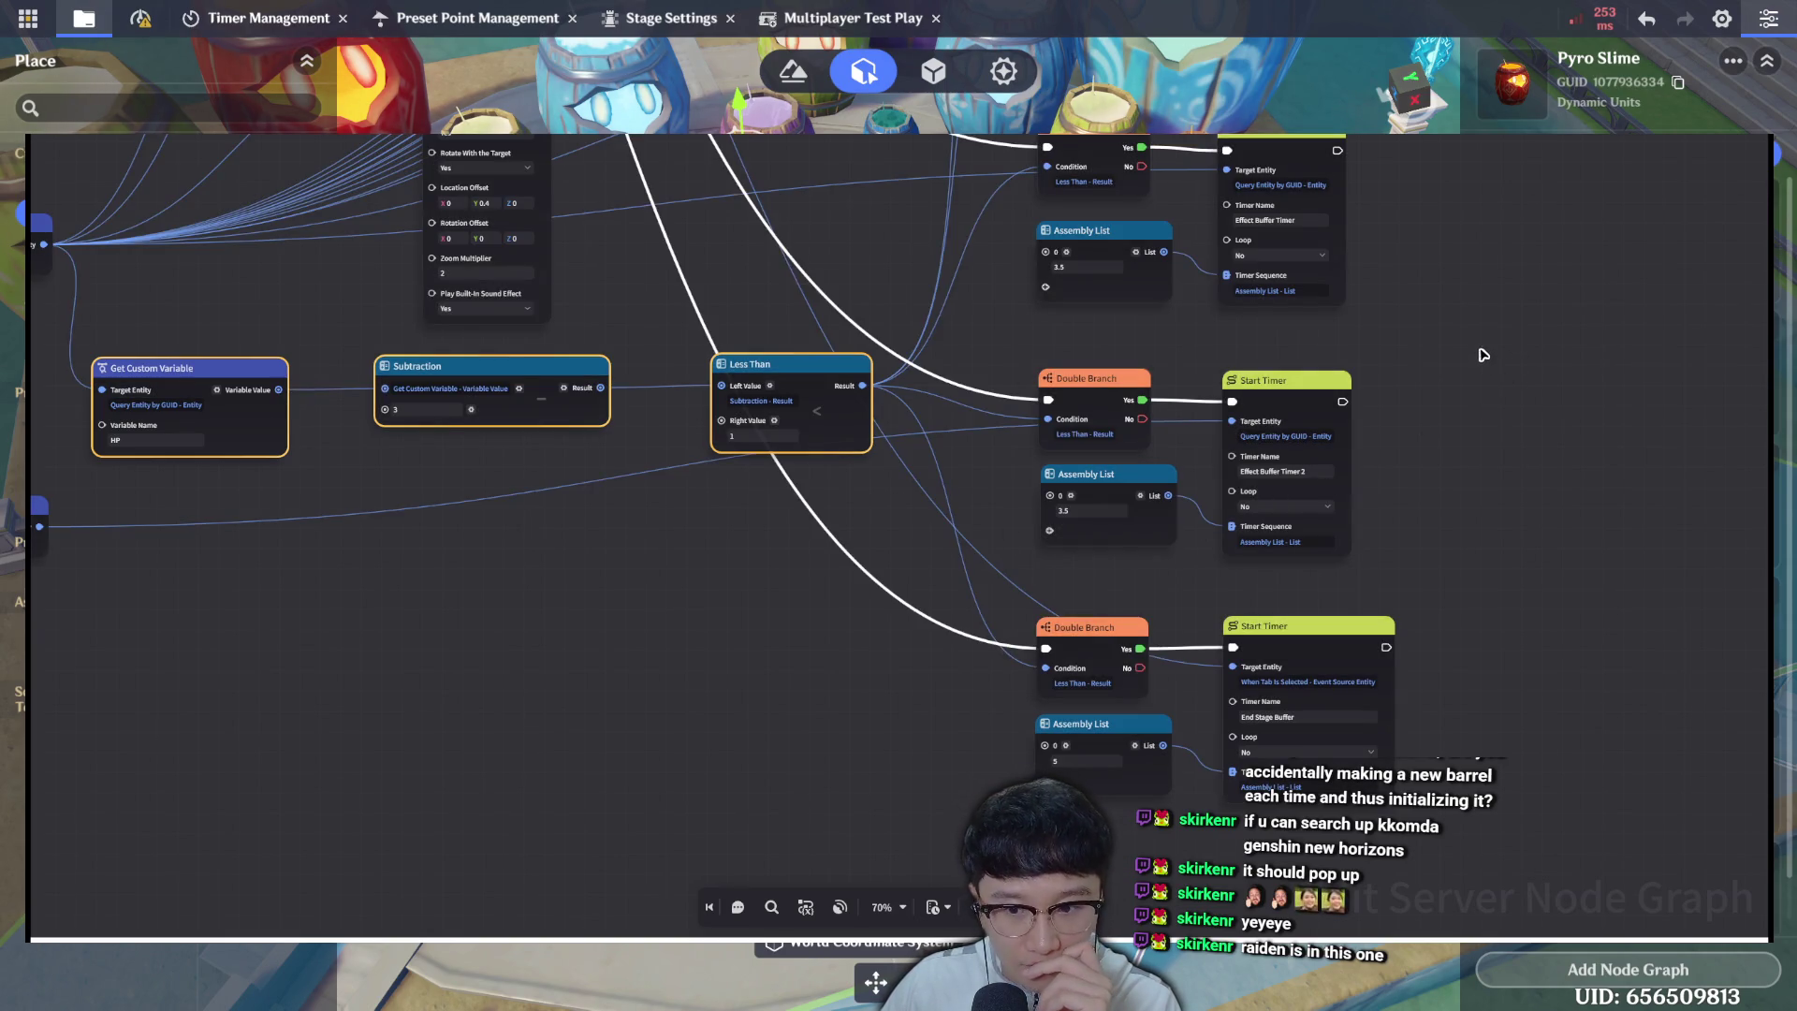
mouse_move(1509, 398)
mouse_down()
mouse_move(1543, 450)
mouse_move(1632, 469)
mouse_up()
drag(892, 729, 1019, 717)
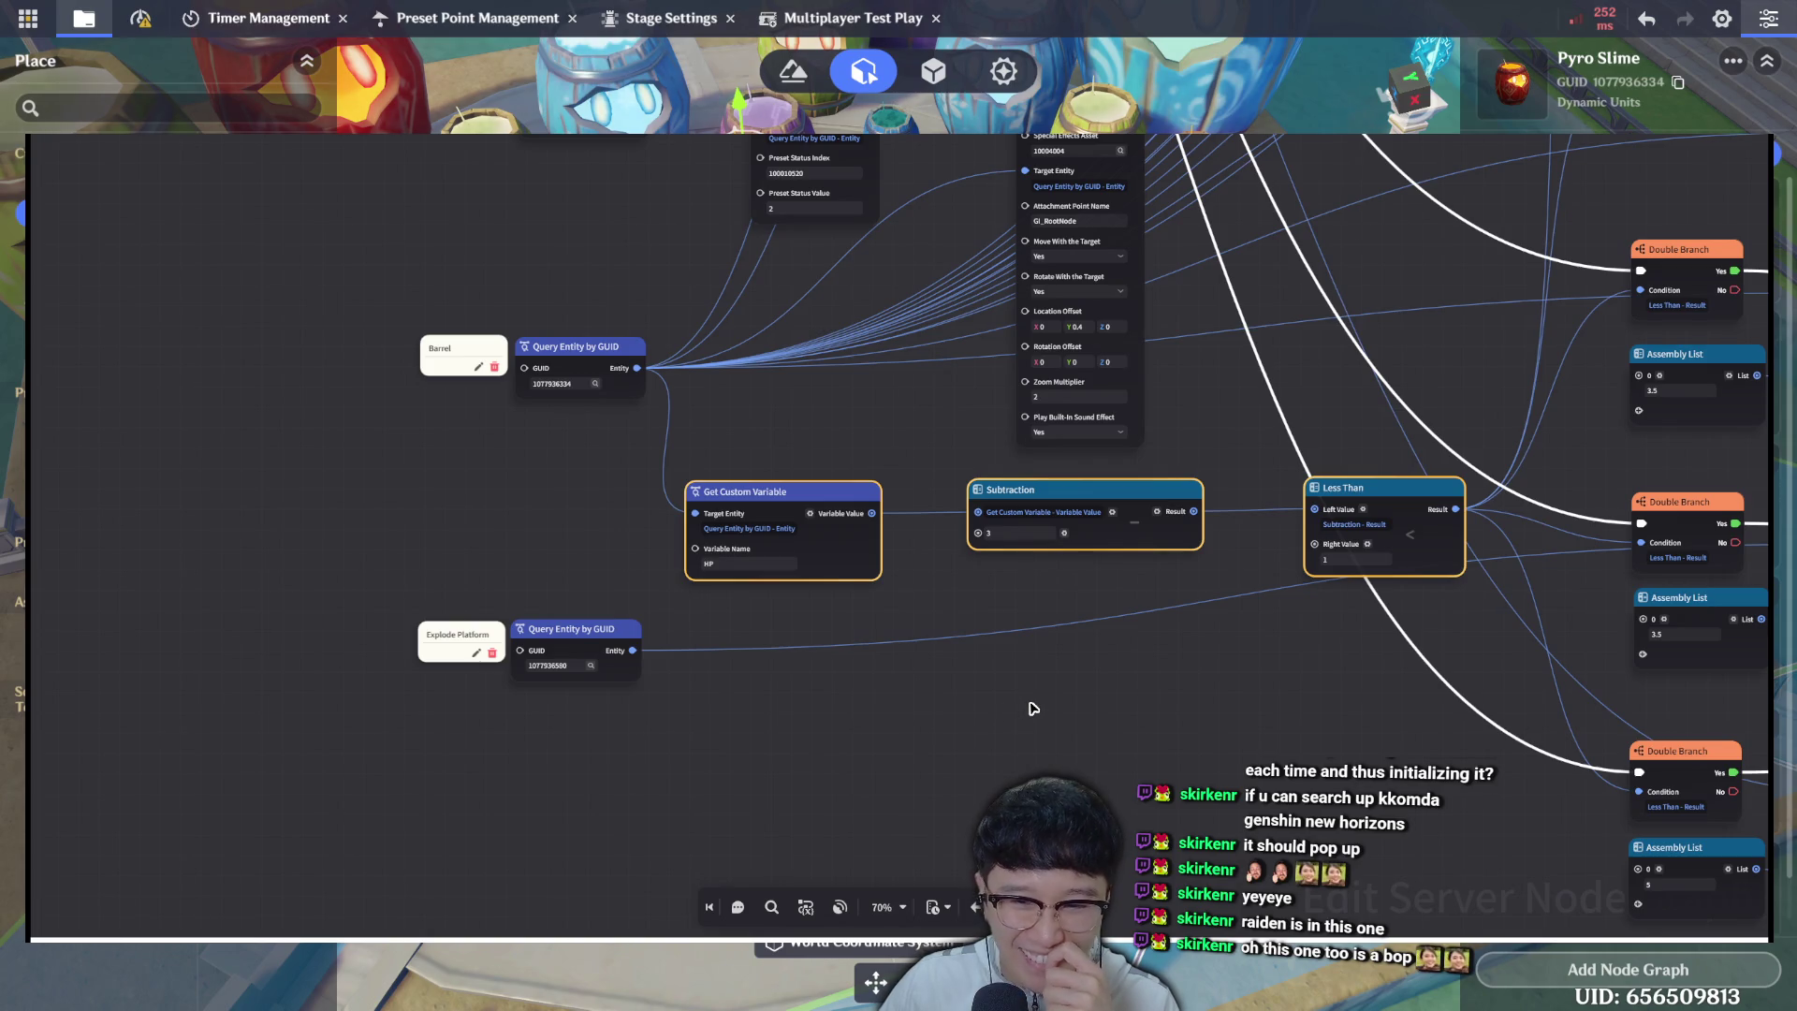
click(1033, 708)
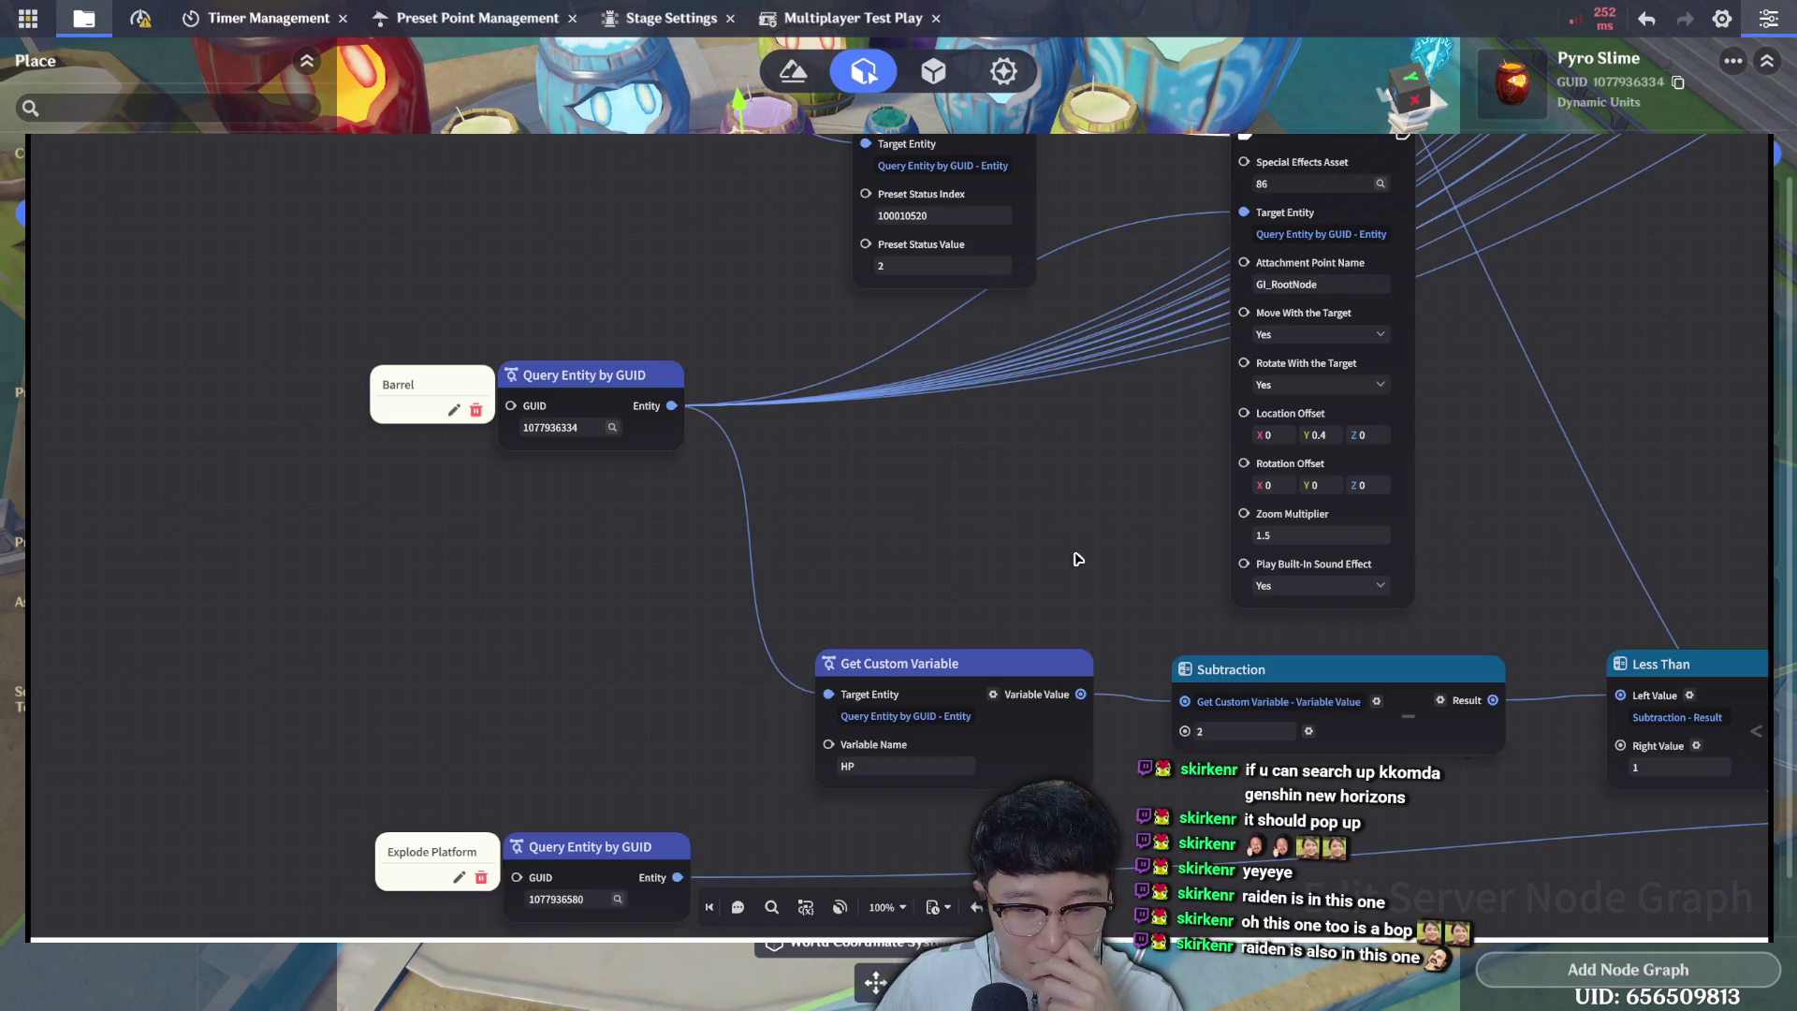
mouse_move(1062, 549)
mouse_down()
mouse_move(873, 453)
mouse_move(727, 443)
mouse_up()
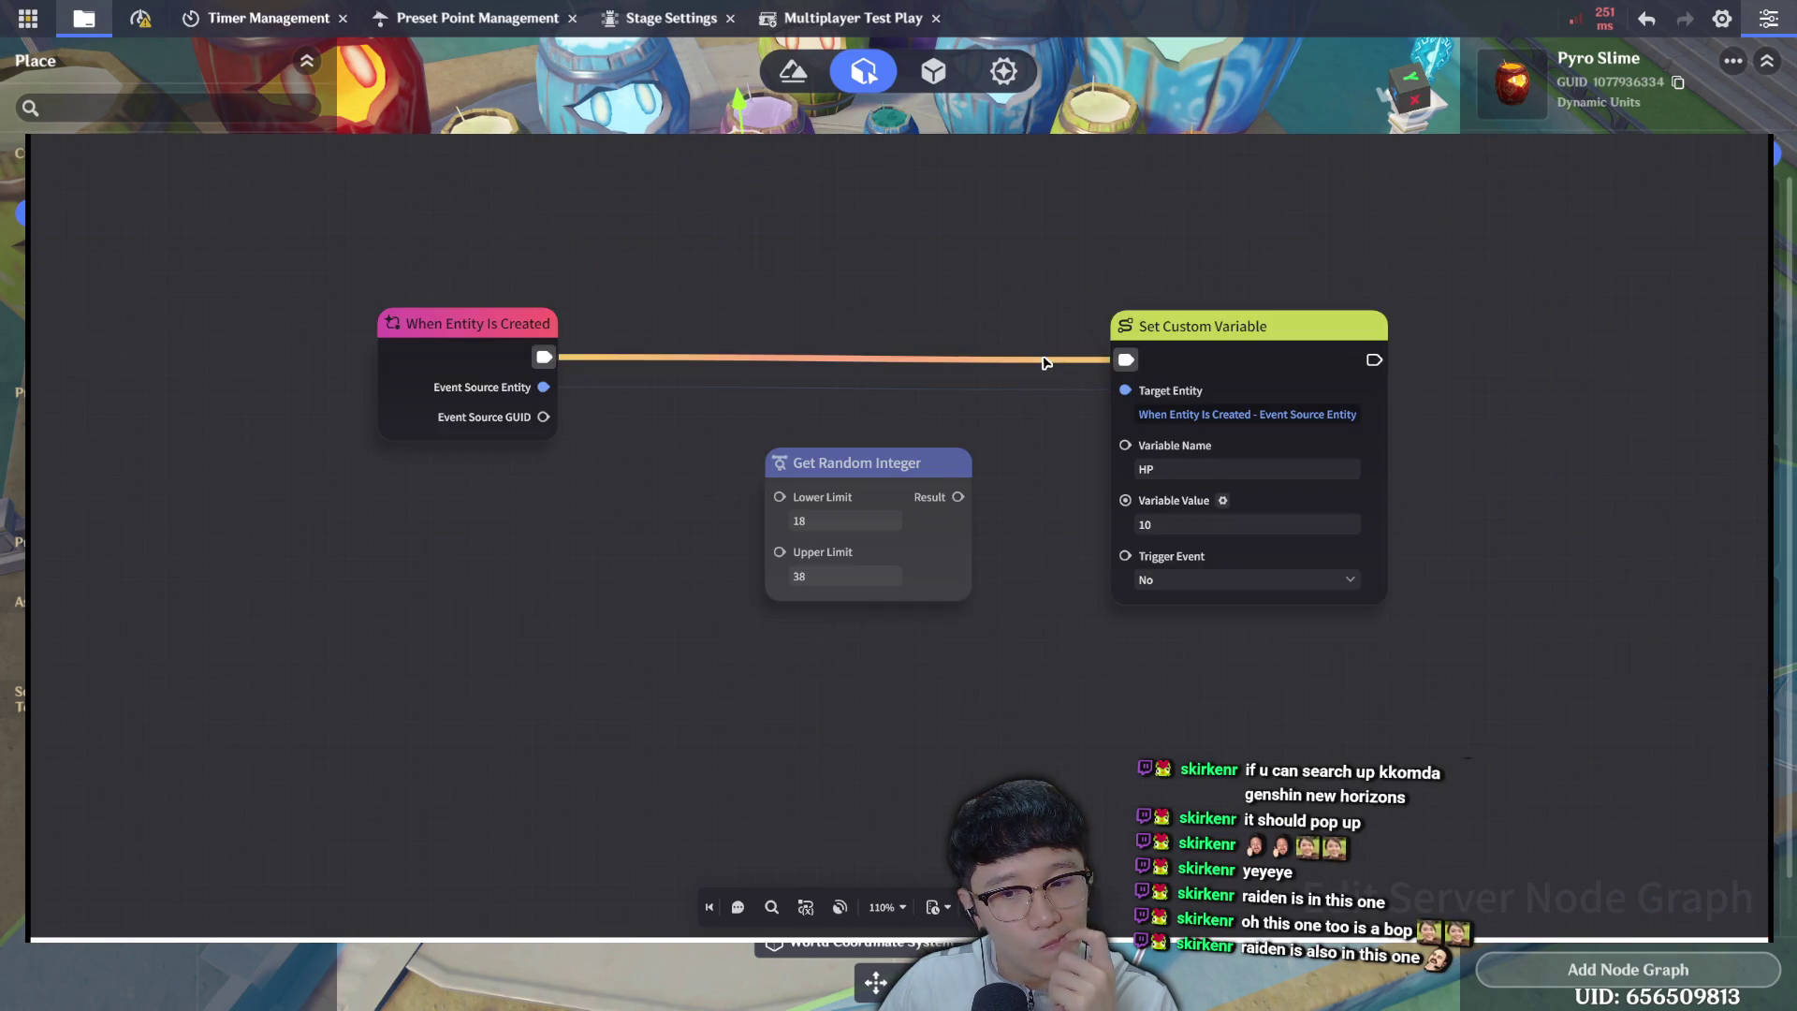
Change the Set Custom Variable HP value from 10 to 15 and close the graph editor.
click(1205, 526)
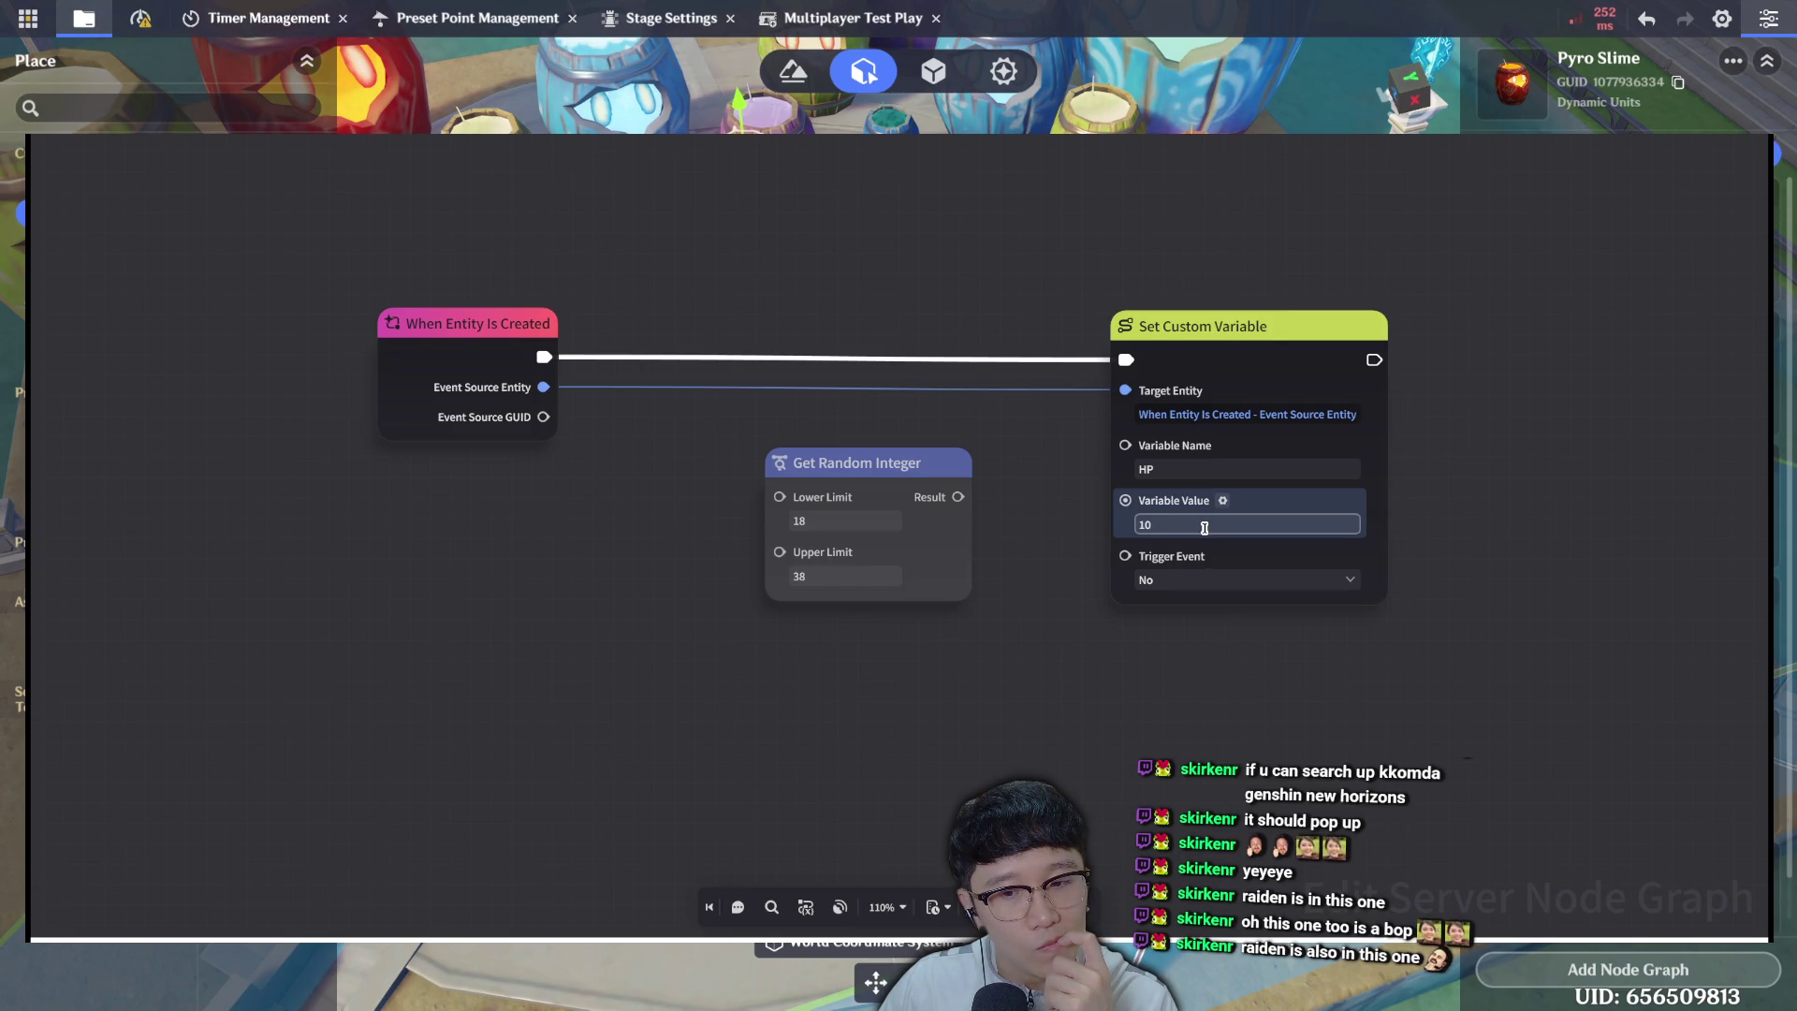
text(15)
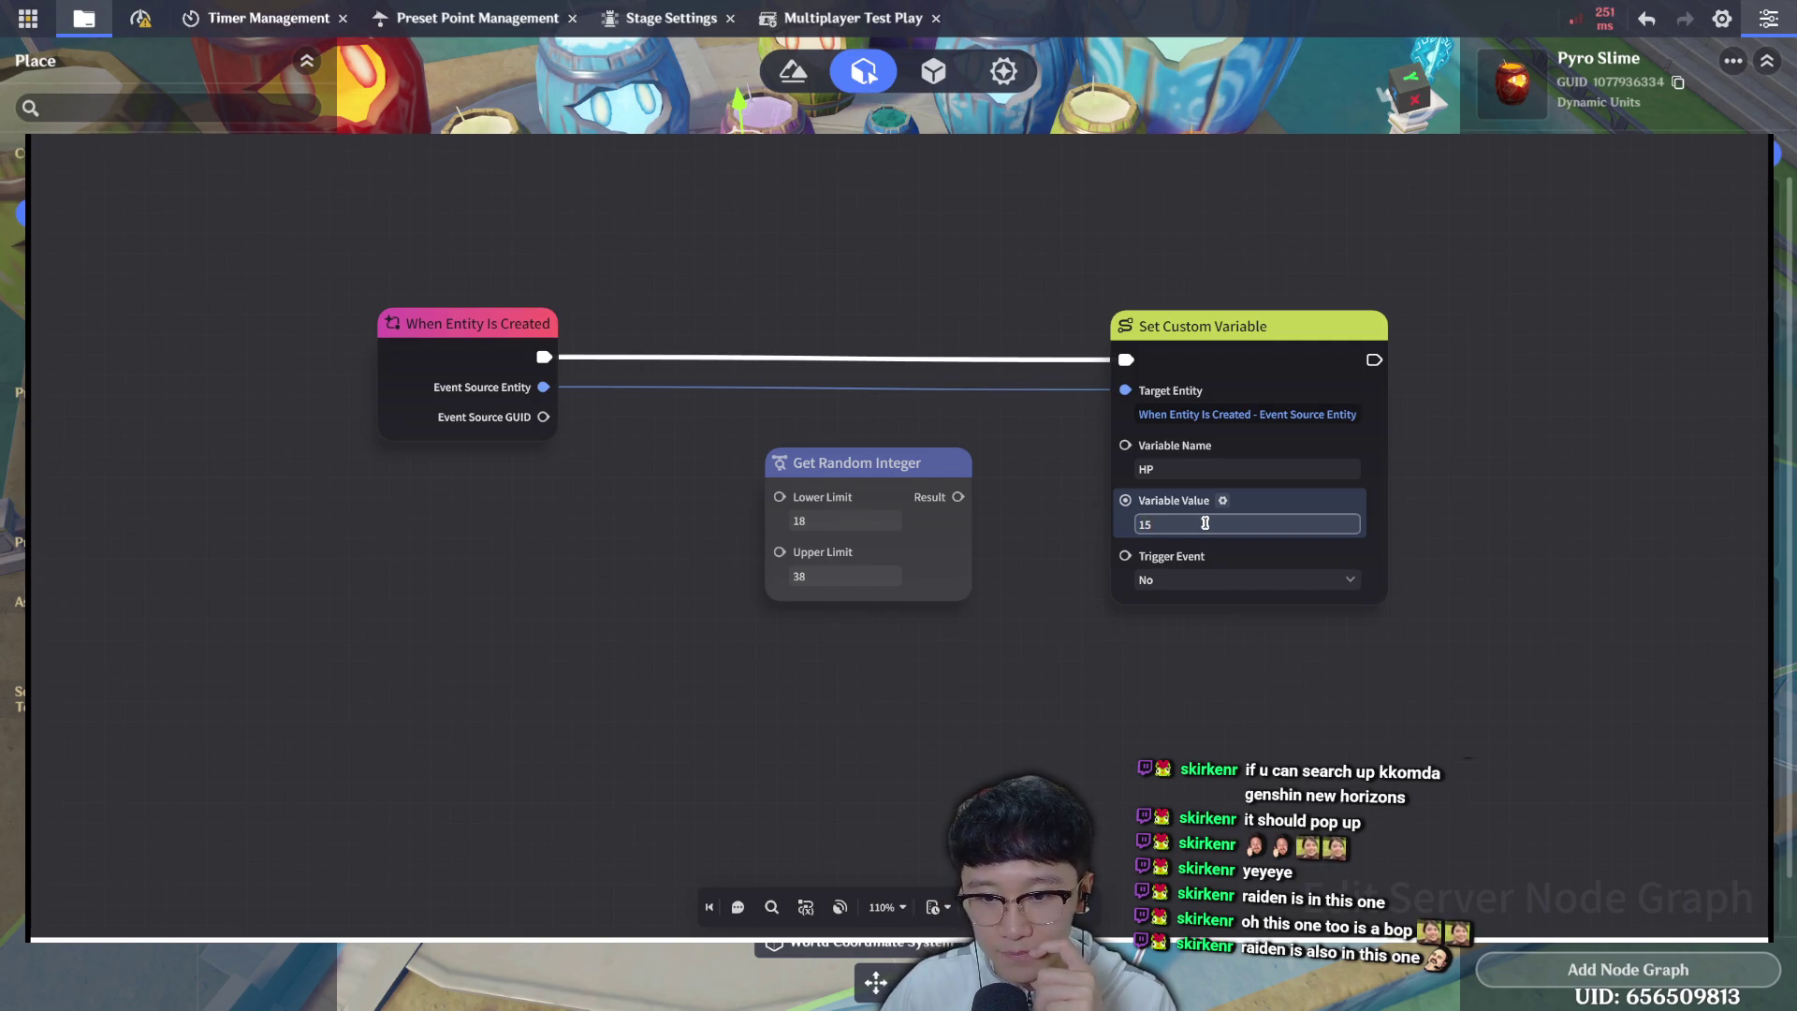
click(1214, 693)
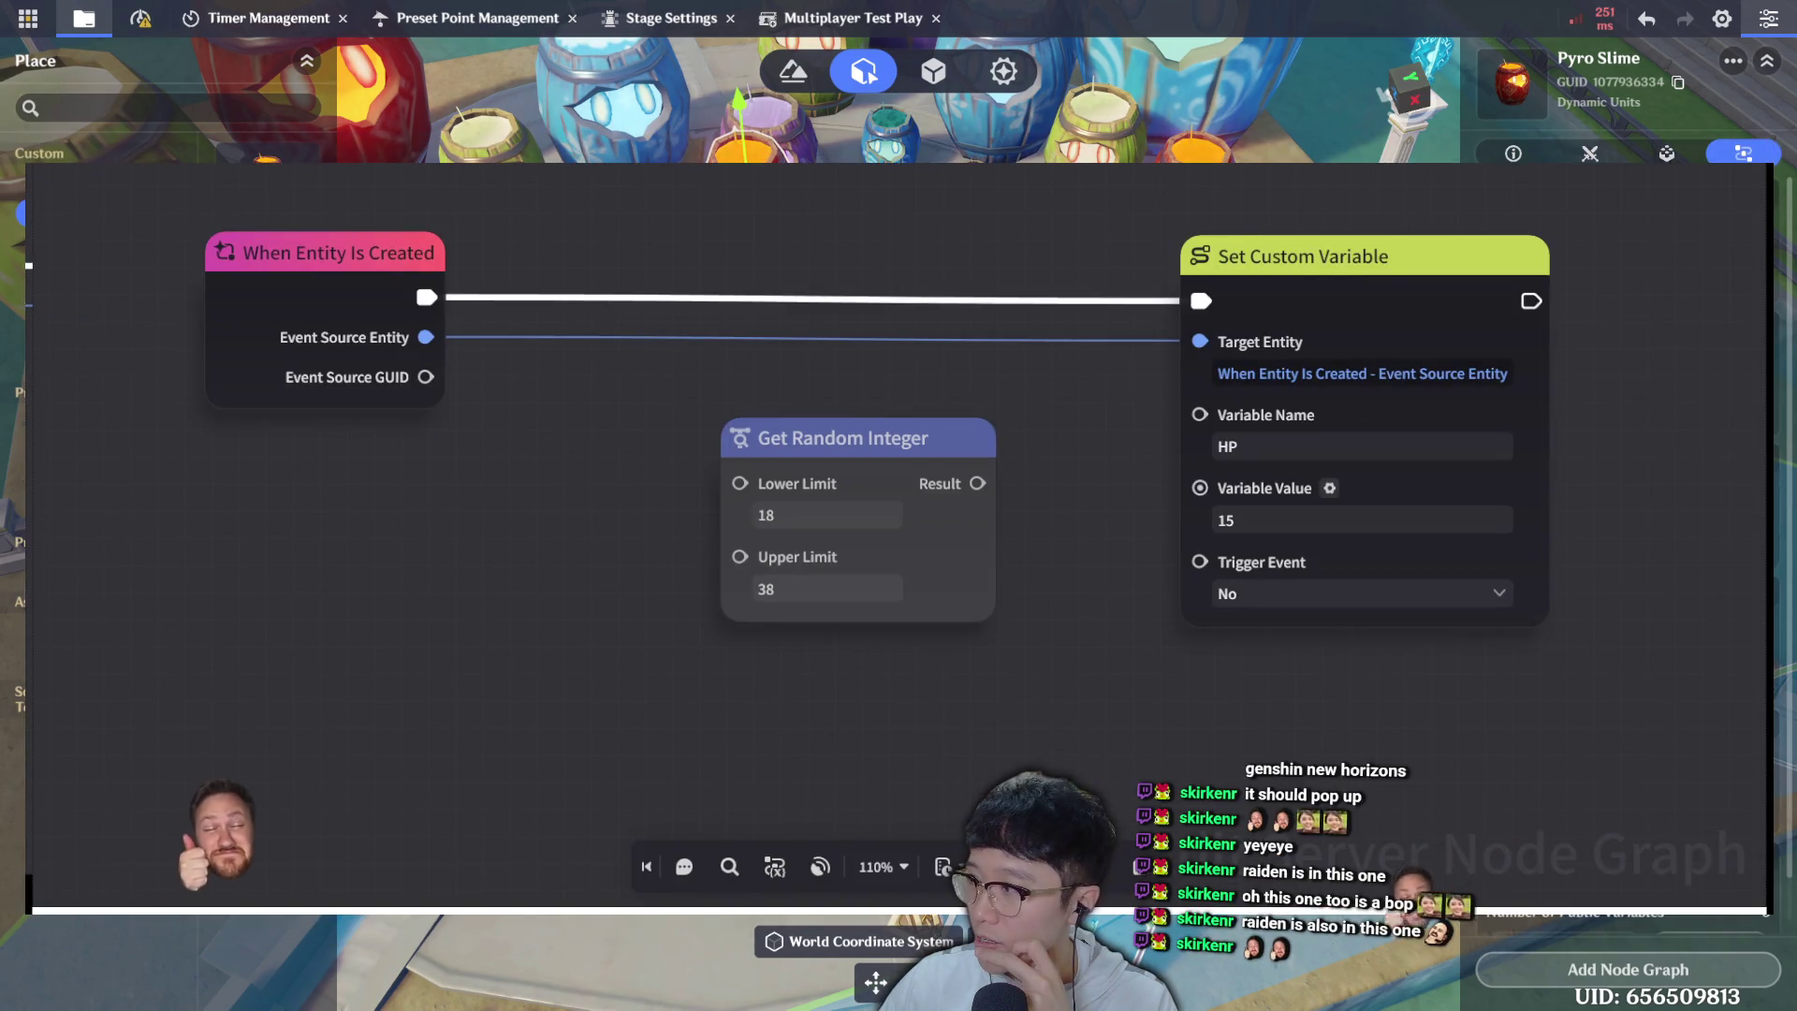
key(Escape)
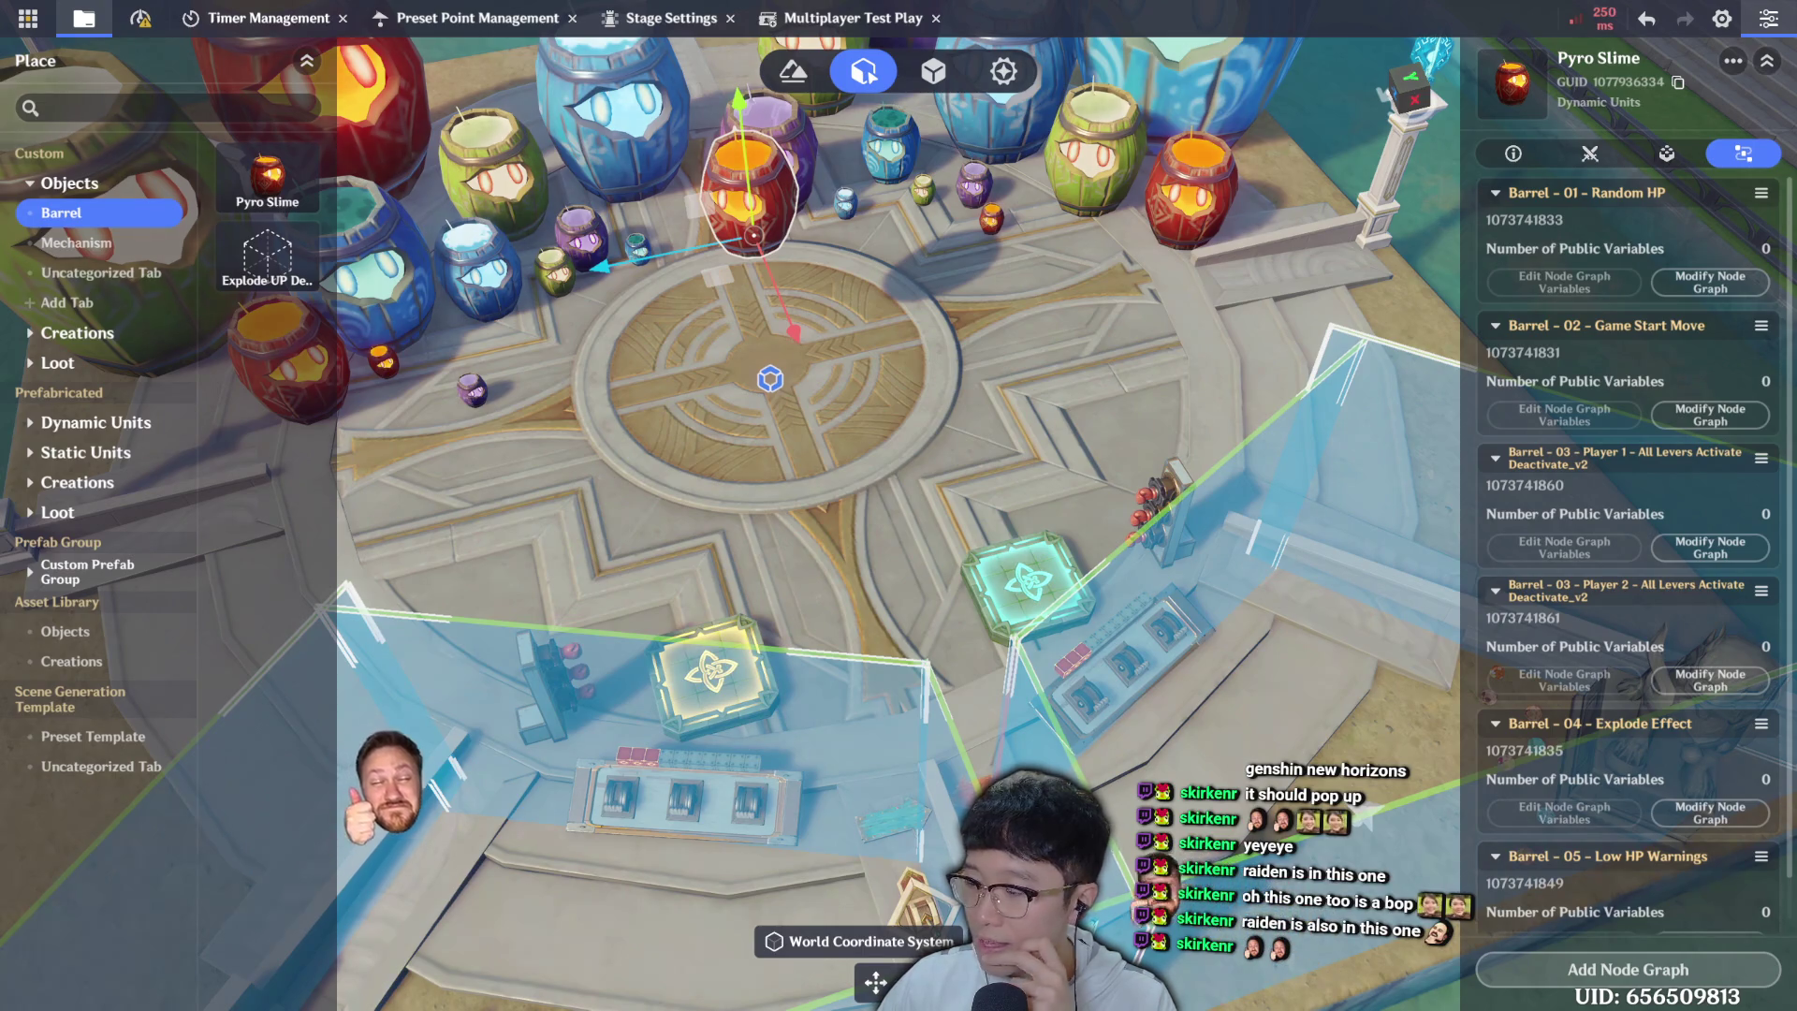
Disband the multiplayer test room, save the stage with Ctrl+S, and reopen the Barrel - 01 - Random HP graph.
key(Escape)
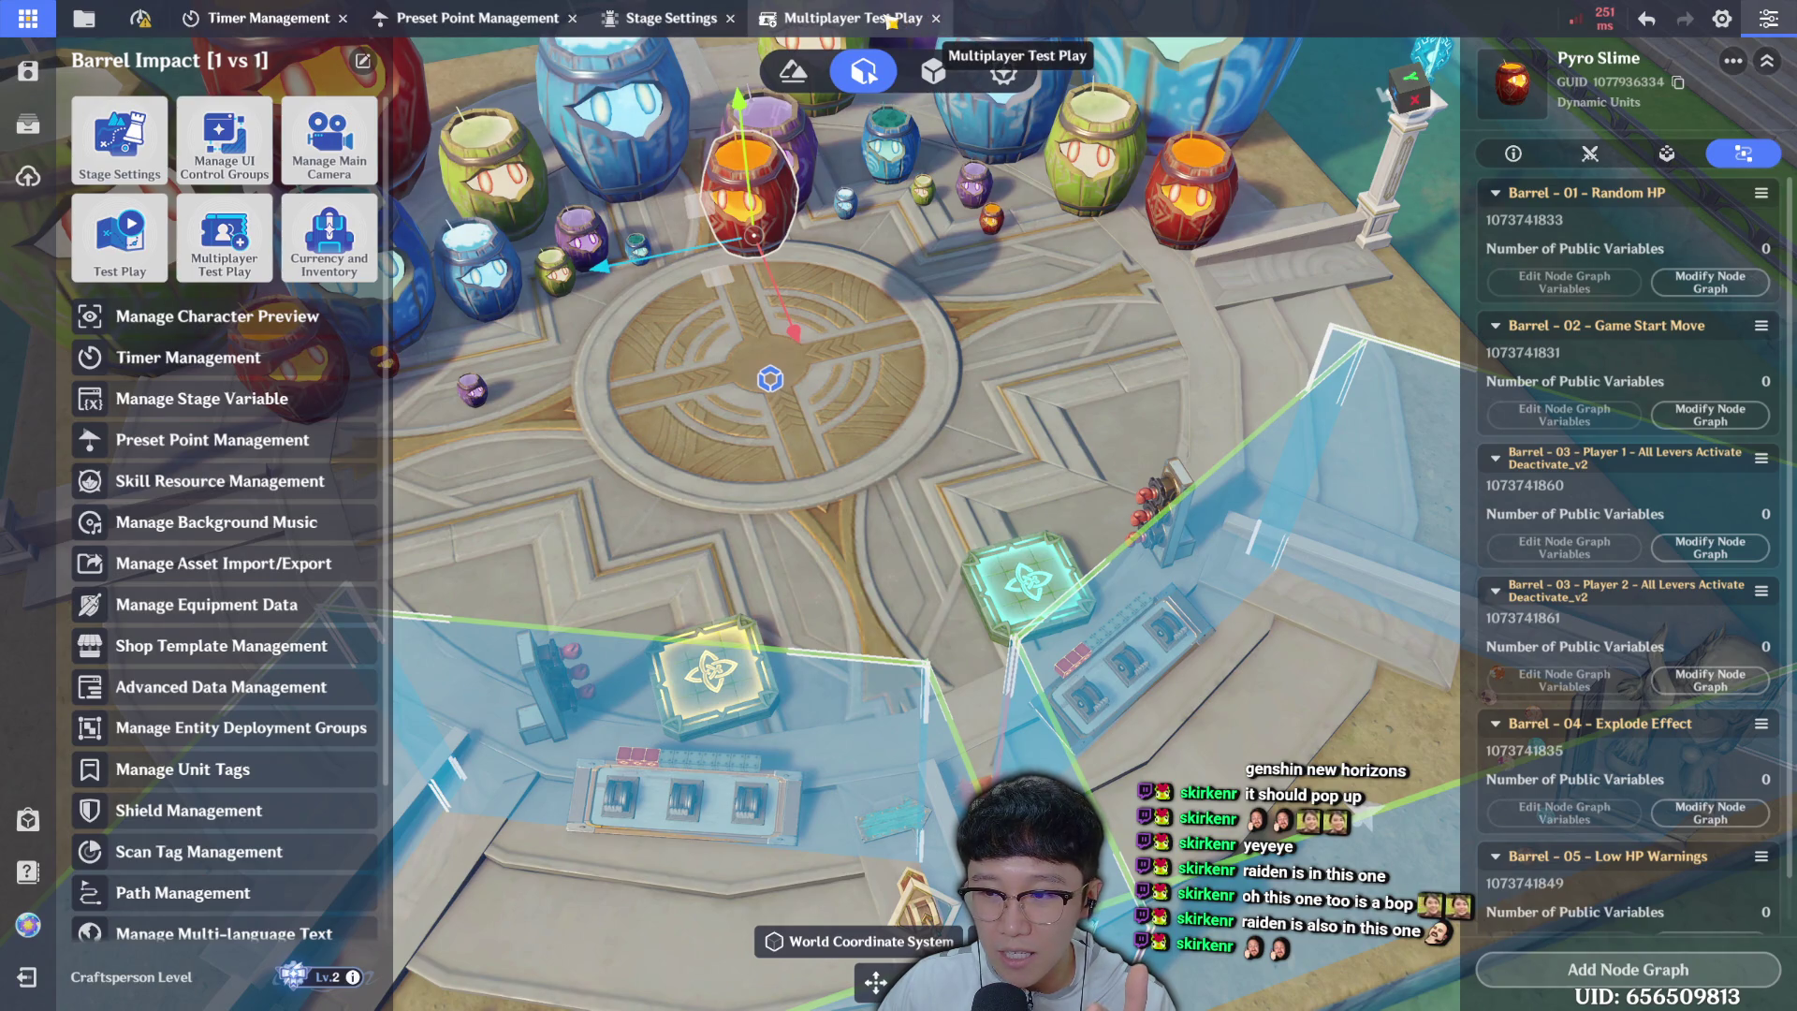
click(936, 18)
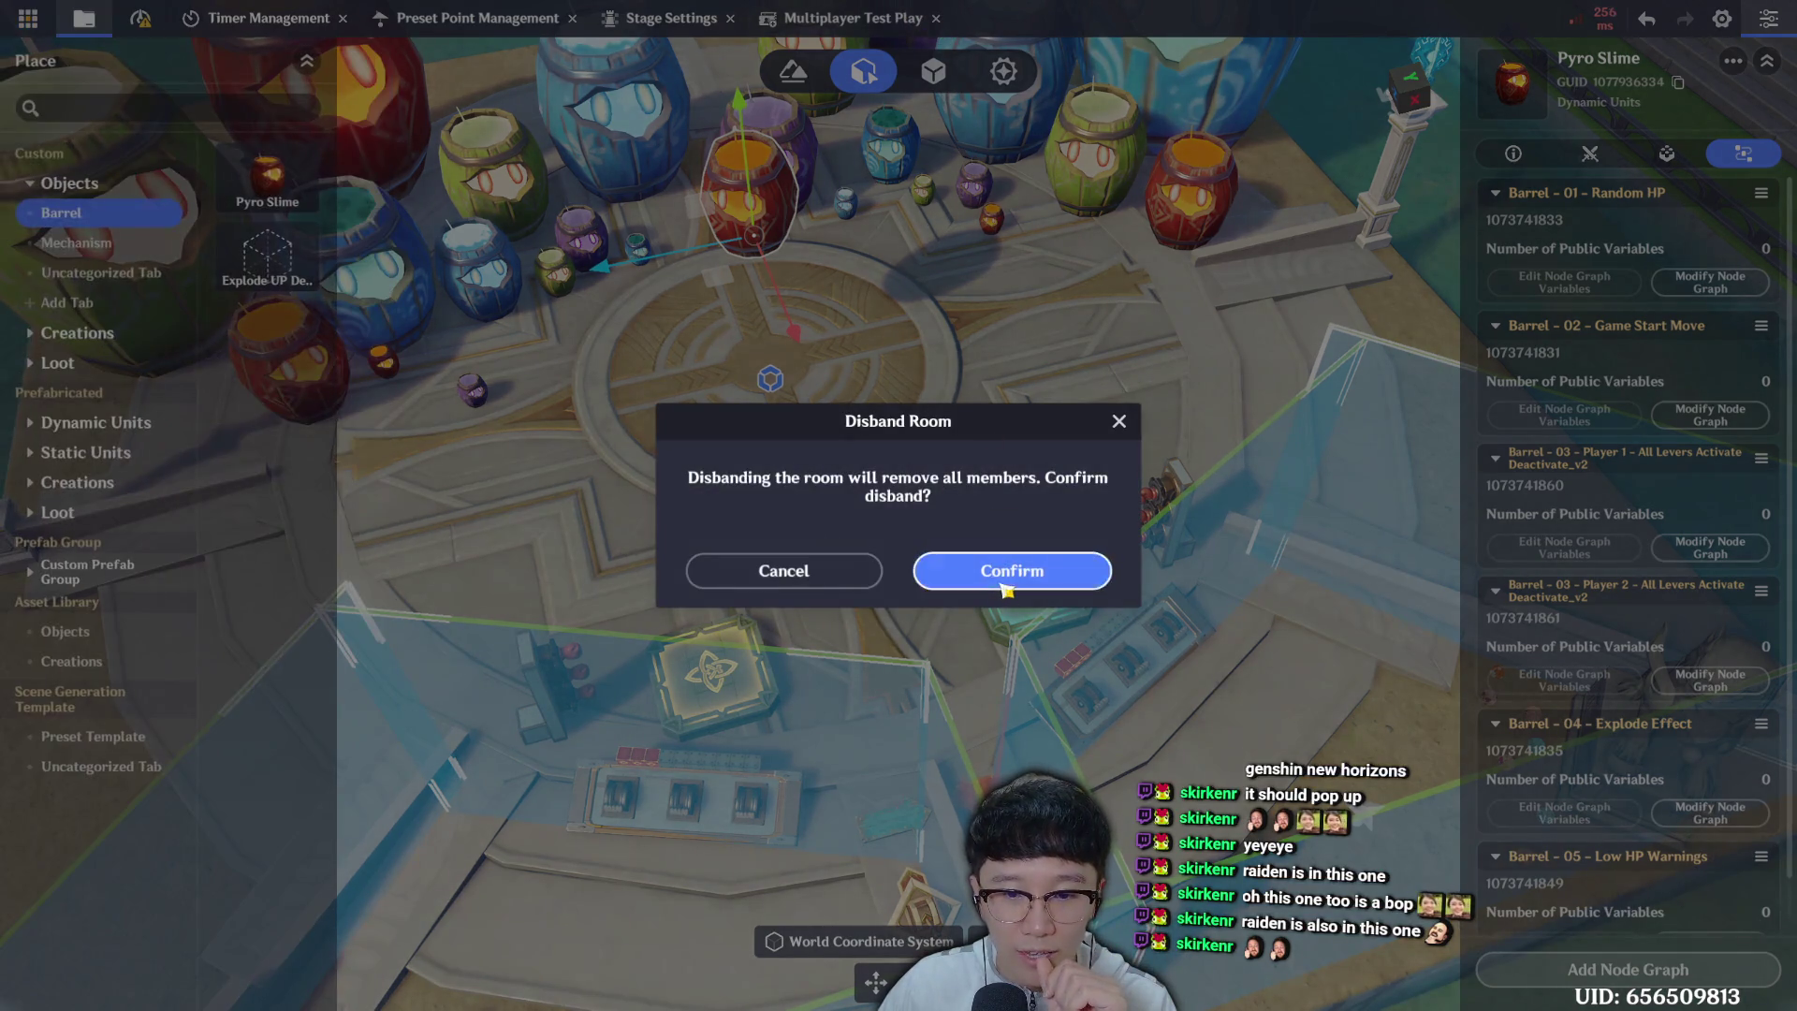
click(1005, 573)
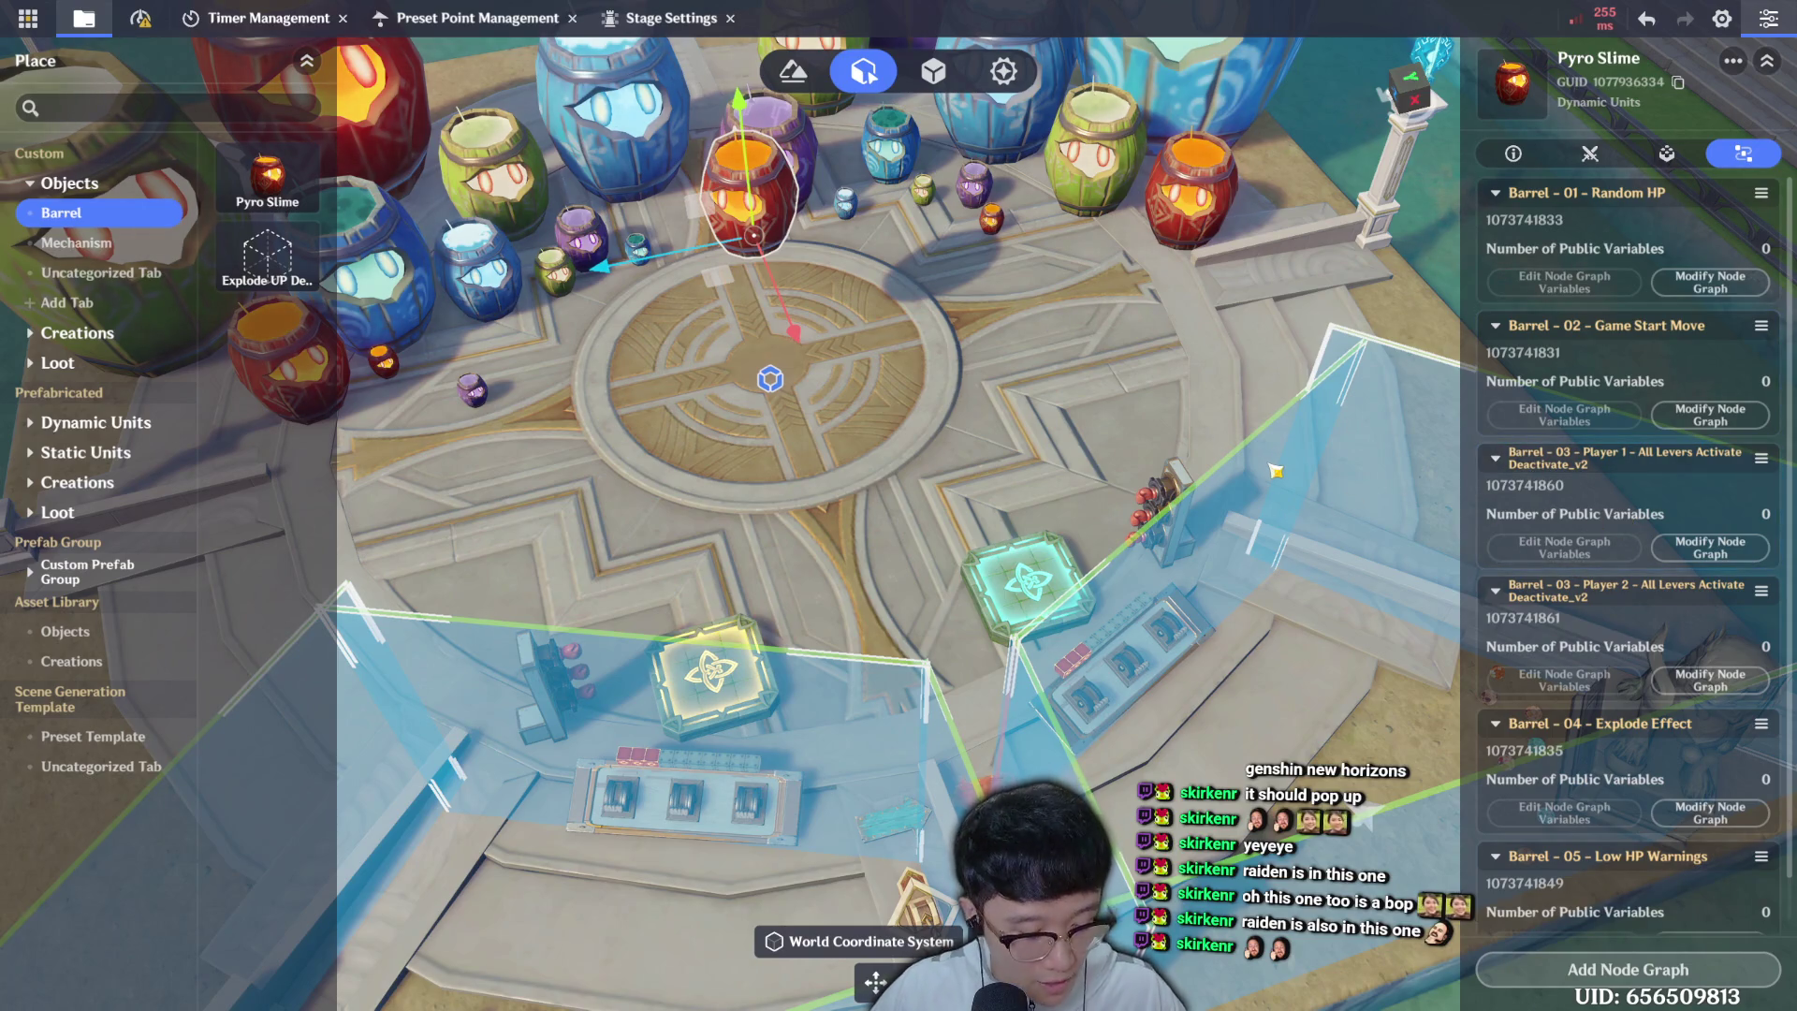
key(ctrl+s)
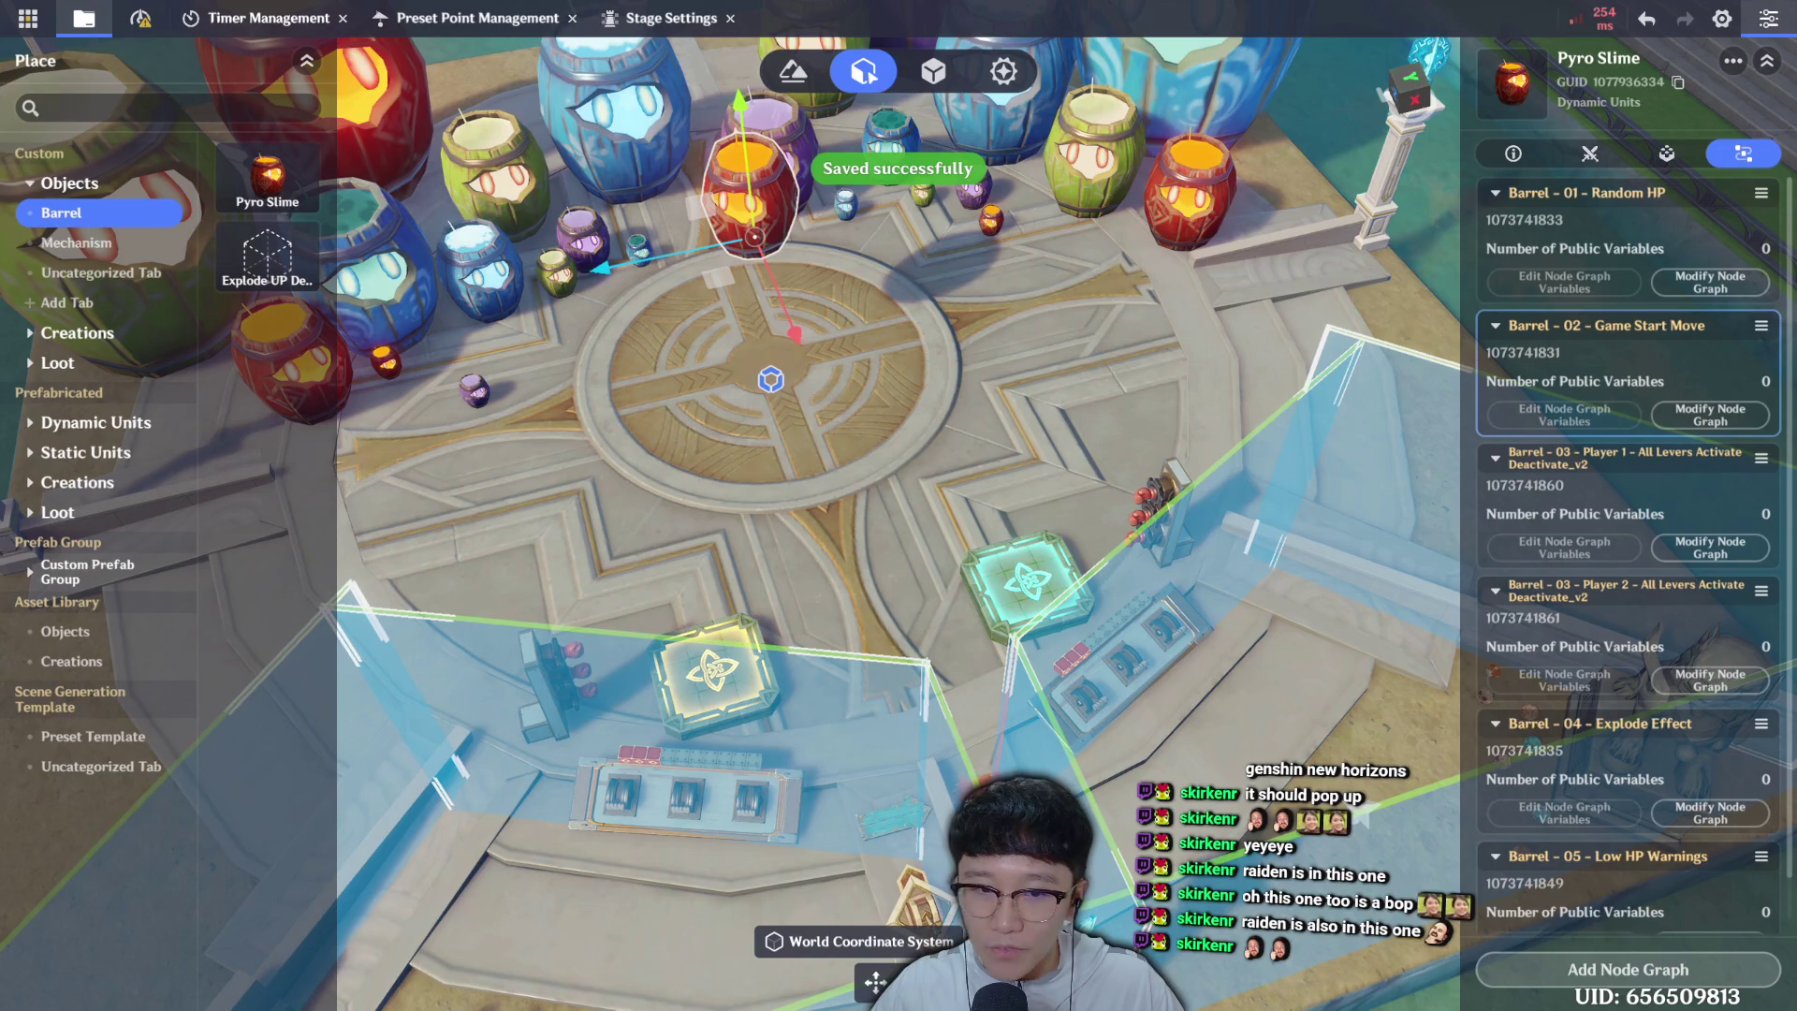
click(1709, 282)
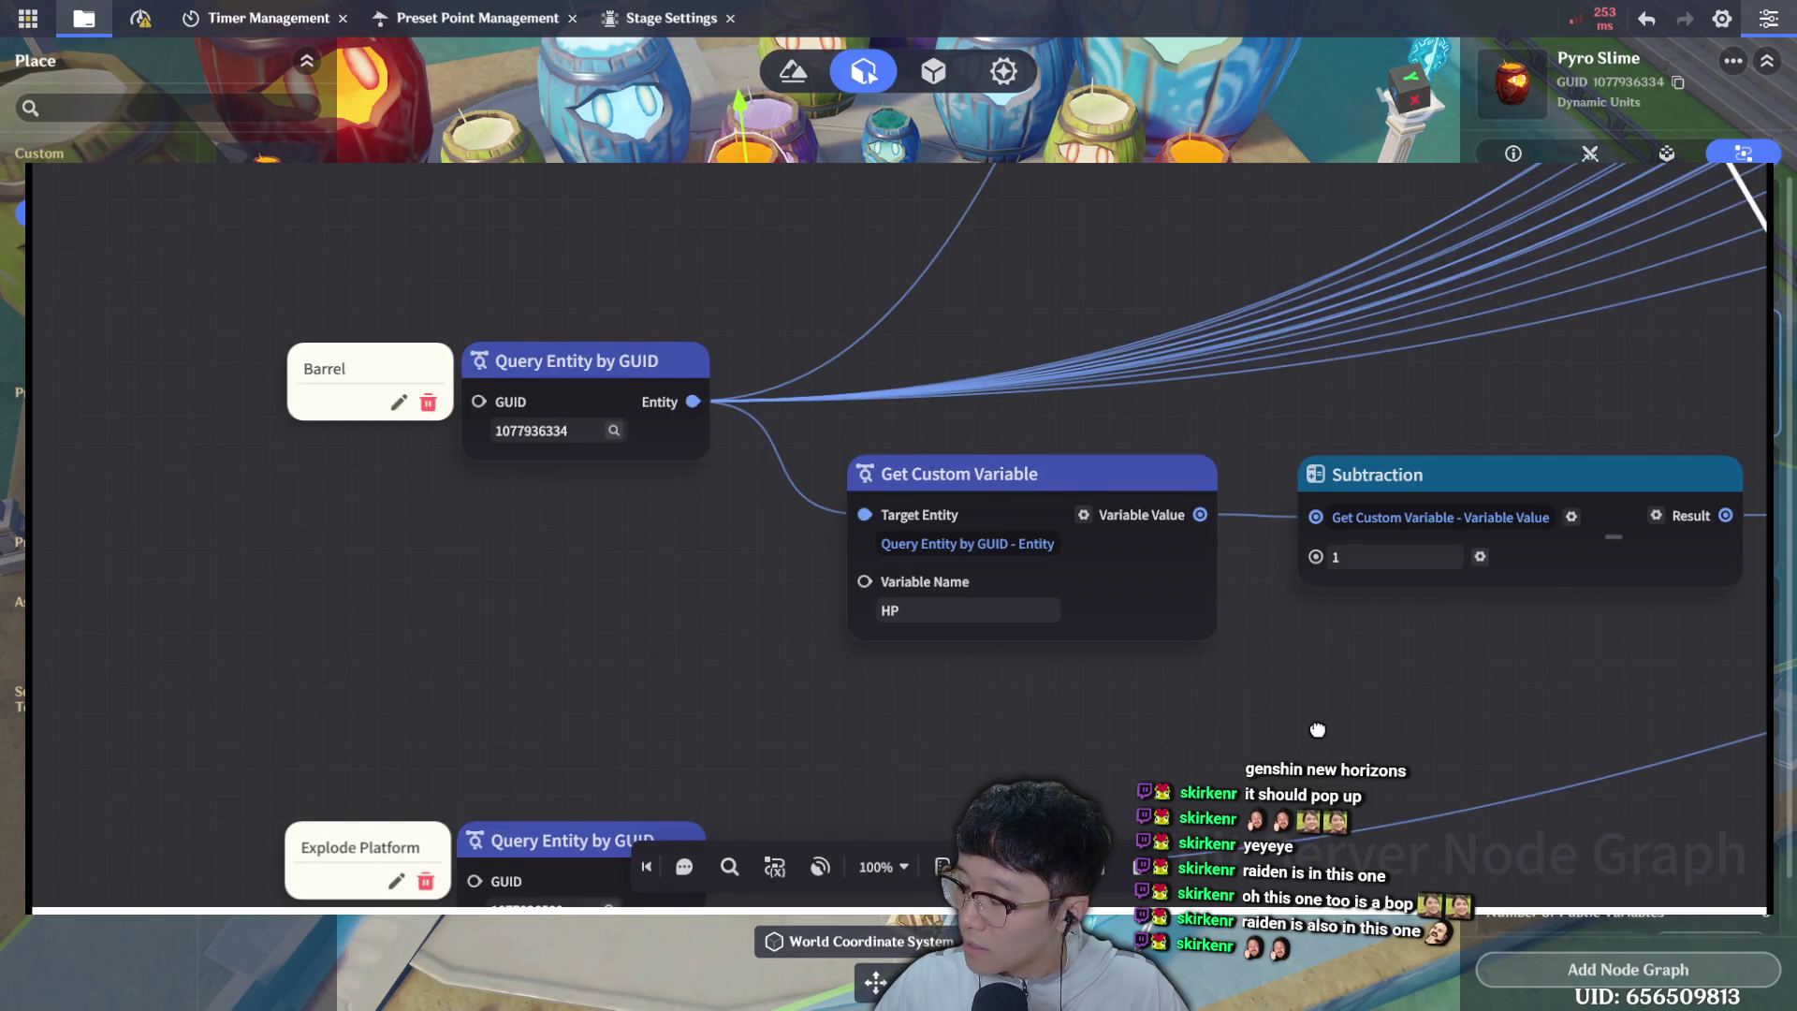
Review the Subtraction, Less Than, Double Branch and motion device nodes, then exit the editor.
drag(1316, 729, 126, 360)
mouse_move(1026, 488)
mouse_down()
mouse_move(714, 350)
mouse_move(233, 579)
mouse_up()
drag(1292, 362, 1282, 539)
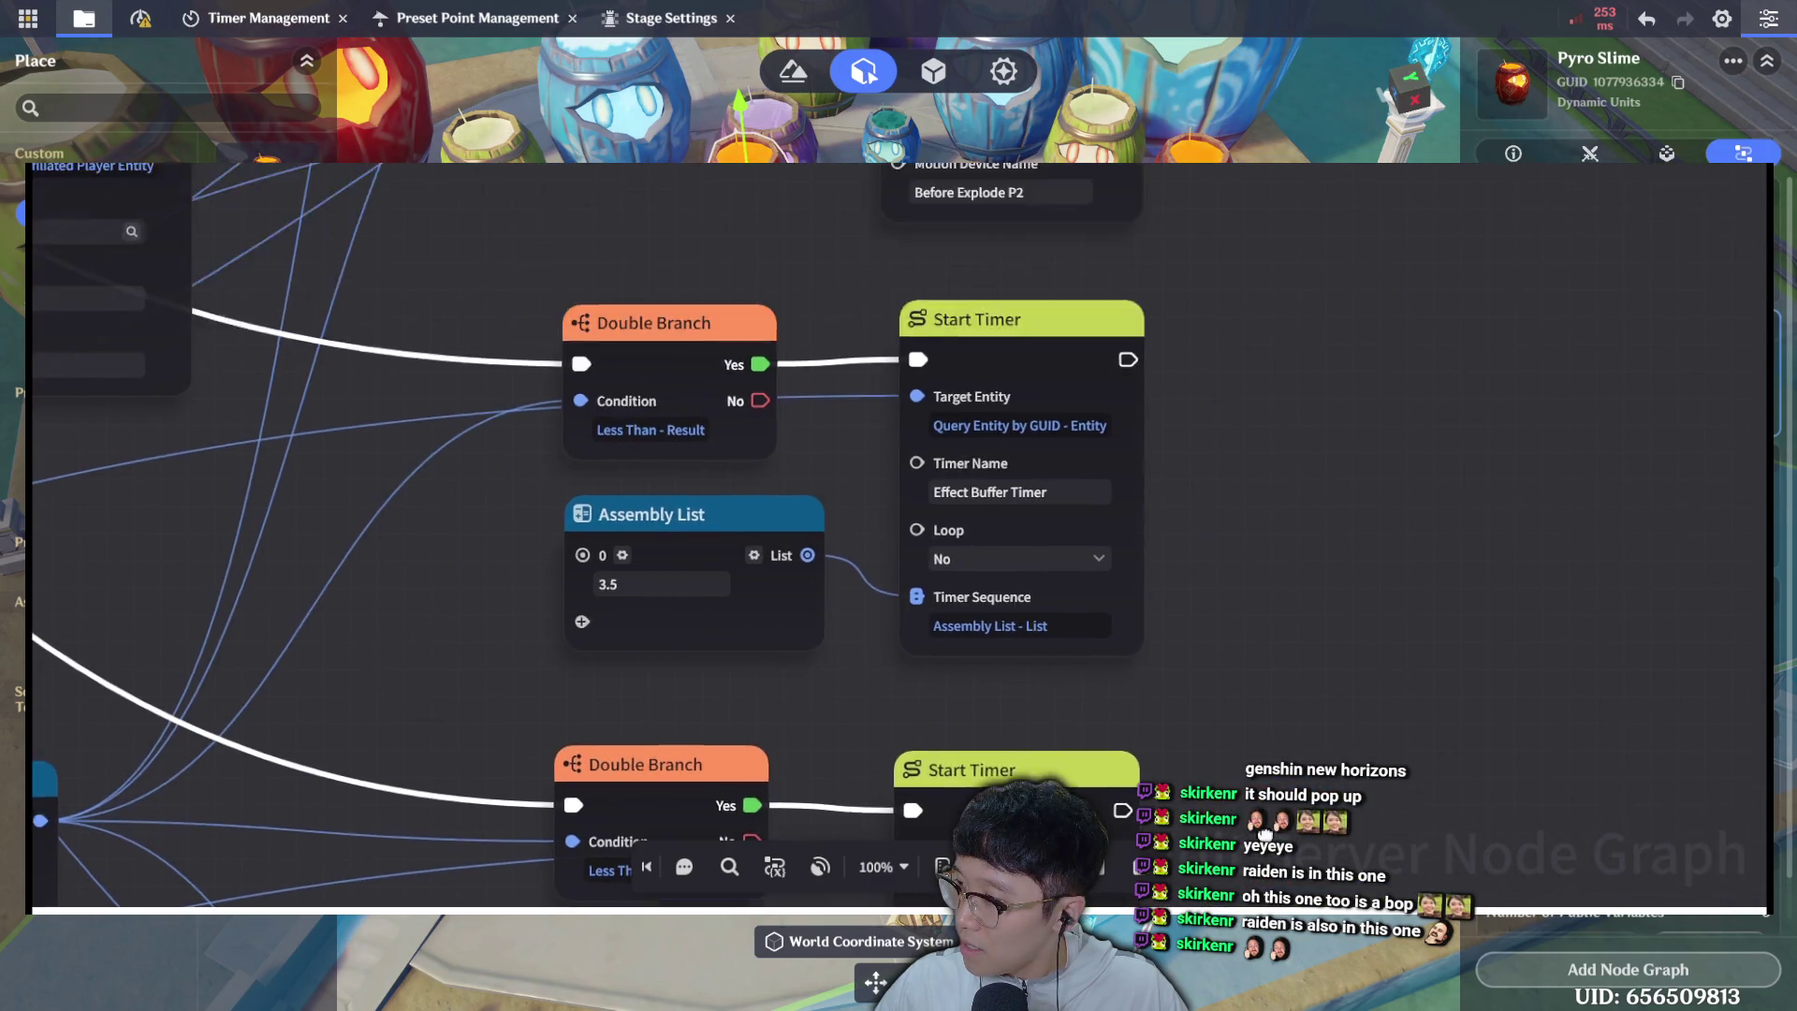
drag(1387, 159, 1335, 509)
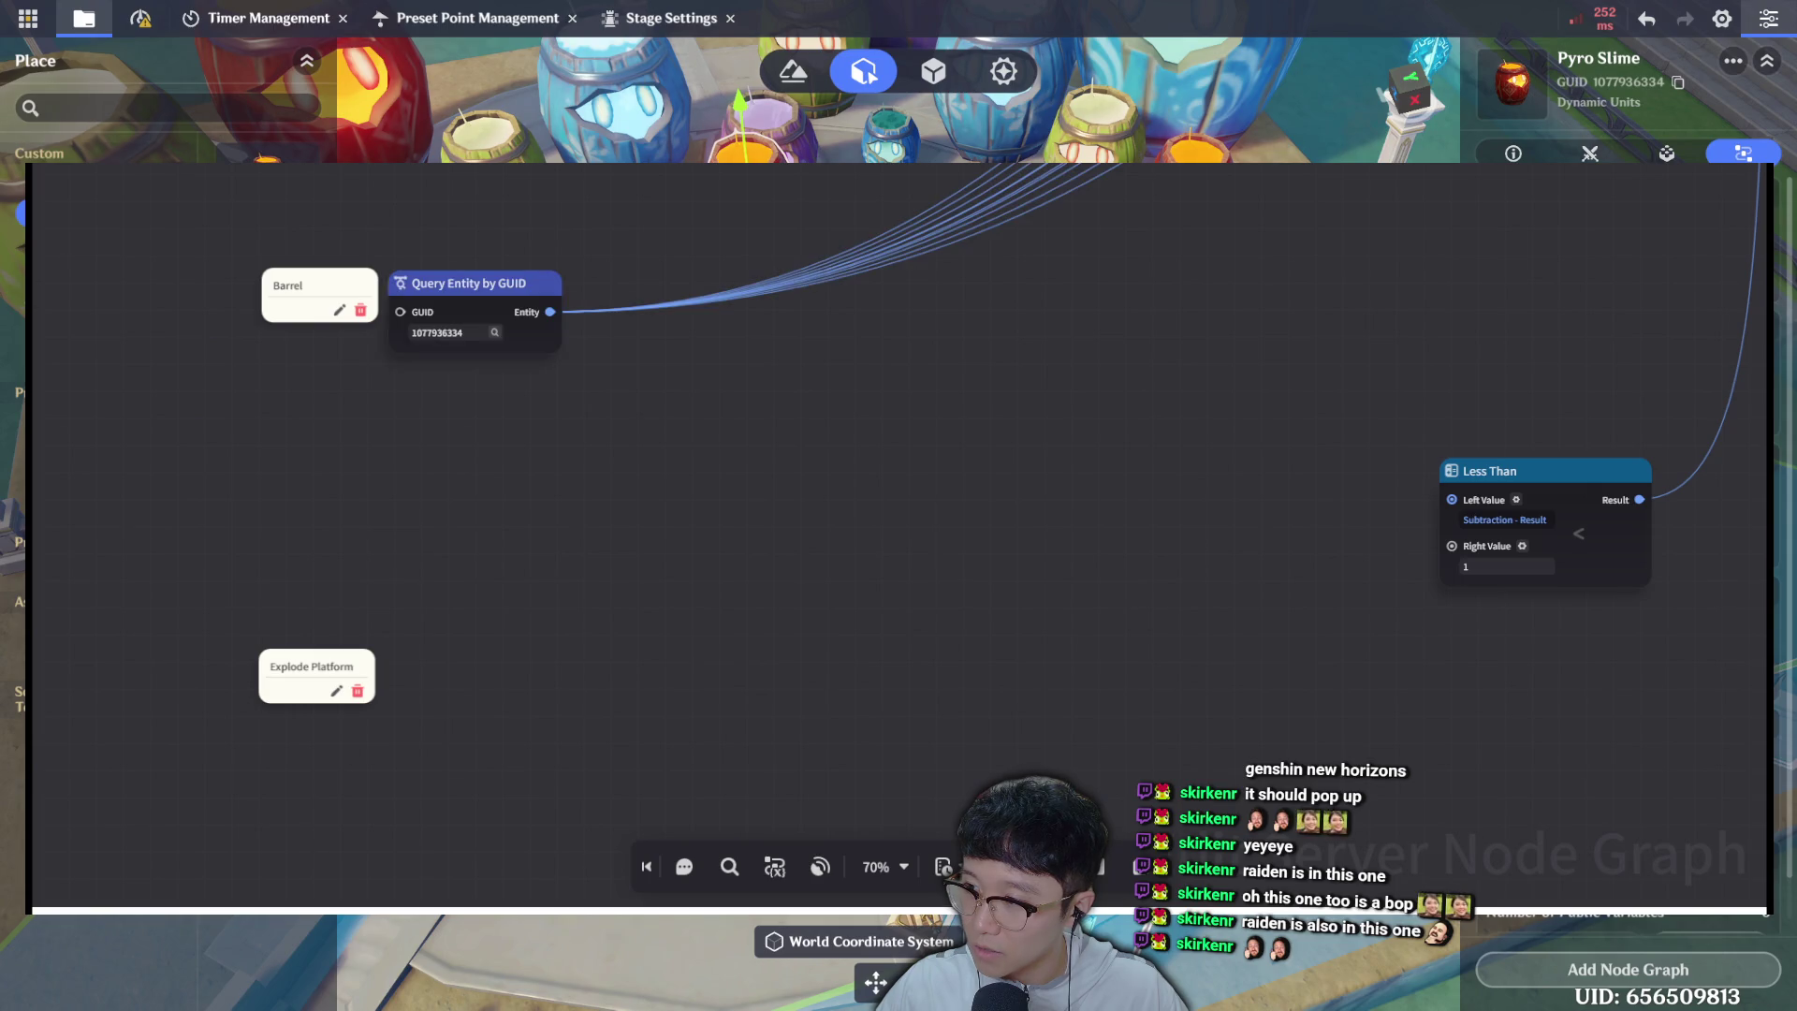
key(Escape)
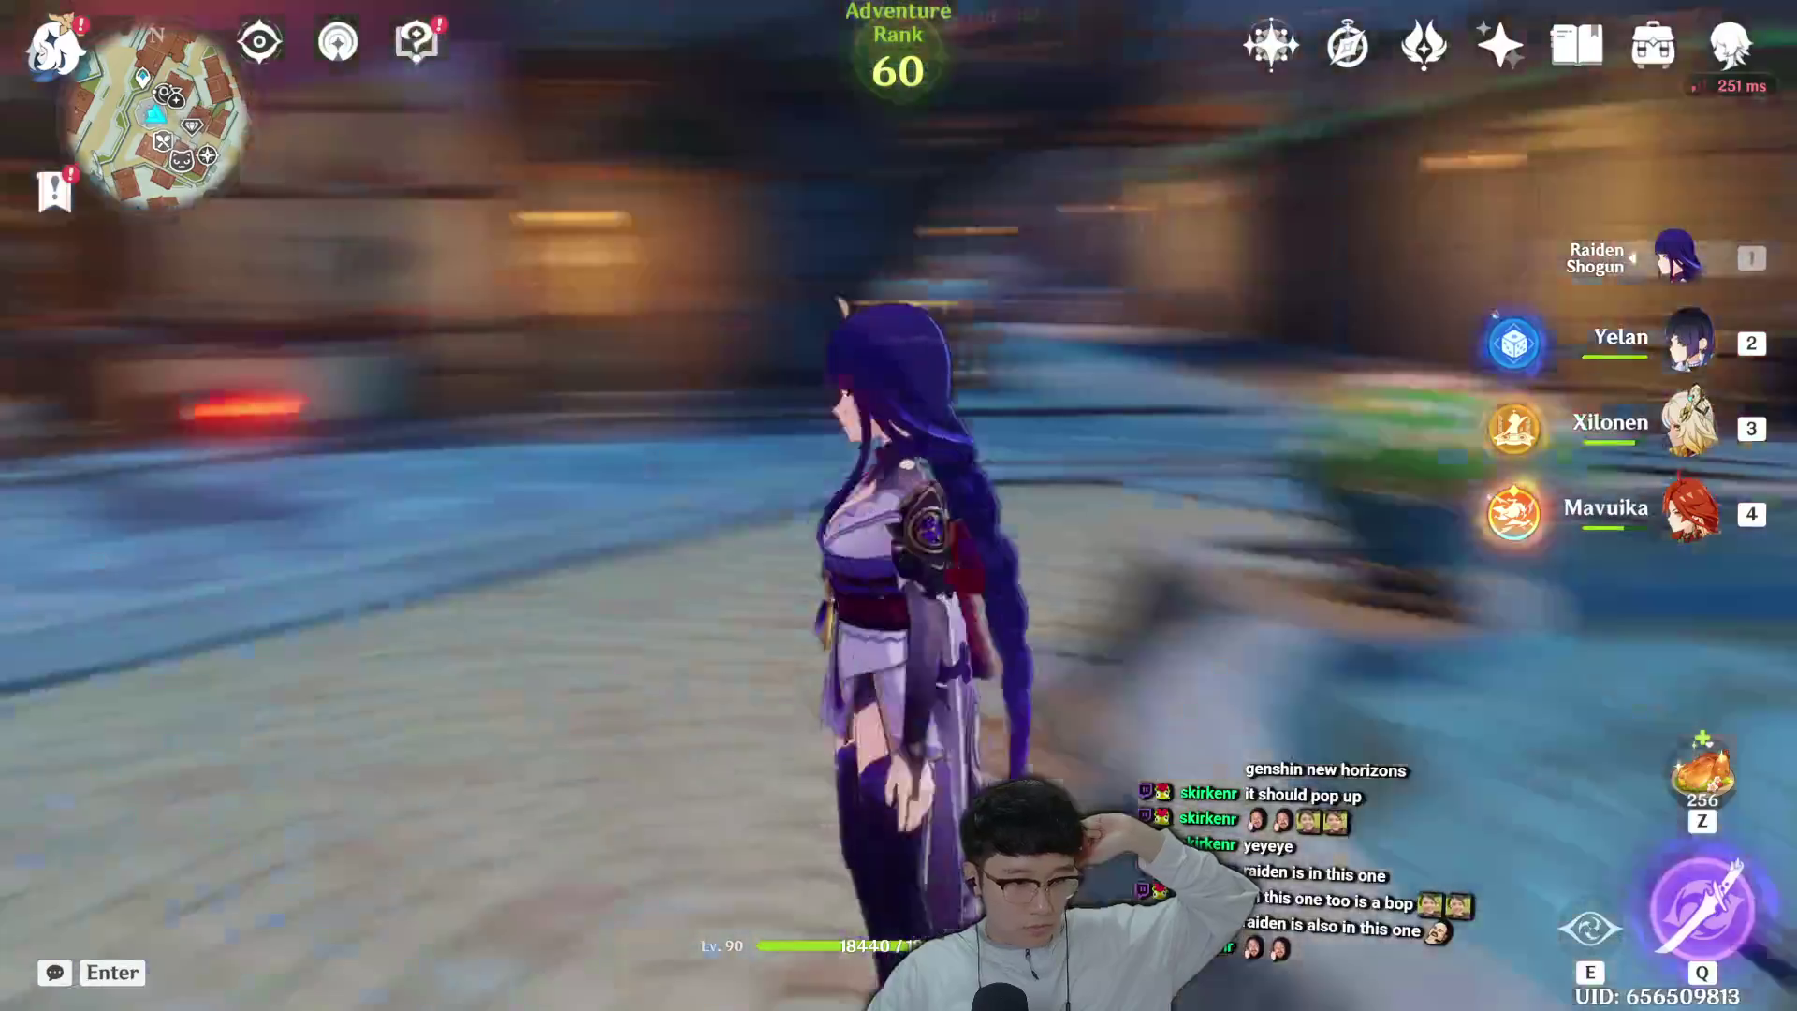
Reopen the Barrel Impact [1 vs 1] local save for editing from My Miliastra Wonderland.
key(Escape)
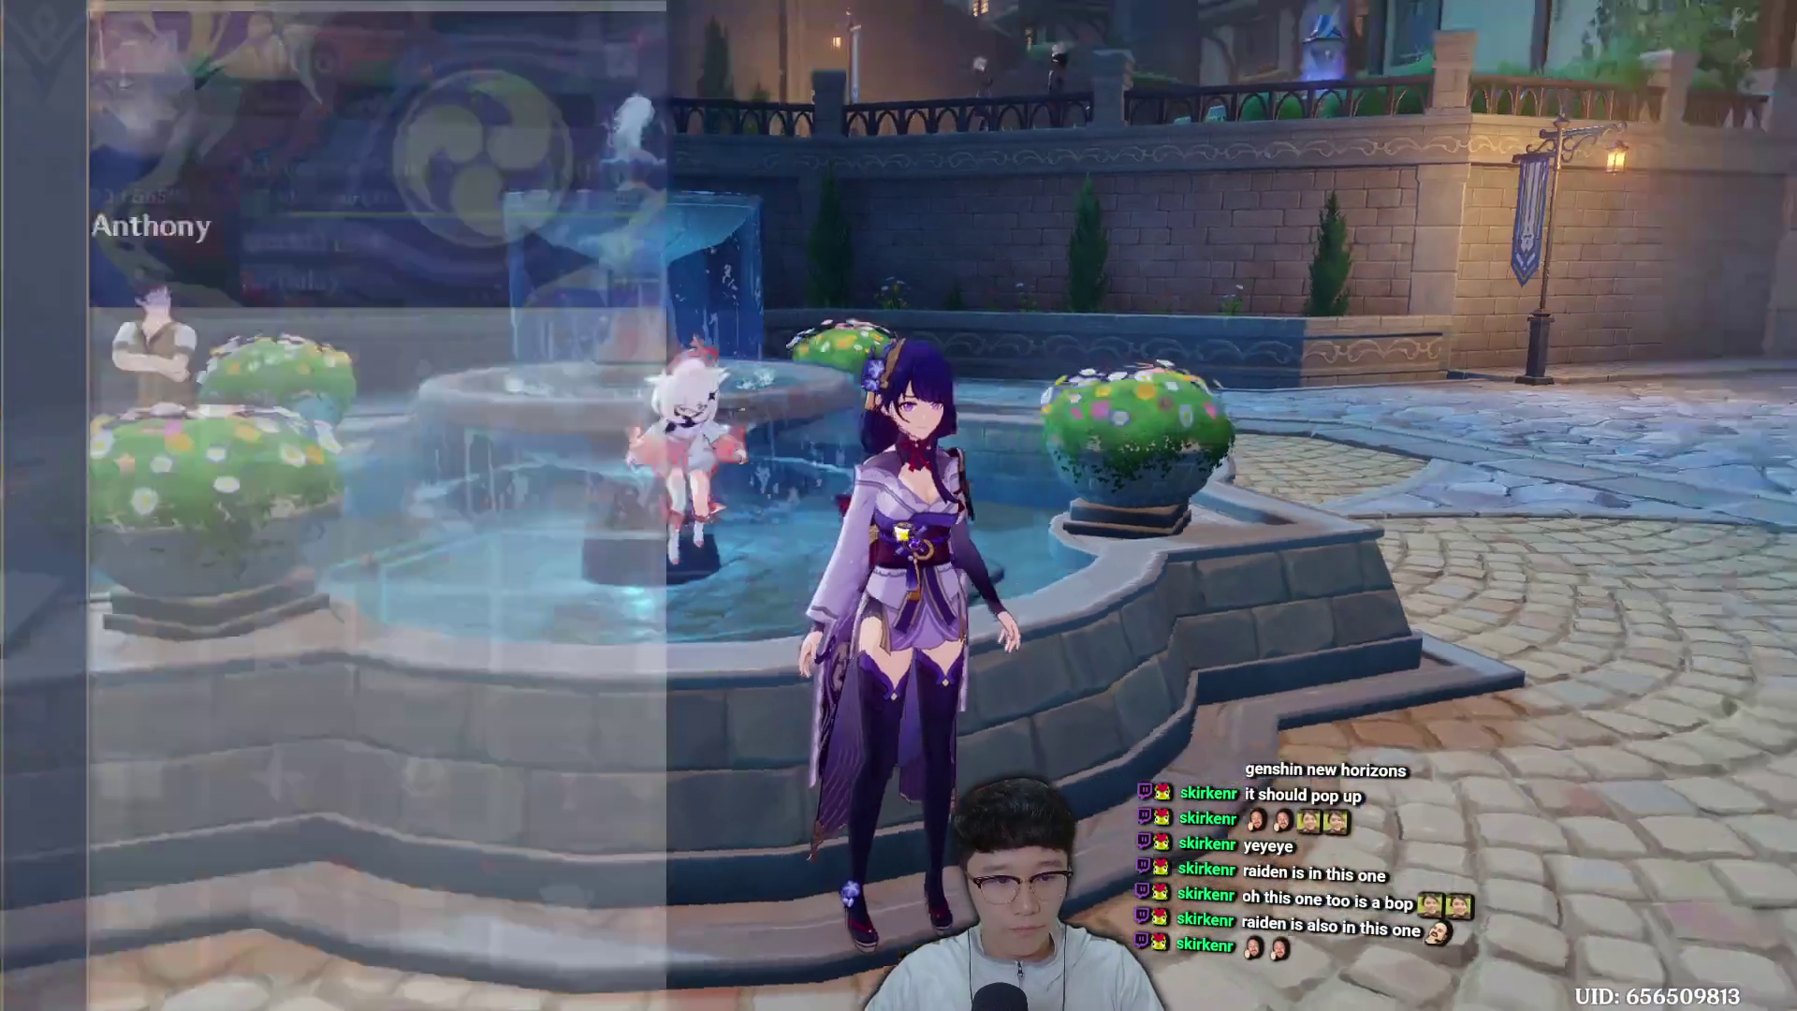
scroll(571, 686, down, 3)
click(621, 917)
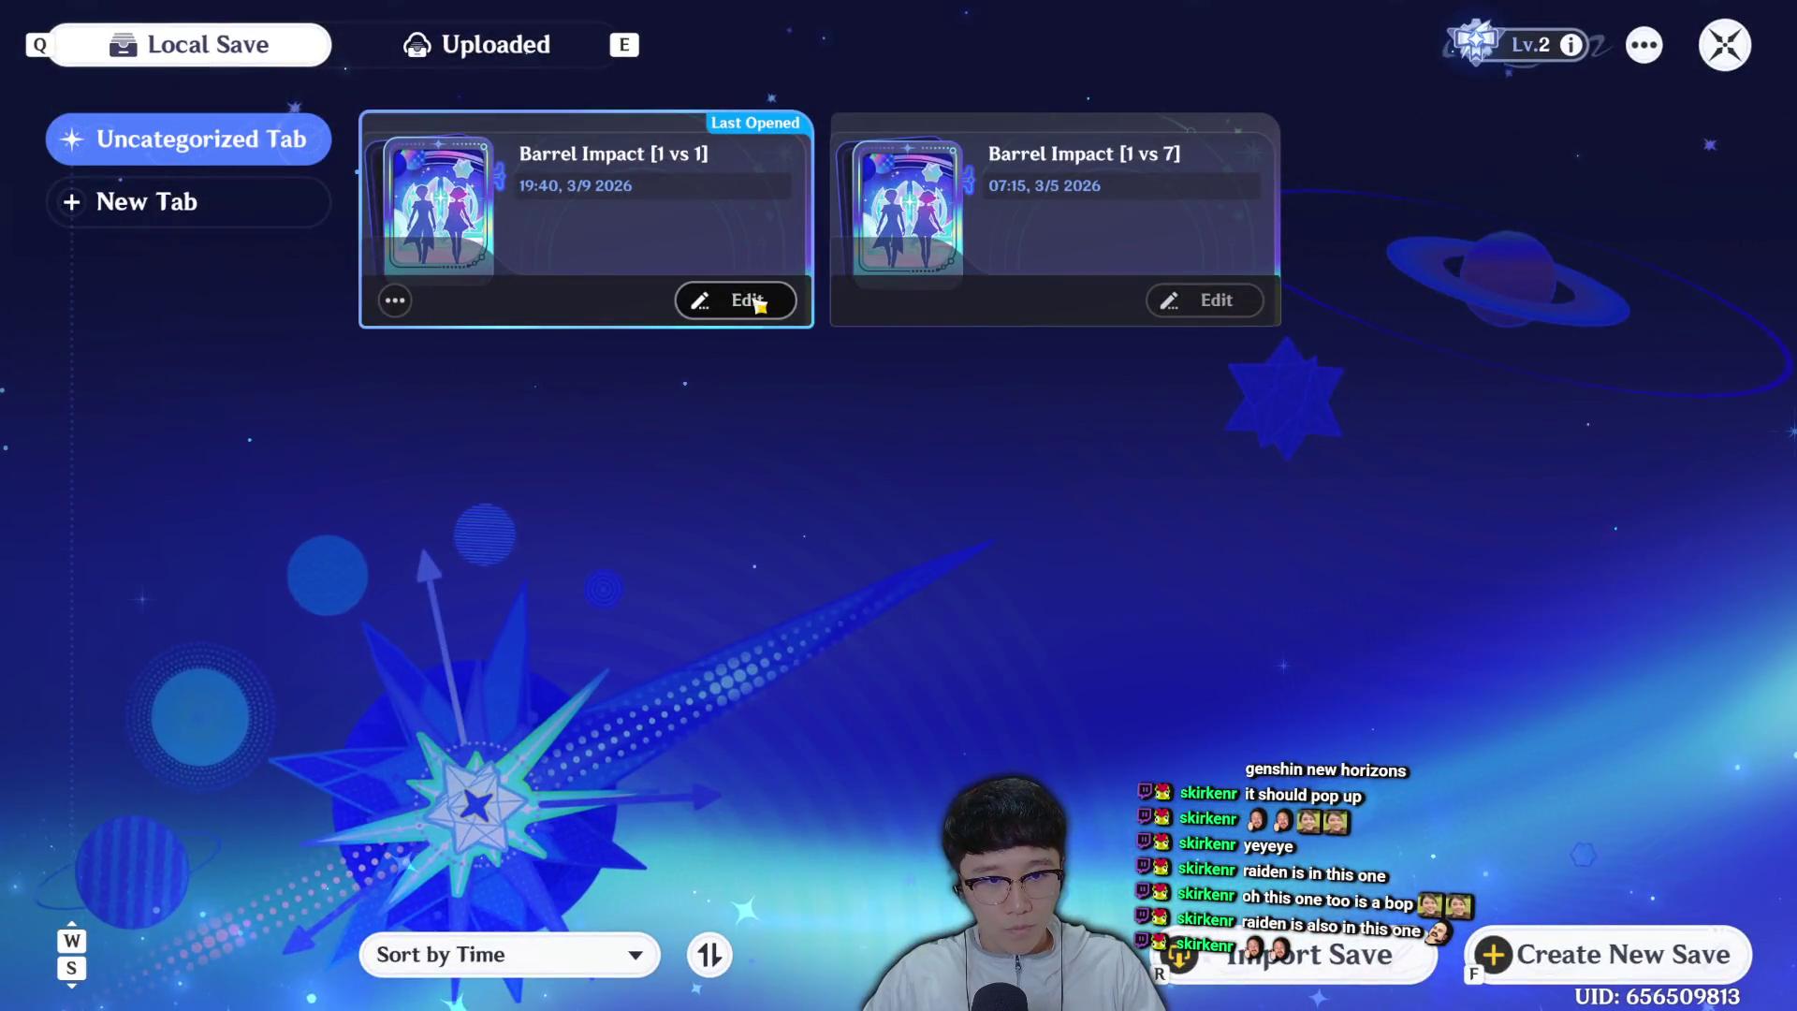
click(754, 300)
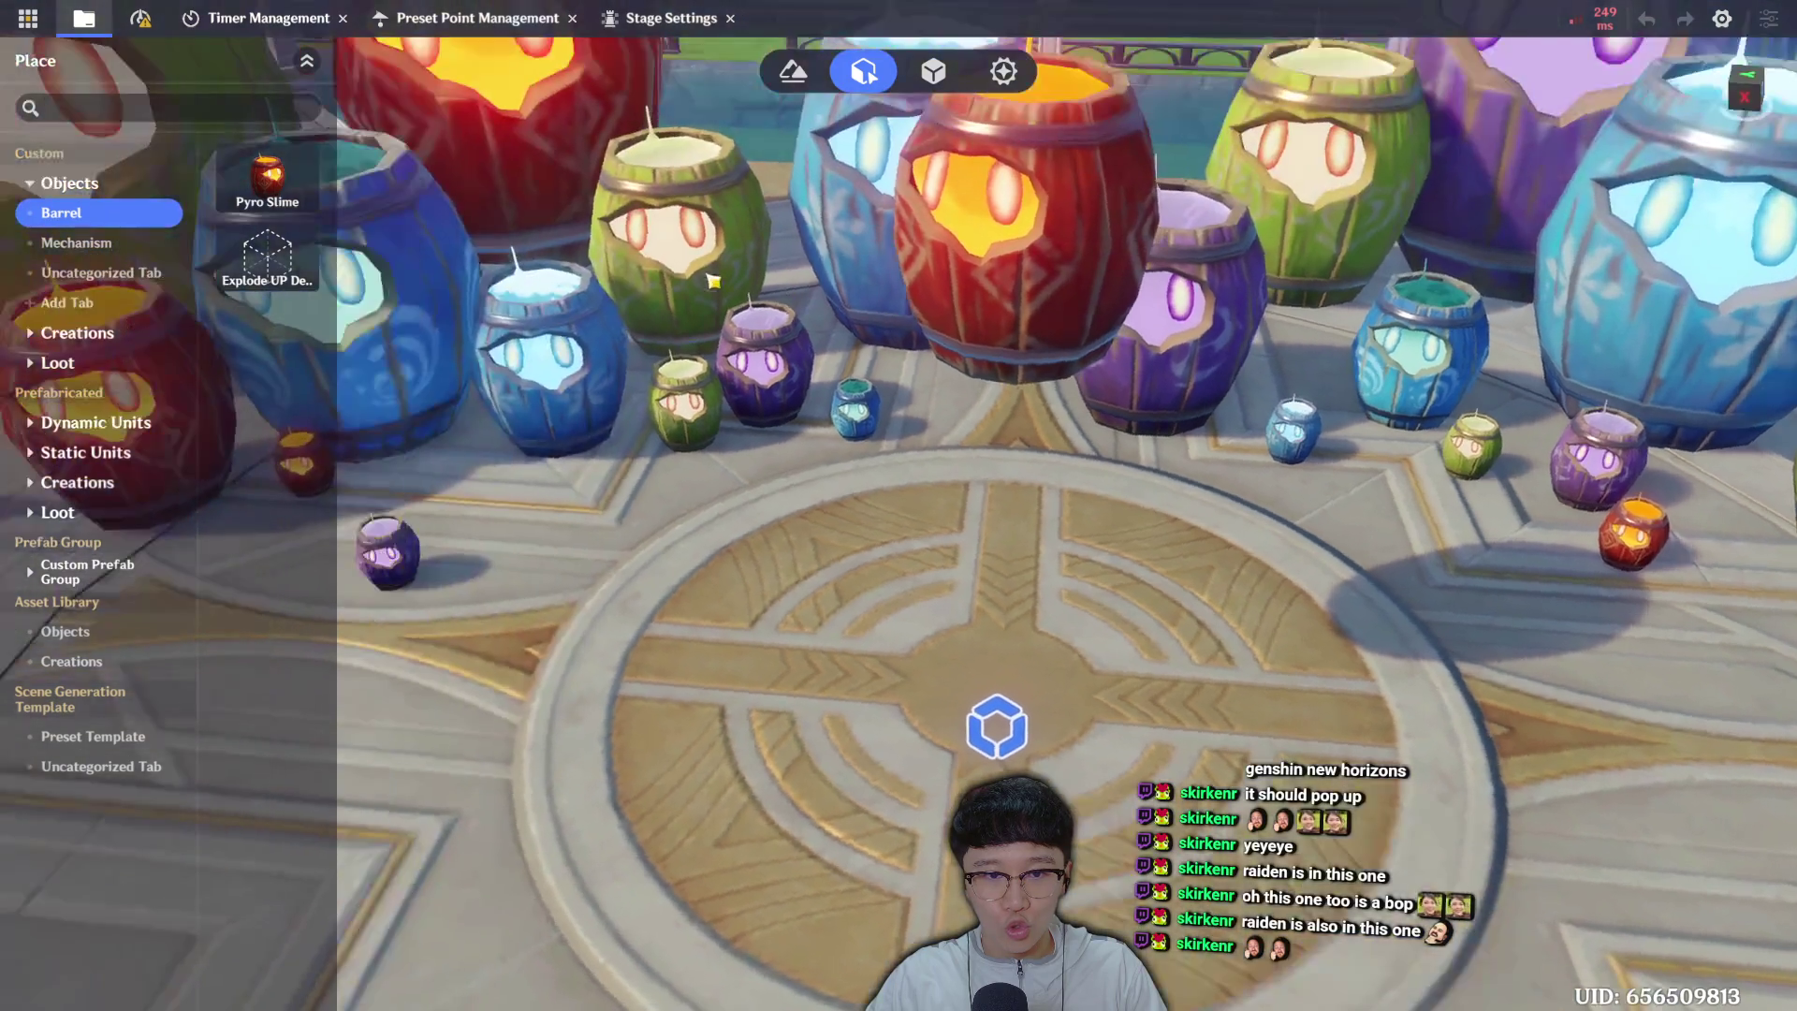
Select the red Pyro Slime barrel and list its attached node graphs.
click(1011, 215)
click(1742, 153)
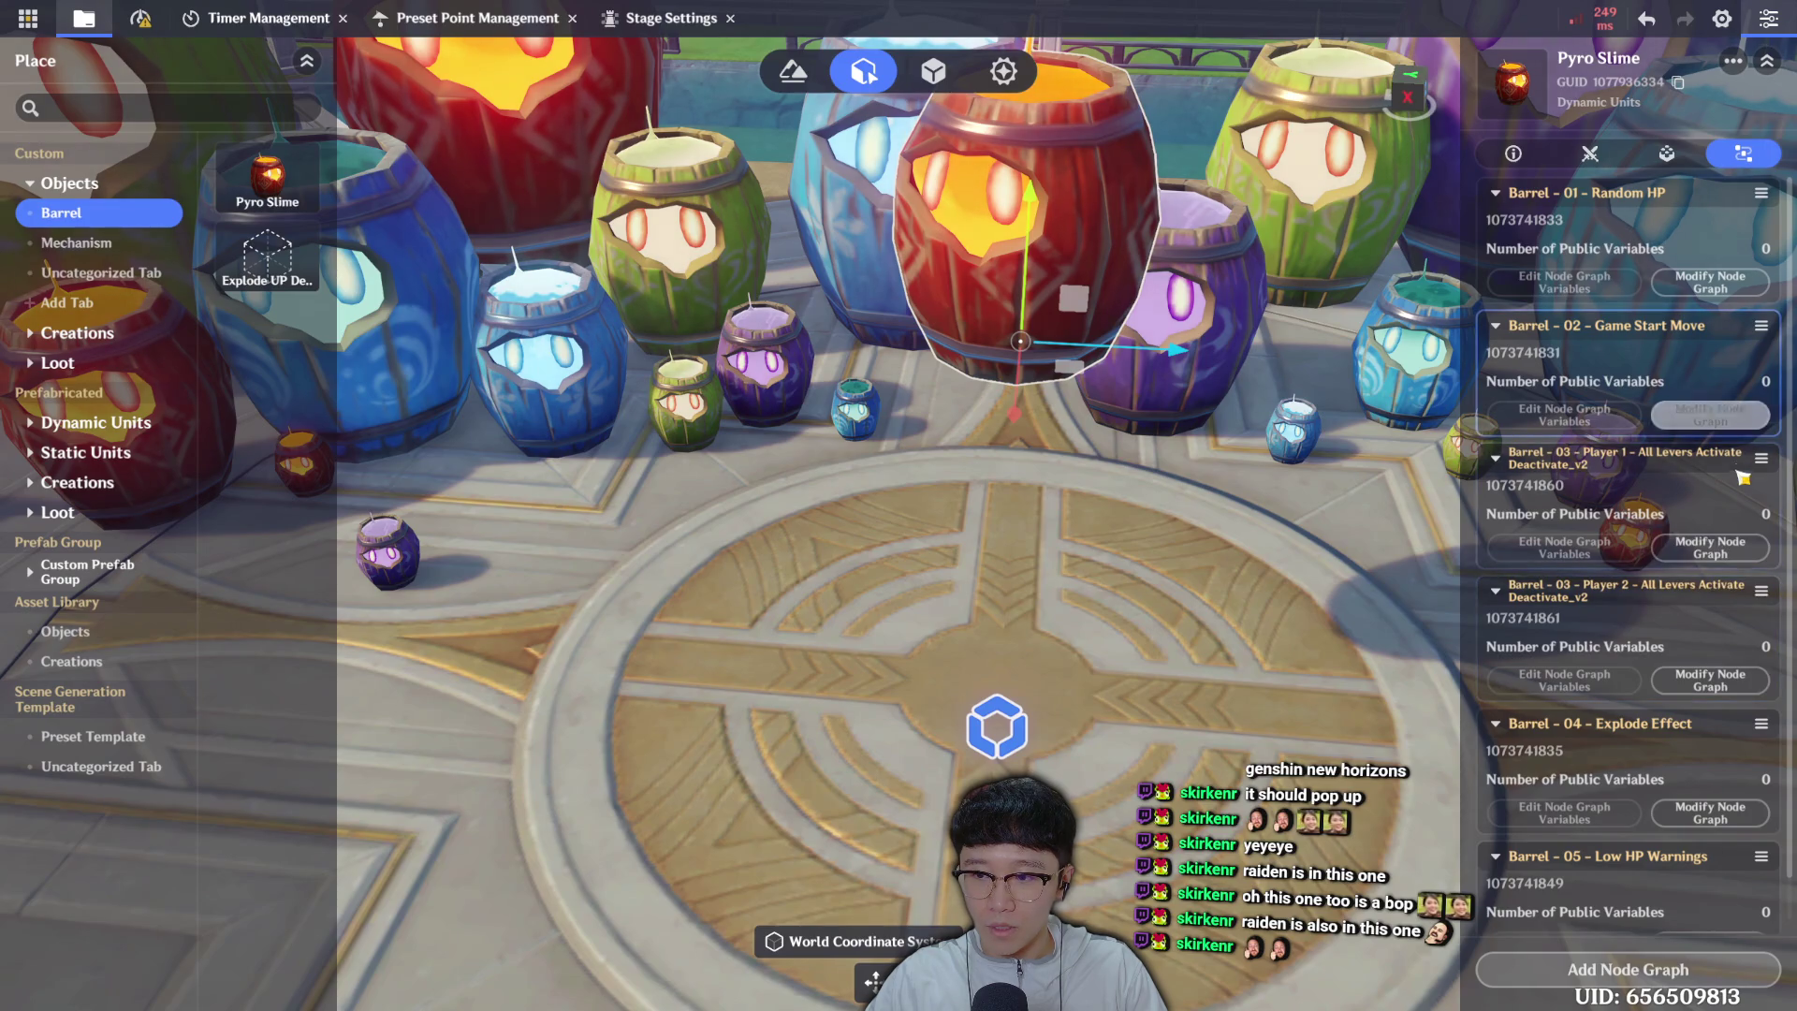
scroll(1015, 725, up, 5)
scroll(1015, 725, down, 5)
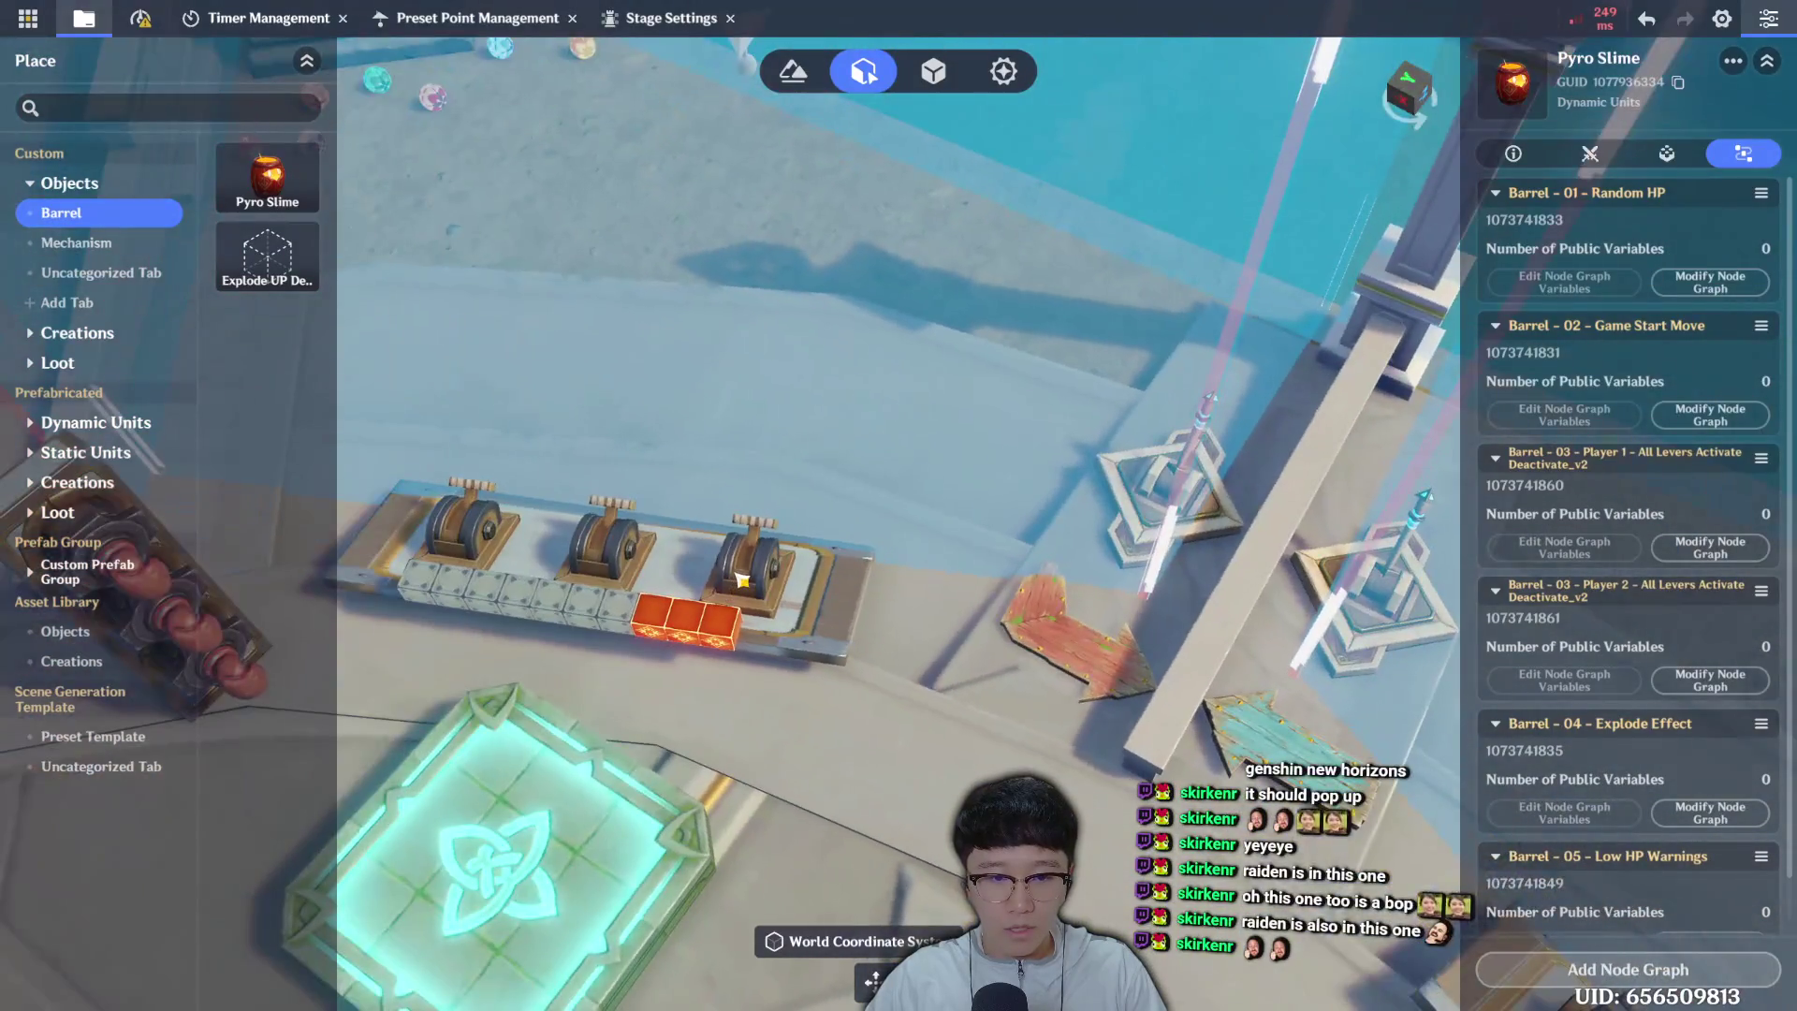
Inspect the third lever's Lever - P2 - Hit 1 node graph, then reselect the Pyro Slime barrel.
click(744, 576)
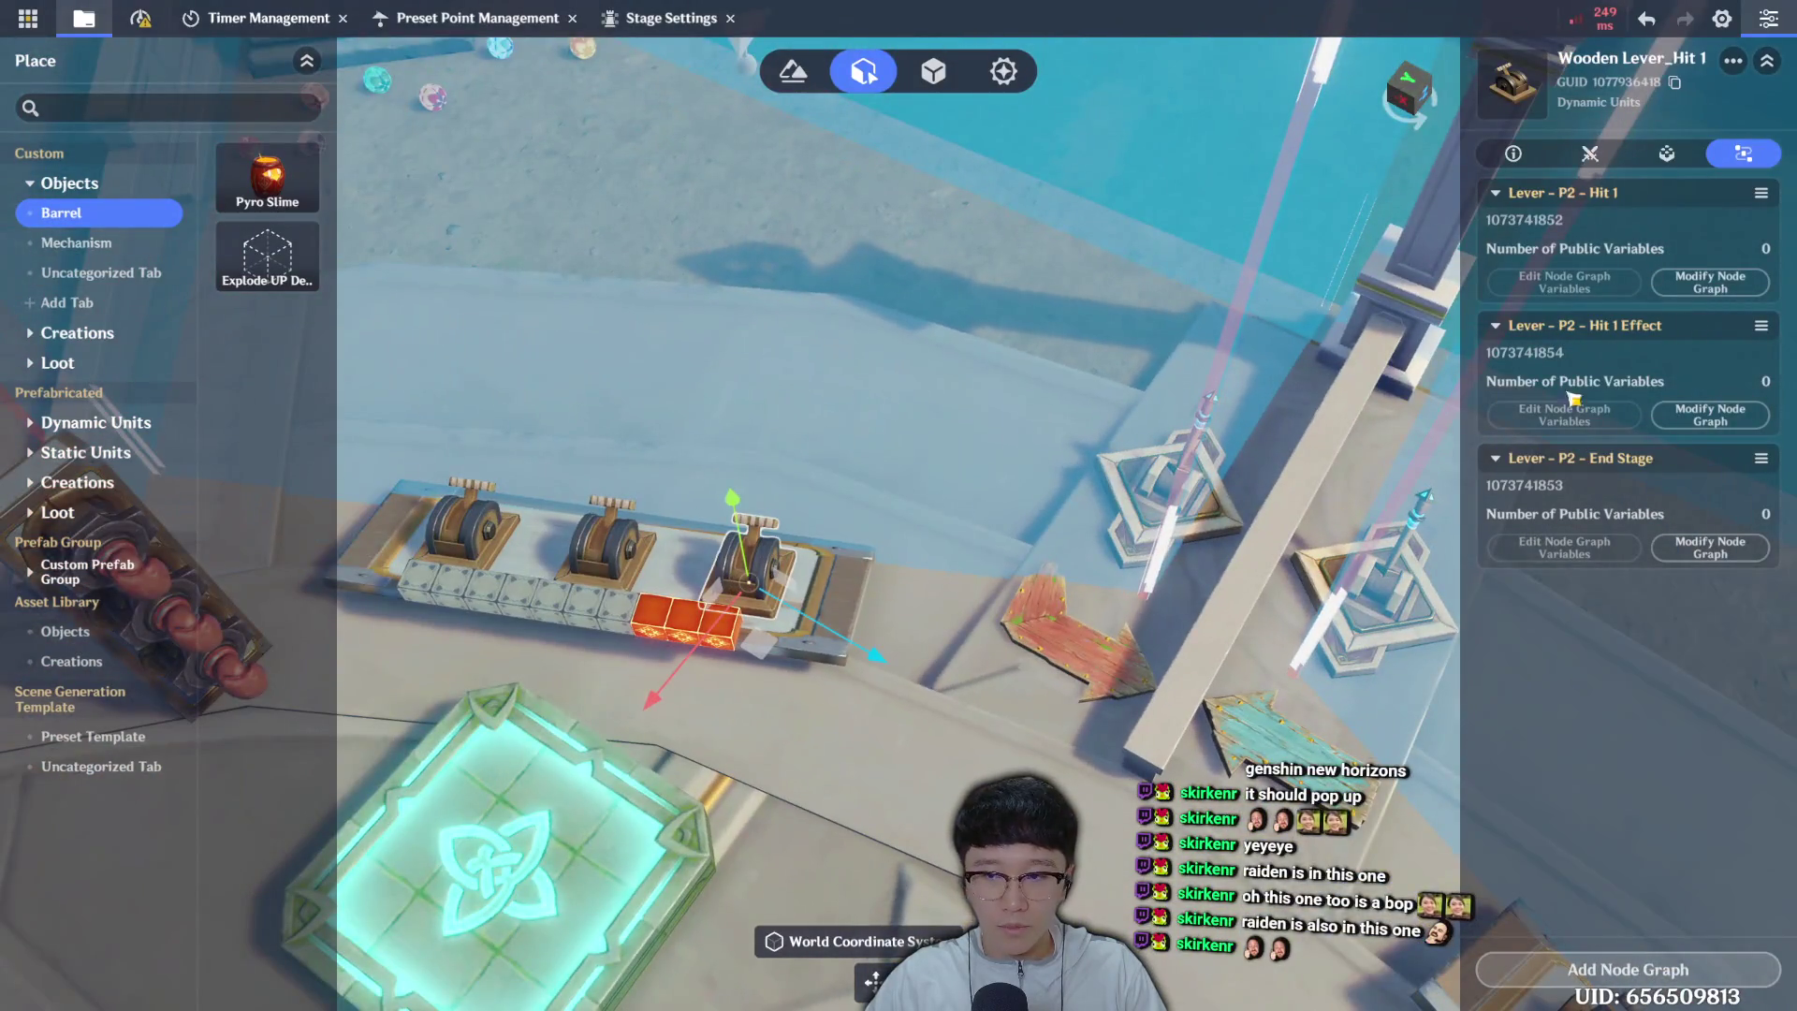
click(1743, 285)
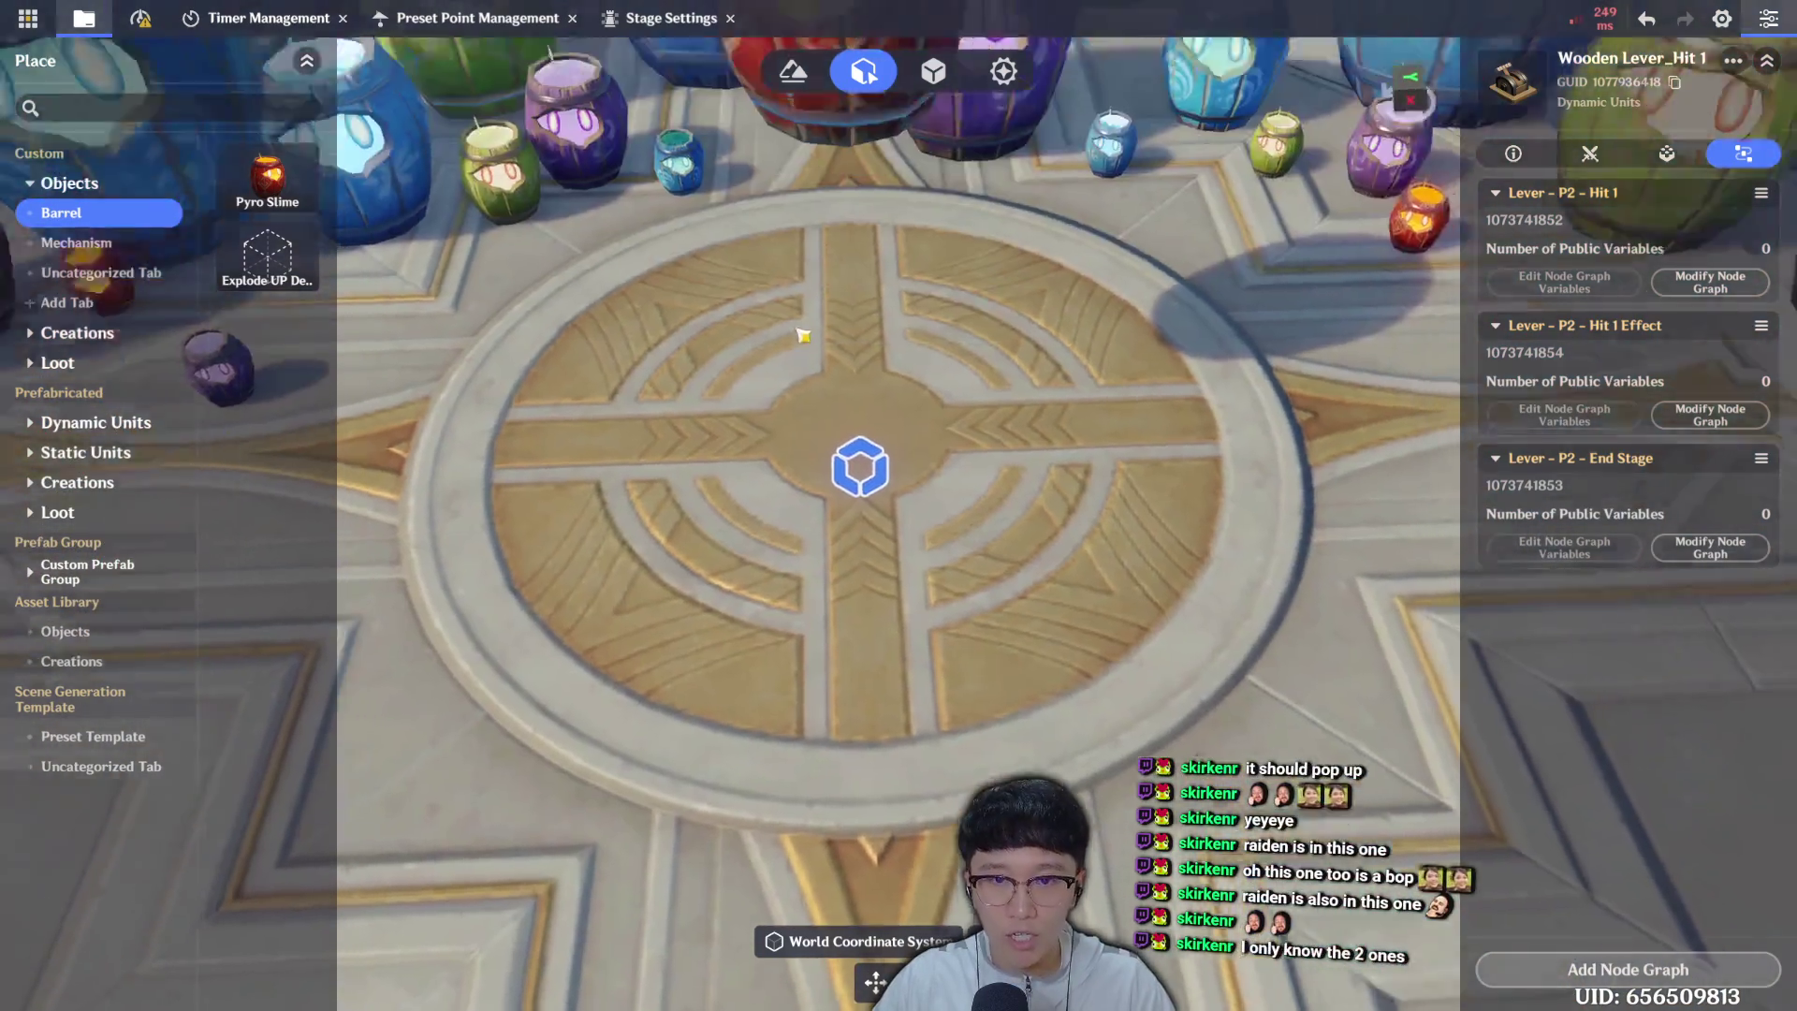
click(875, 318)
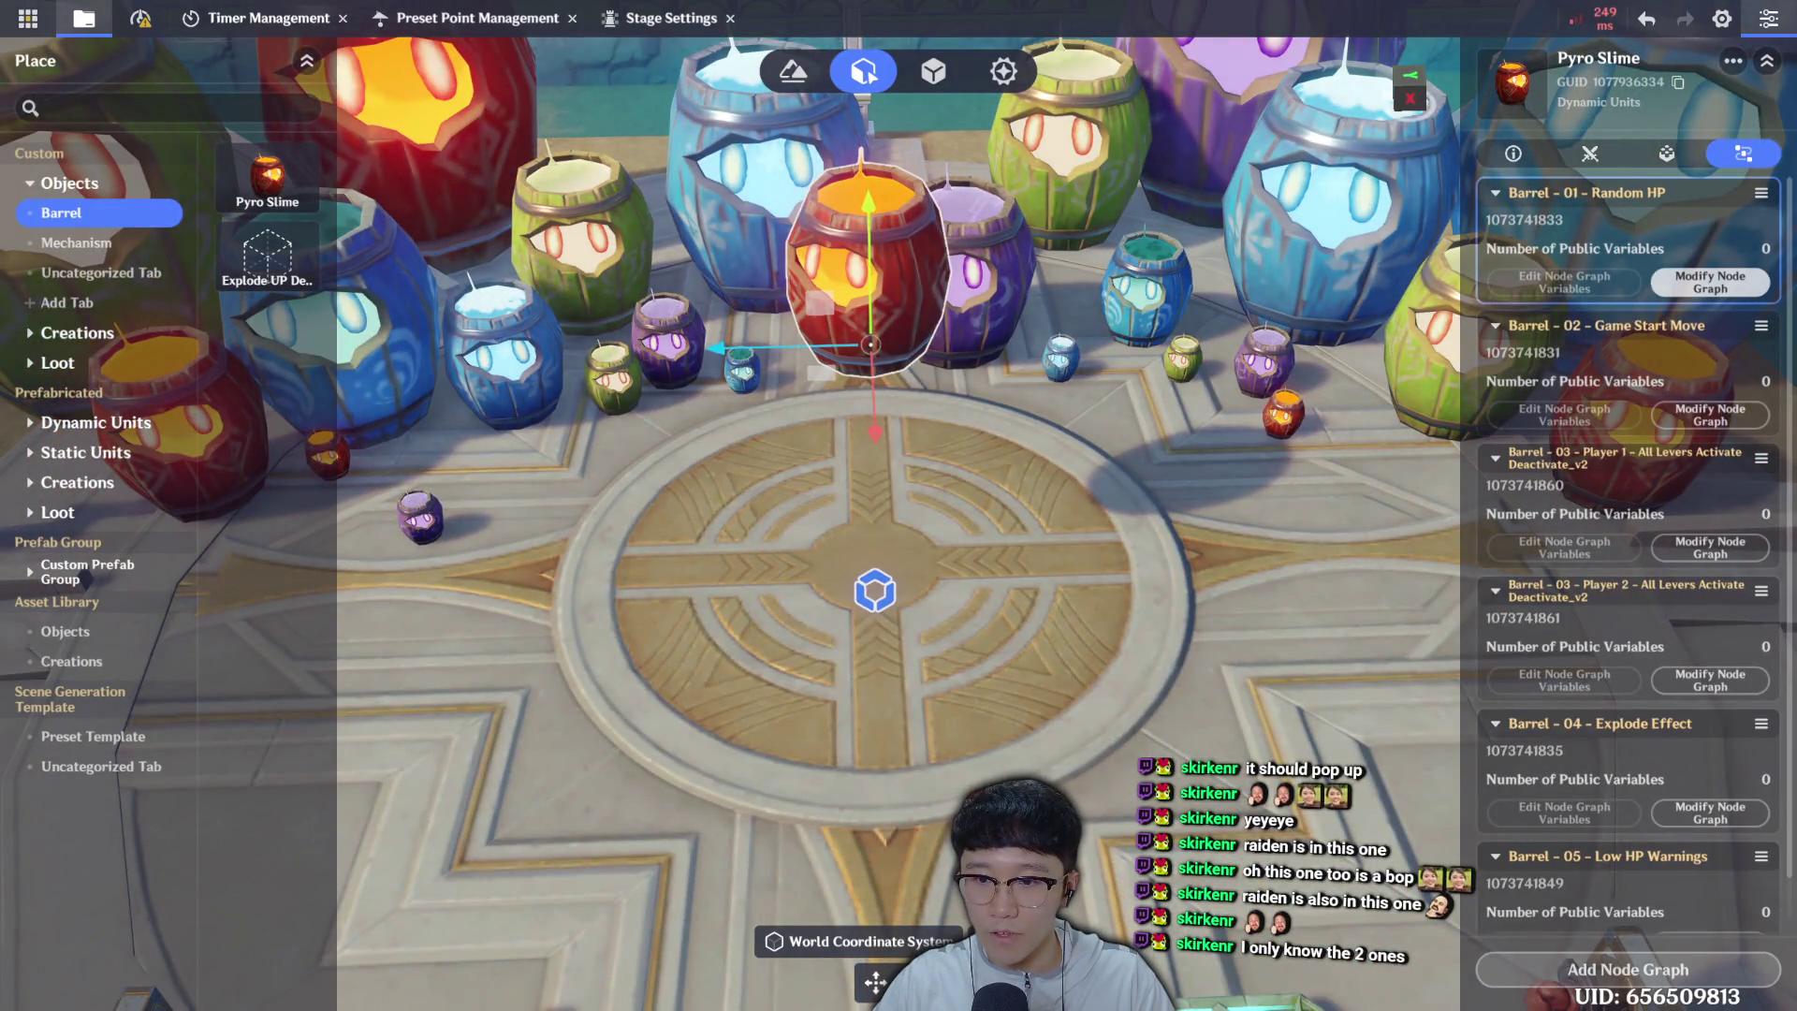
Save the stage and start Multiplayer Test Play with Direct Upload, skipping navmesh rendering.
key(ctrl+s)
click(28, 17)
click(120, 238)
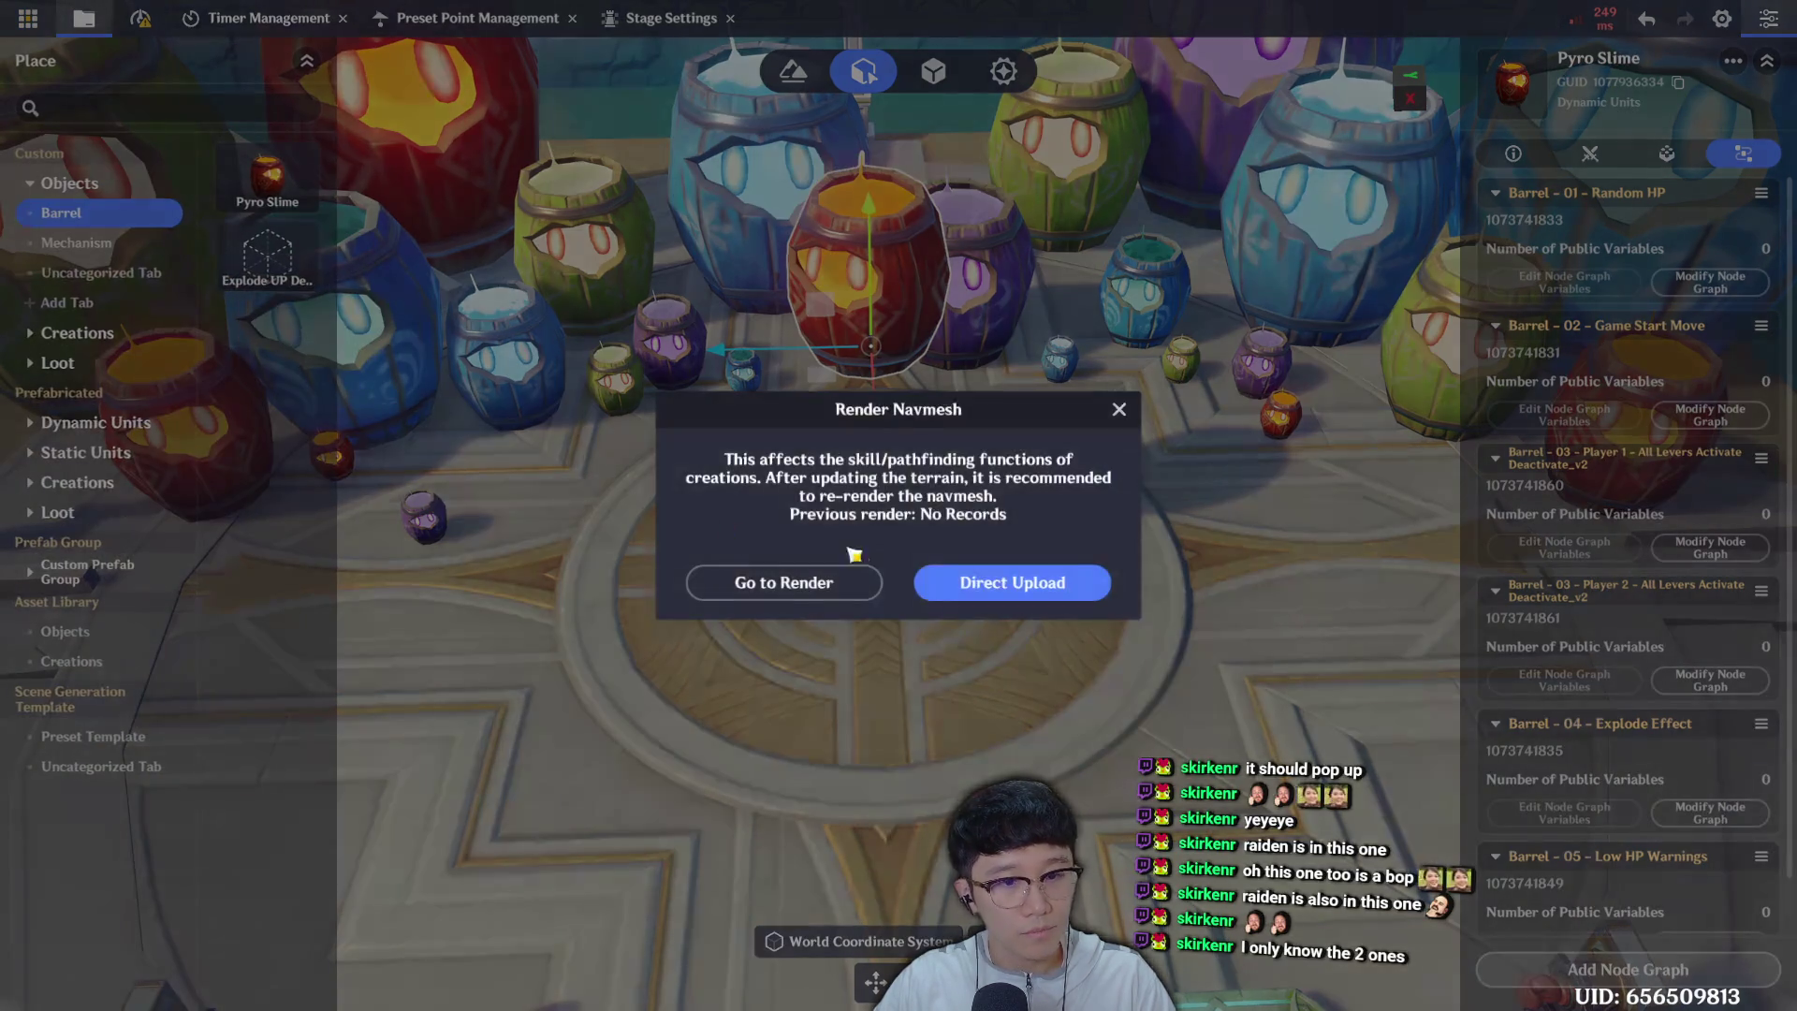
click(1064, 568)
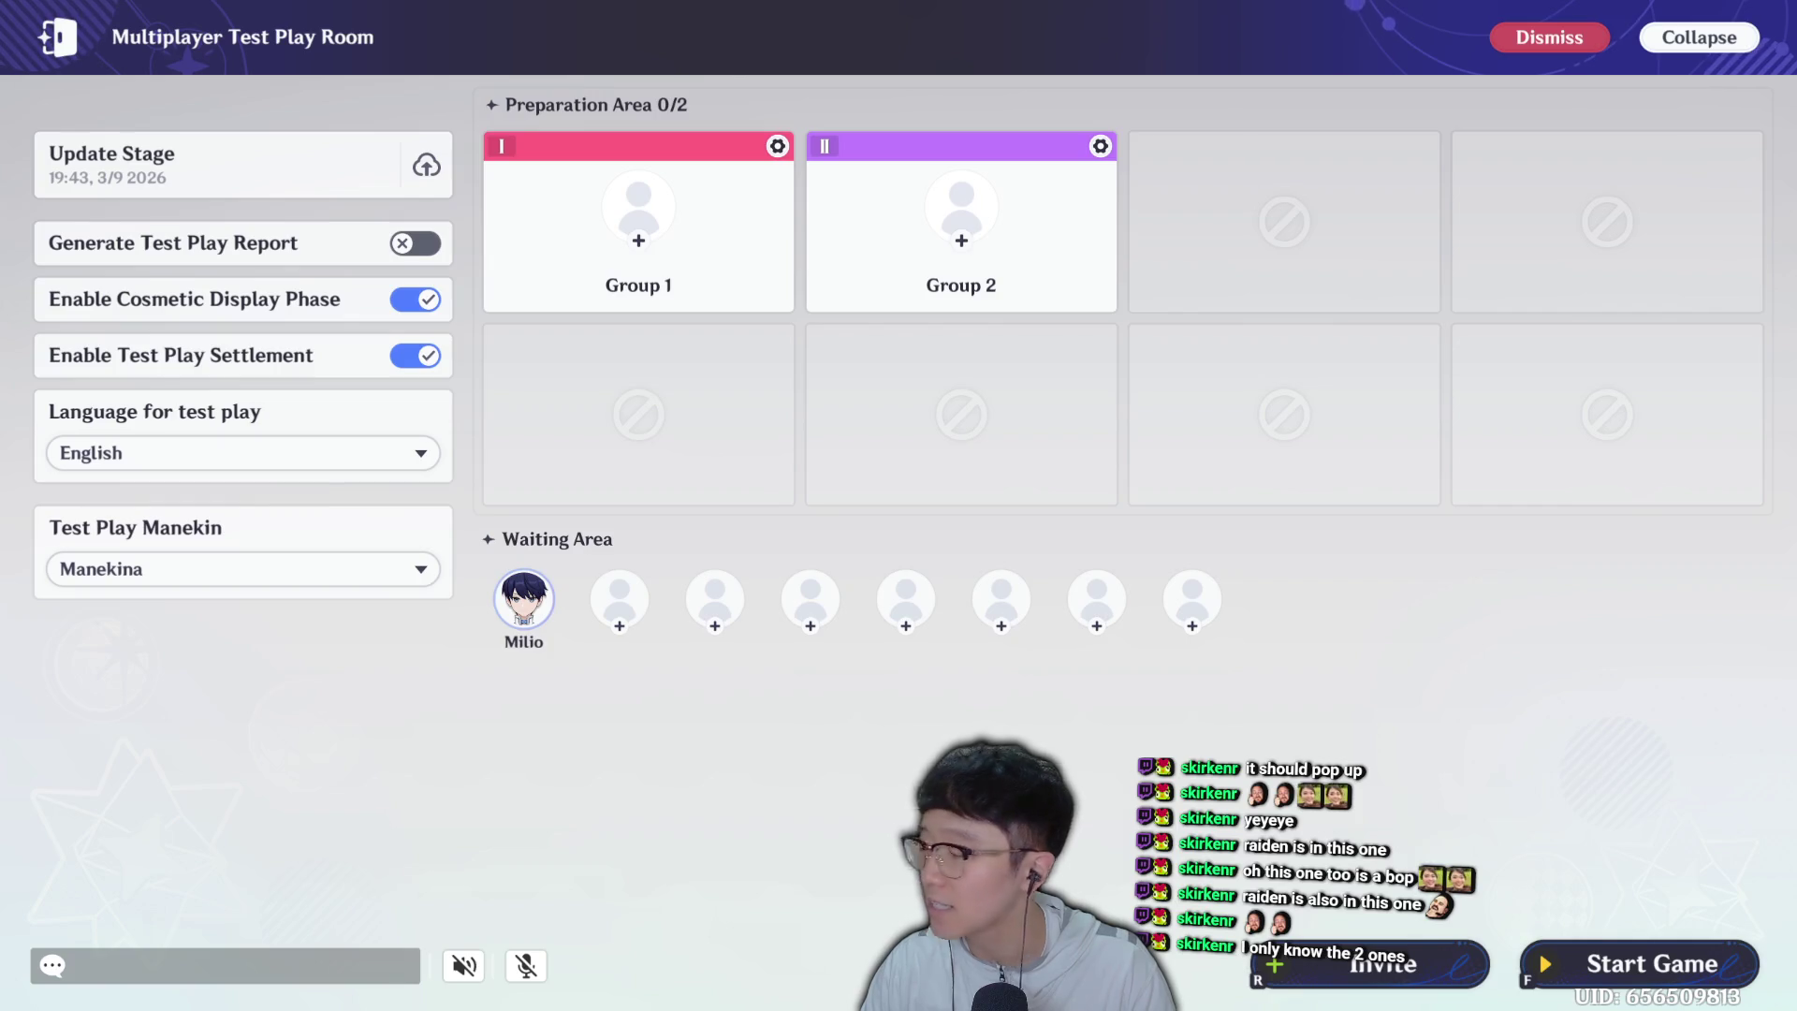
Place the host in Group 1 and invite a friend into the test room.
click(523, 599)
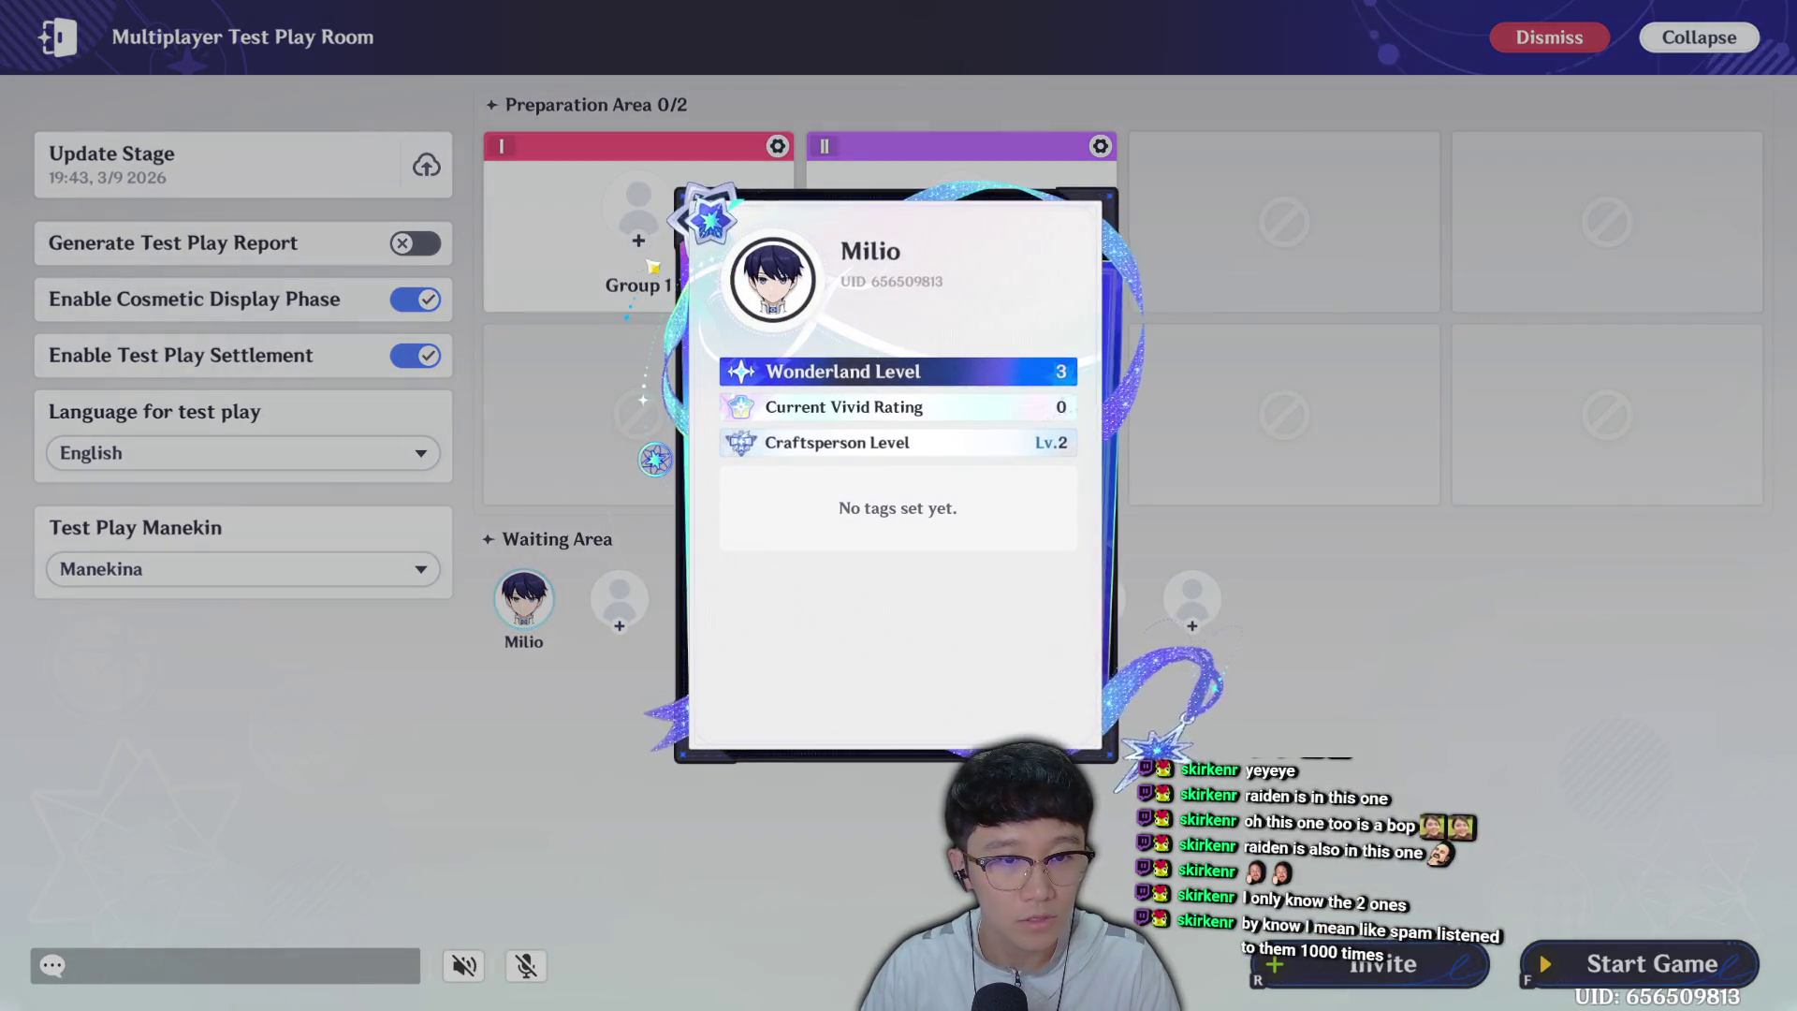
click(604, 258)
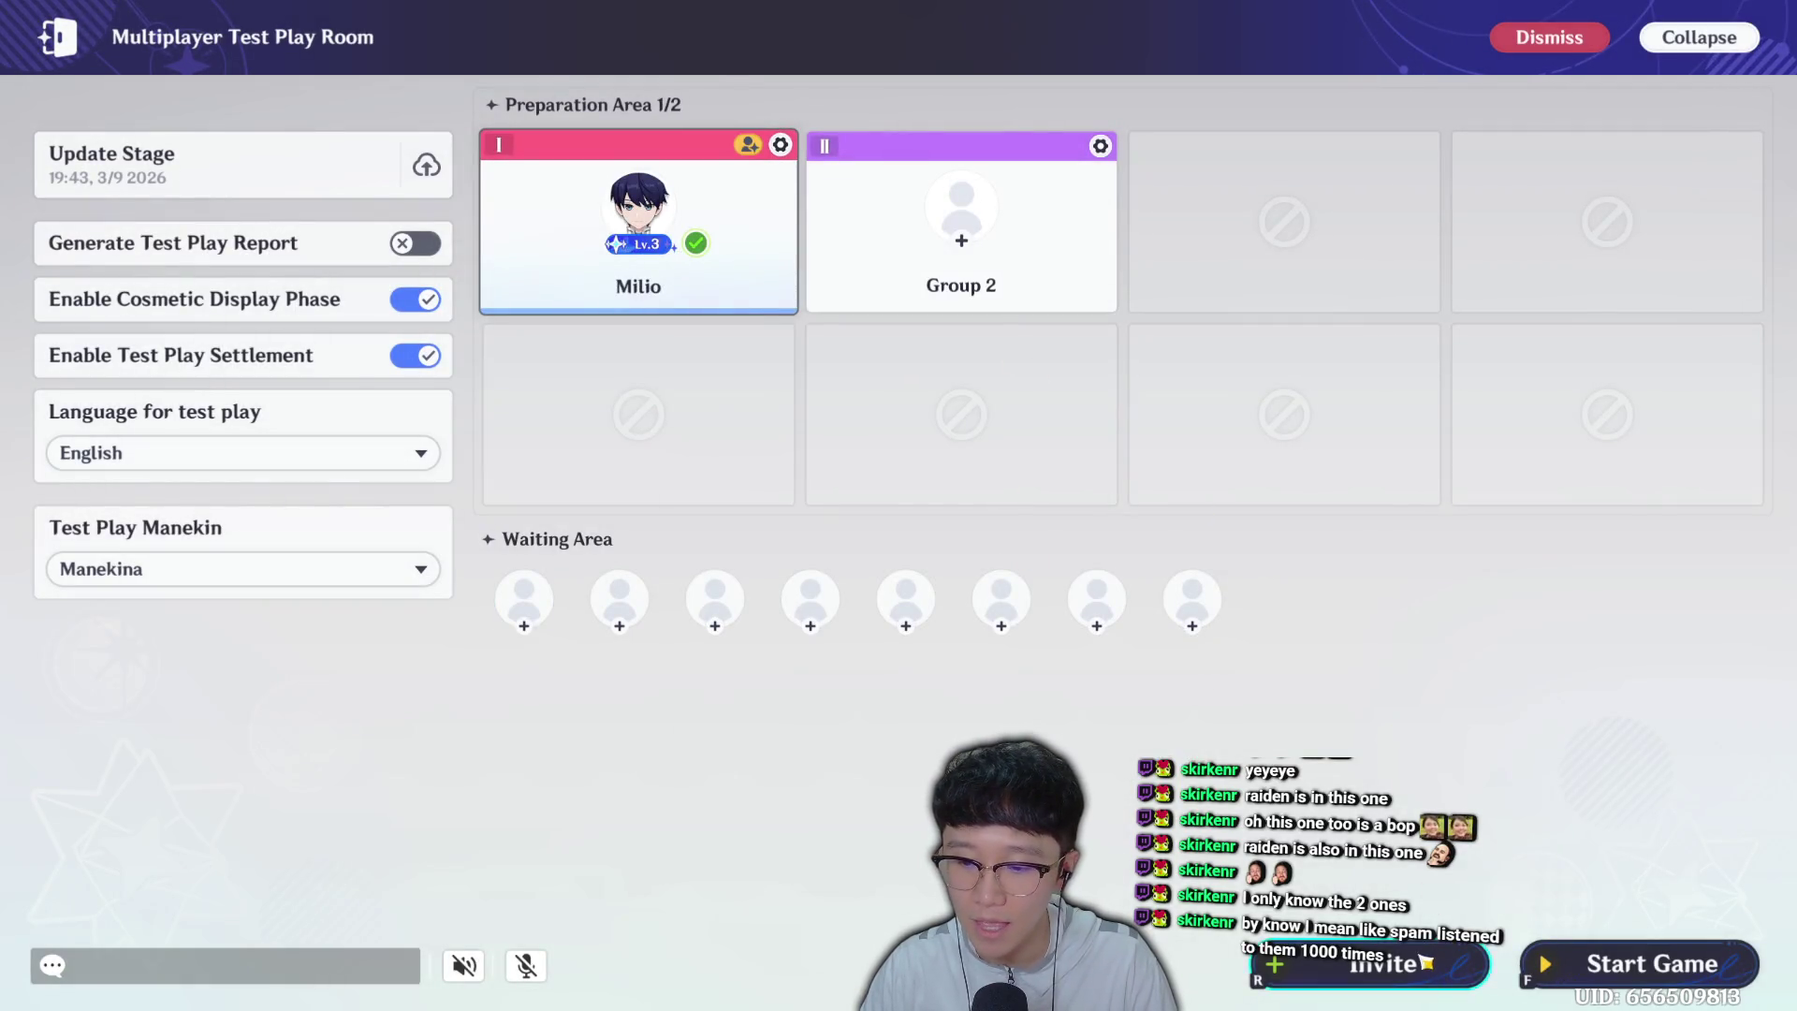
key(r)
click(1720, 447)
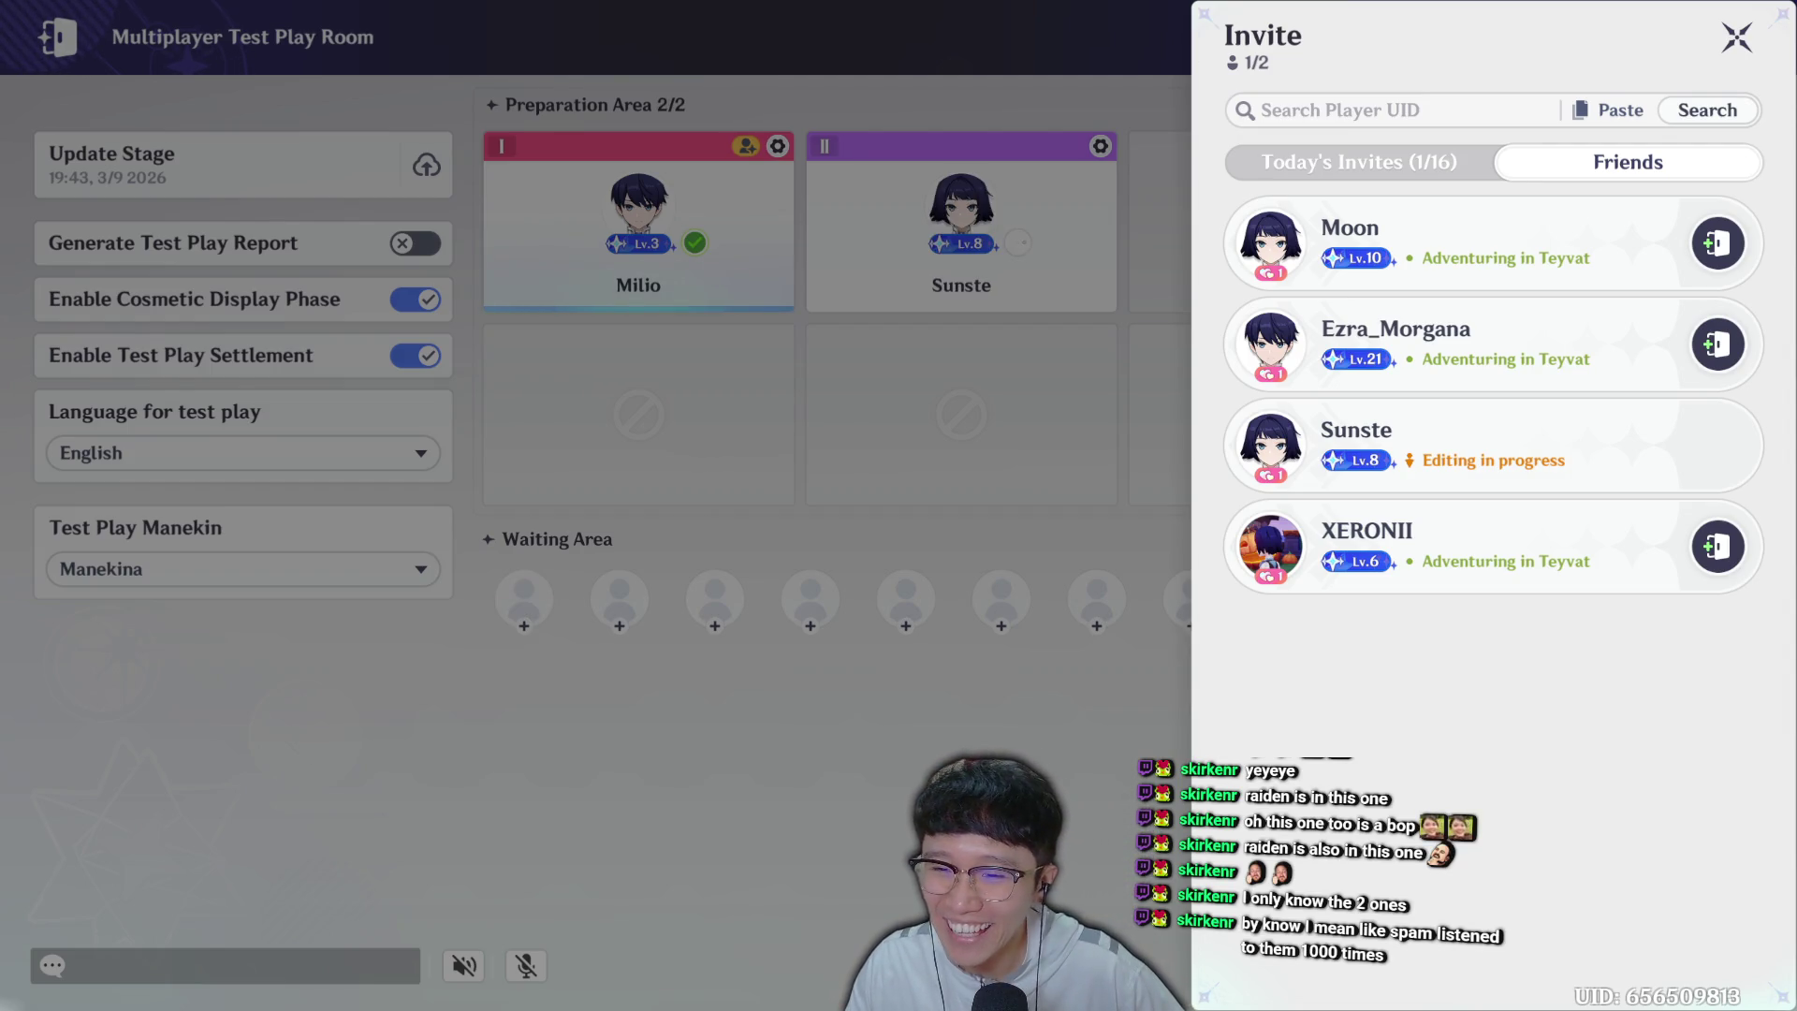
key(Escape)
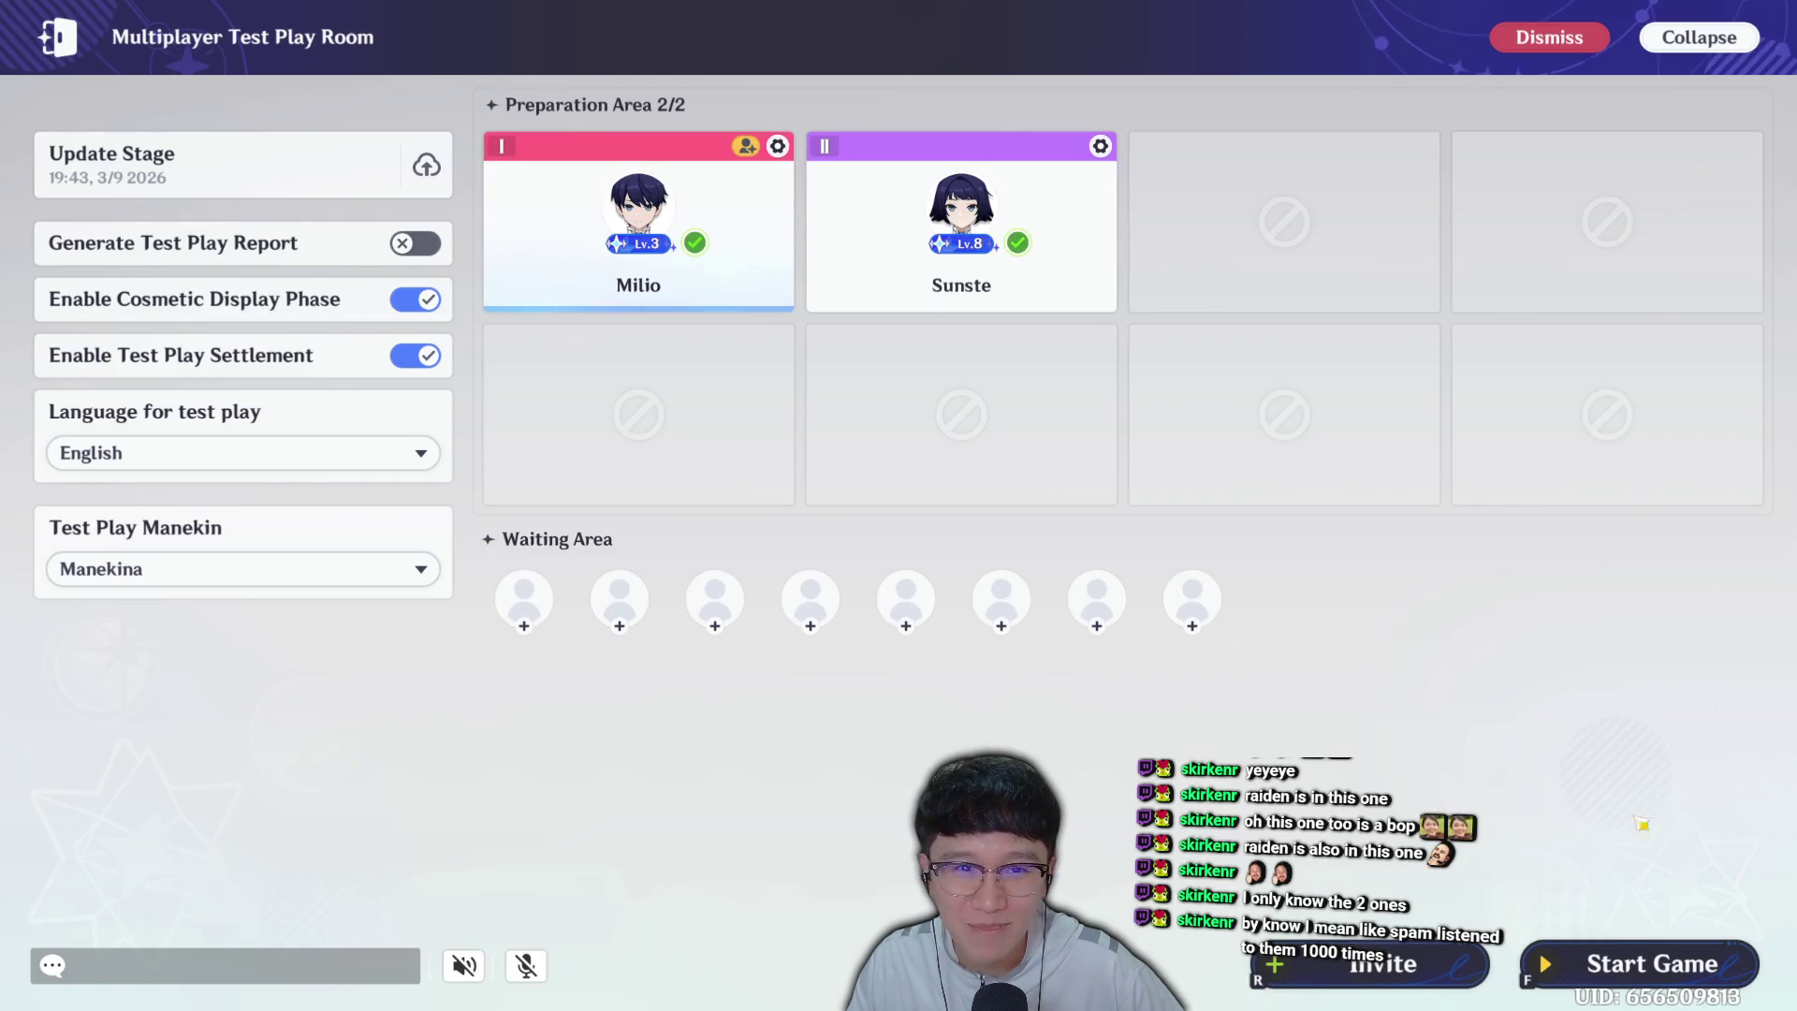
Set Test Play Manekin to Manekin and start the multiplayer test game.
click(234, 569)
click(243, 642)
click(1633, 968)
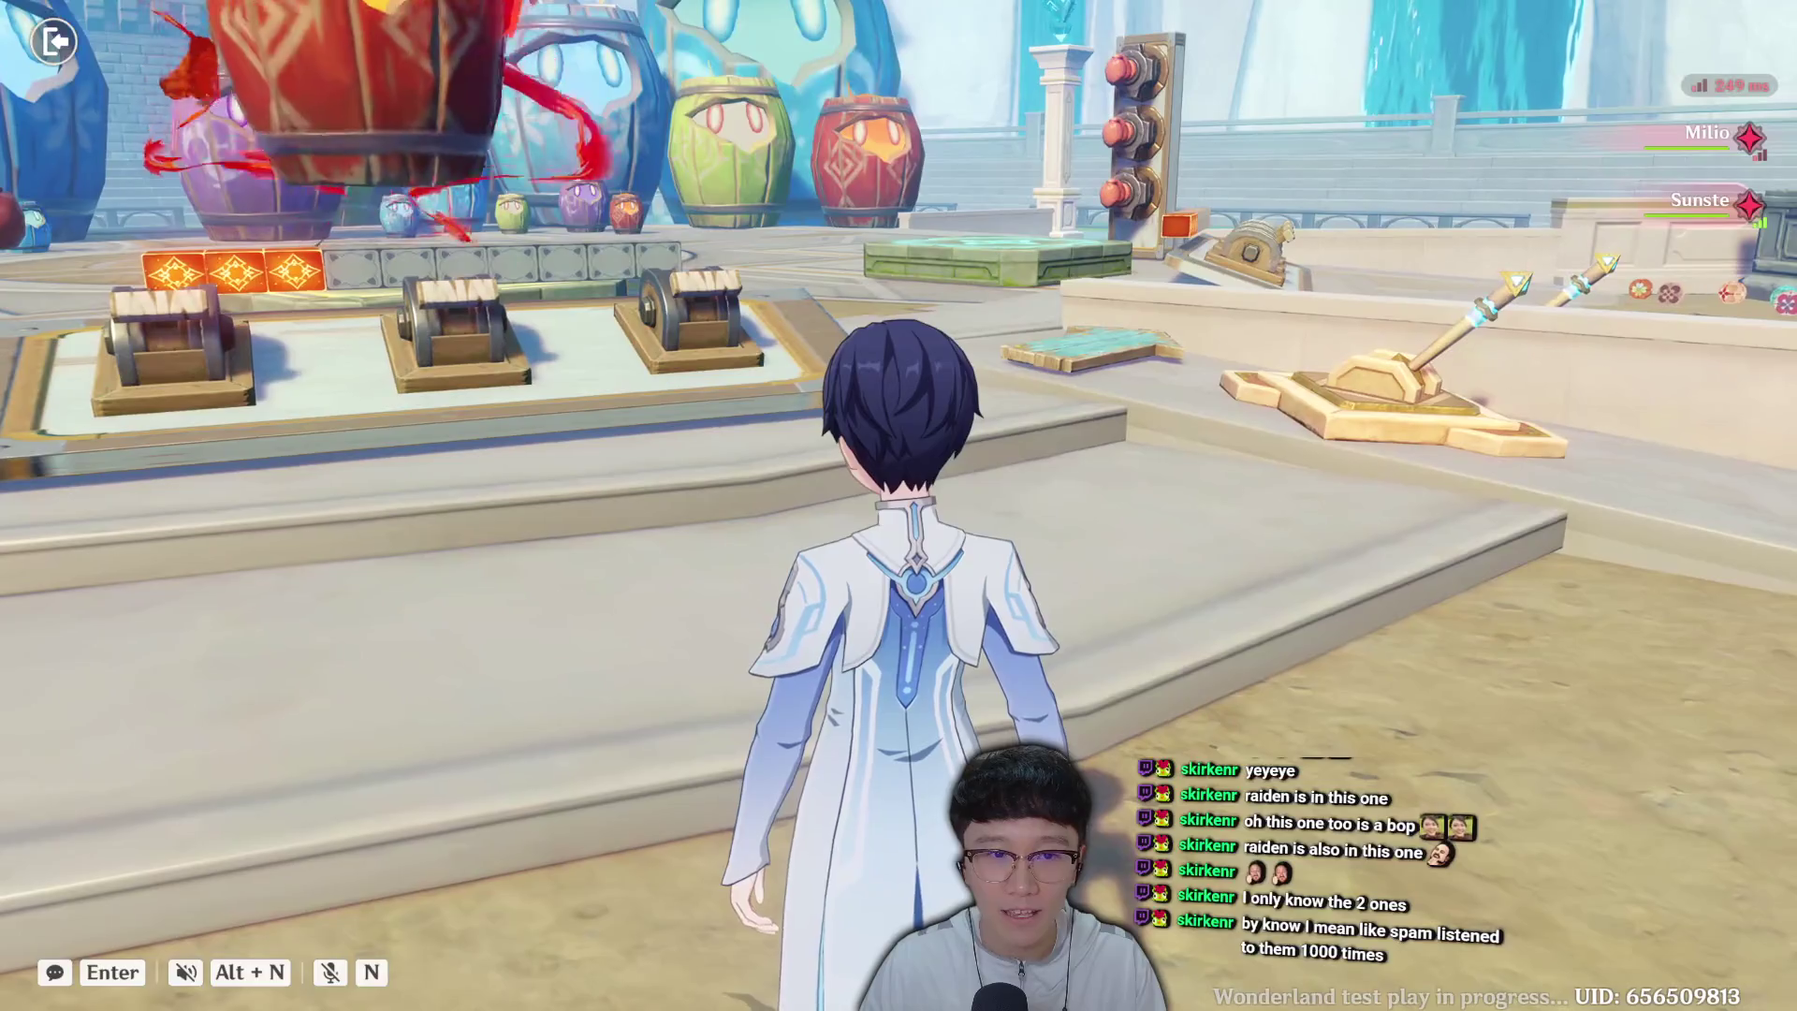
Run to the hammer platform and strike the red drum with the Hit 3 hammer.
key(w)
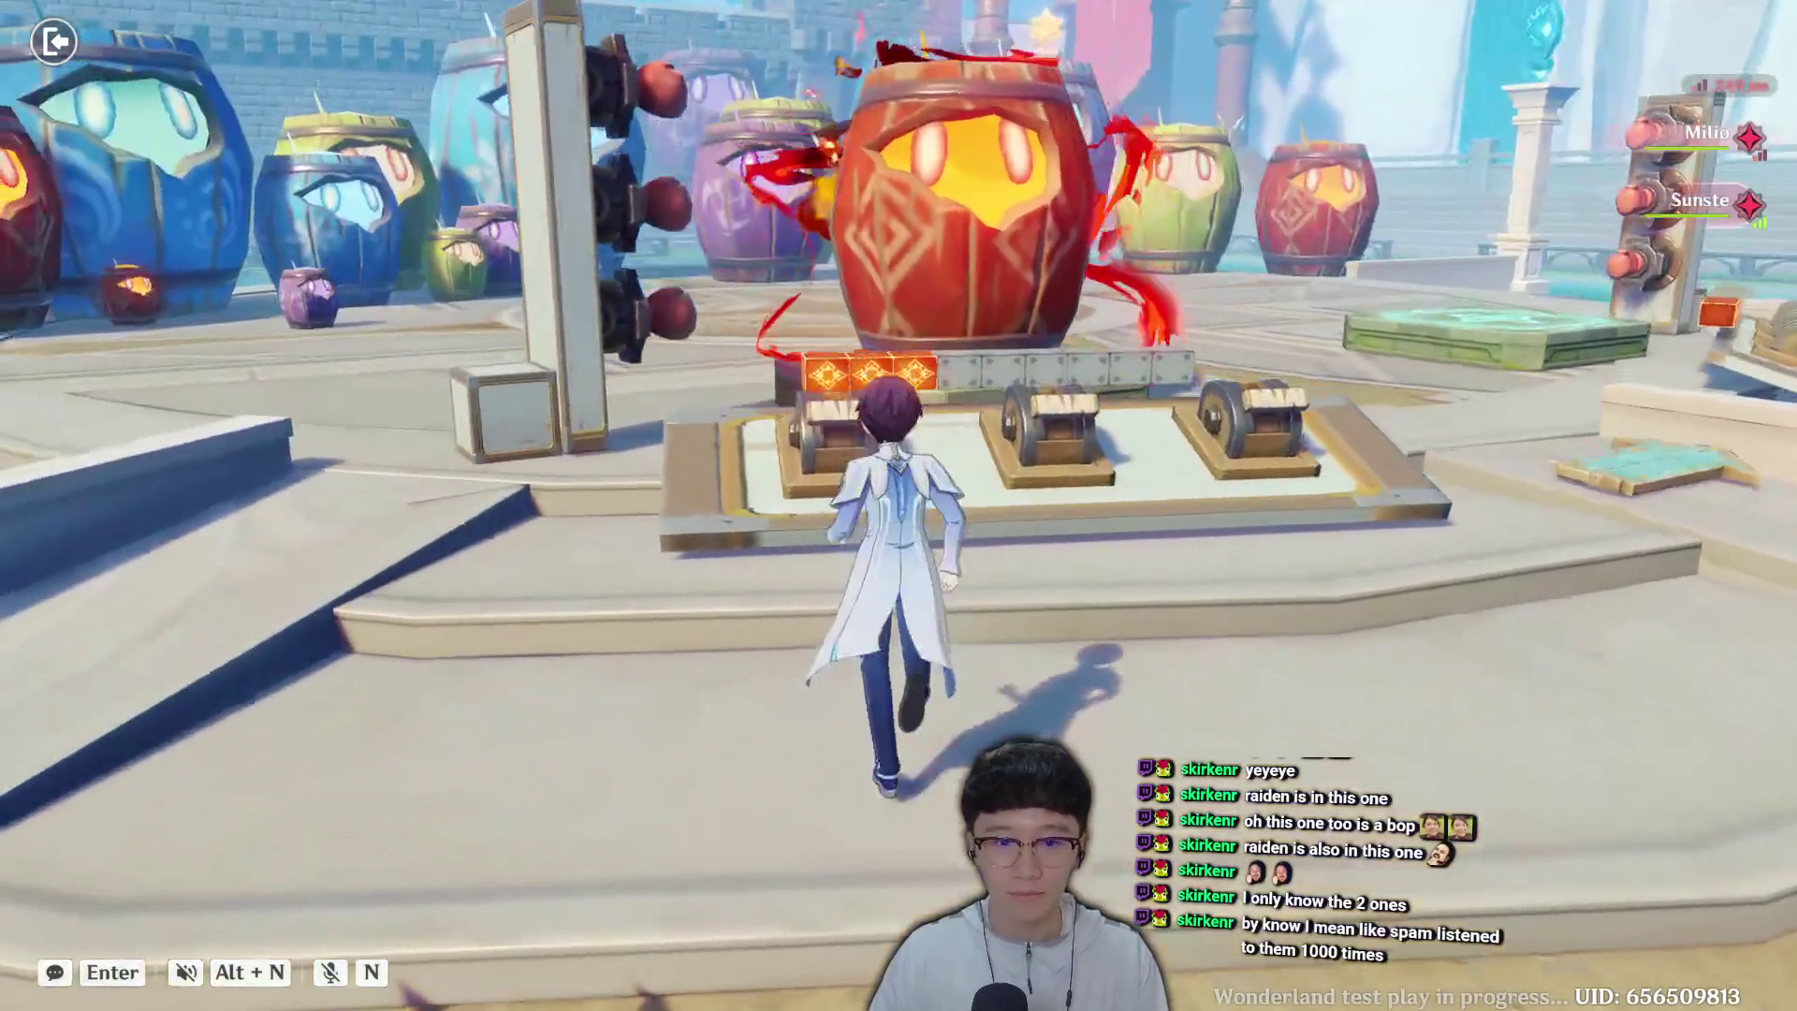
key(d)
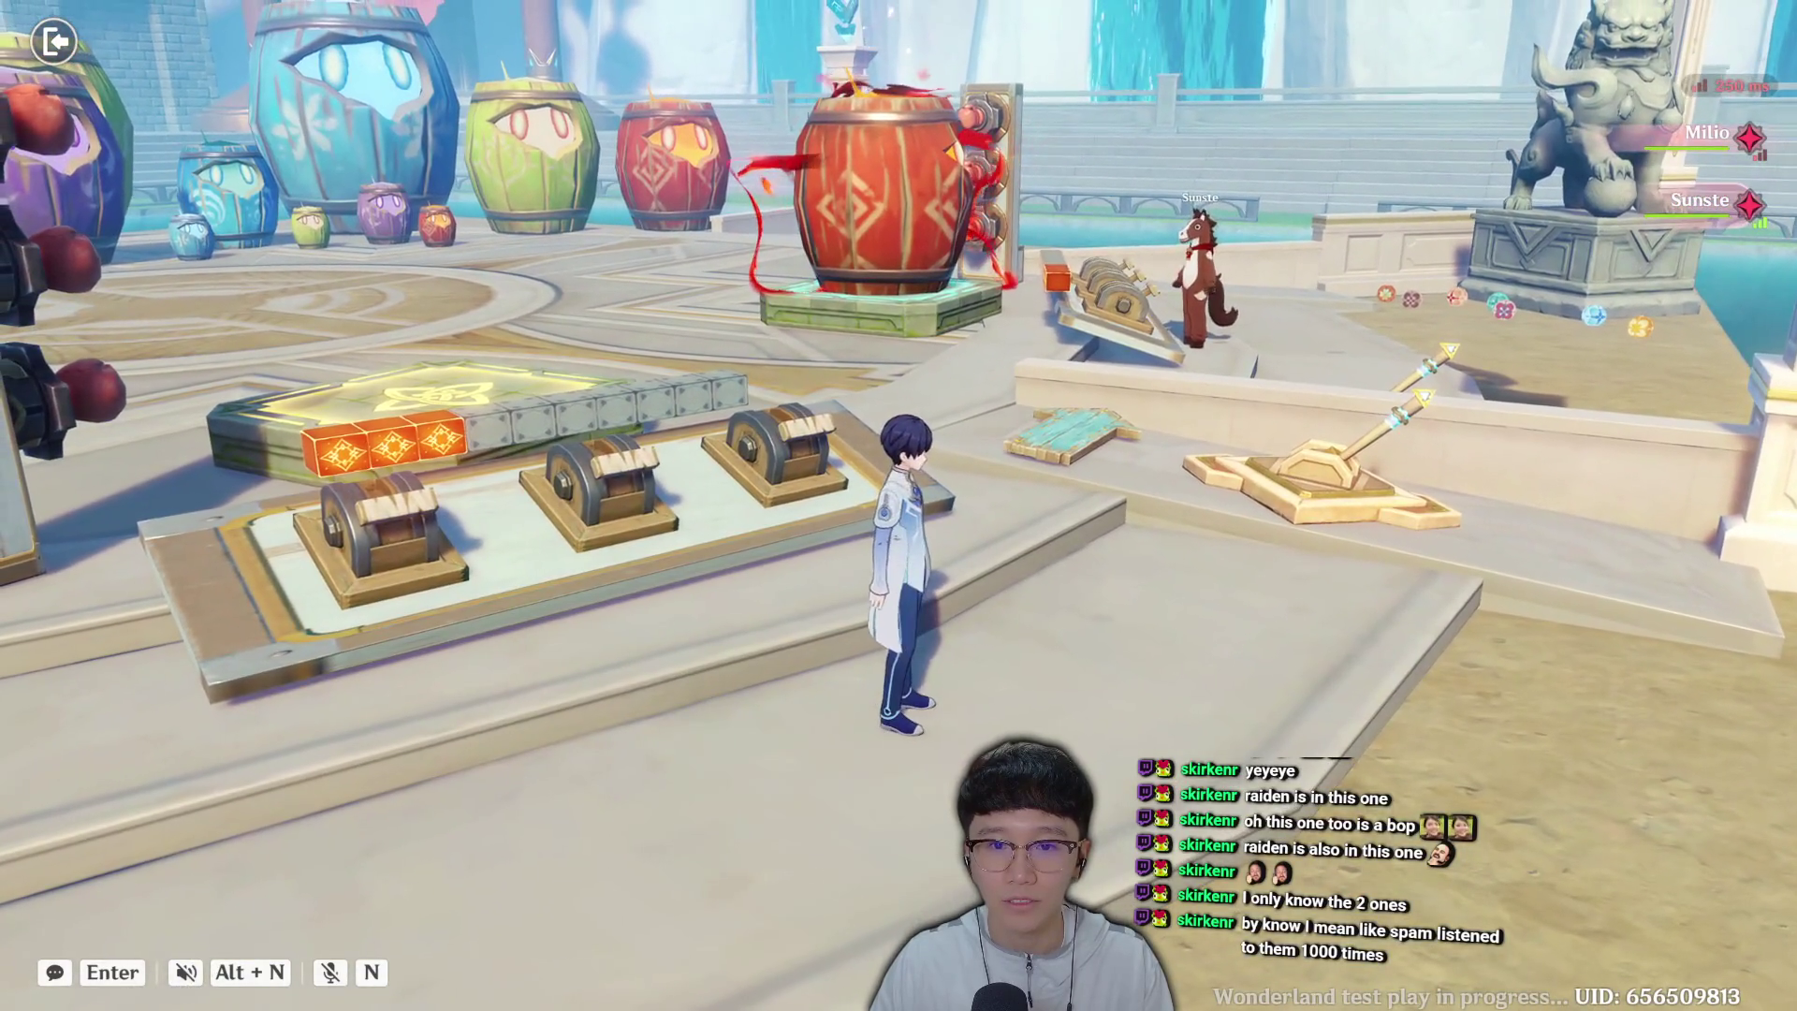
key(w)
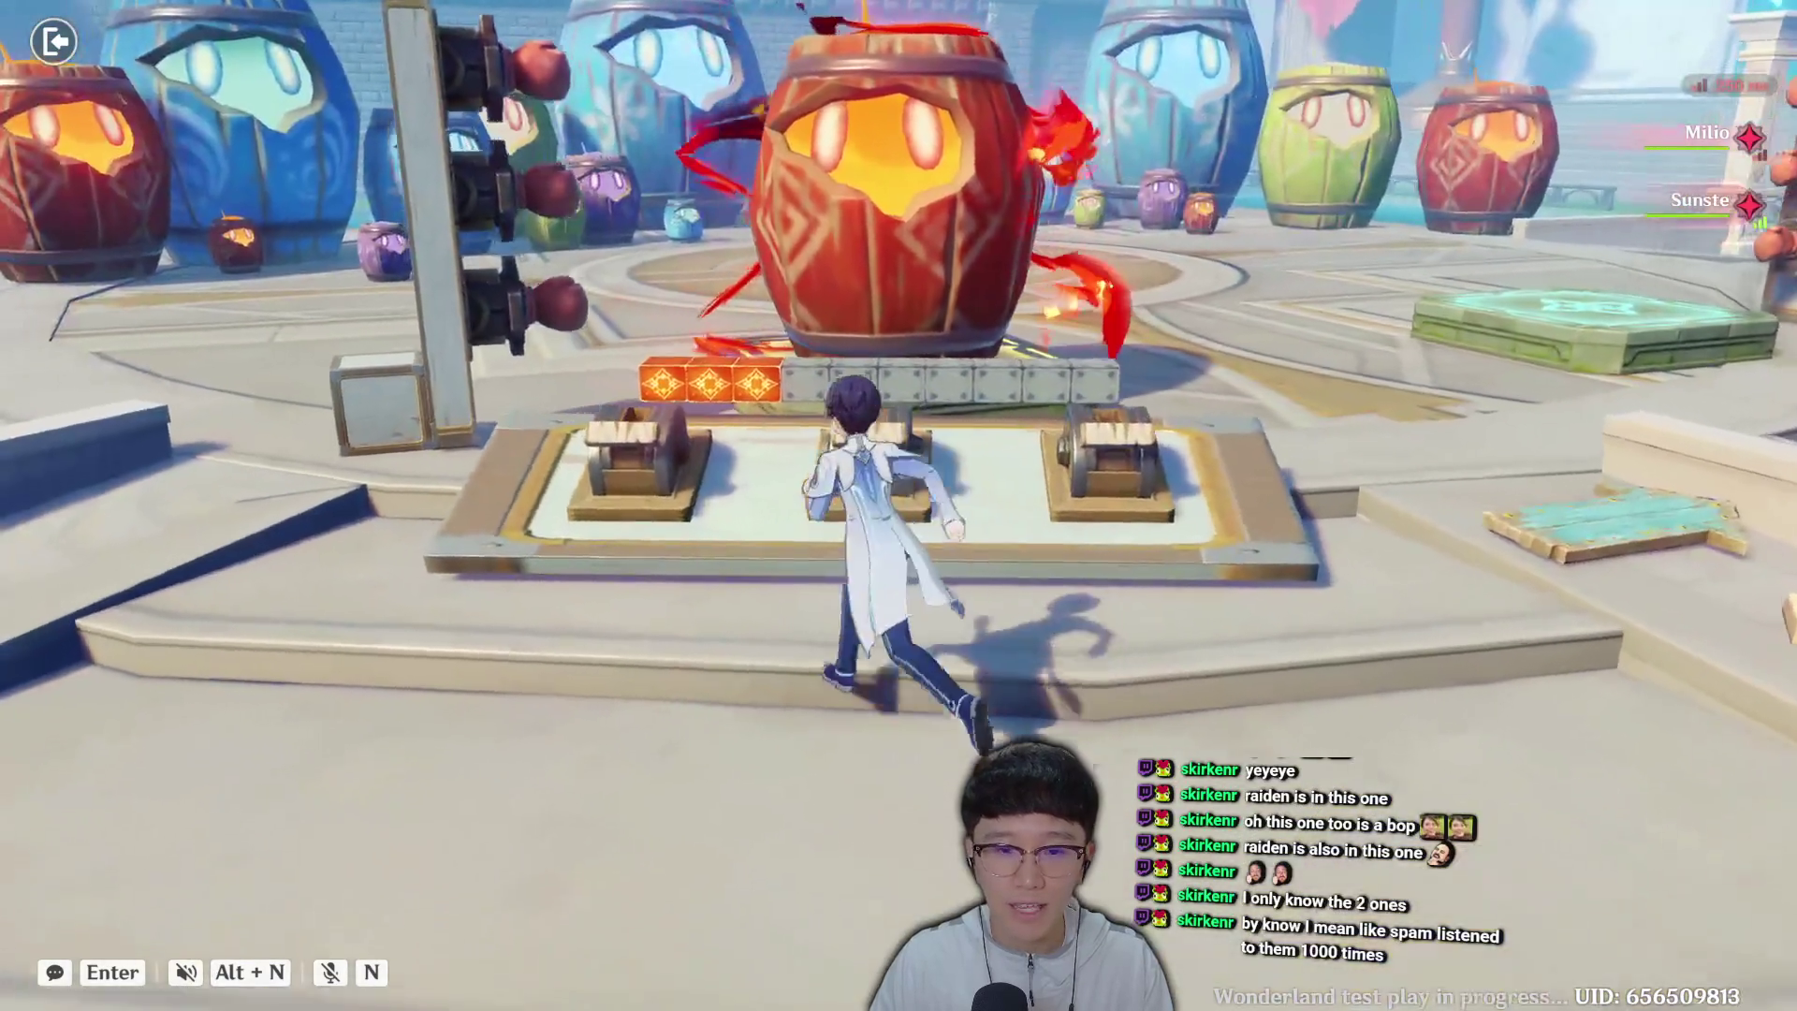
key(a)
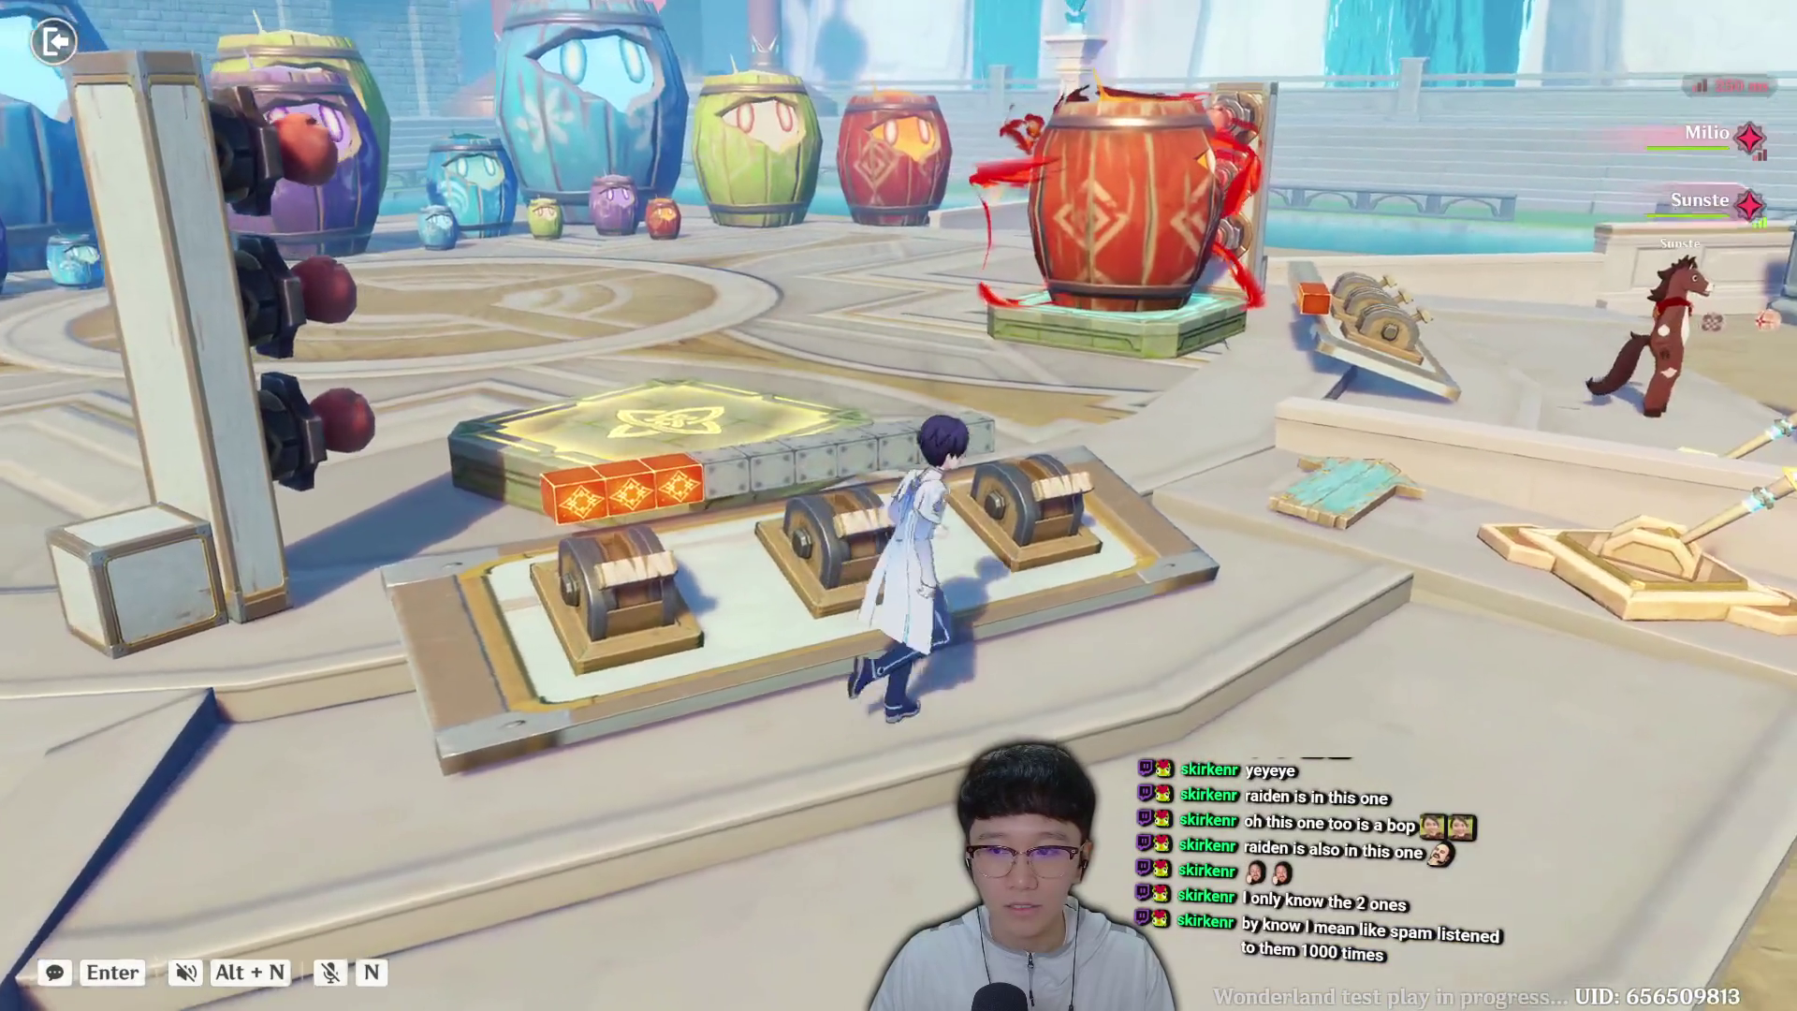
key(w)
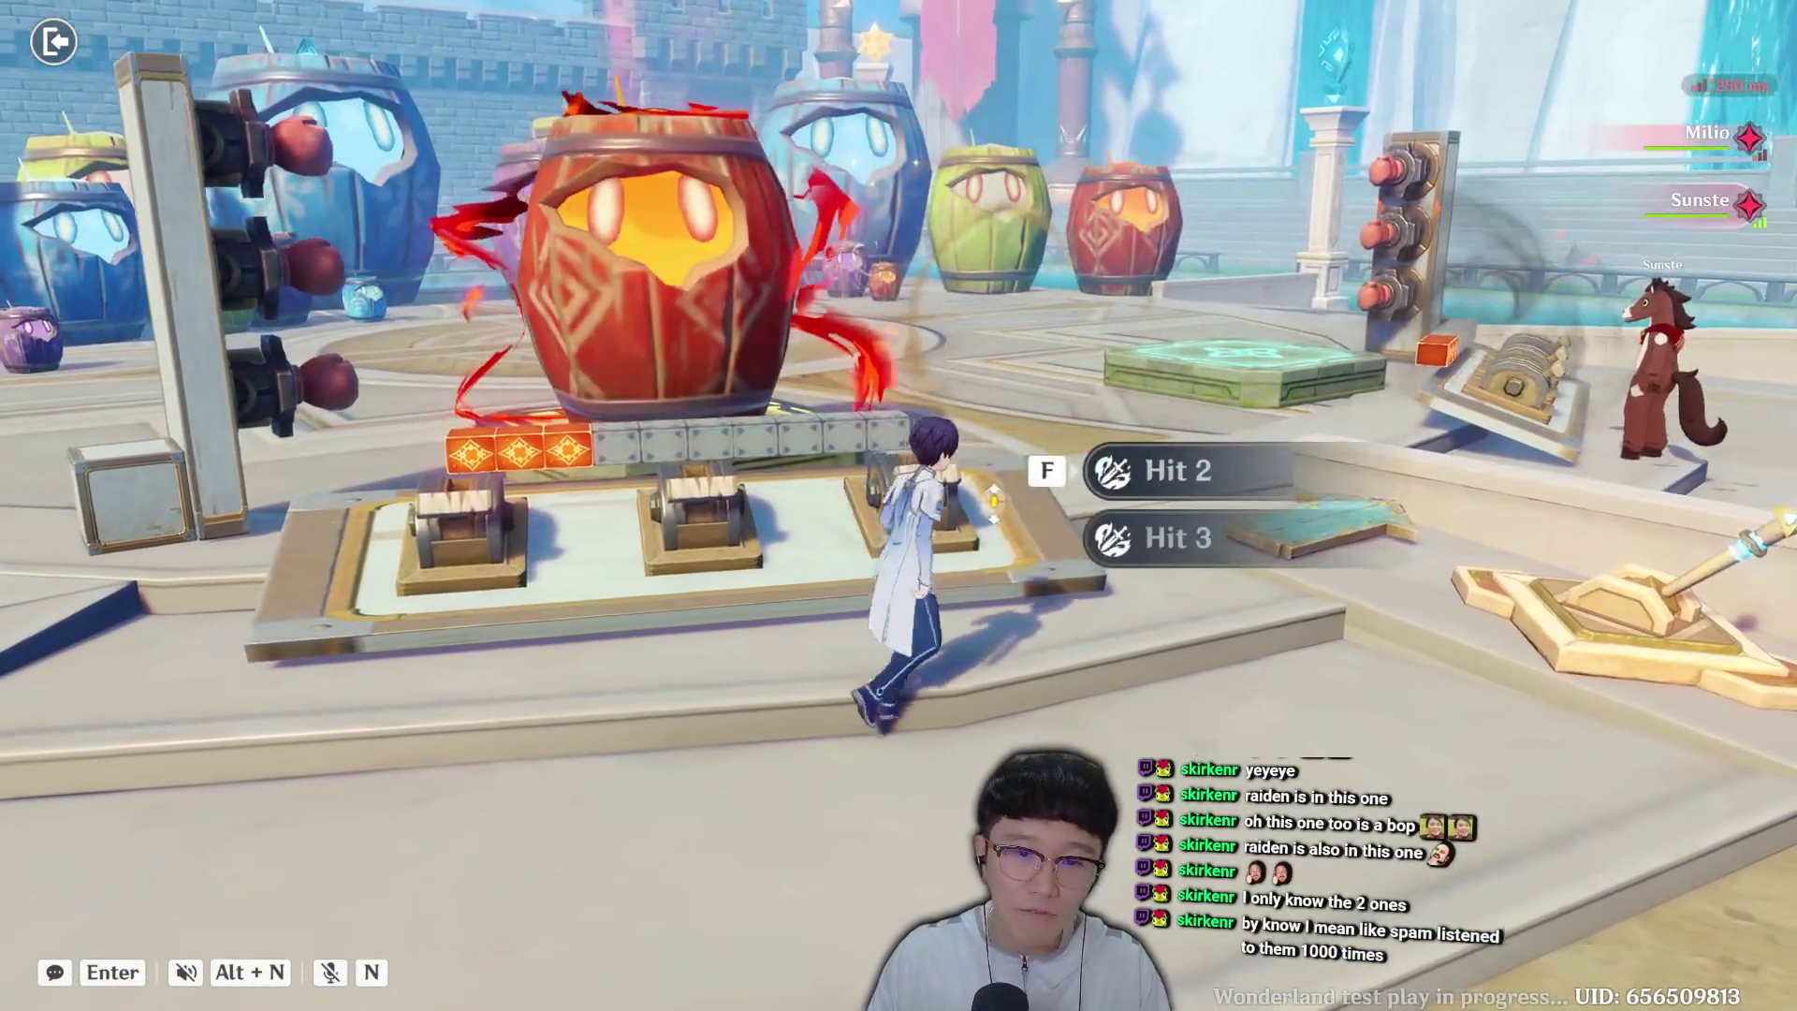
key(a)
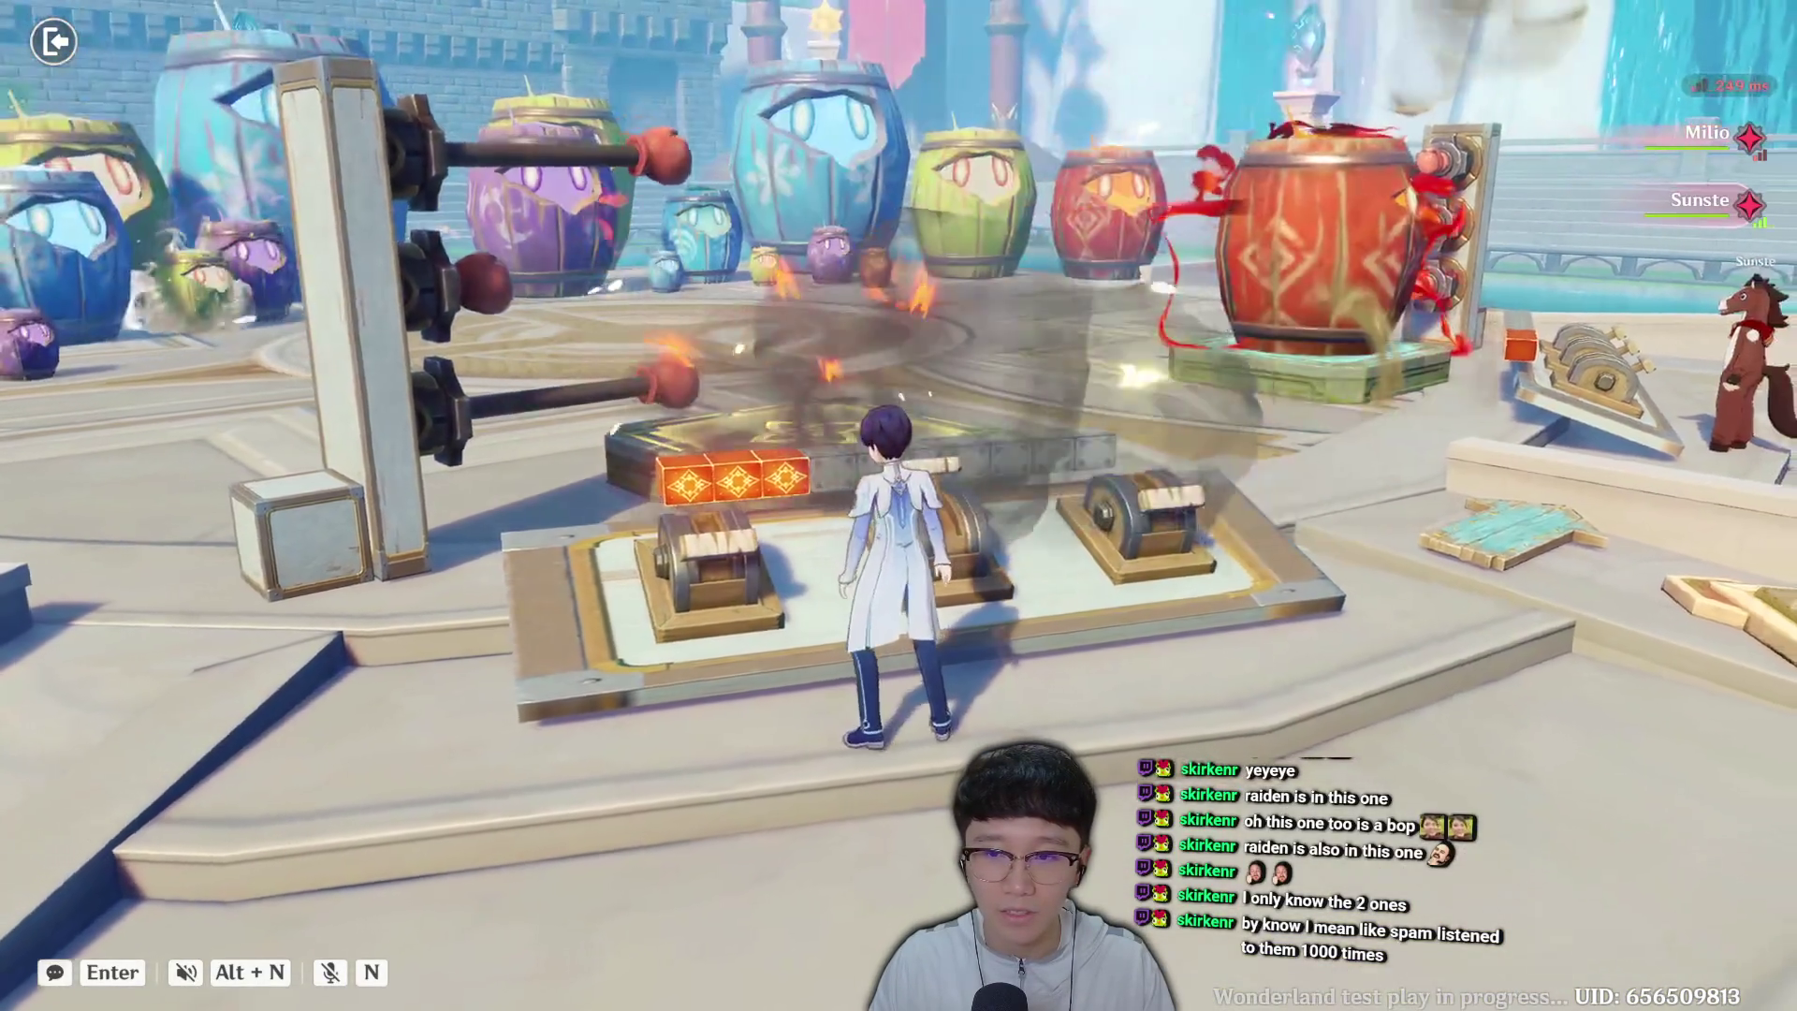
key(s)
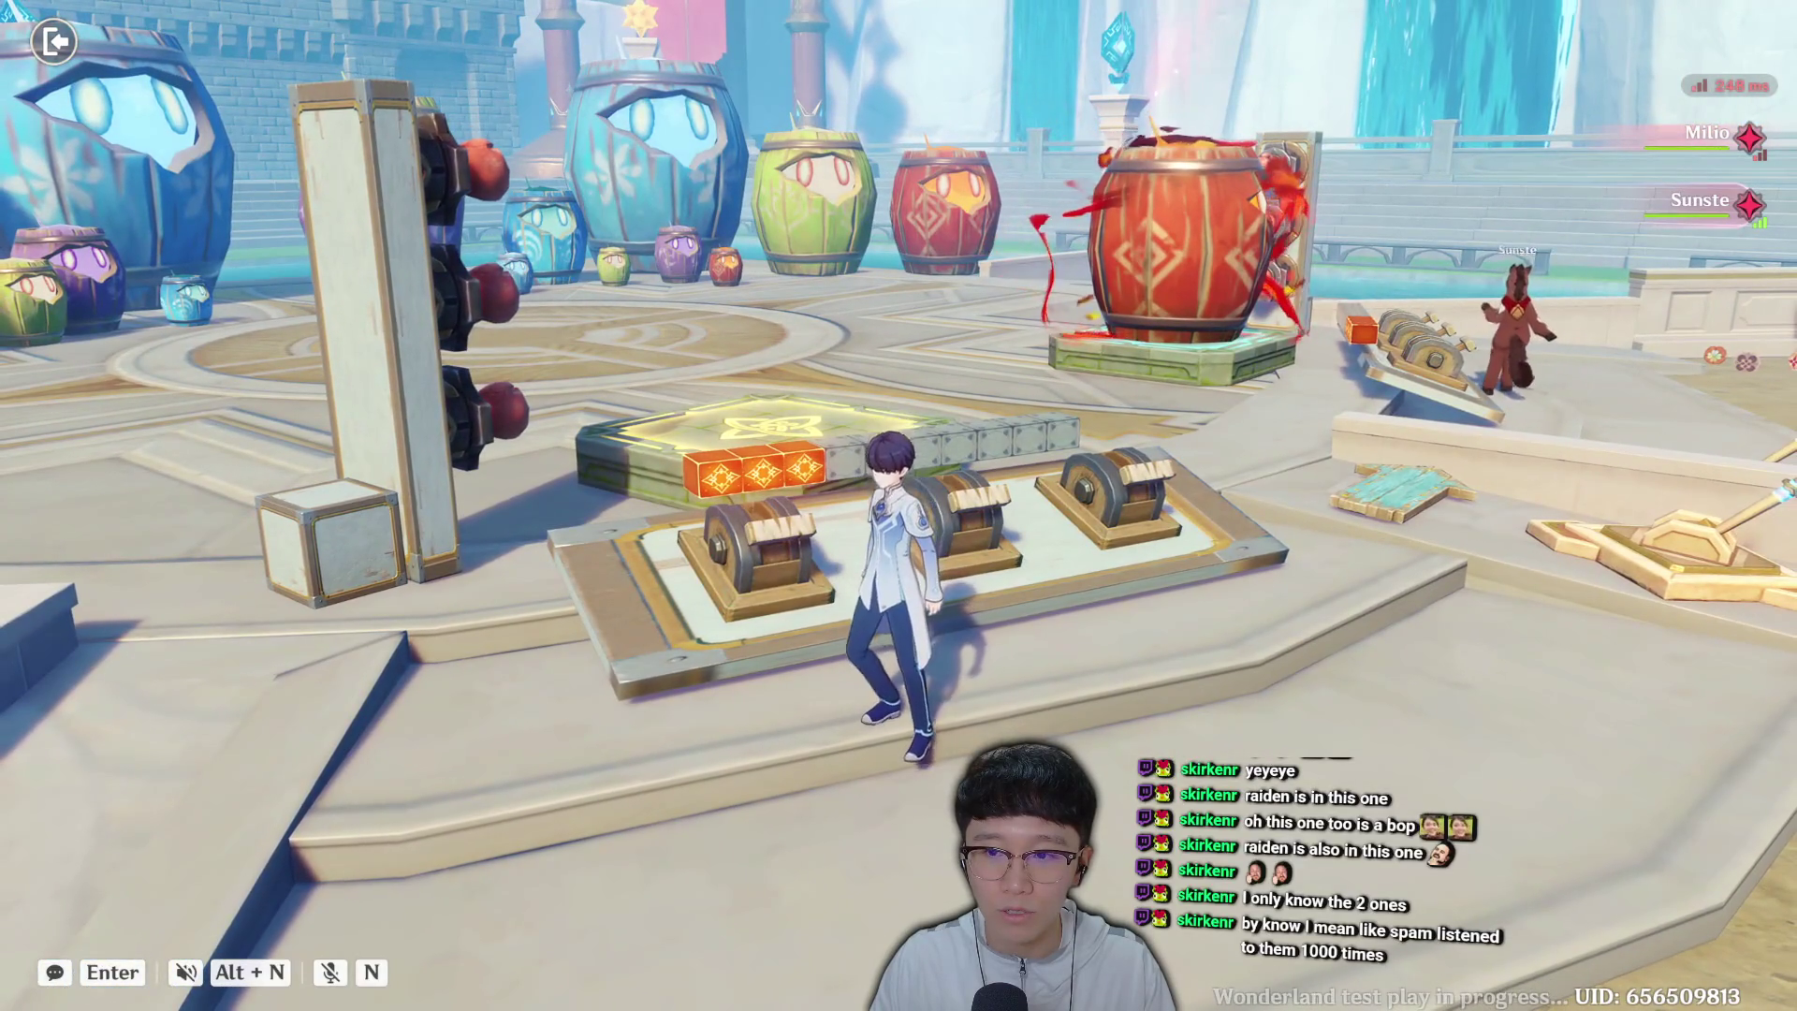
key(w)
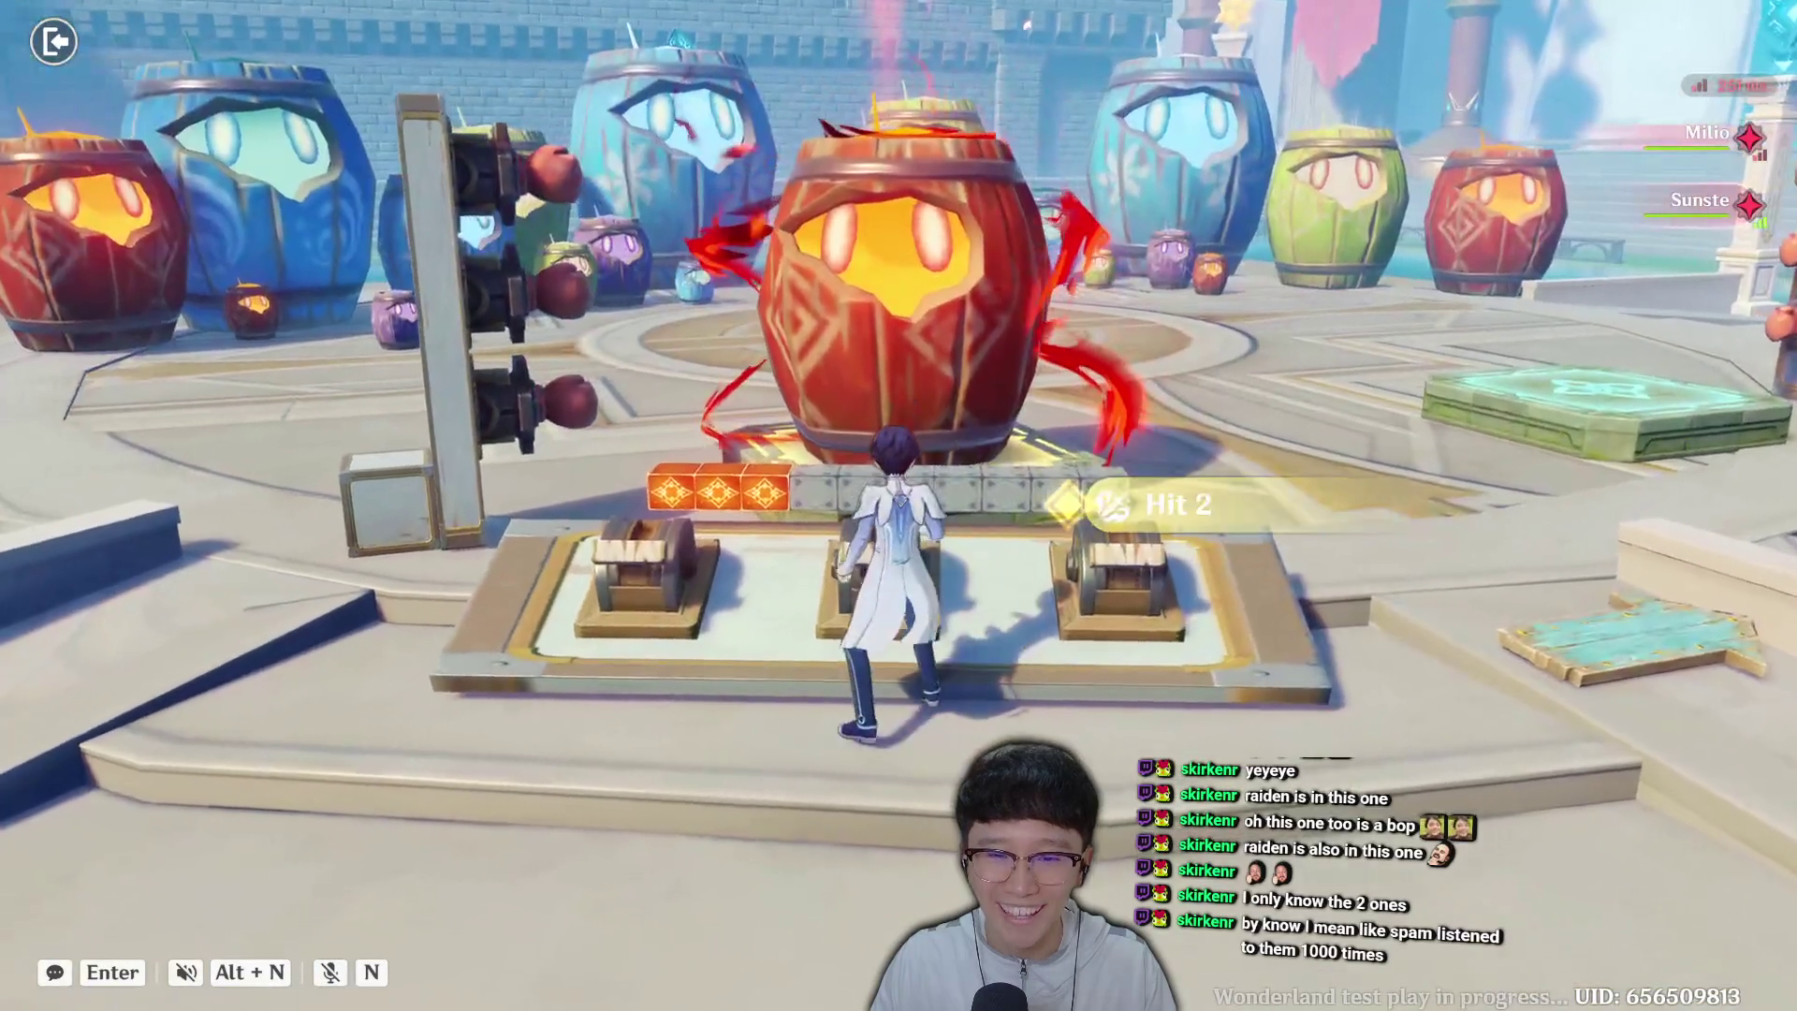
key(d)
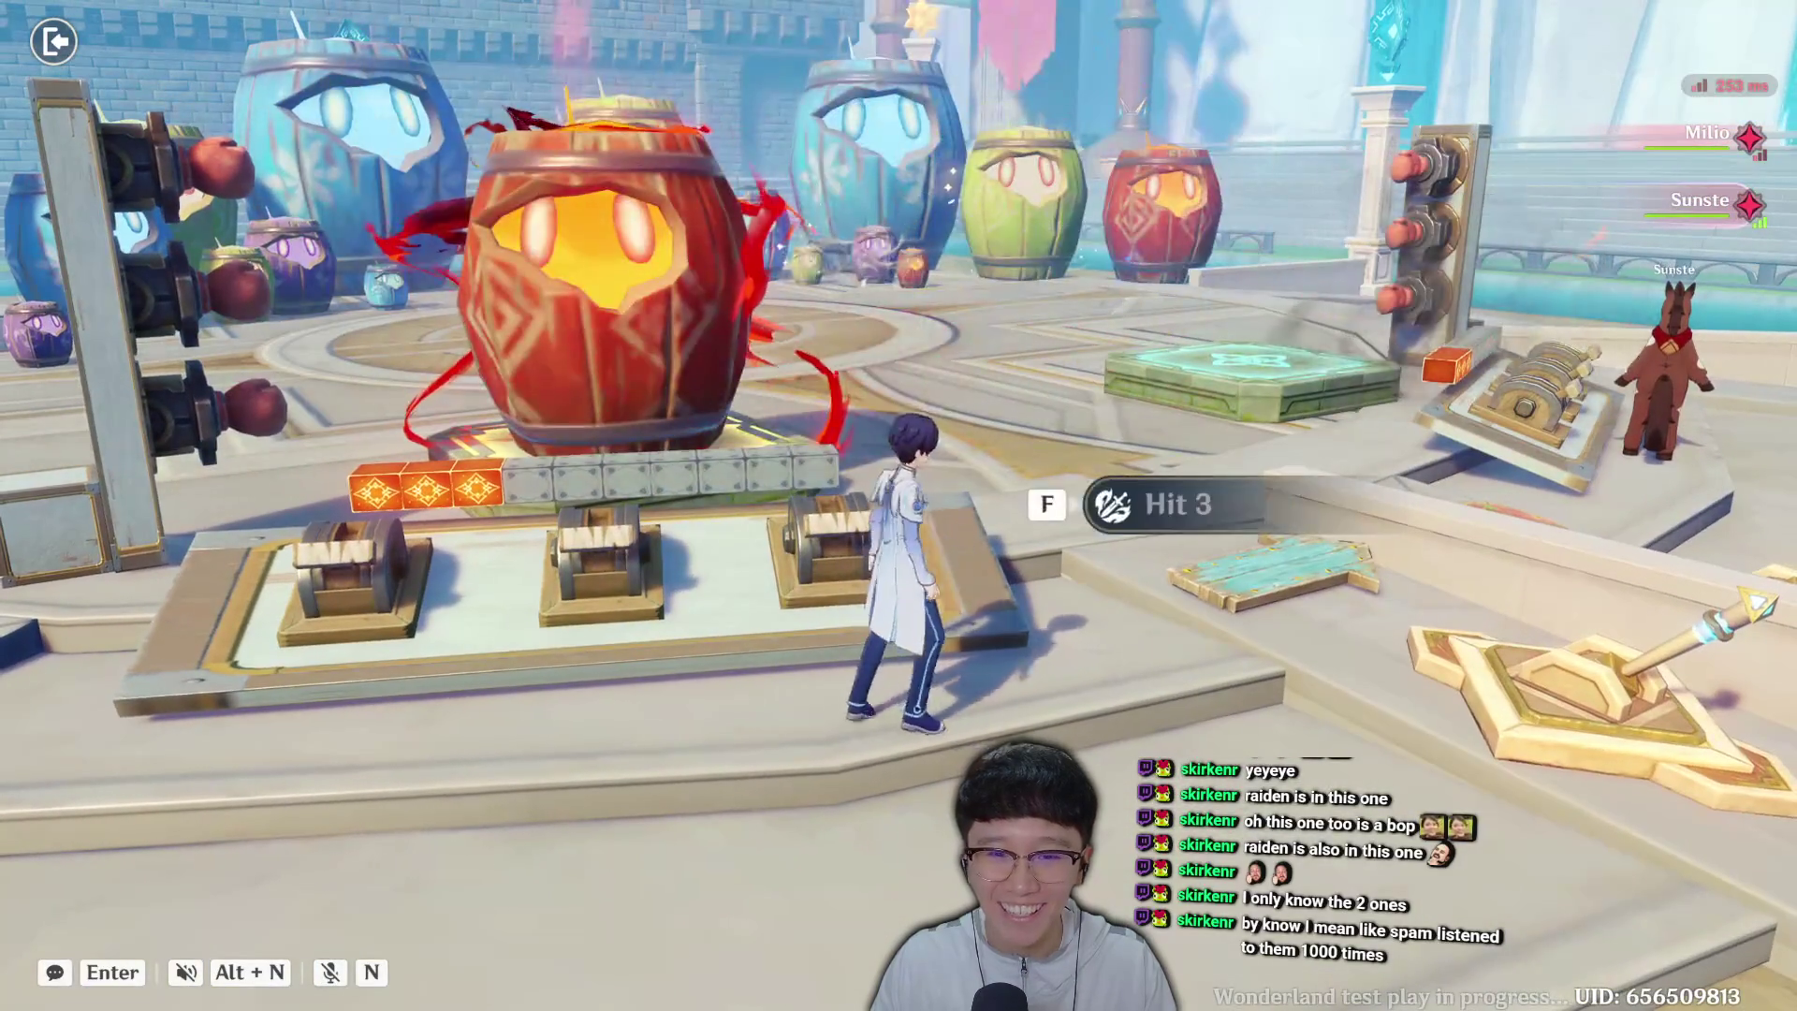
key(f)
Move between the Hit 1 and Hit 2 hammers, then head toward the cannon steps.
key(s)
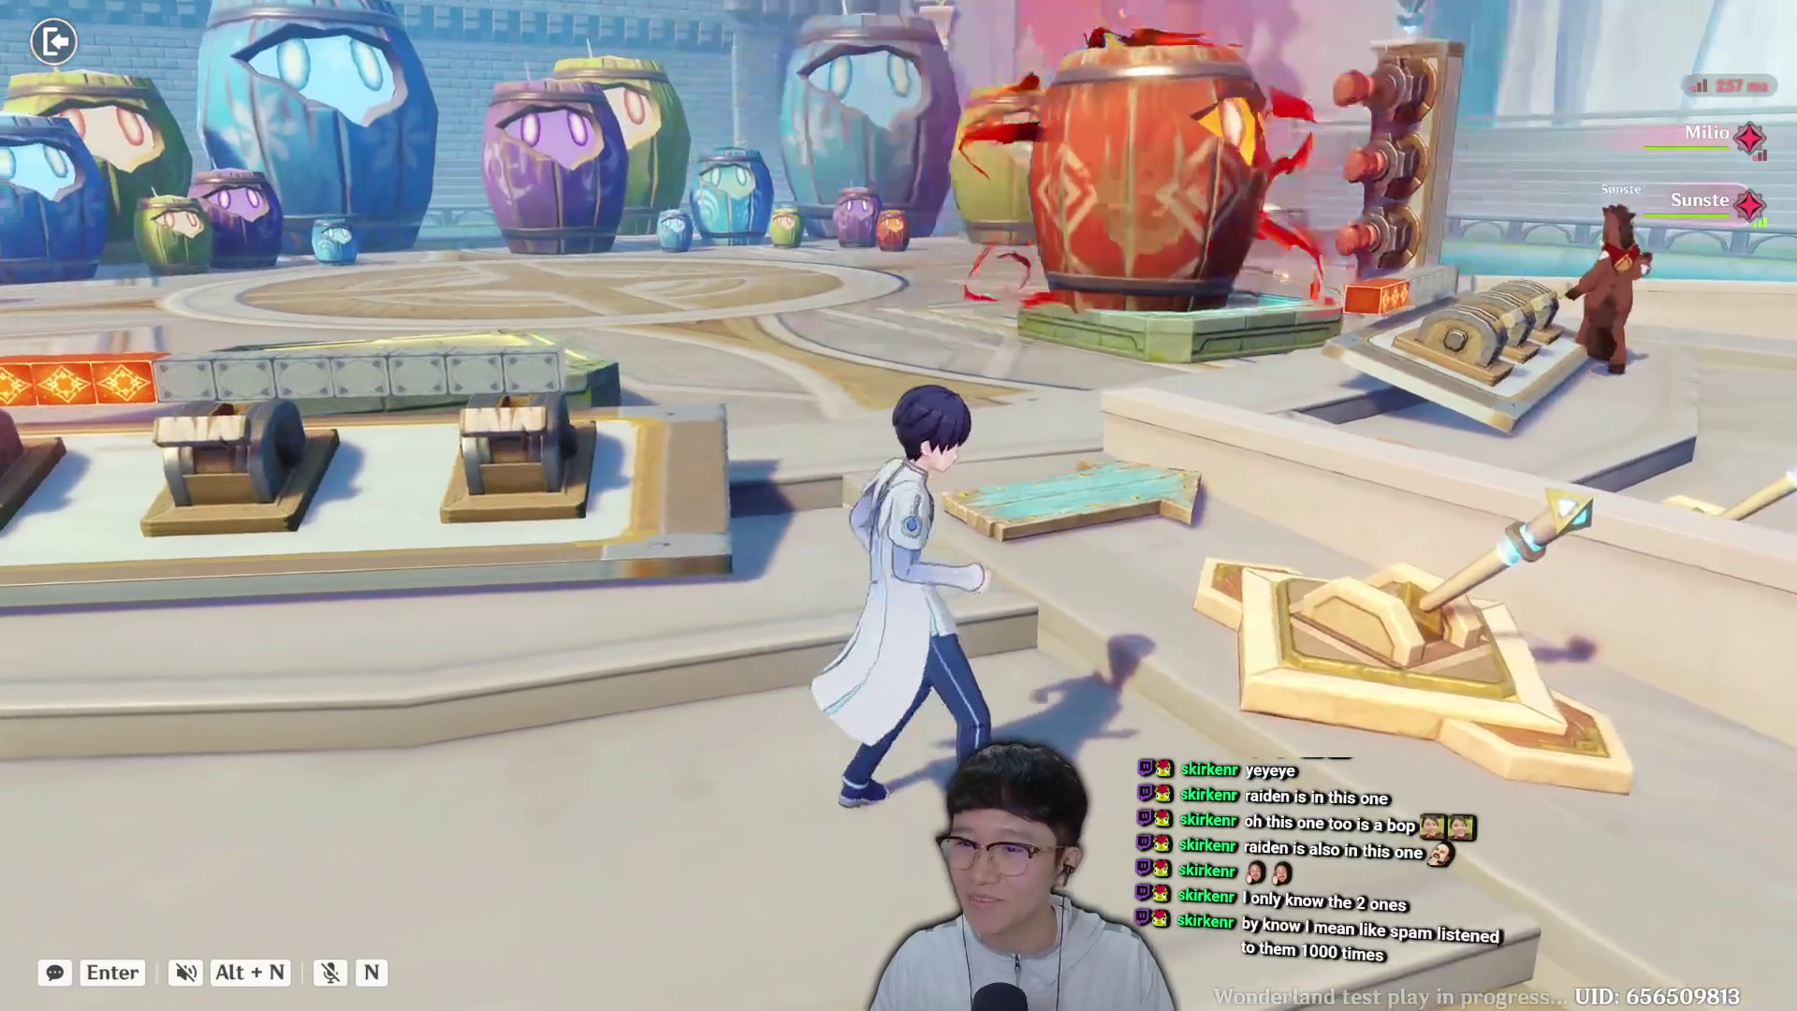
key(a)
key(w)
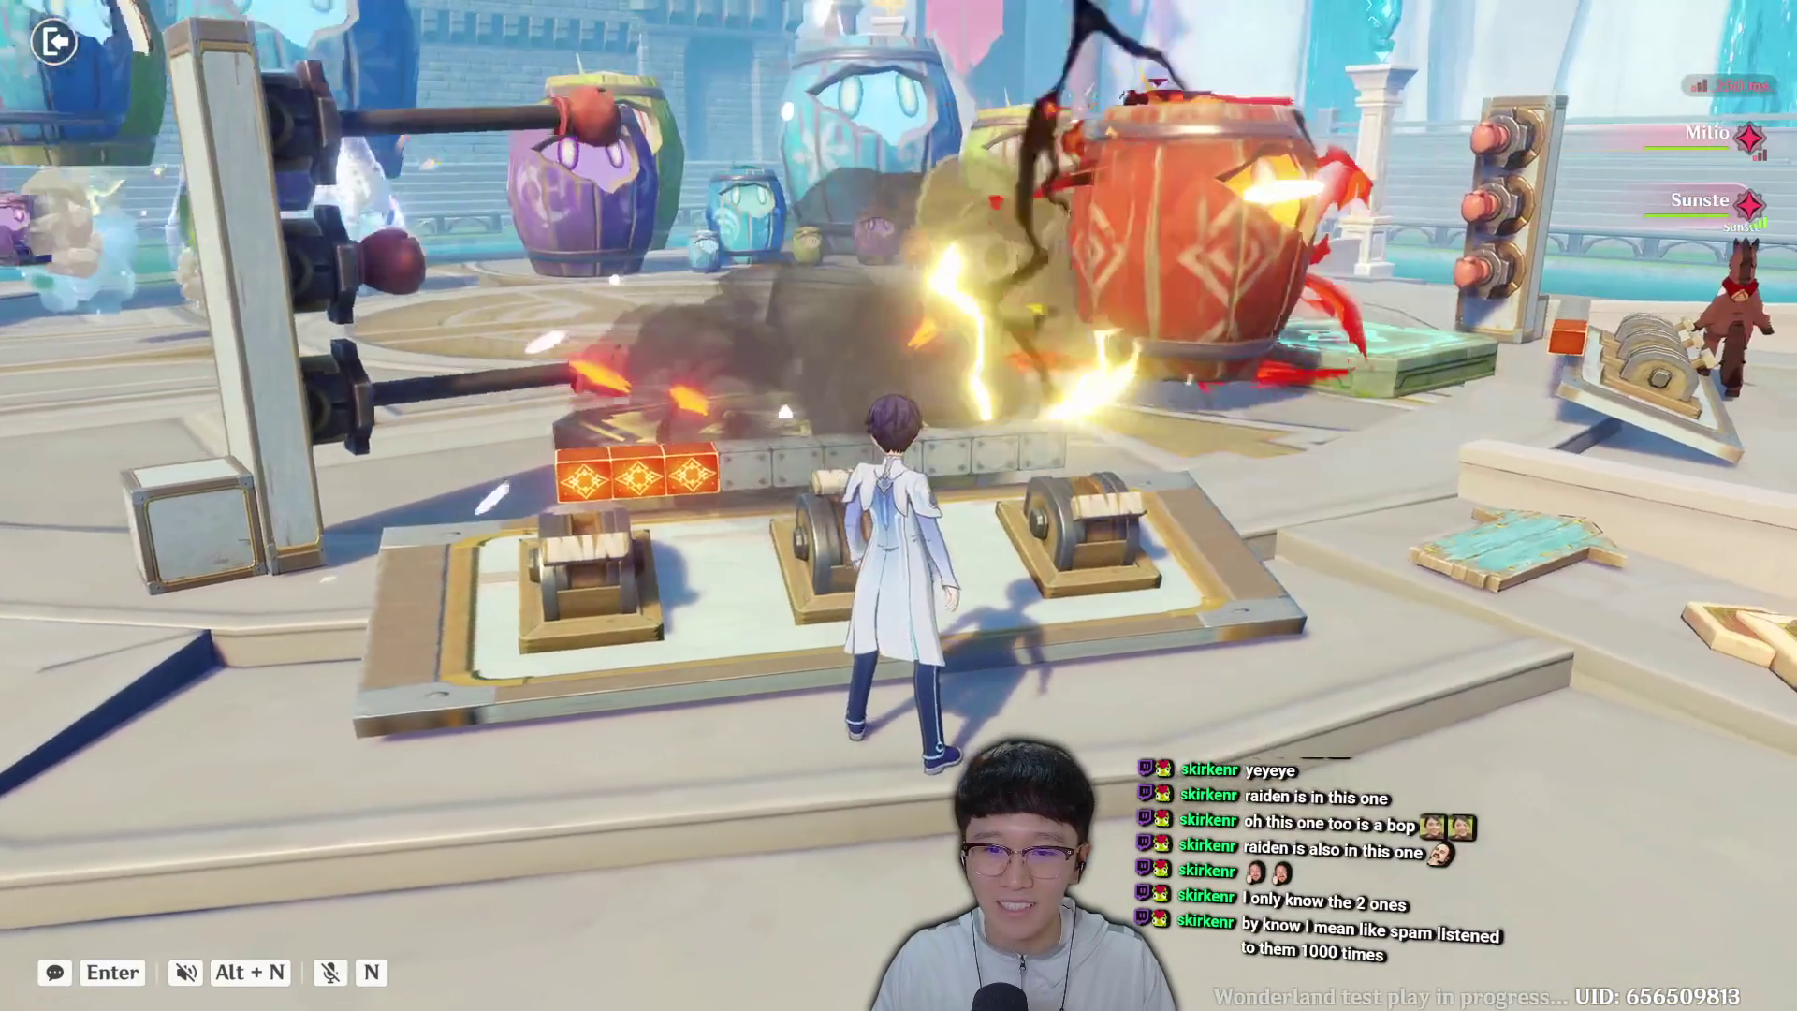
key(w)
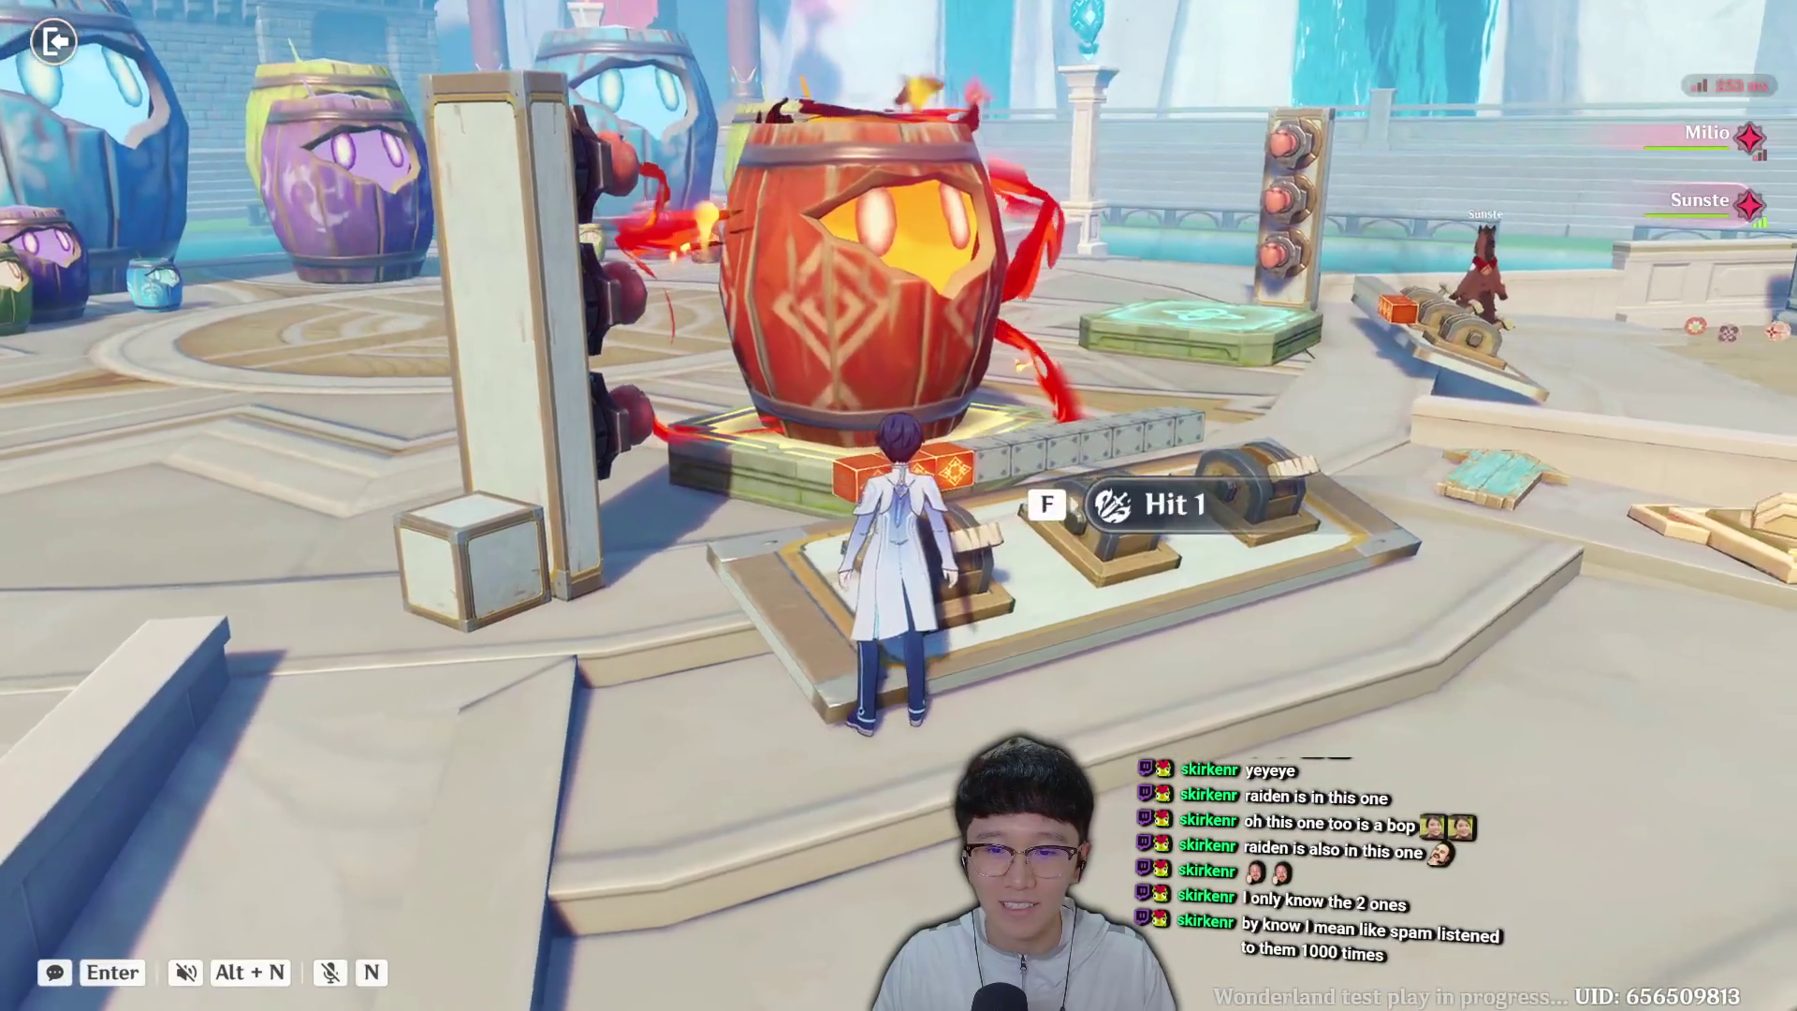
key(a)
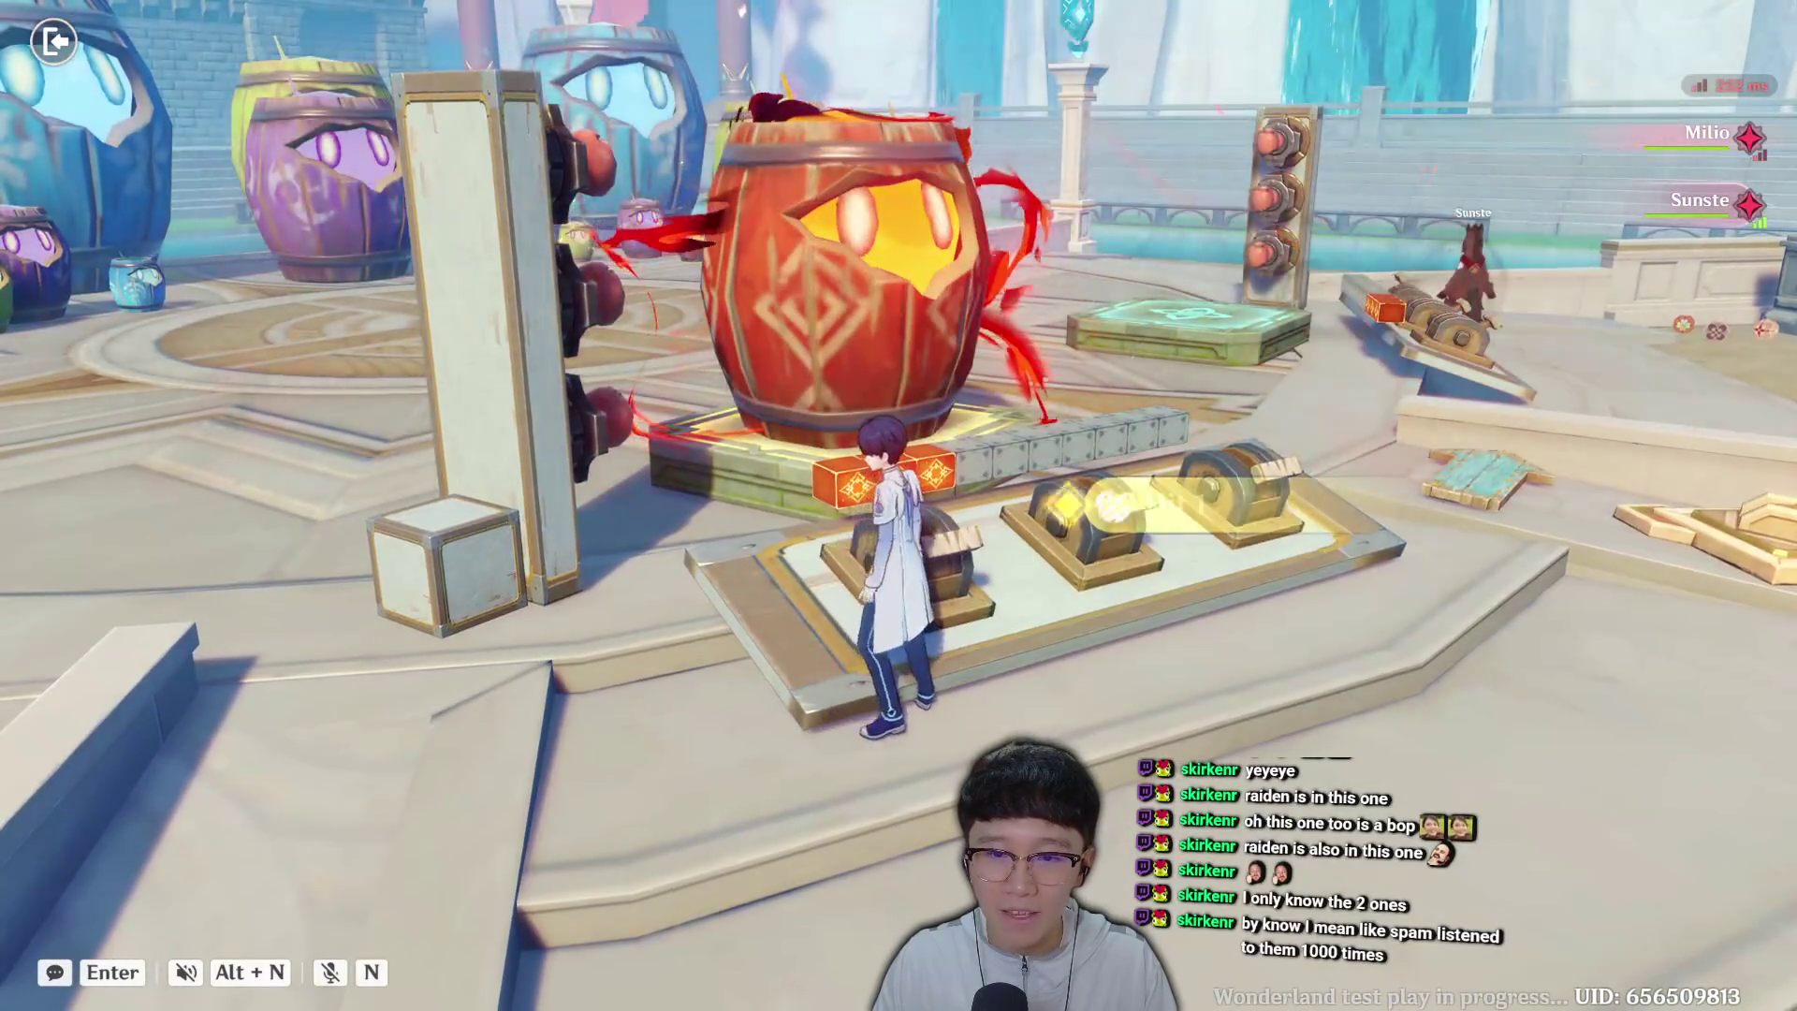
key(w)
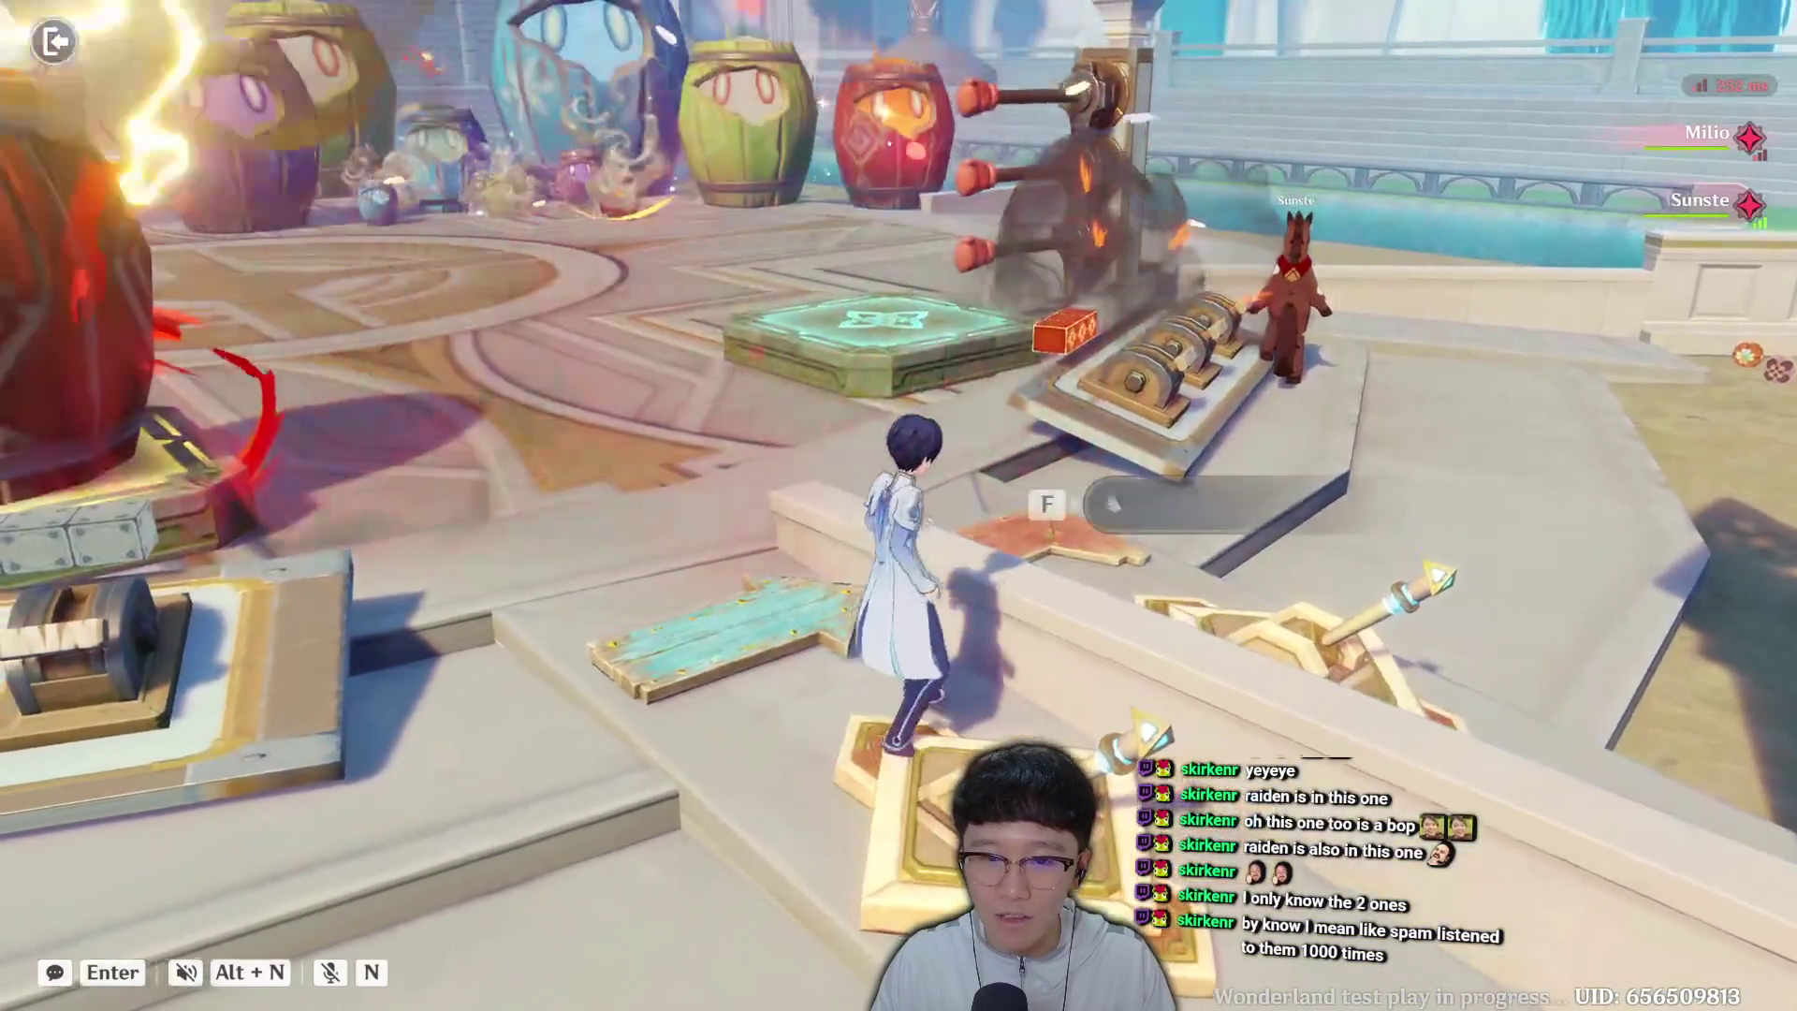
key(a)
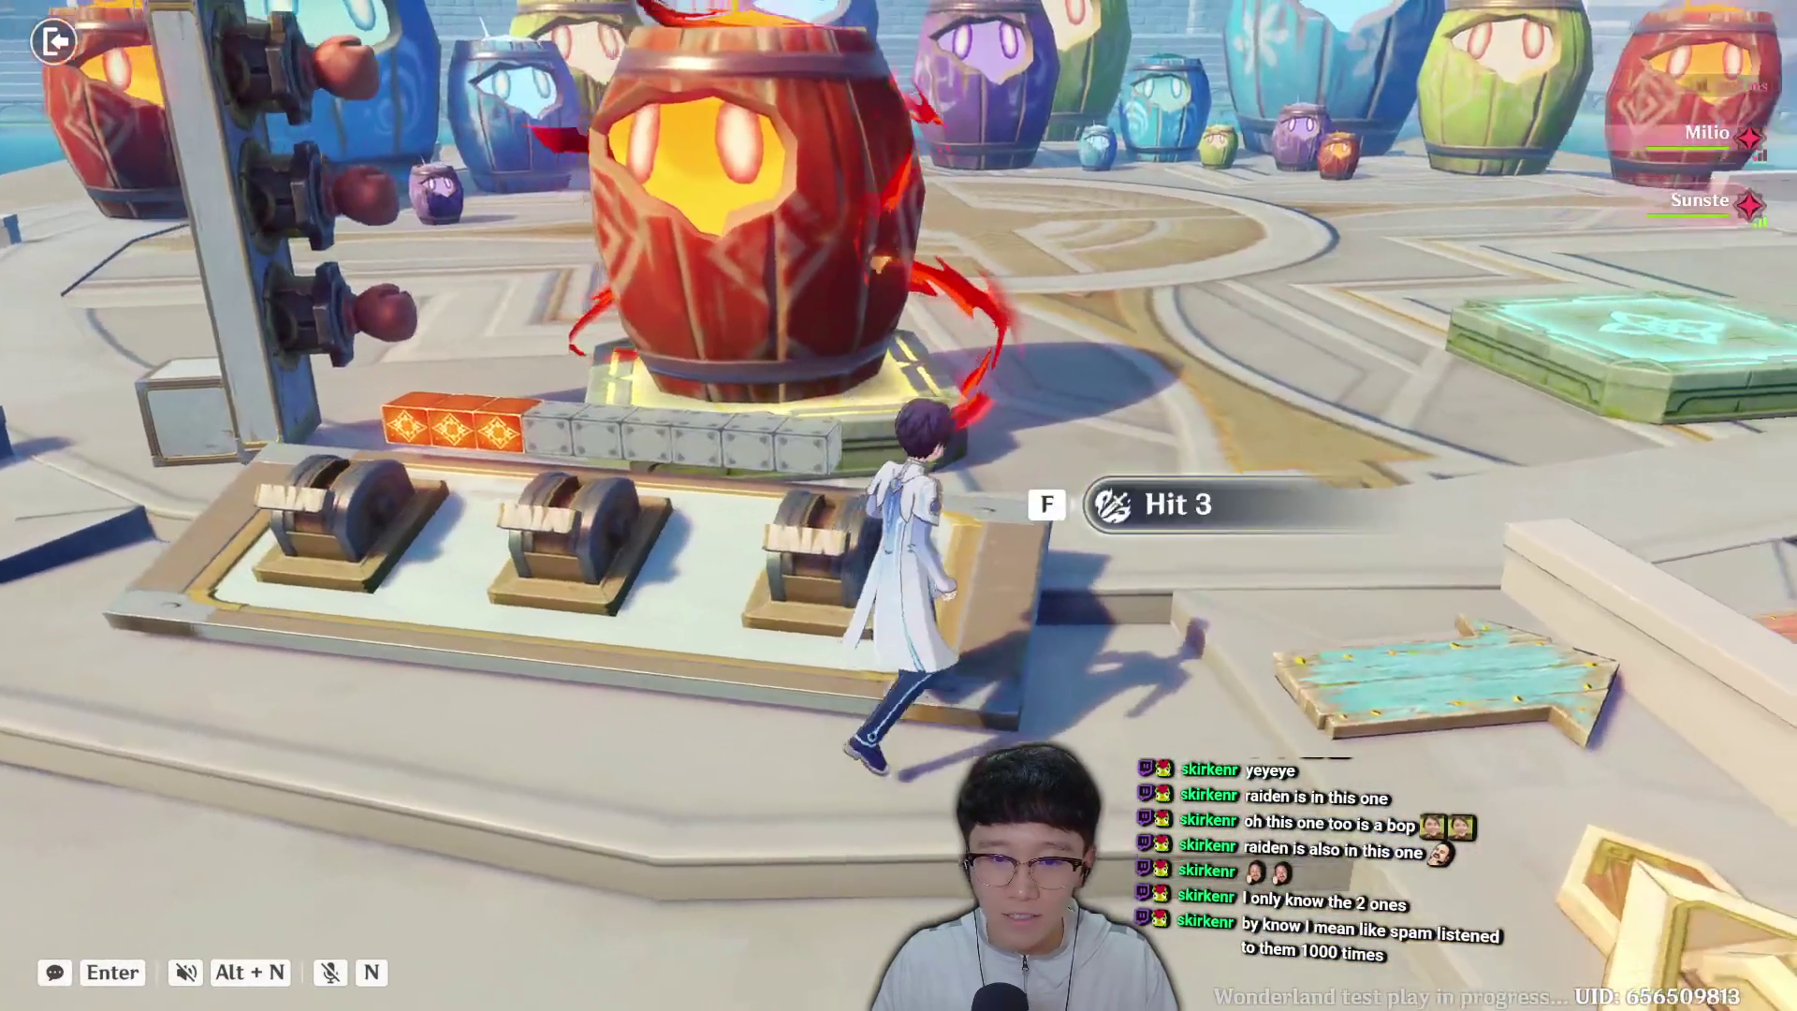
key(w)
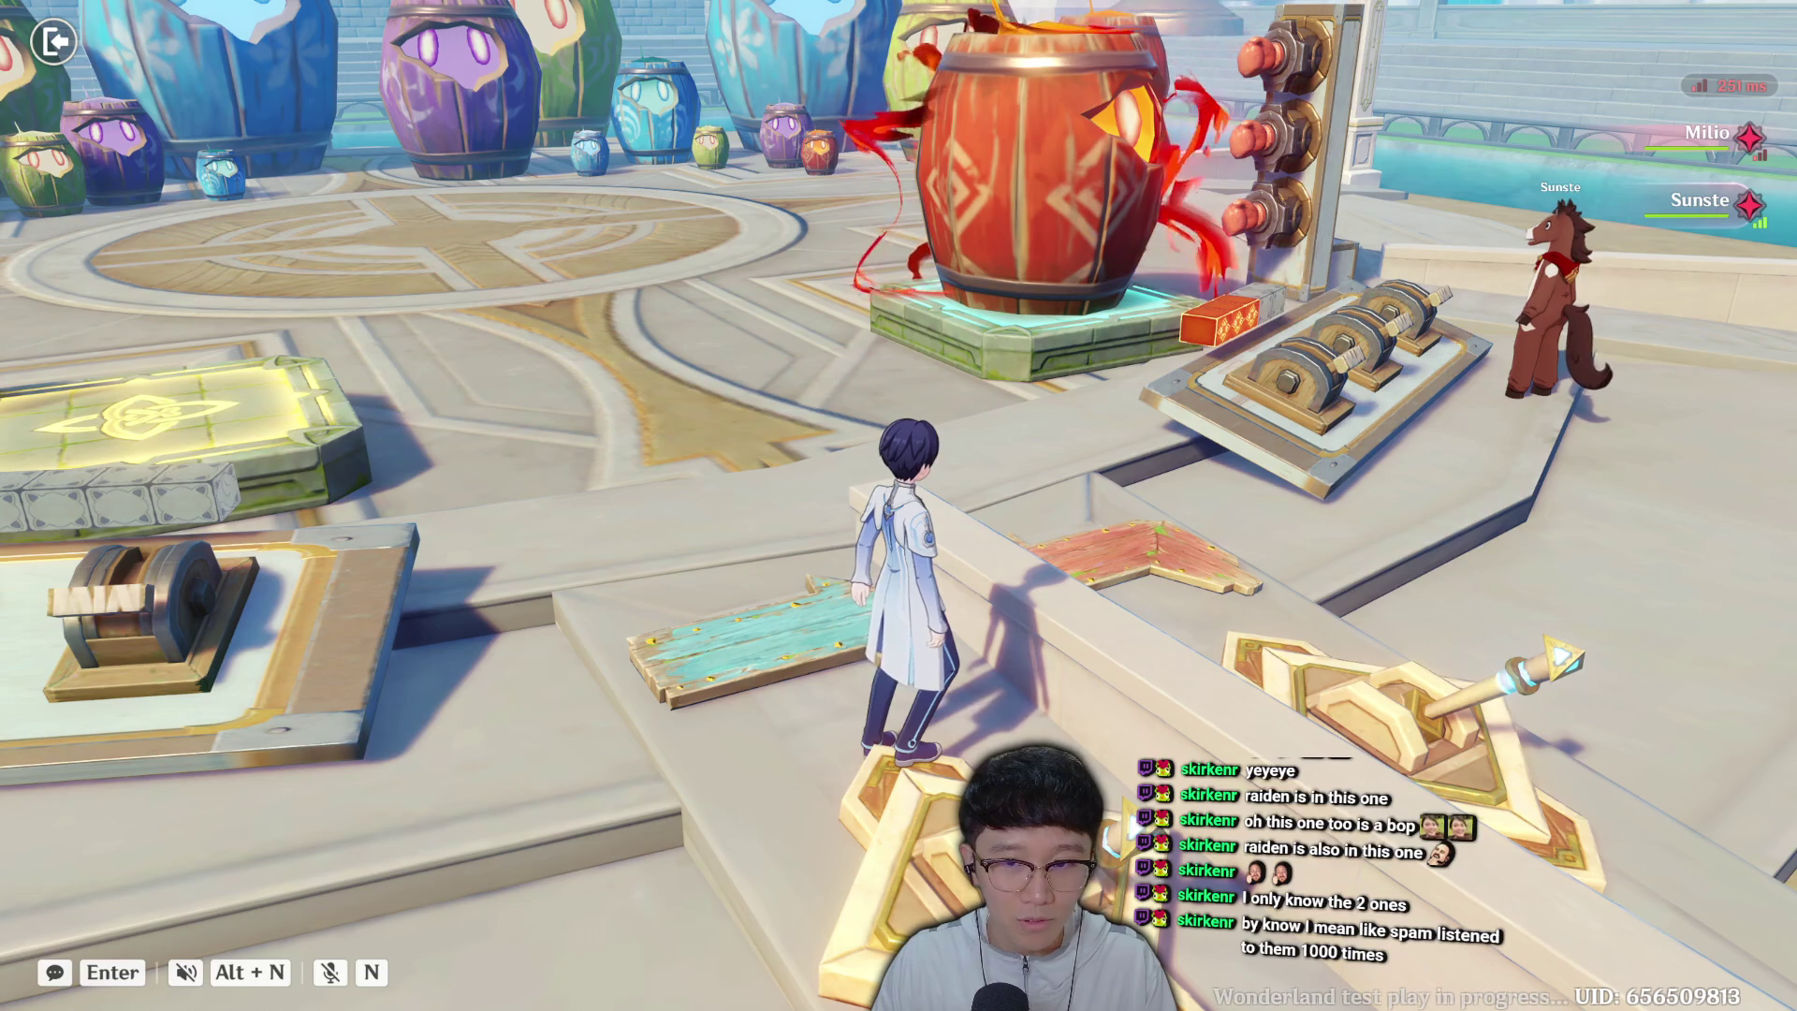
key(a)
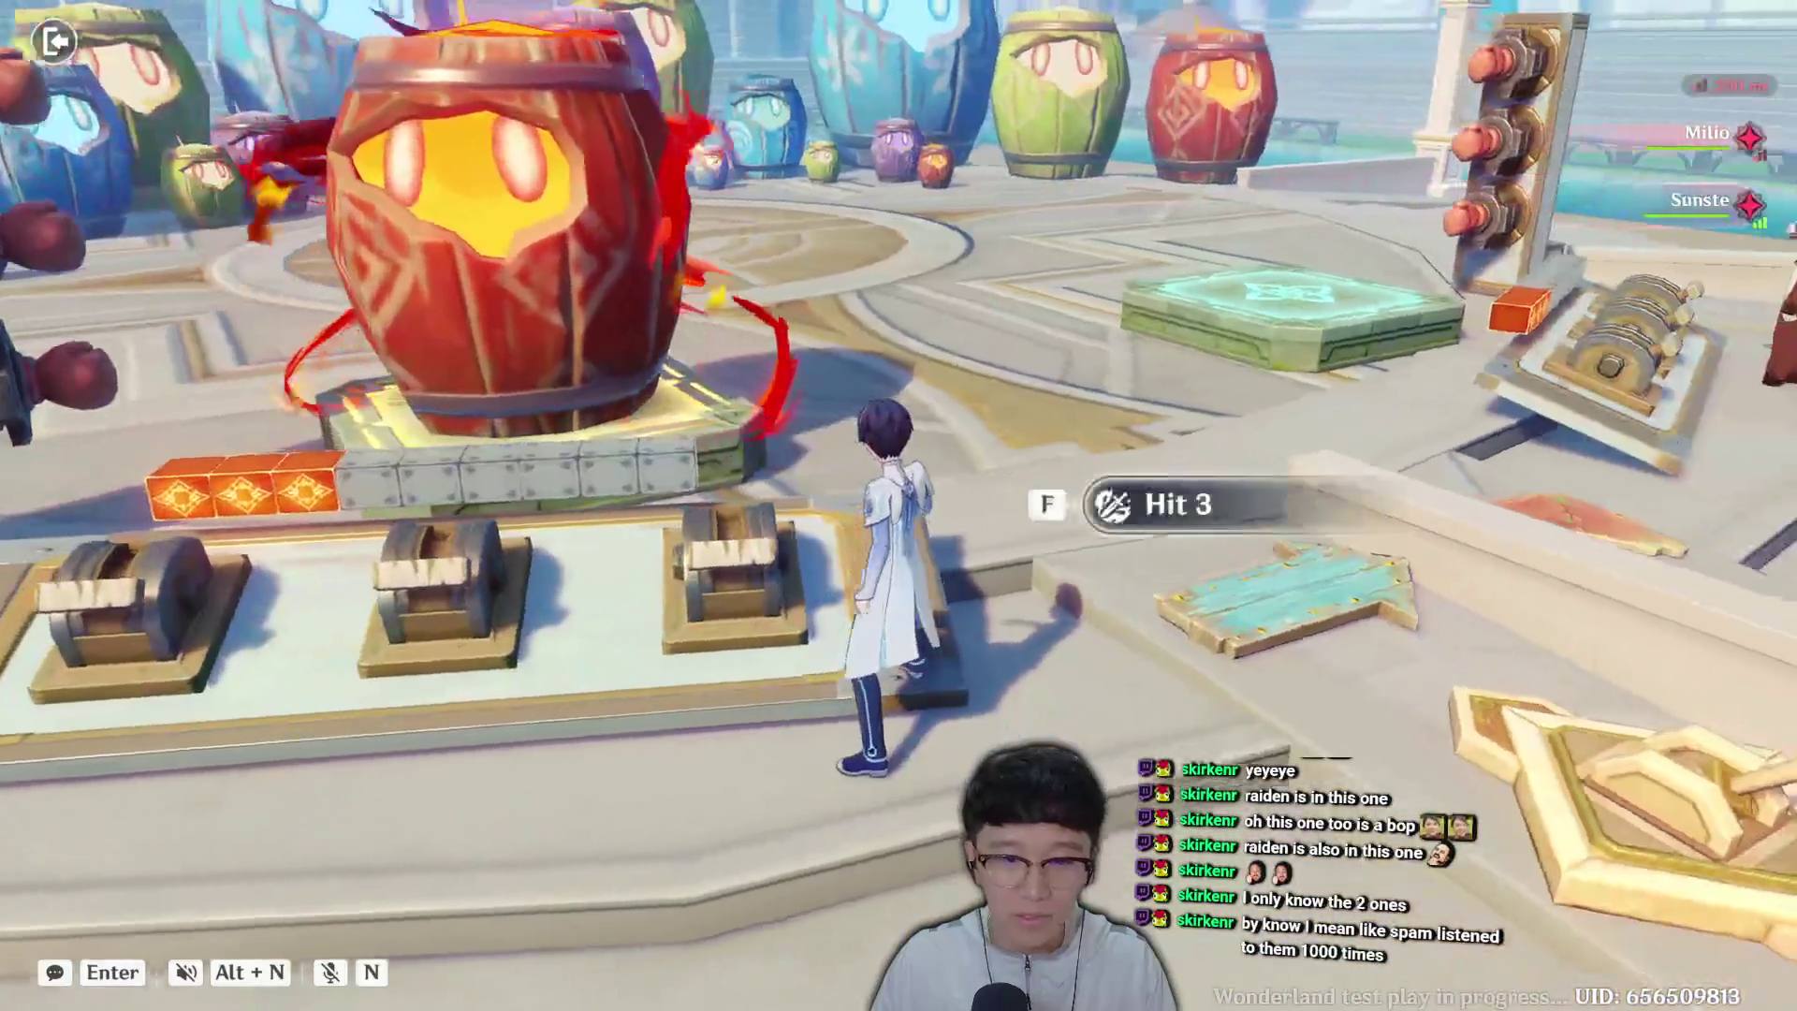
key(w)
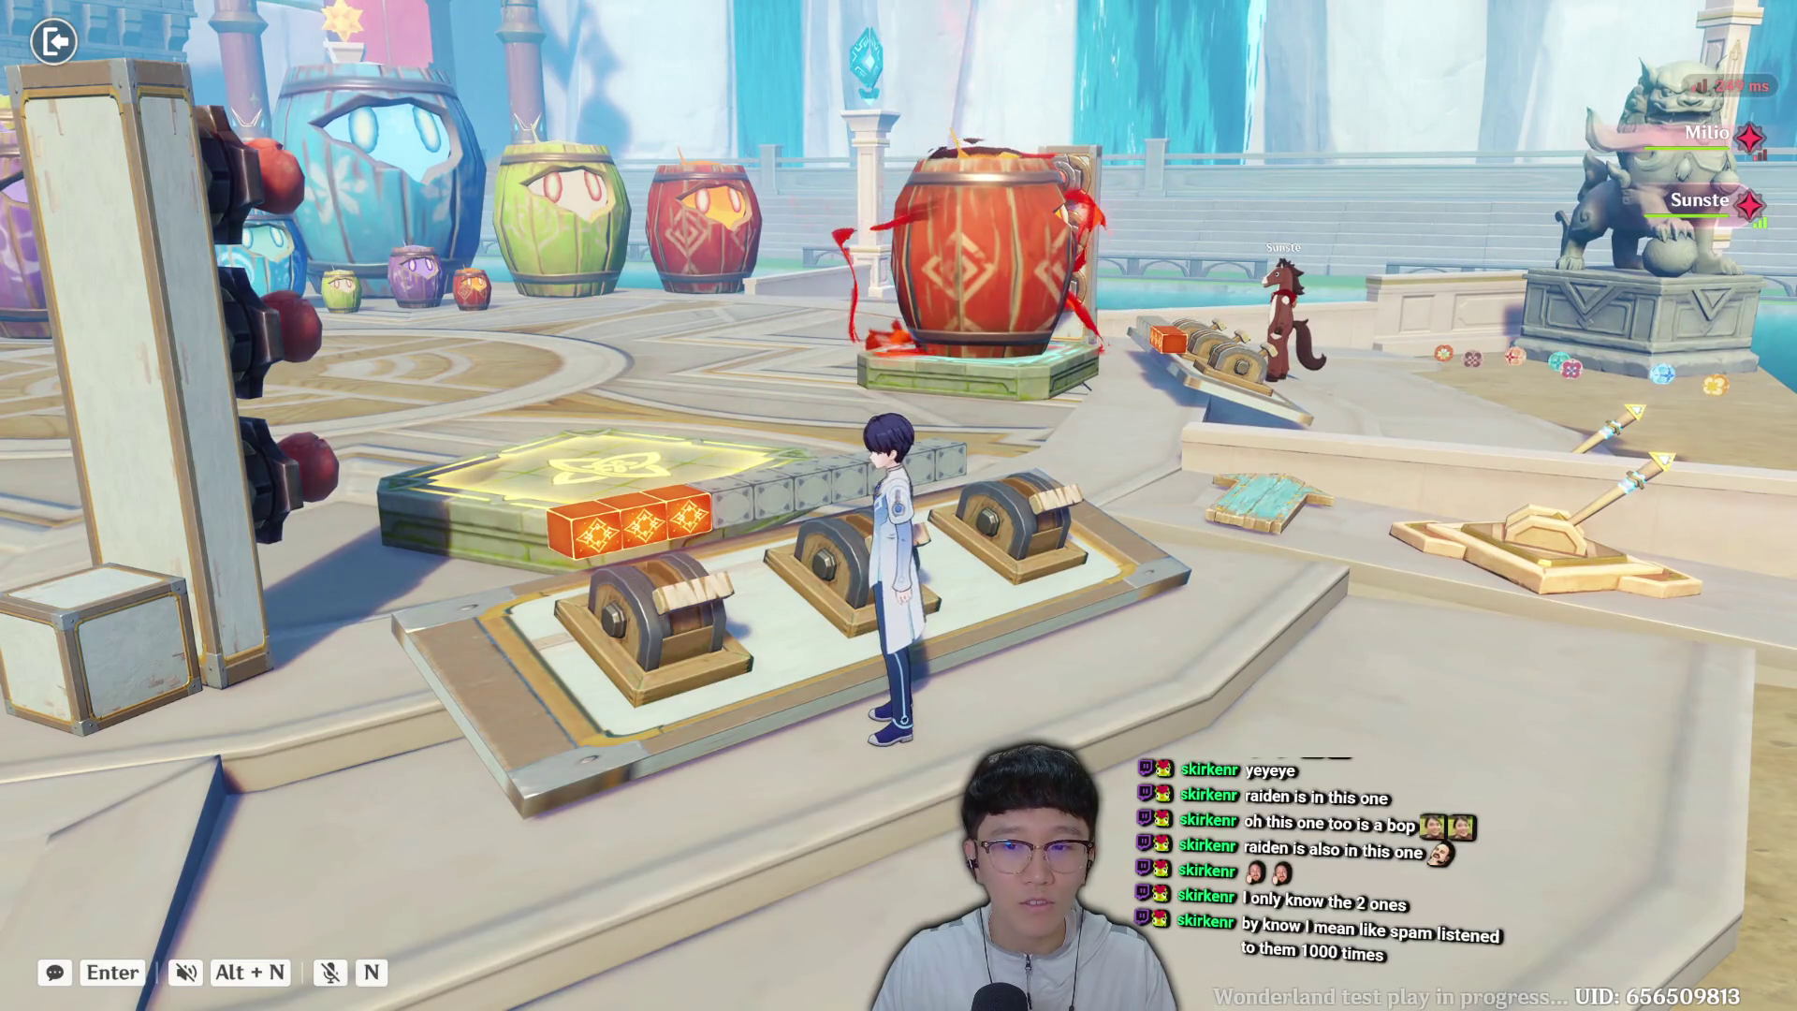
key(d)
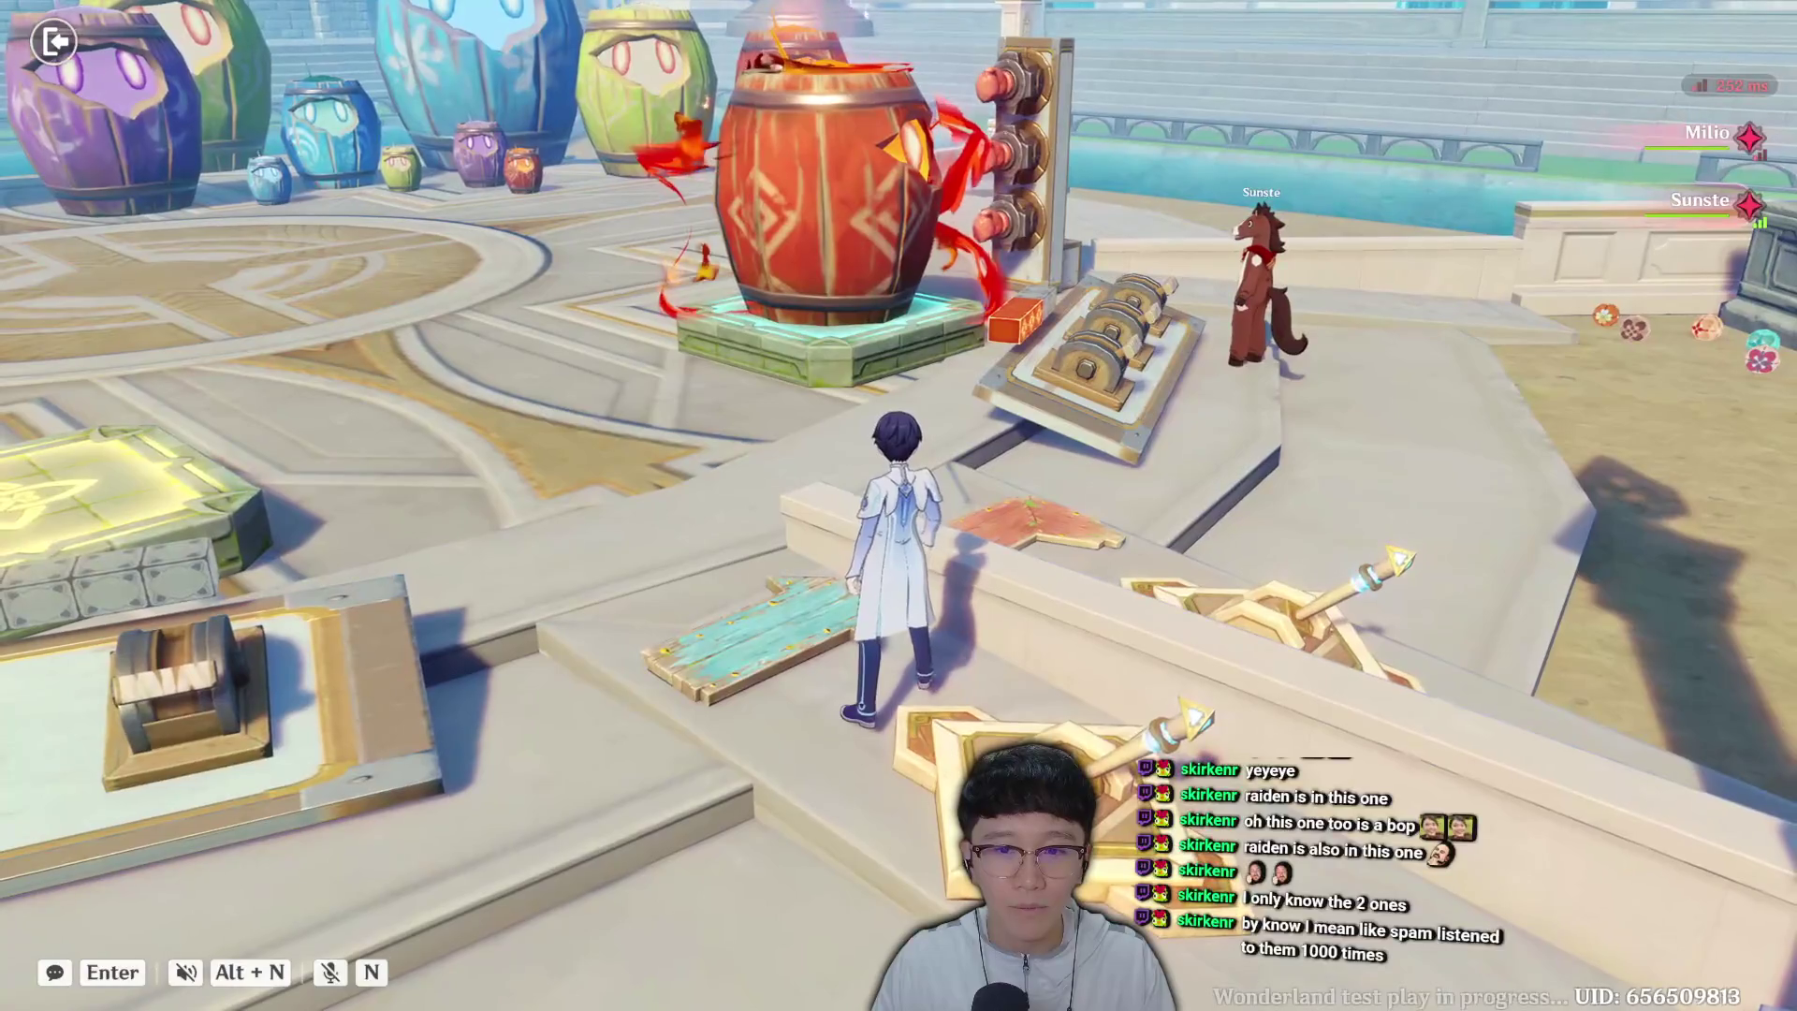
Return to the hammer platform and launch the barrel onto the green pad.
key(a)
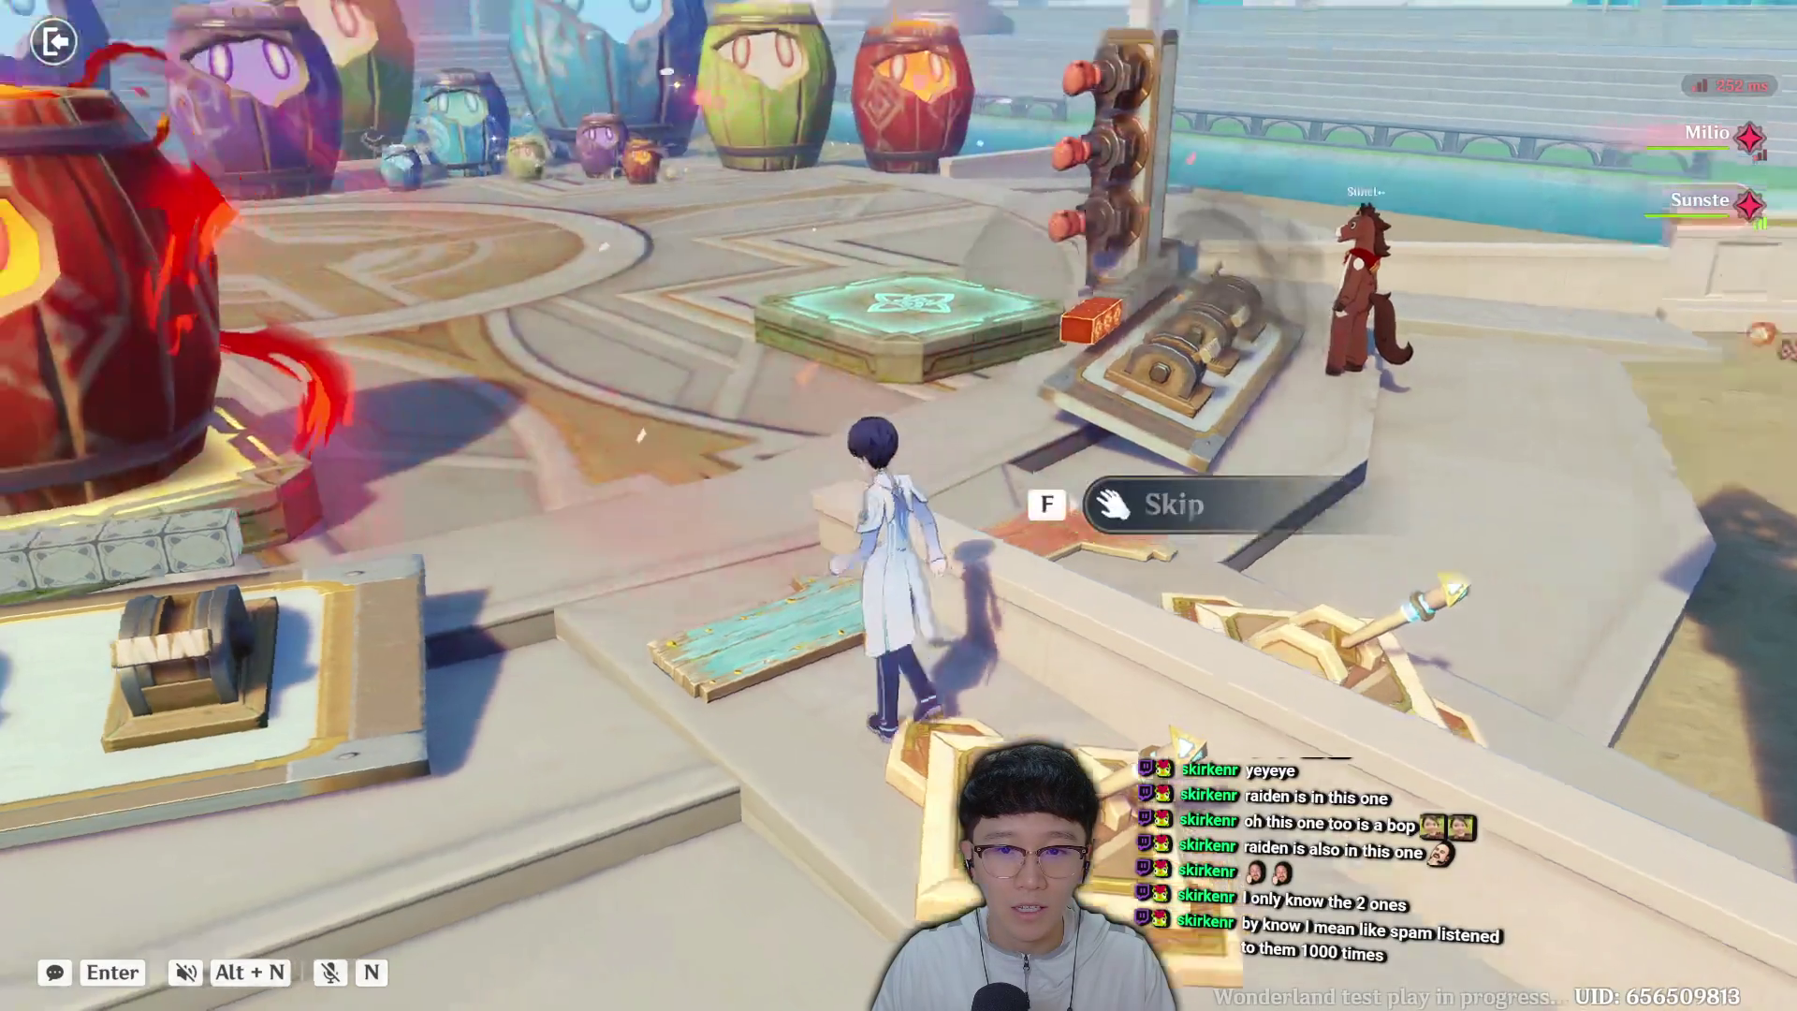
key(w)
key(w)
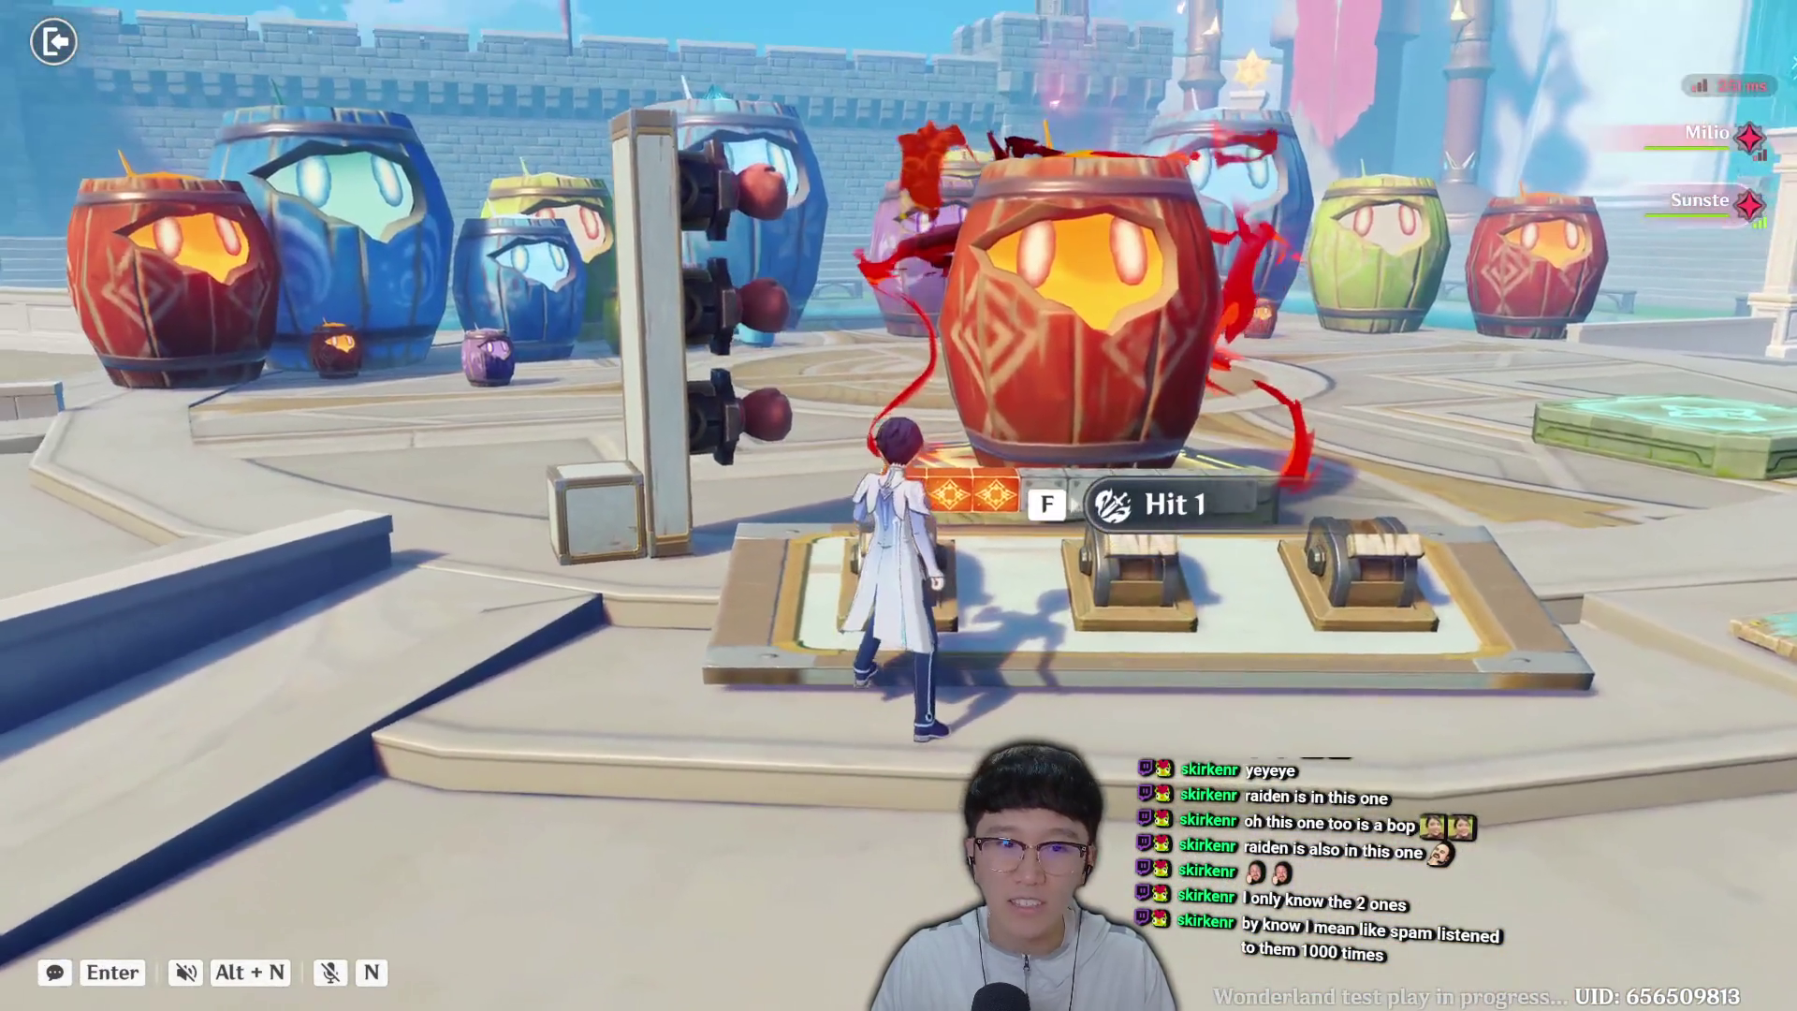
key(a)
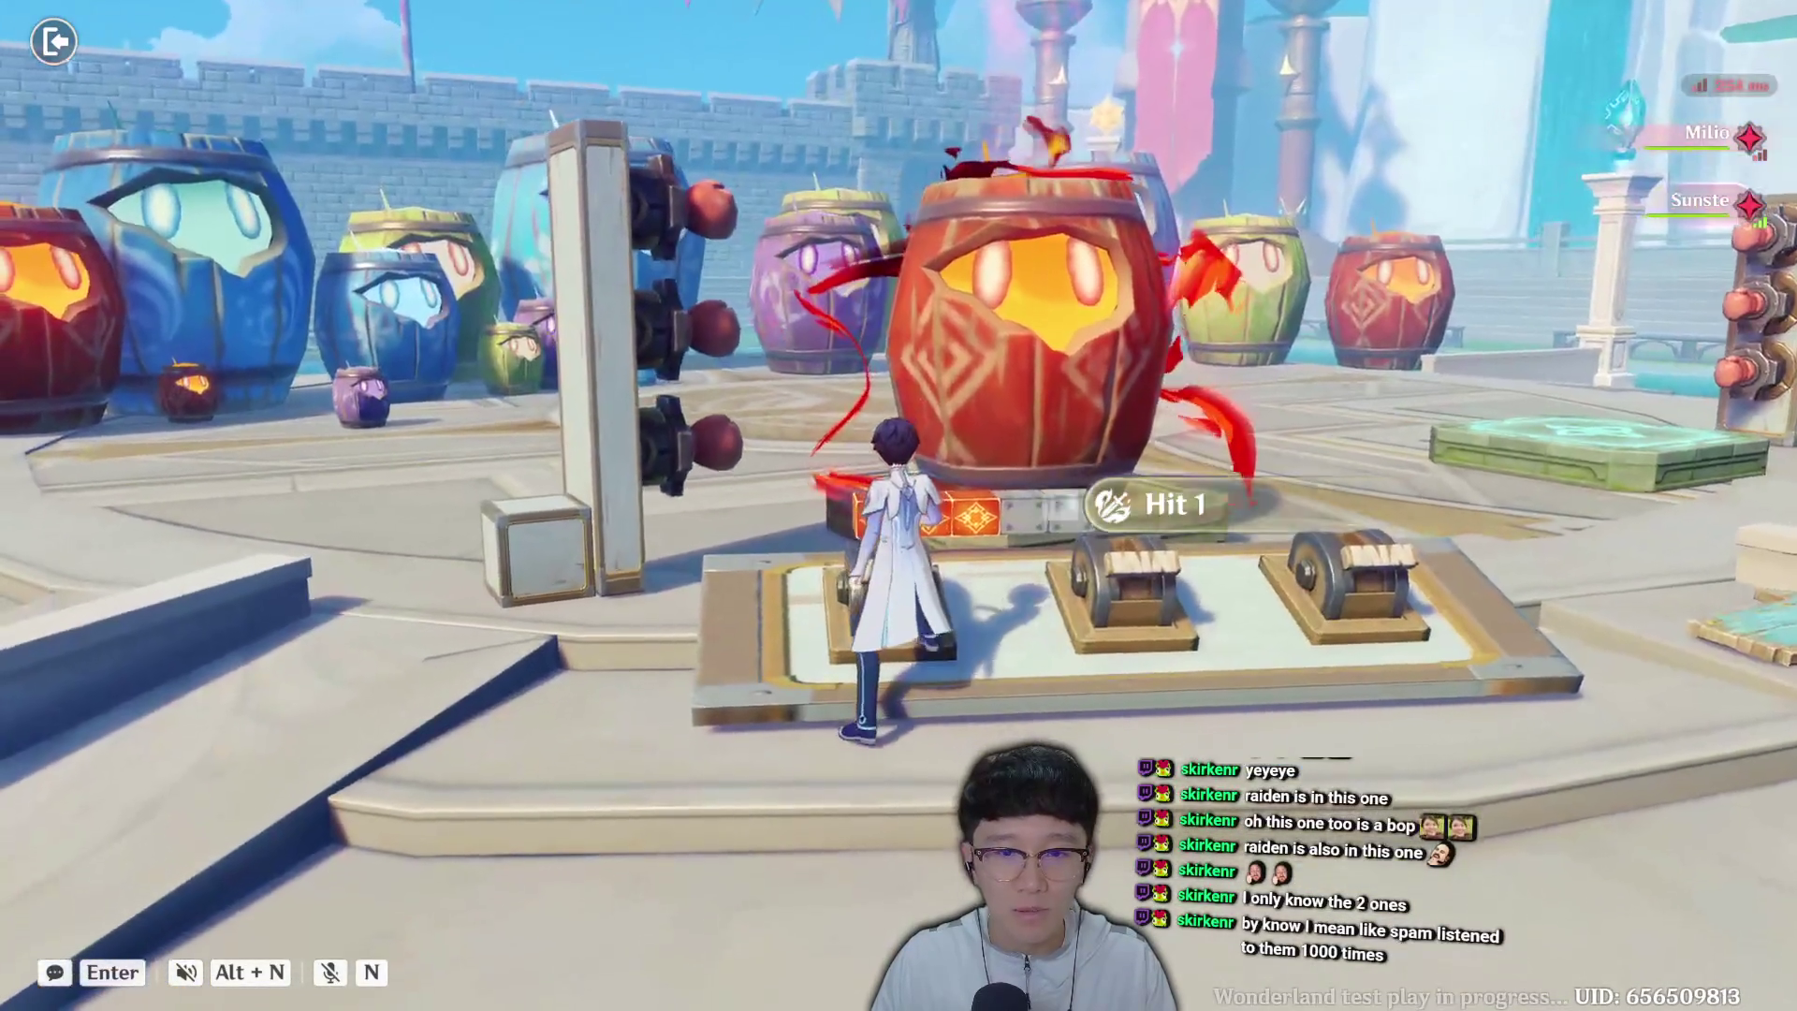
key(a)
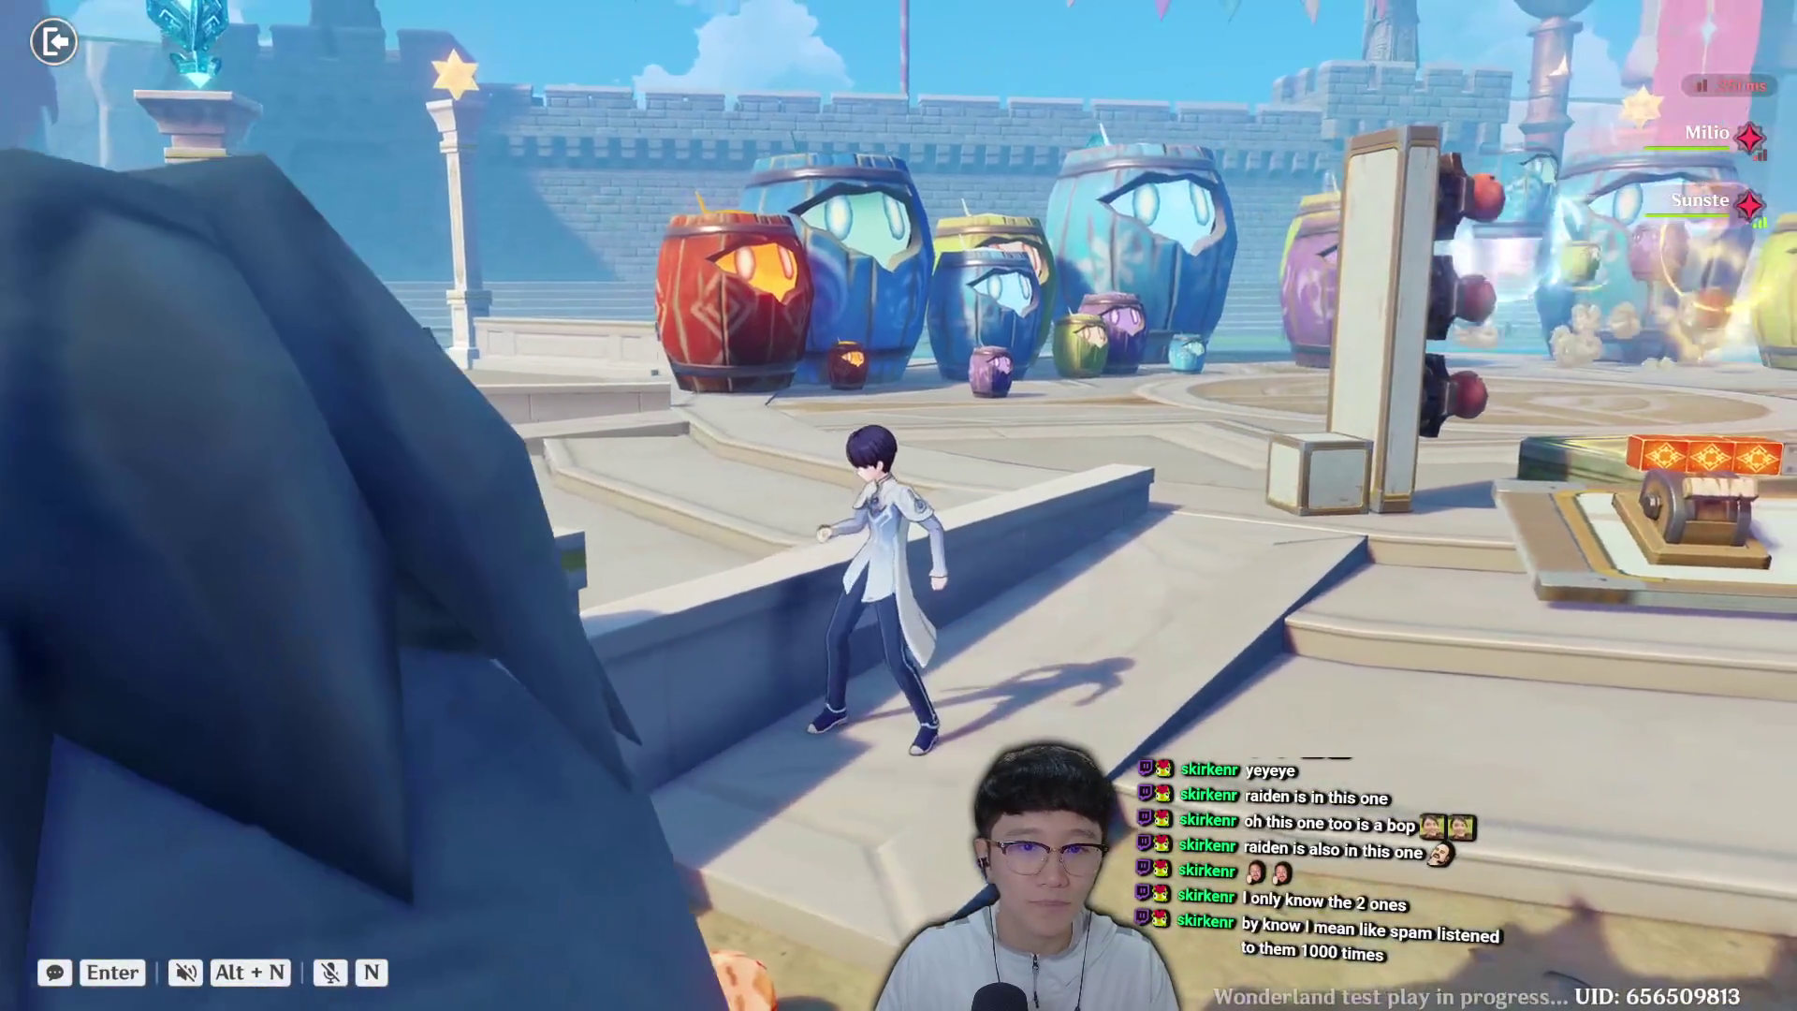
key(d)
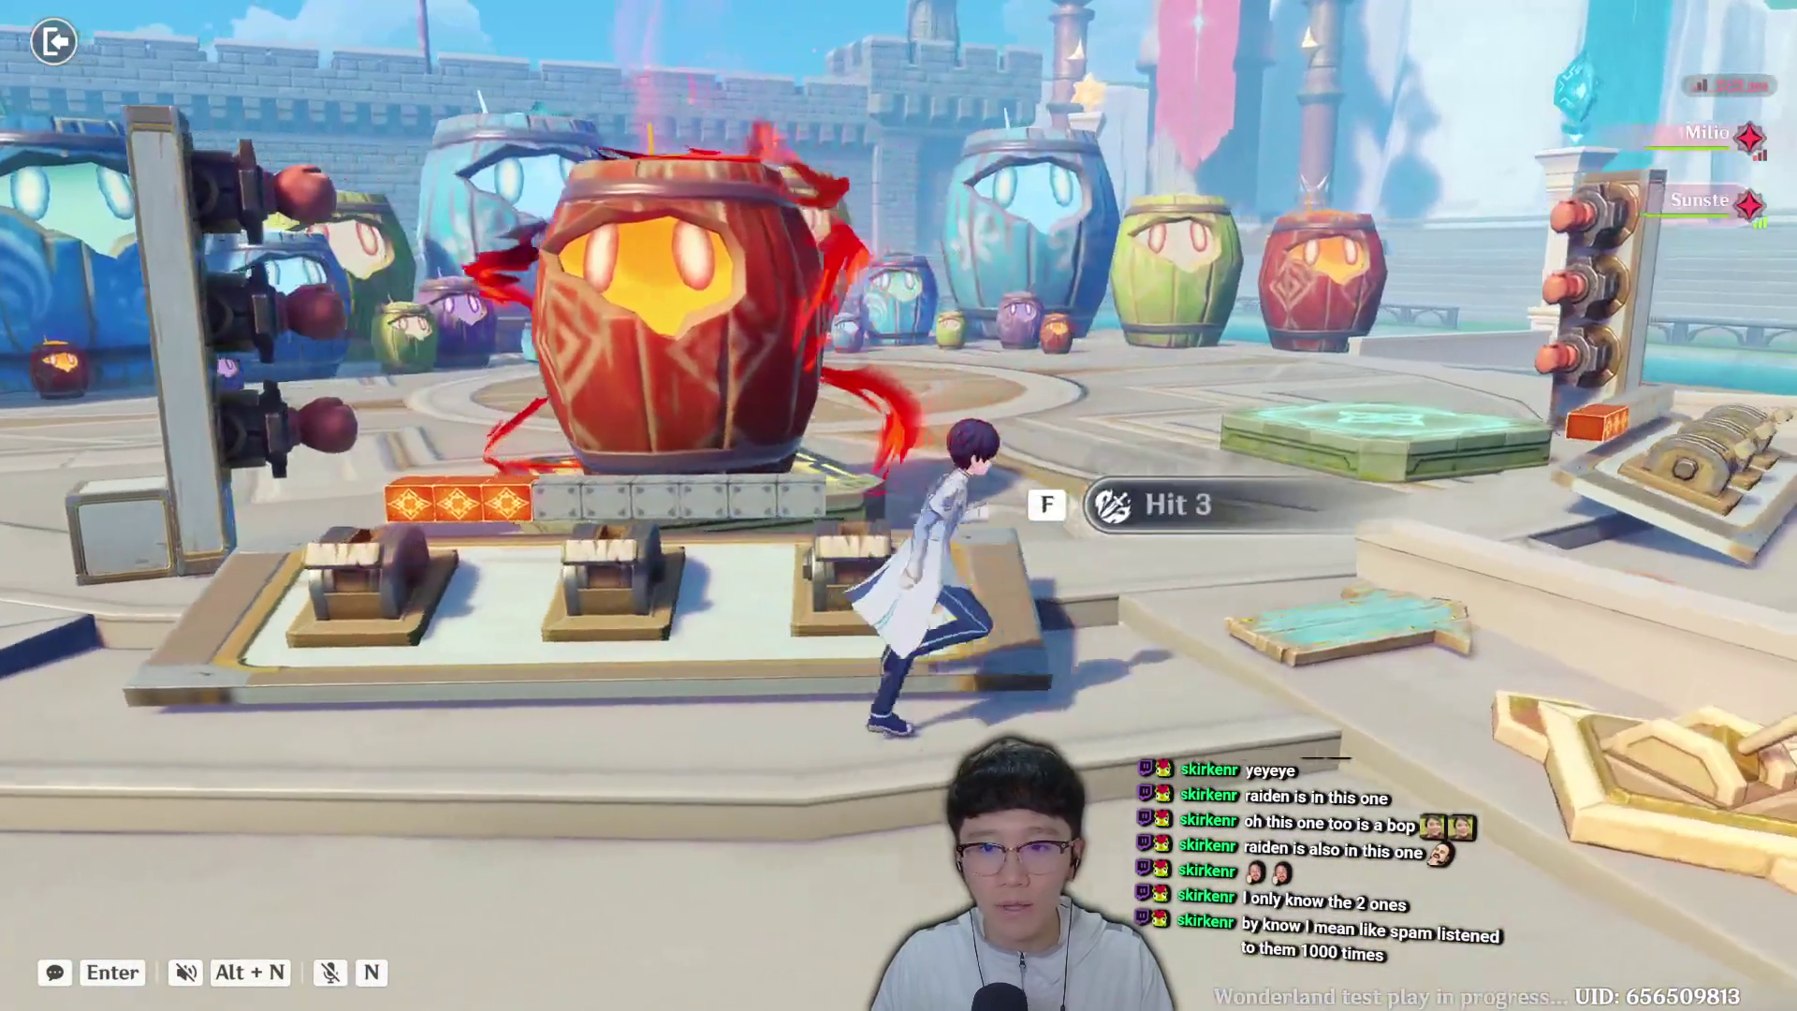
key(w)
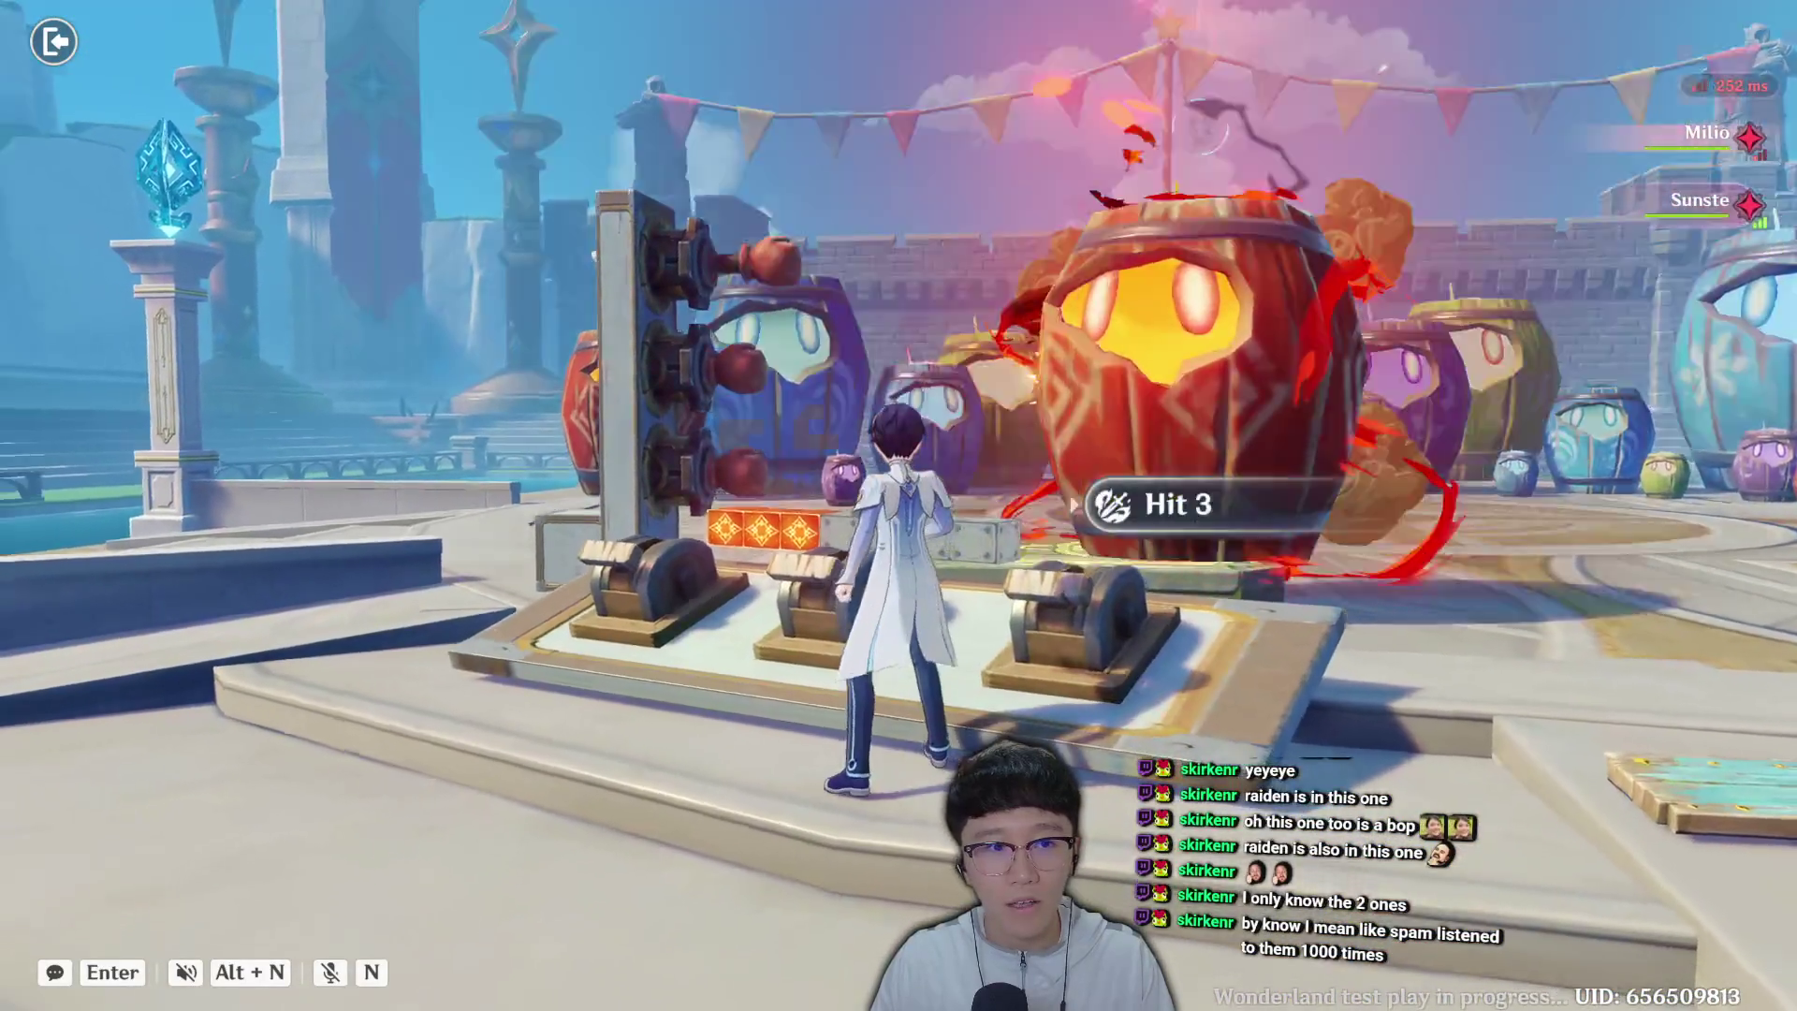
key(a)
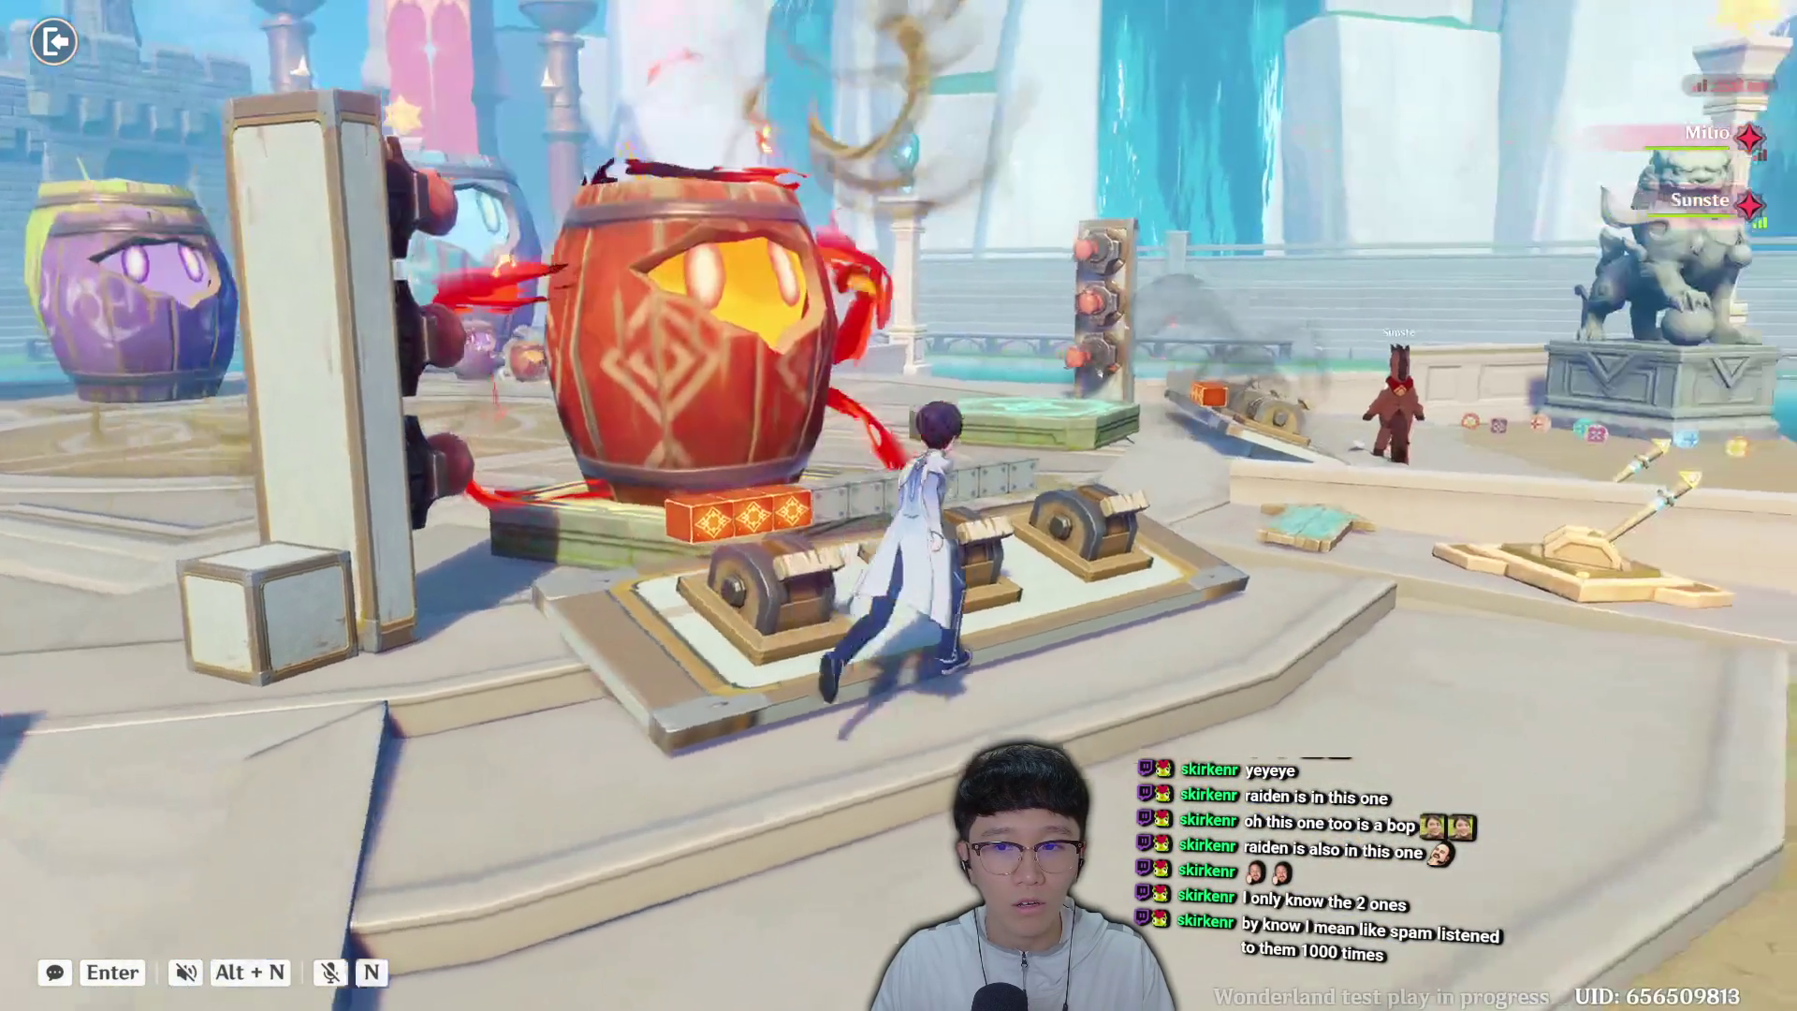
key(w)
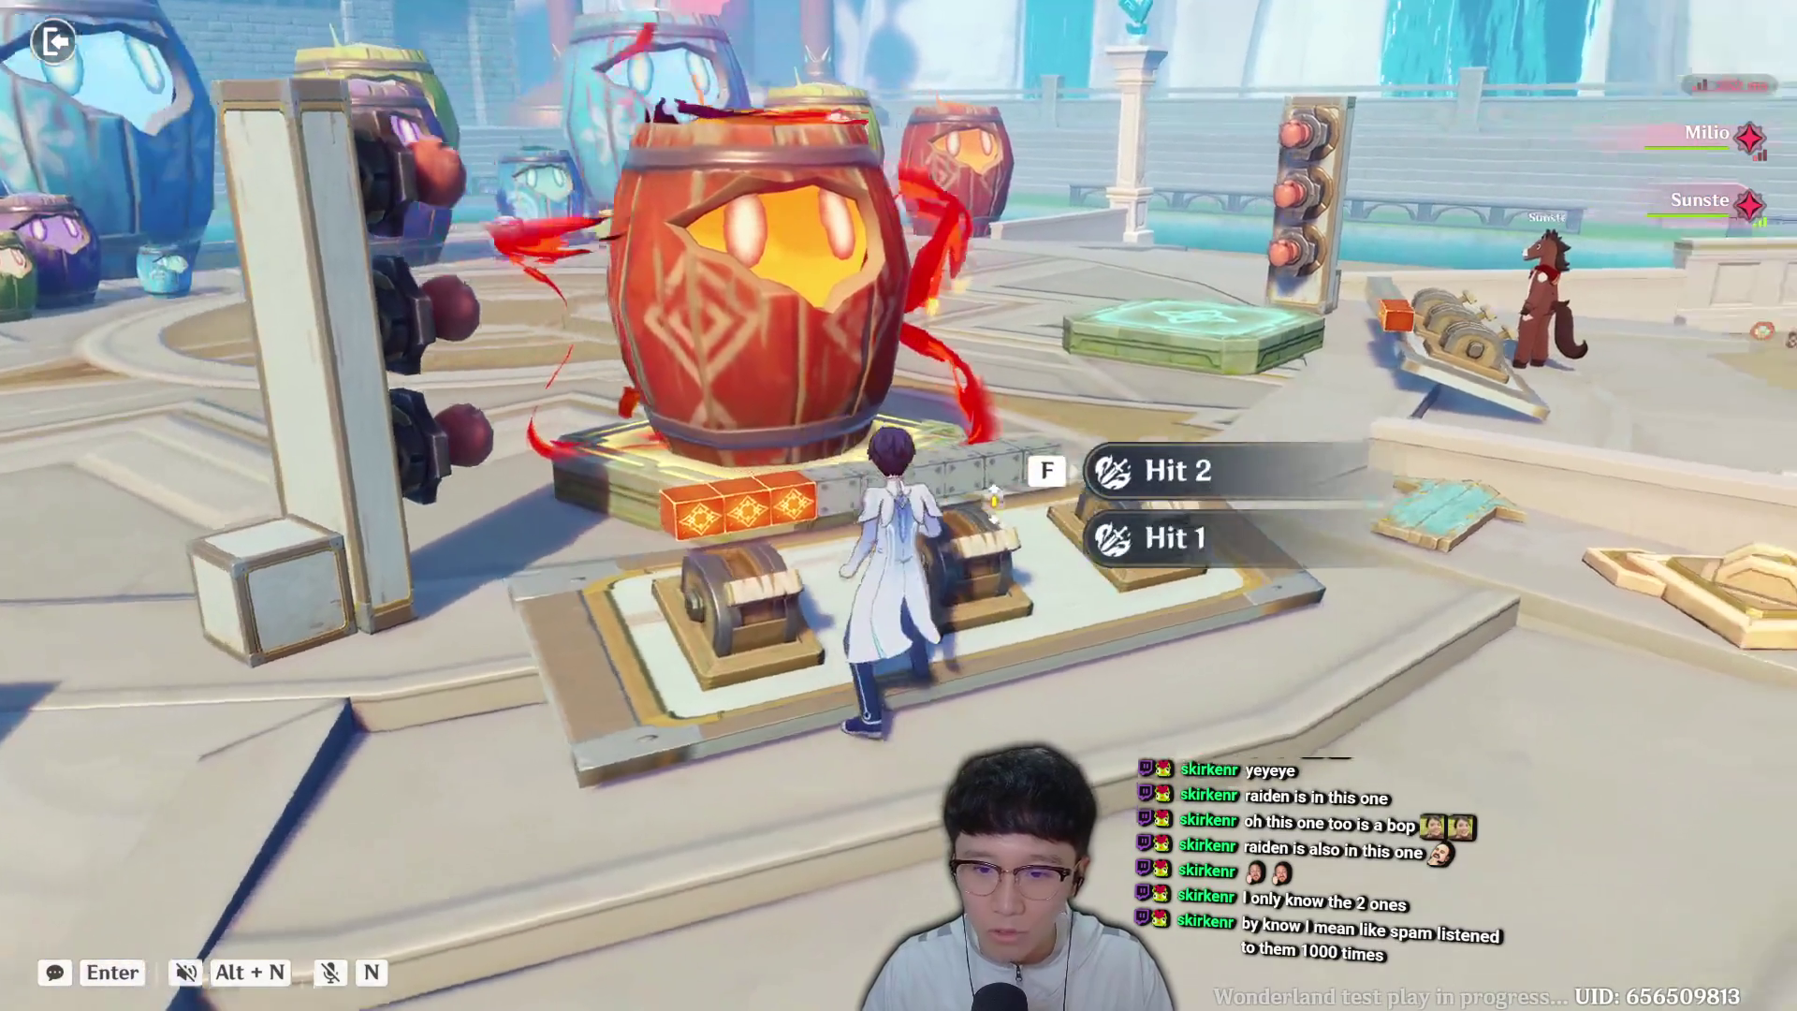
key(f)
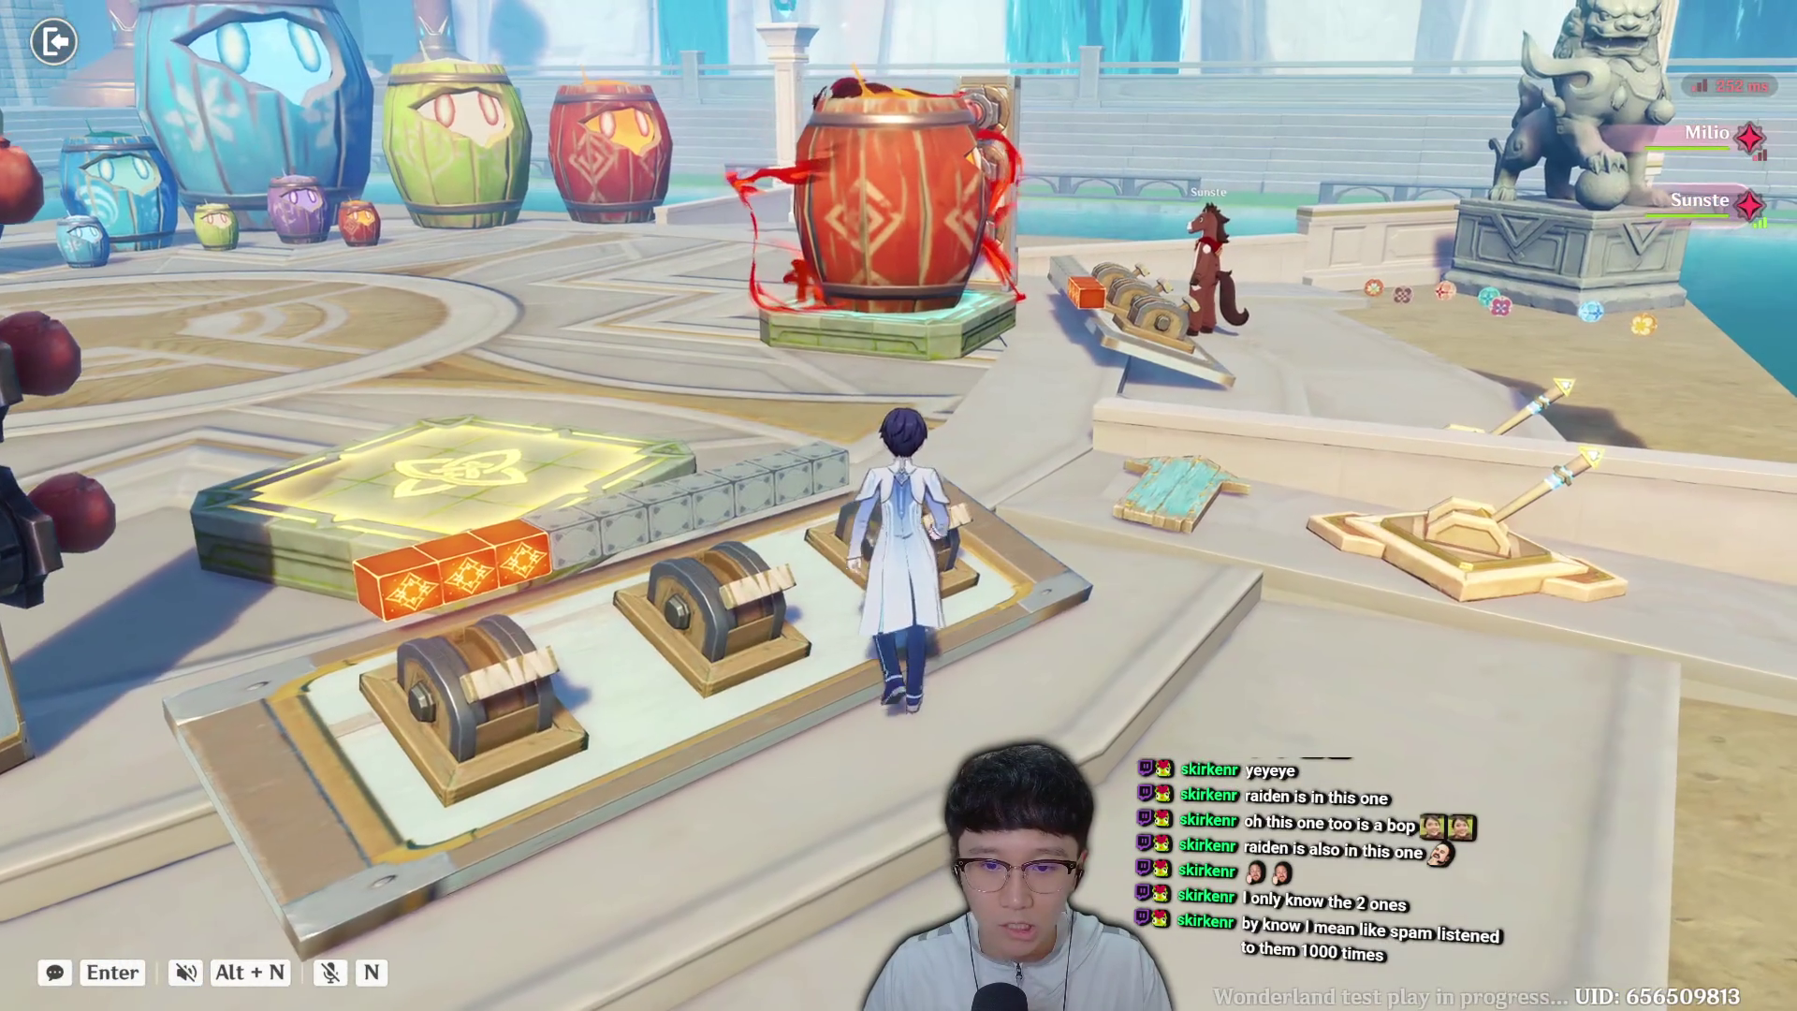
Cross the catapult pad to the cannon platform and fire cannon hits at the barrel.
key(d)
key(w)
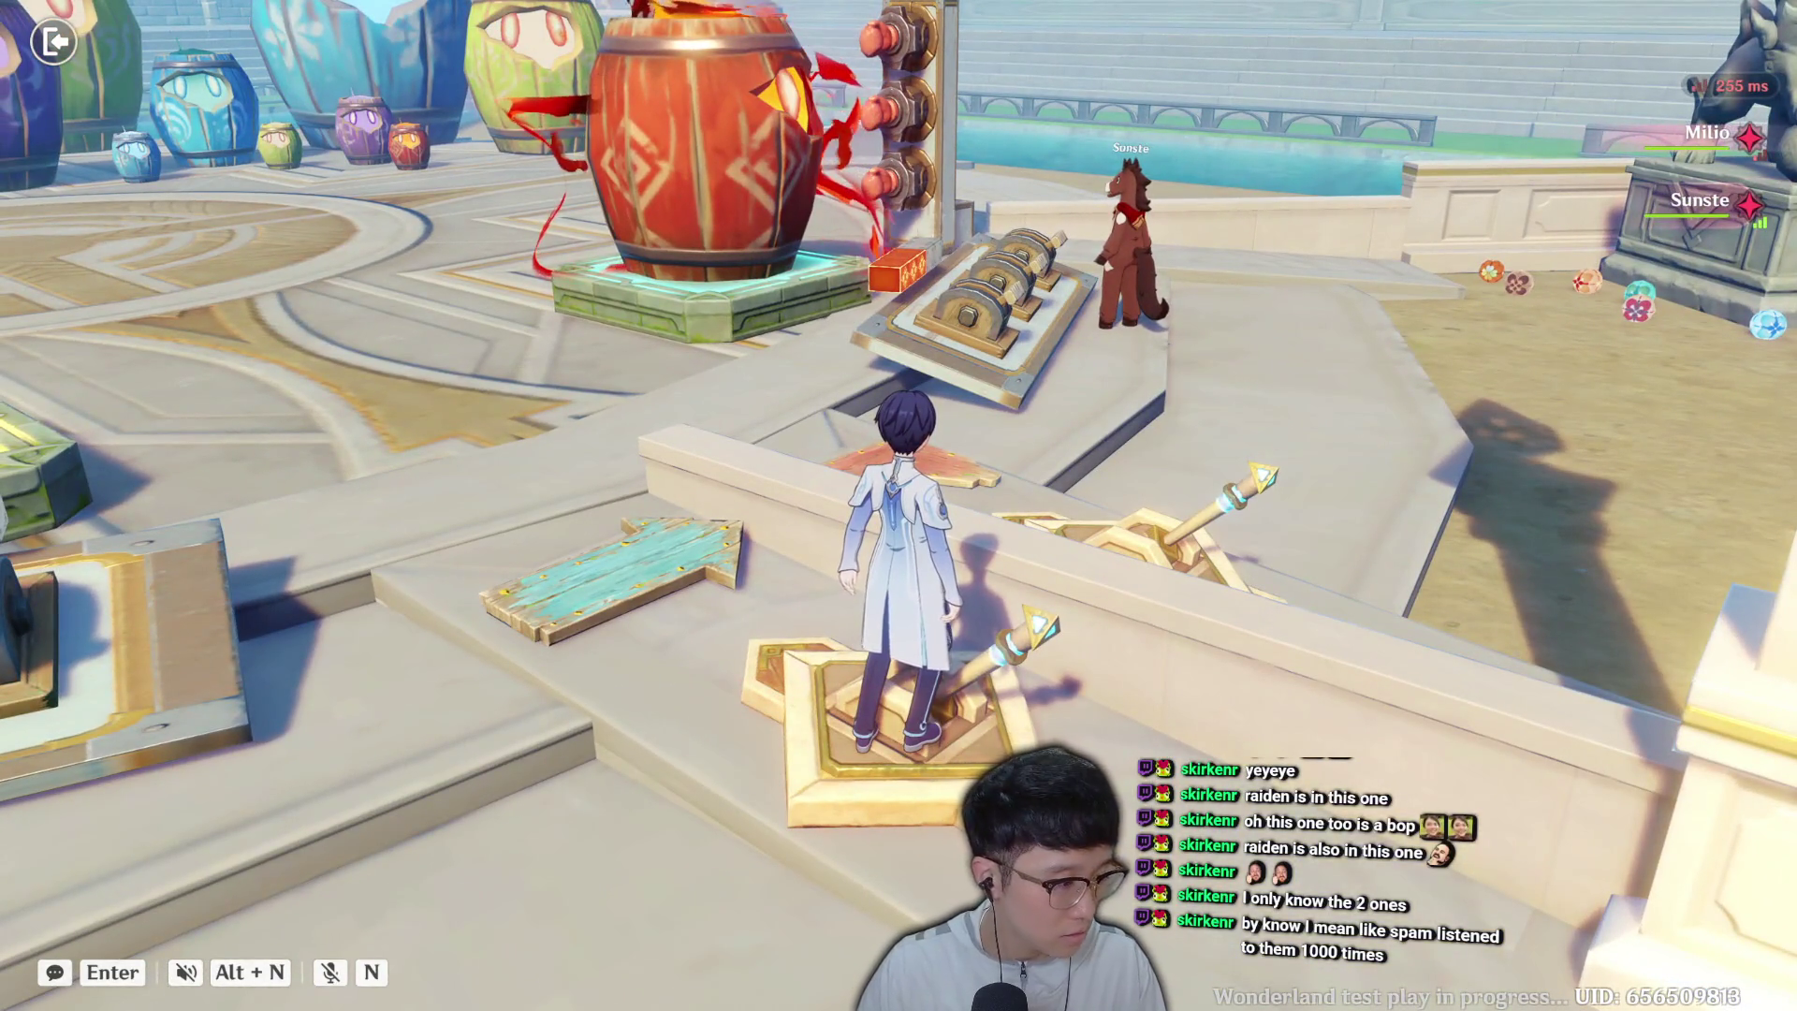
key(a)
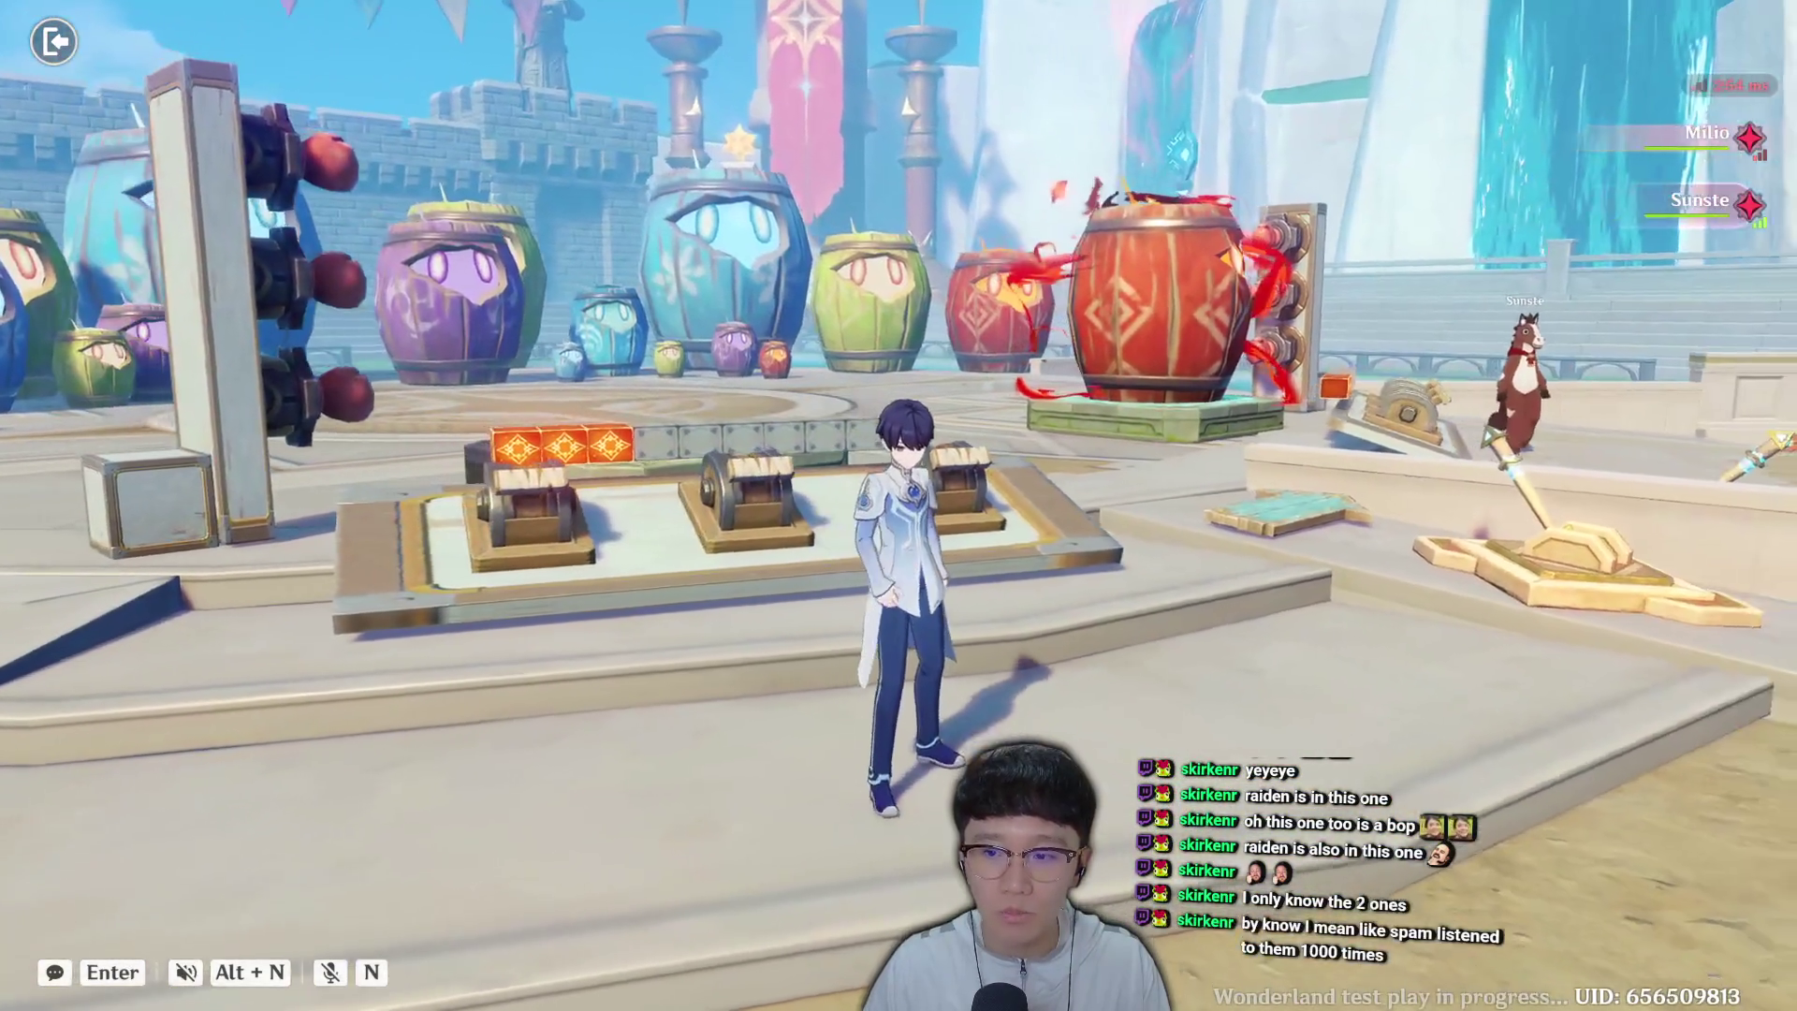
key(a)
key(w)
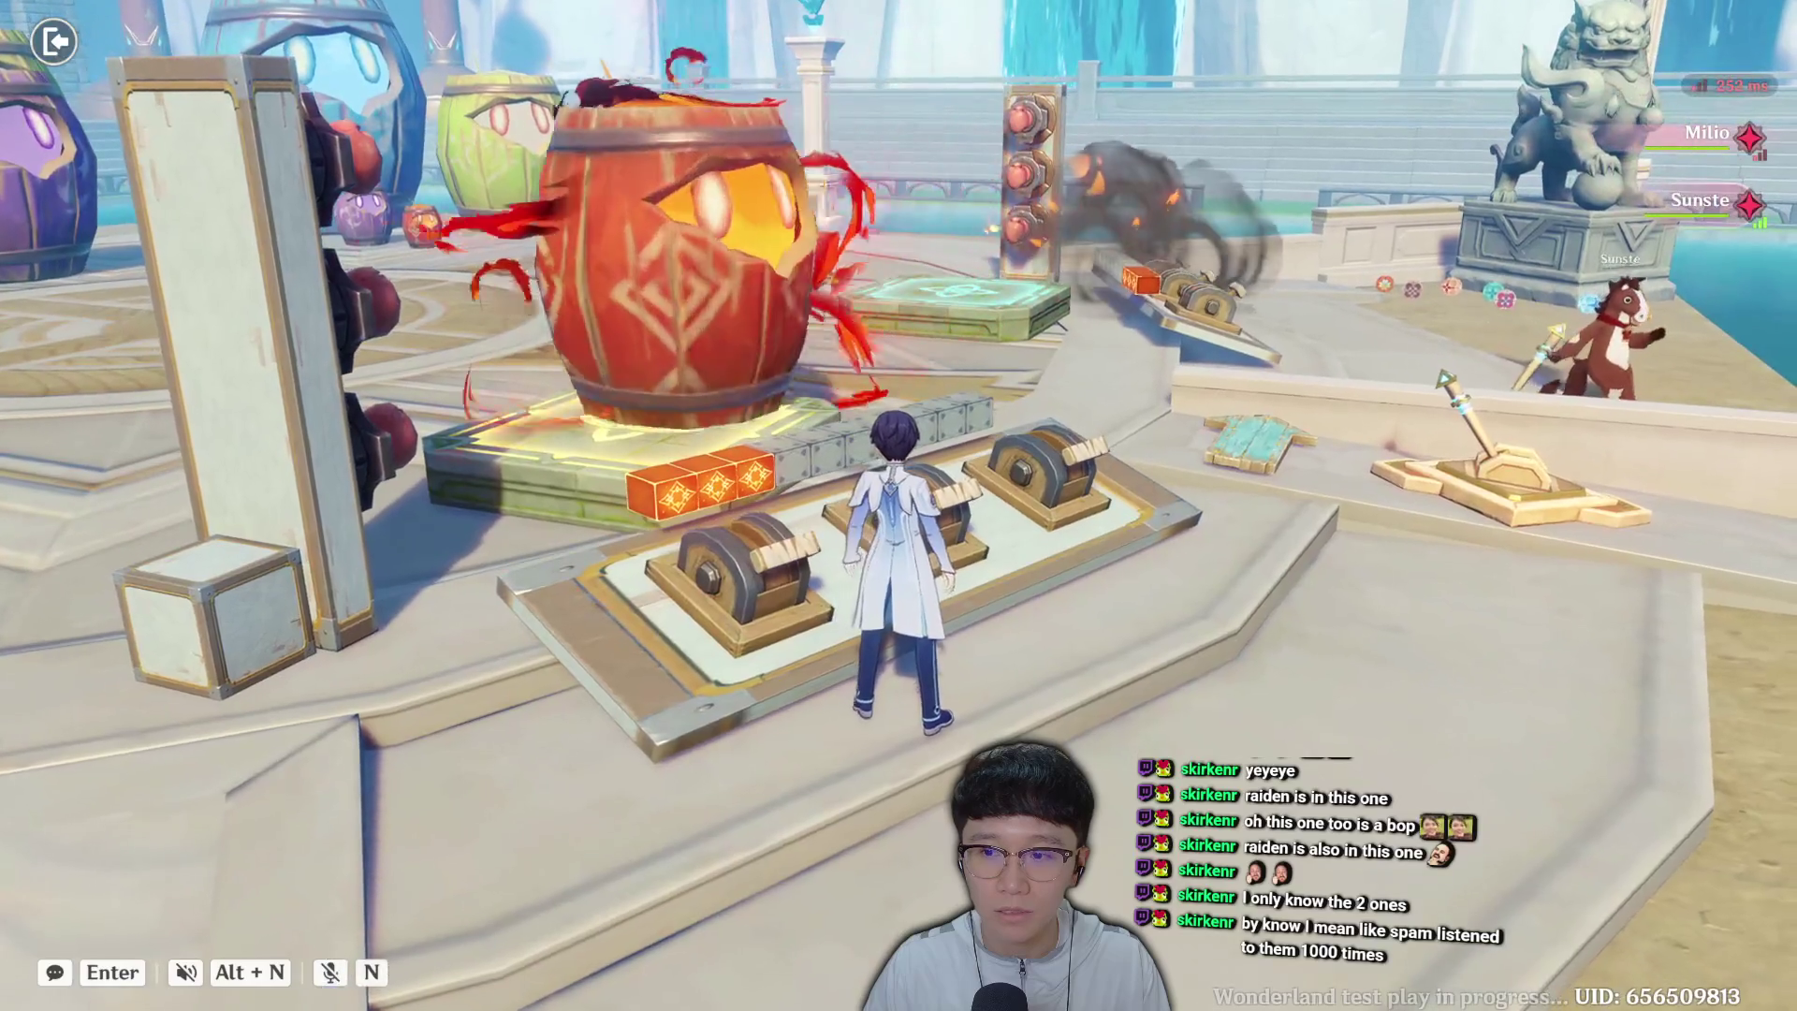
key(a)
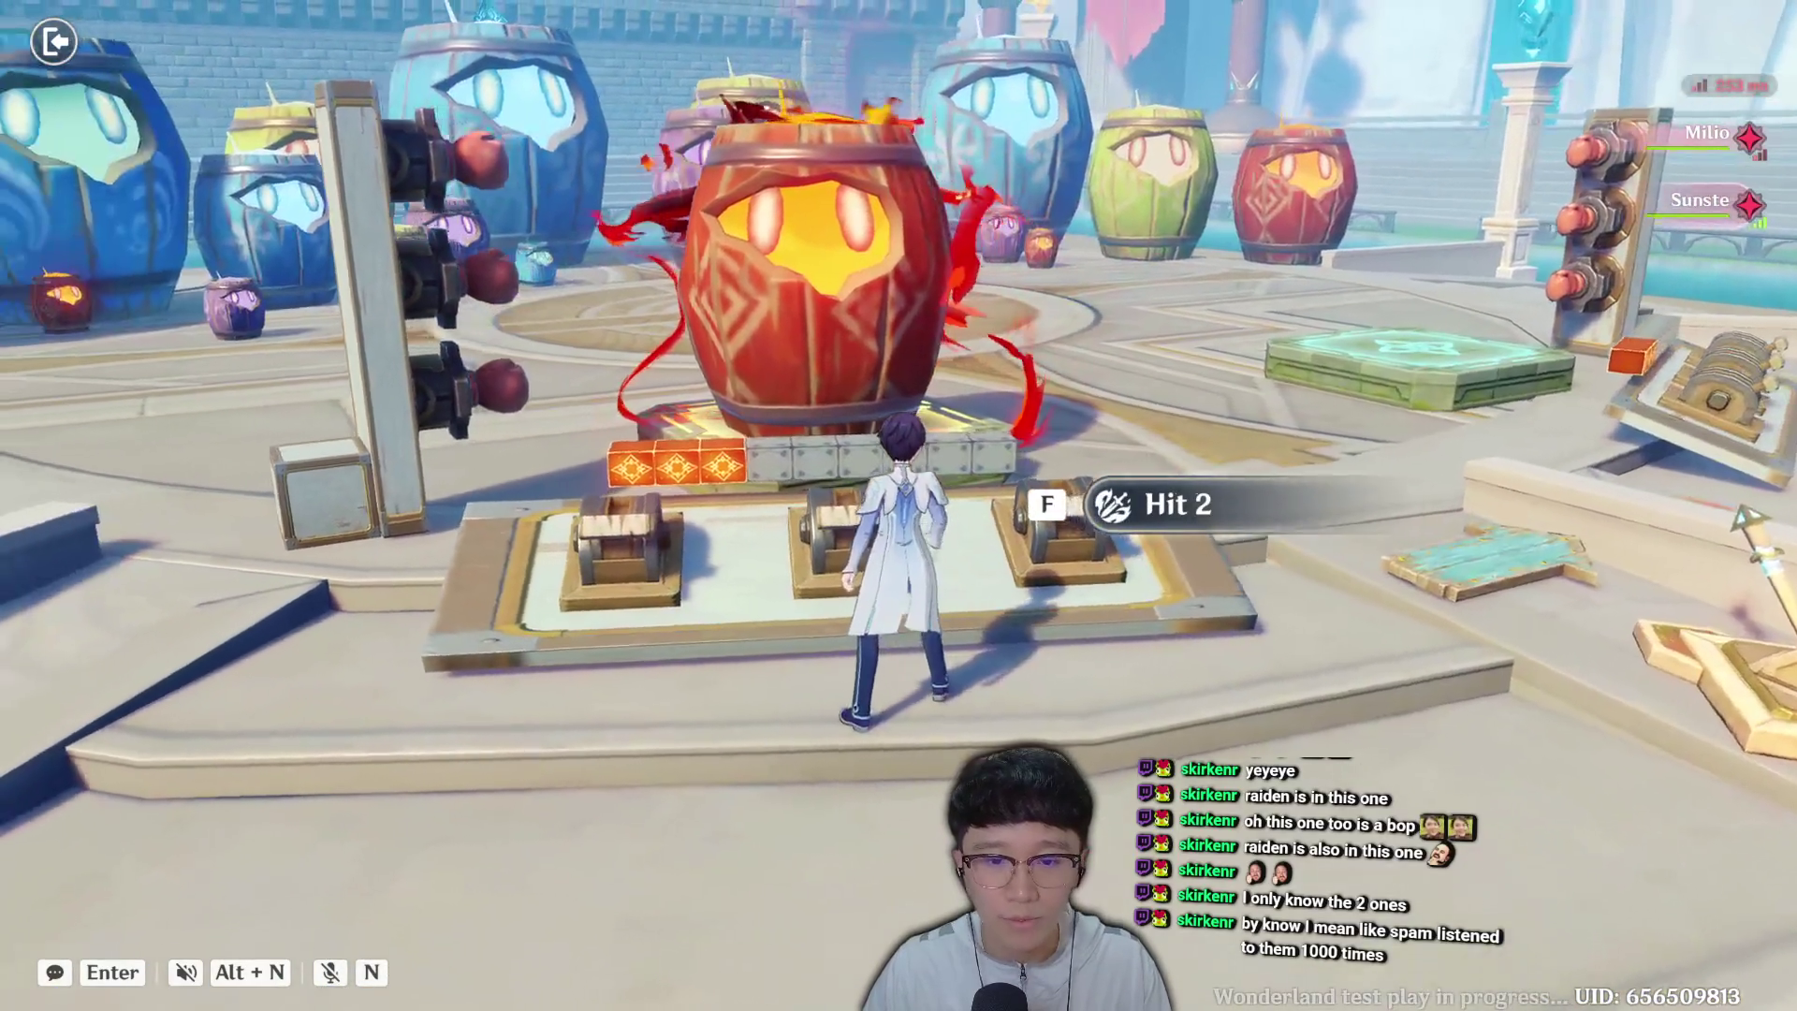
key(d)
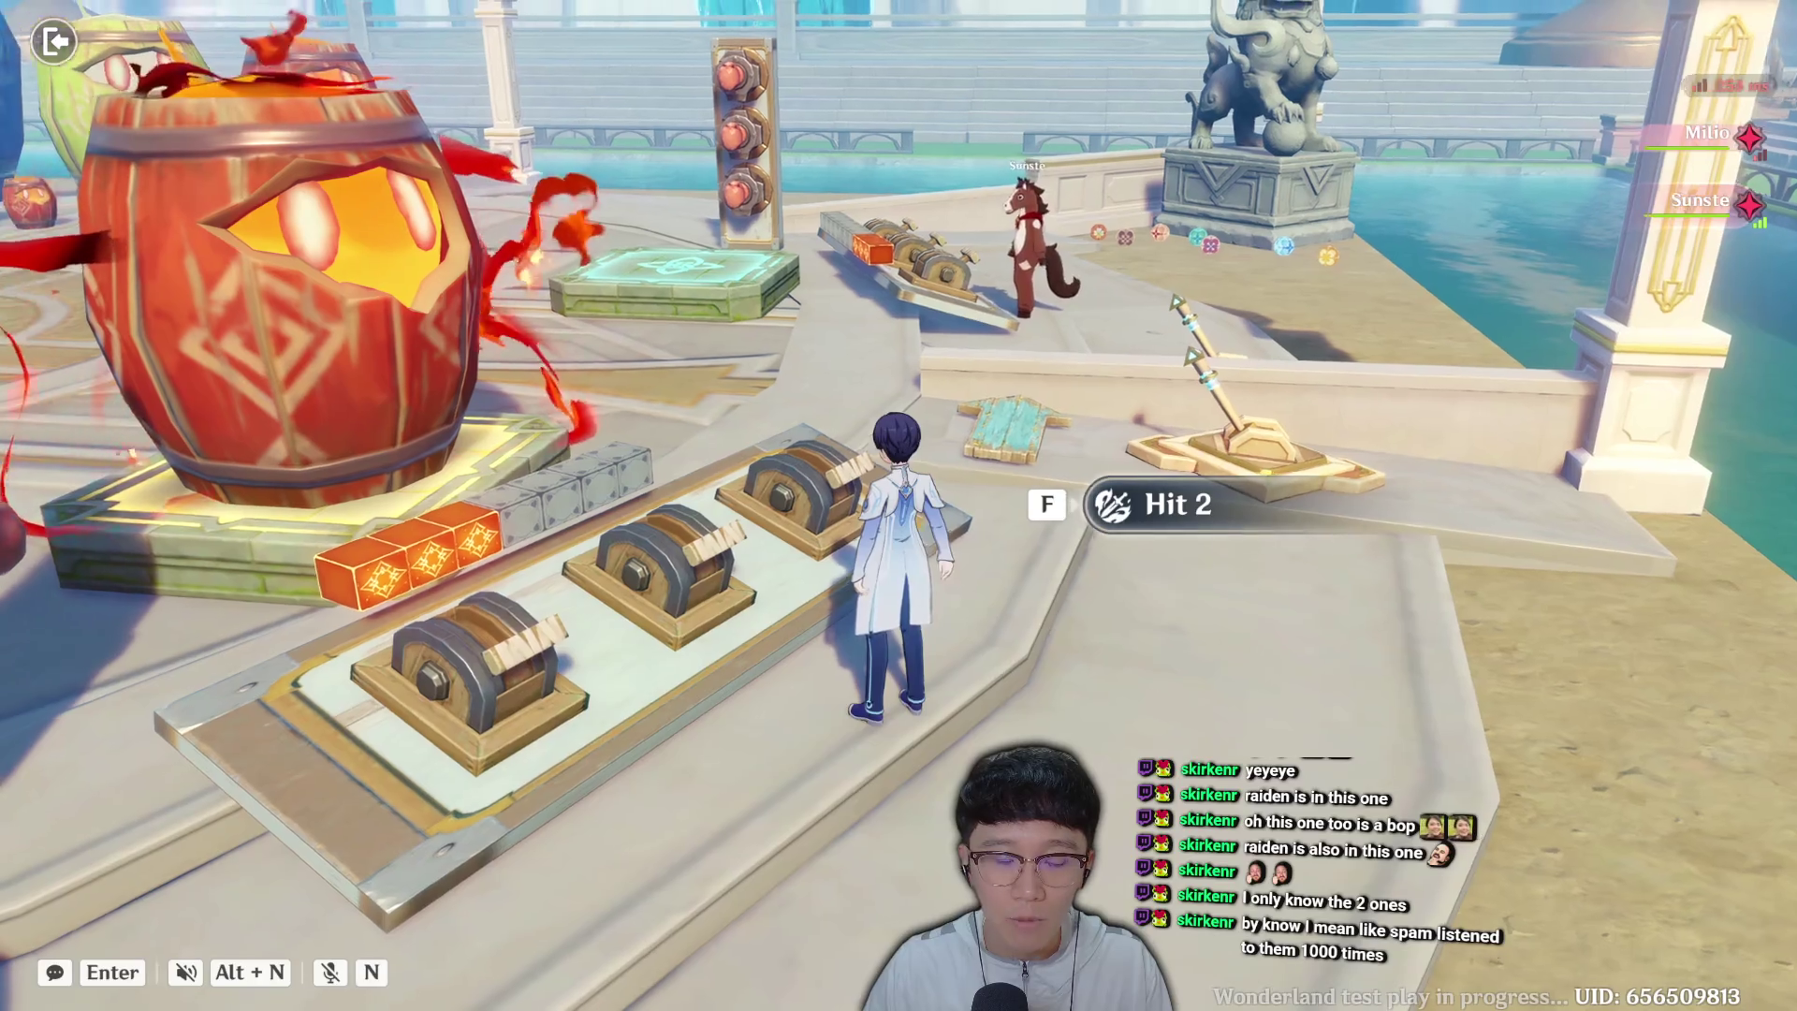
key(f)
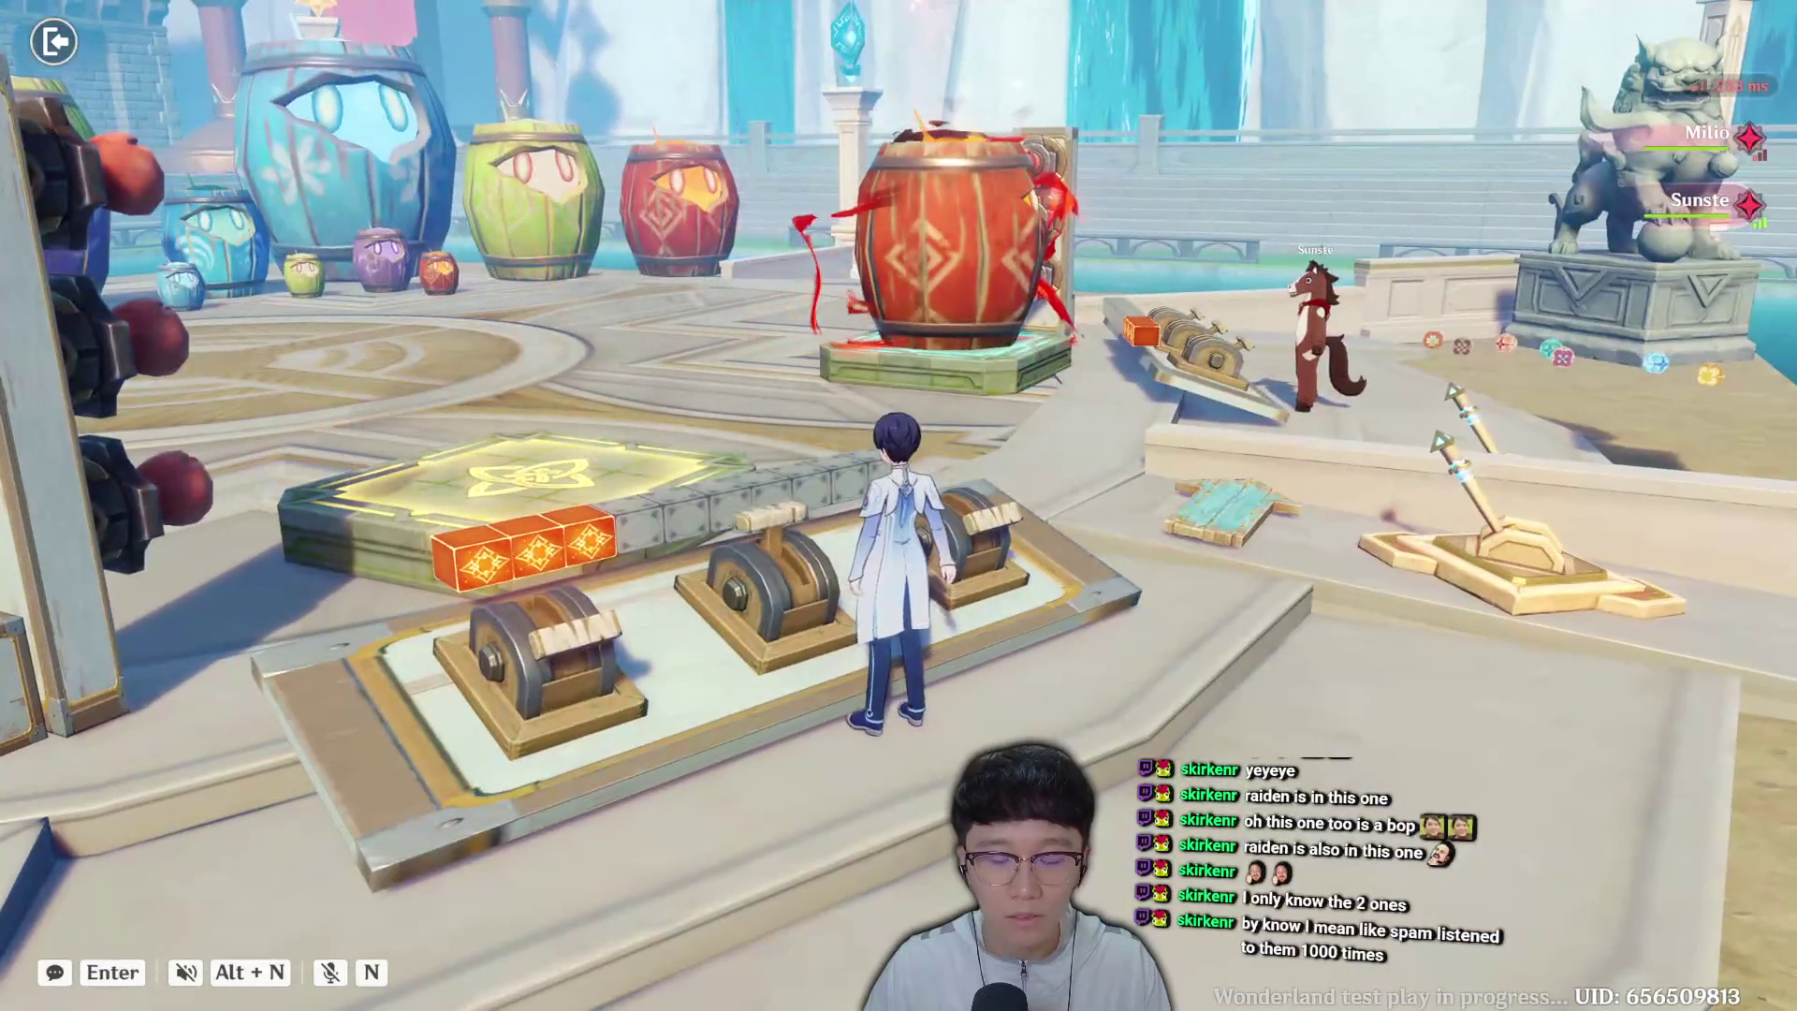
key(a)
key(f)
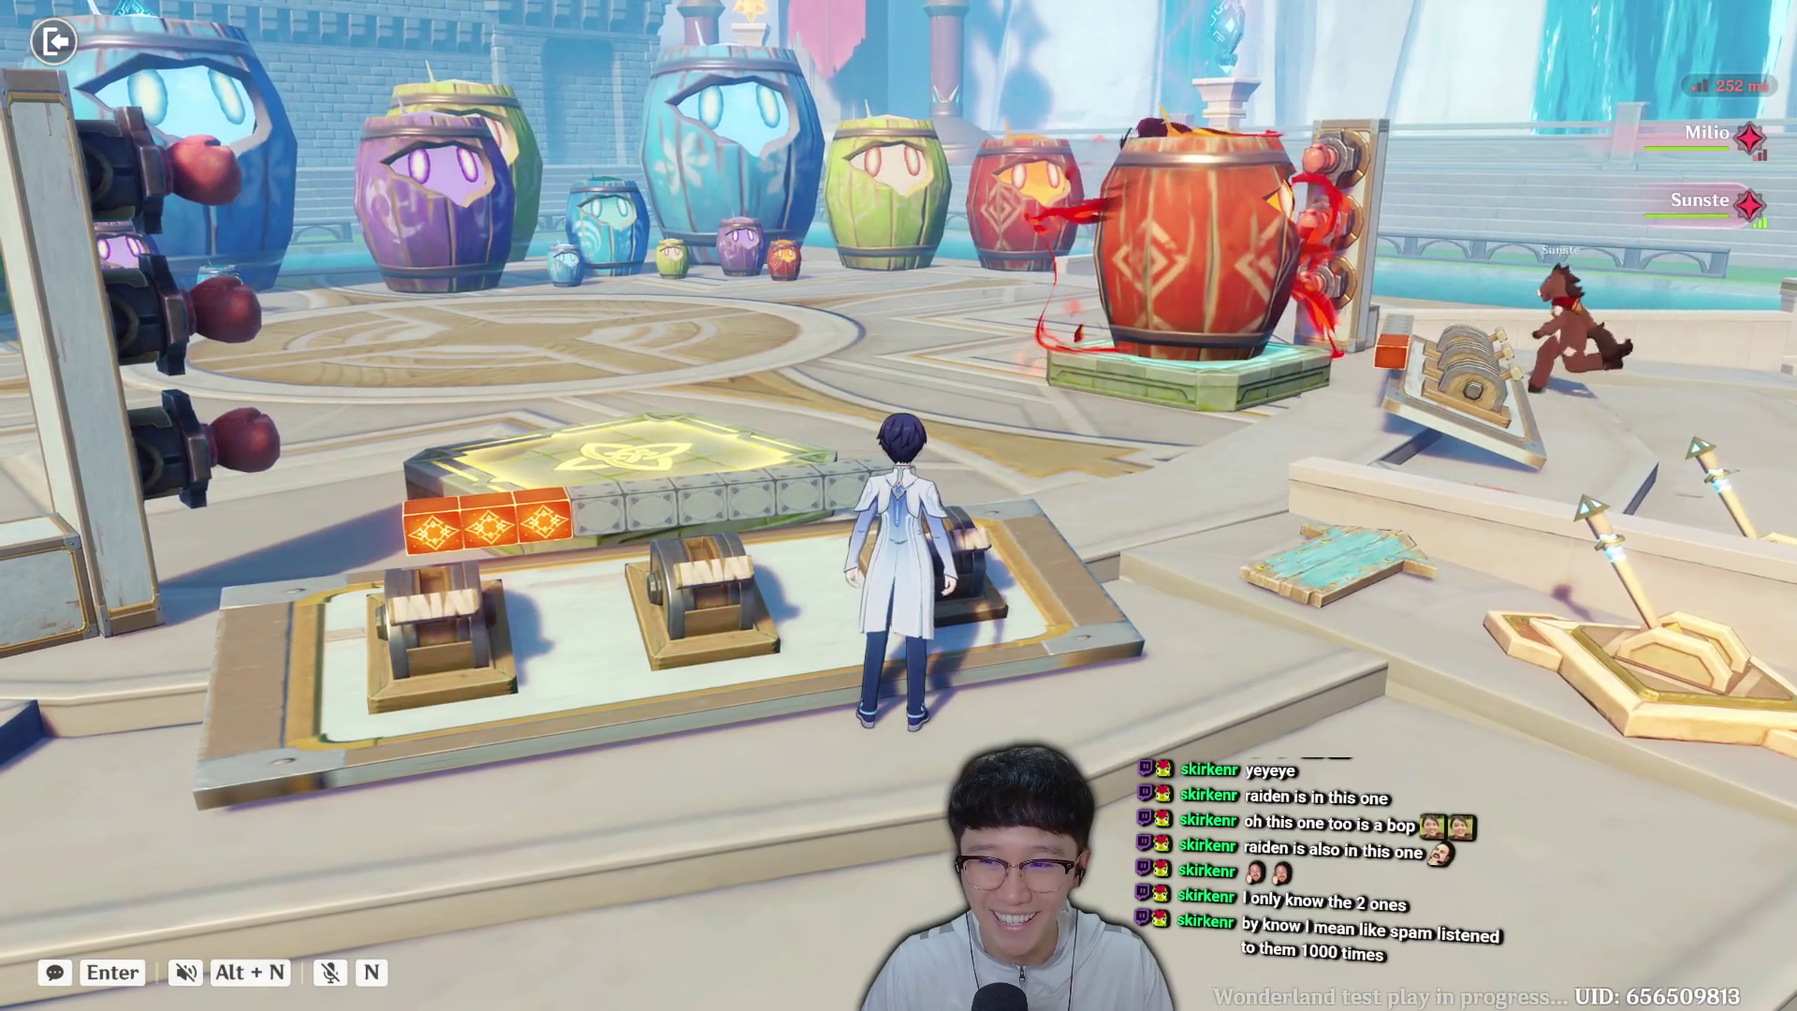
Keep firing the cannons until the barrel is destroyed.
key(s)
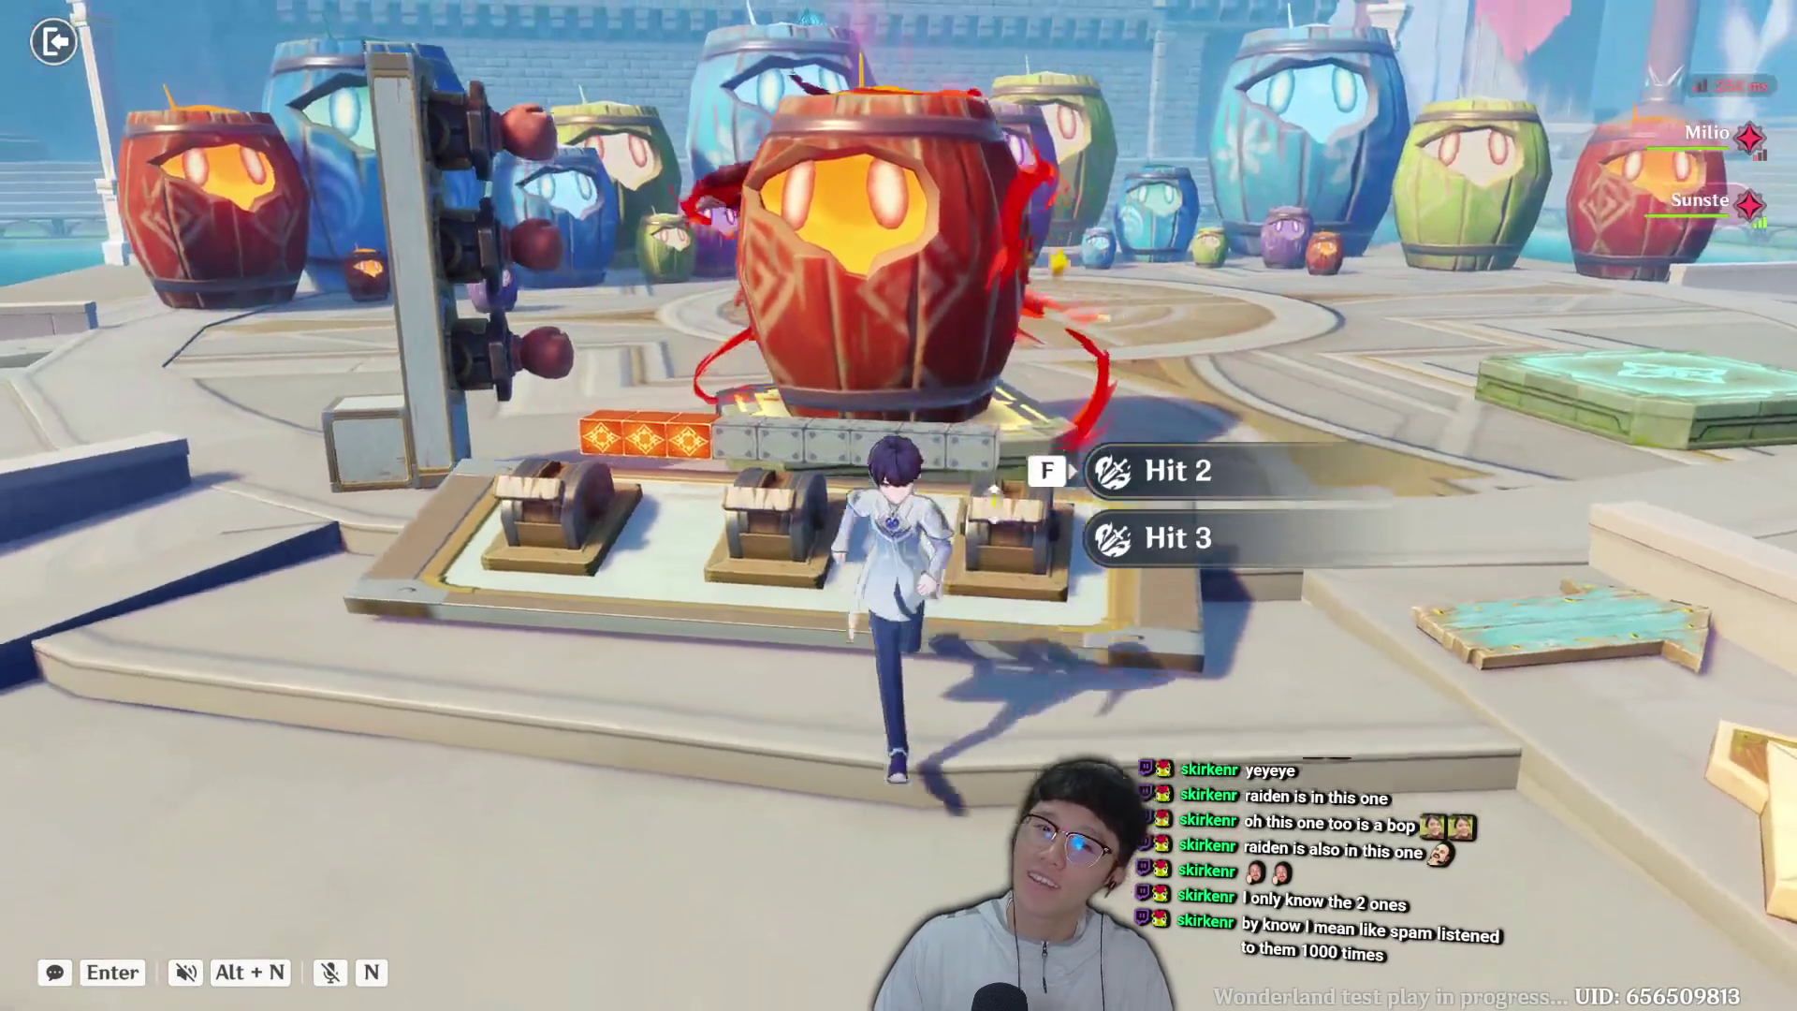
key(w)
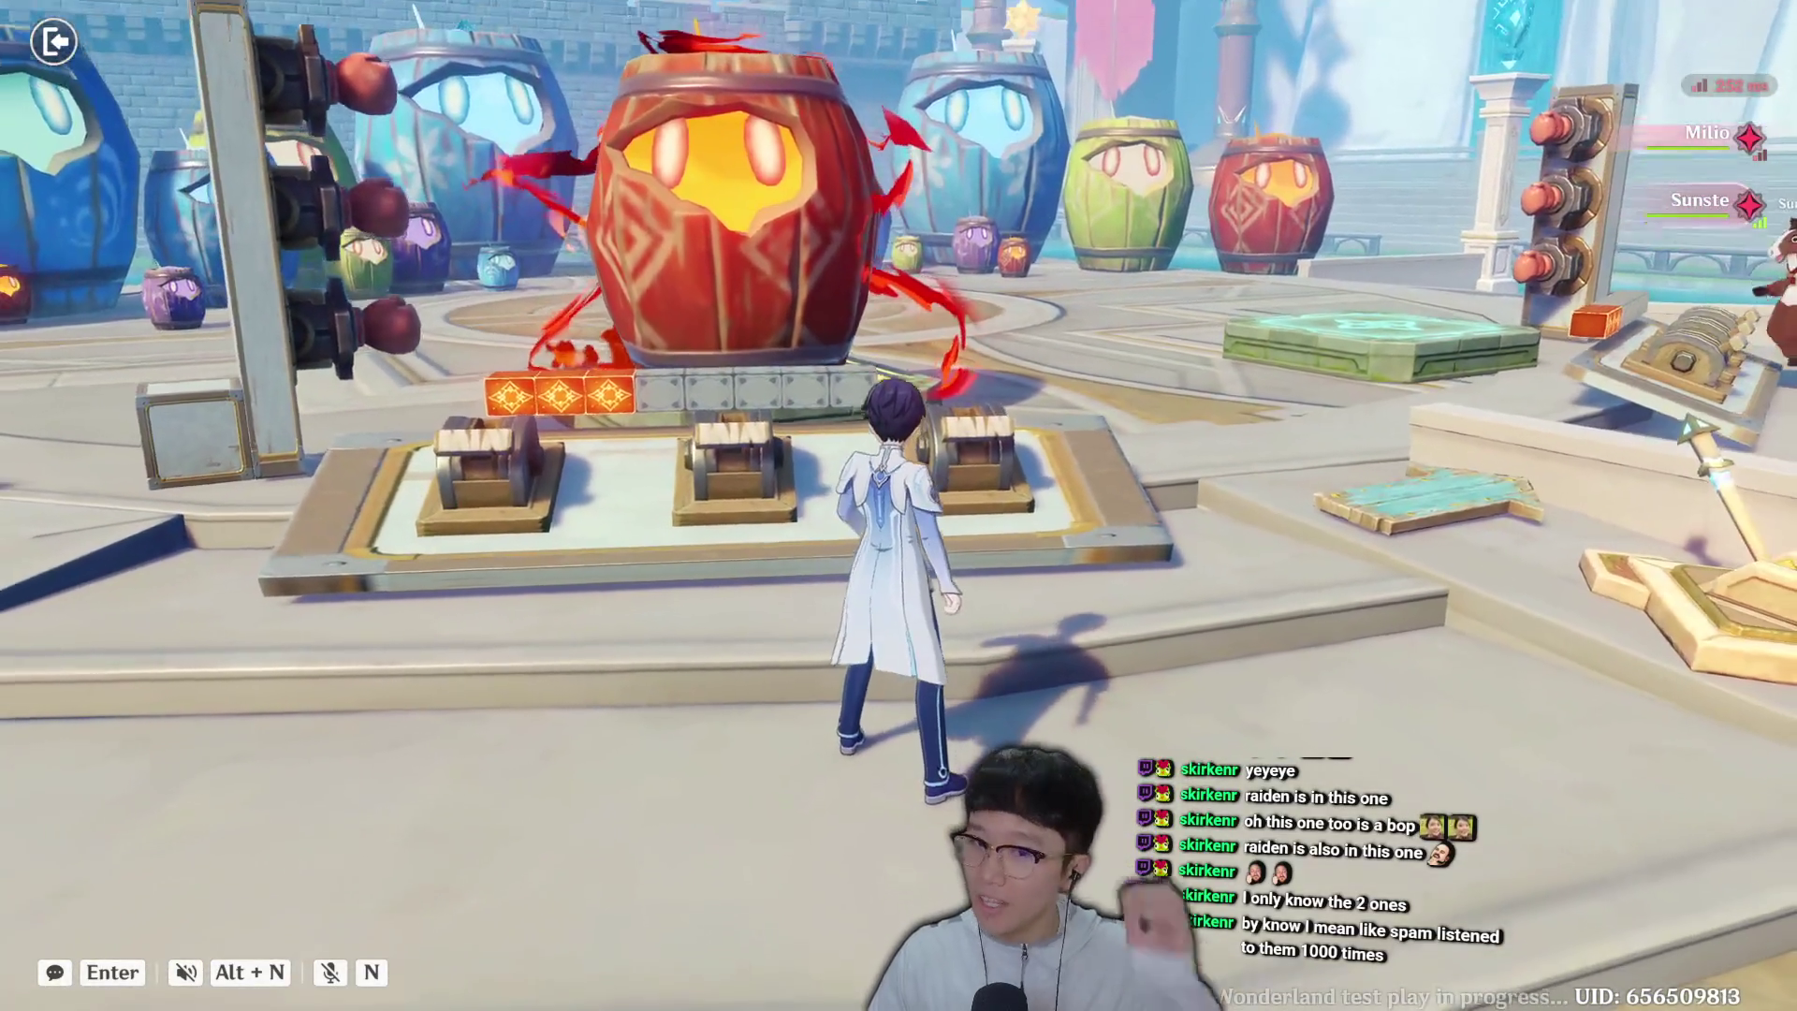
key(w)
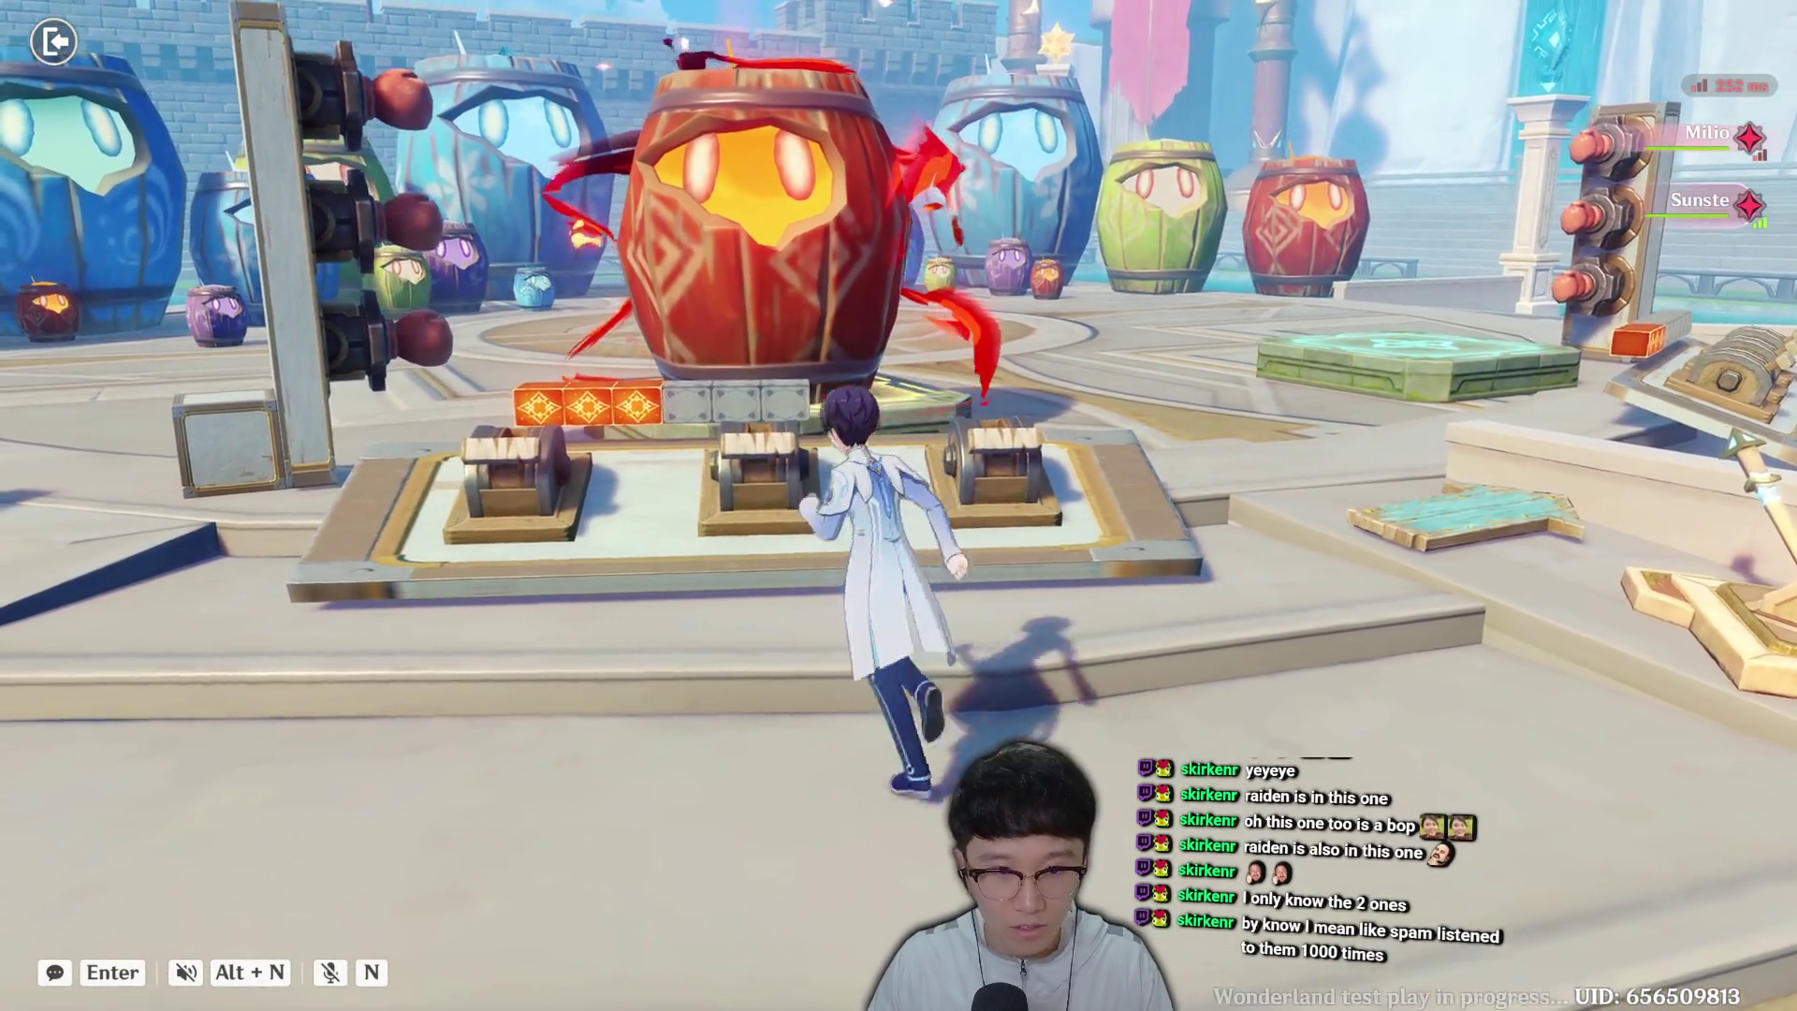
key(w)
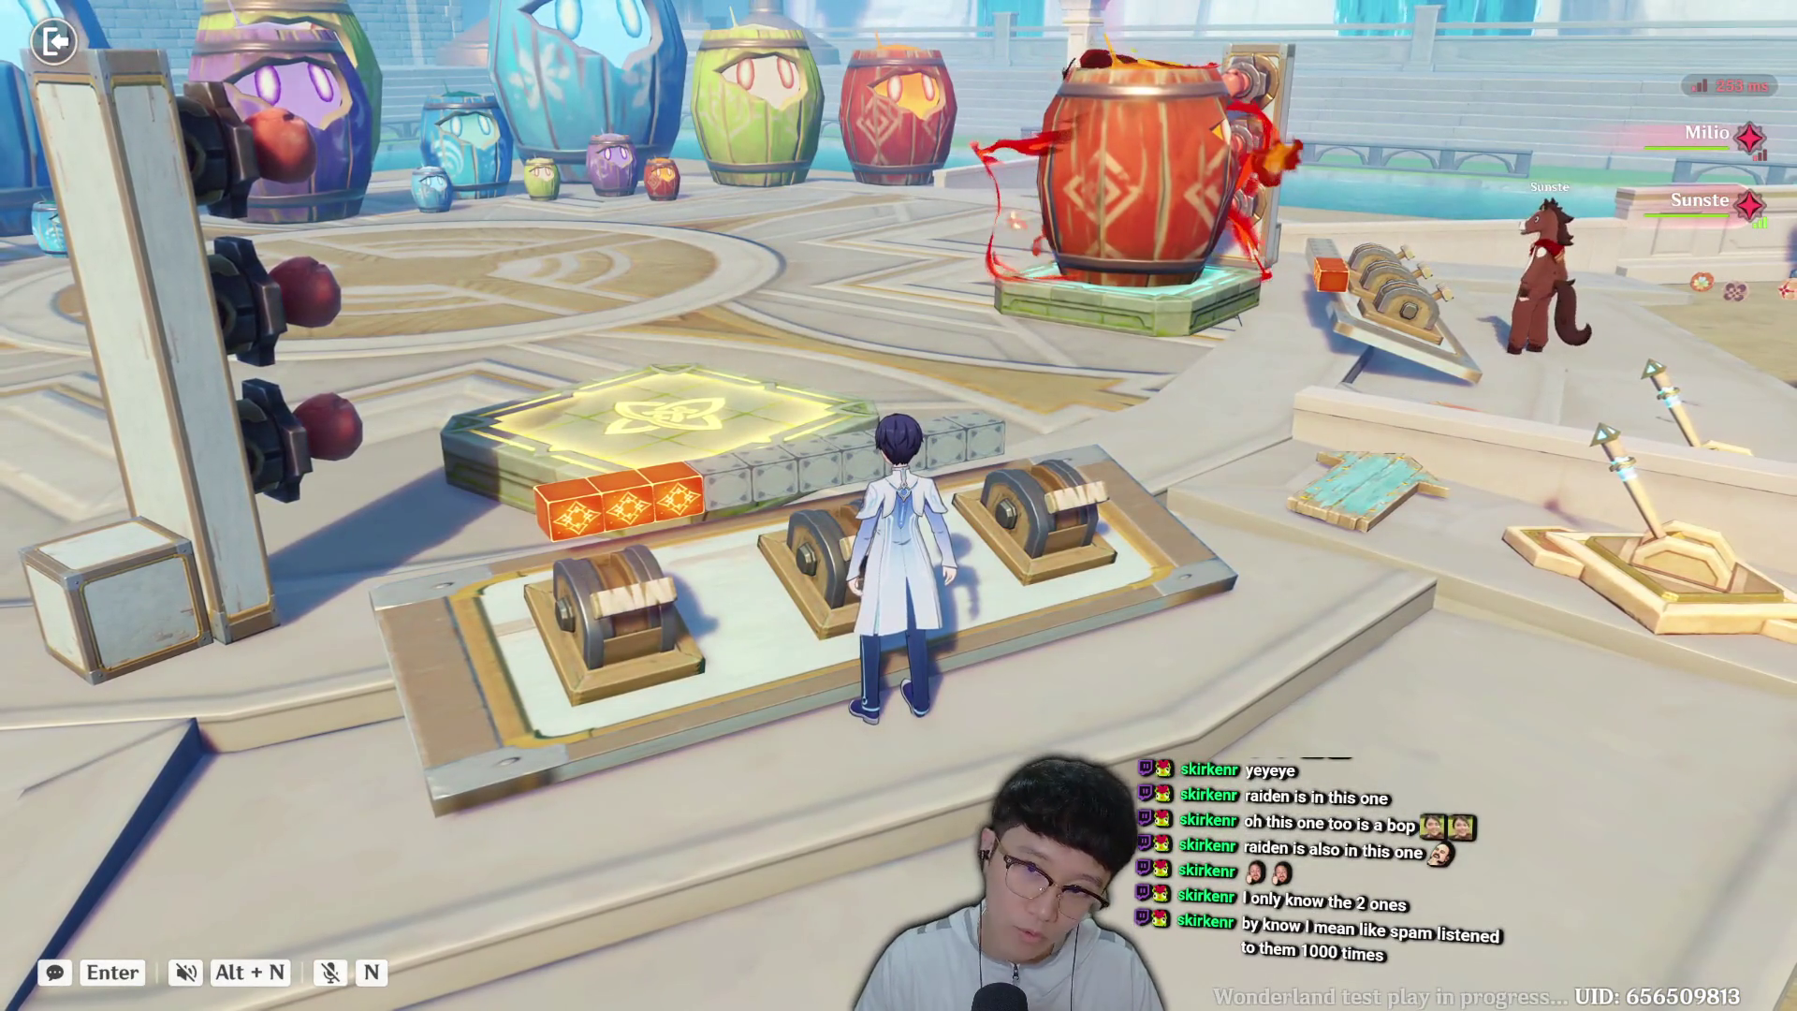
key(a)
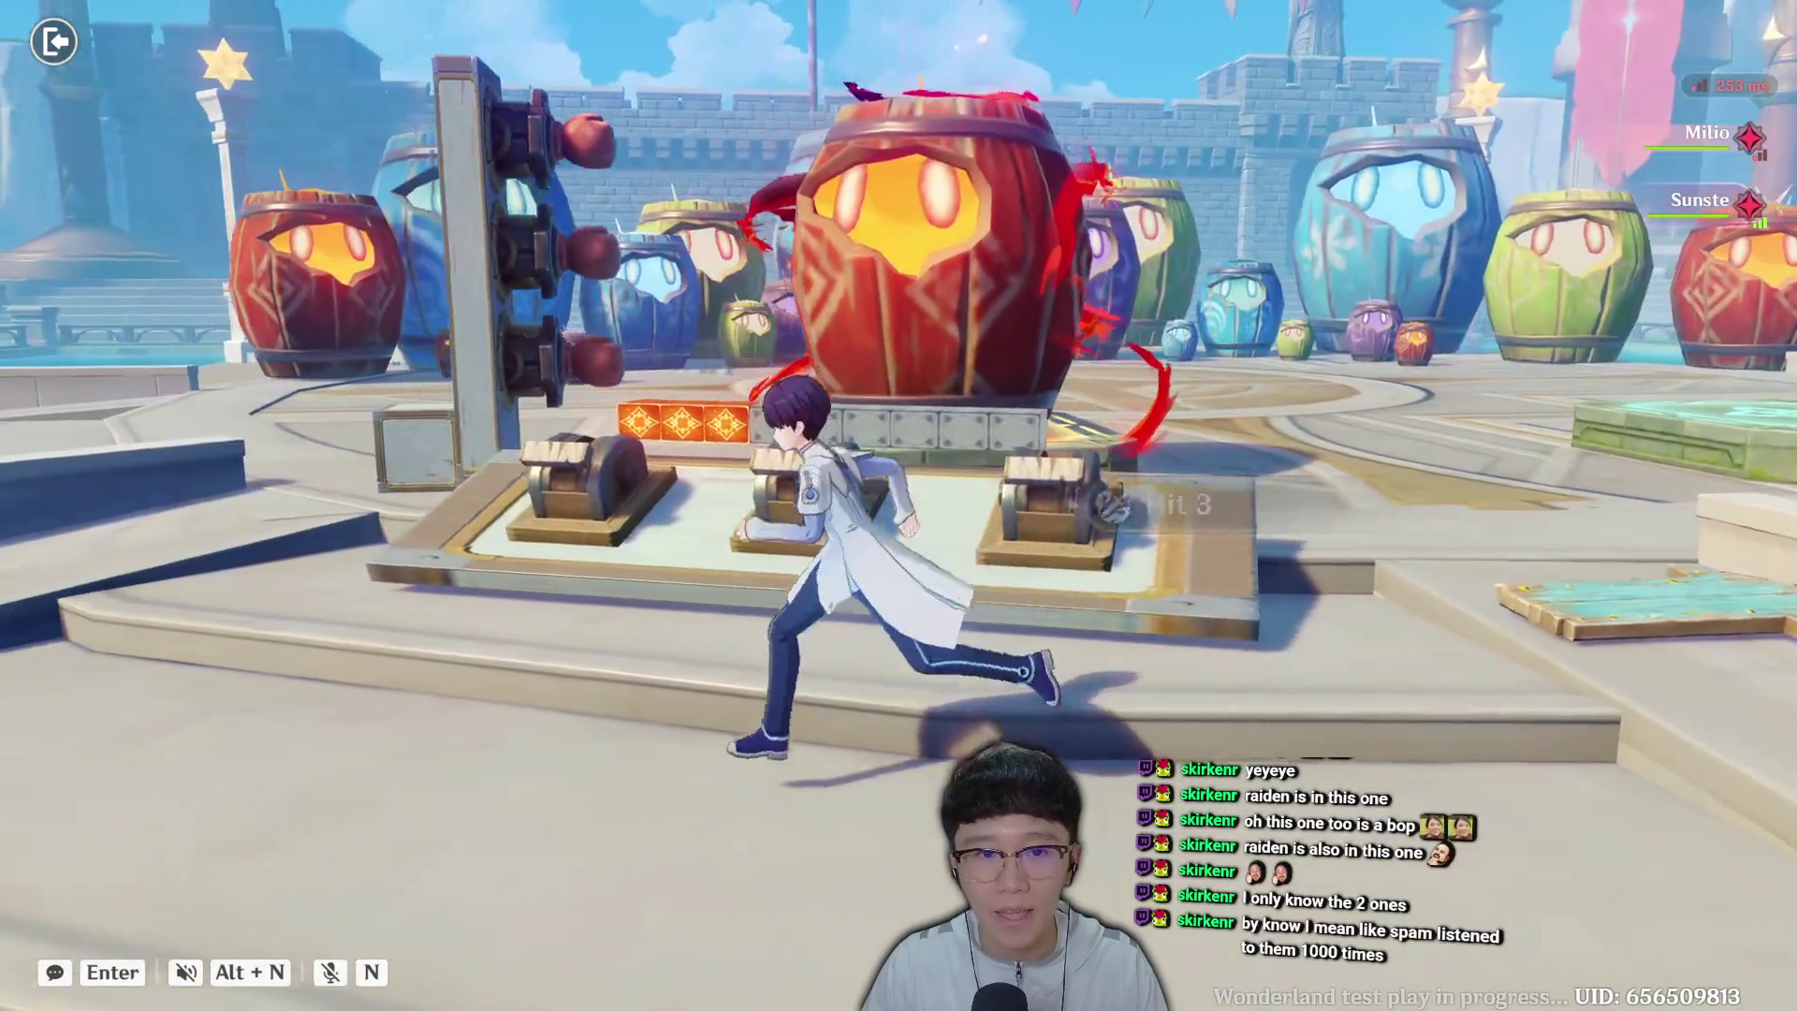
key(a)
key(f)
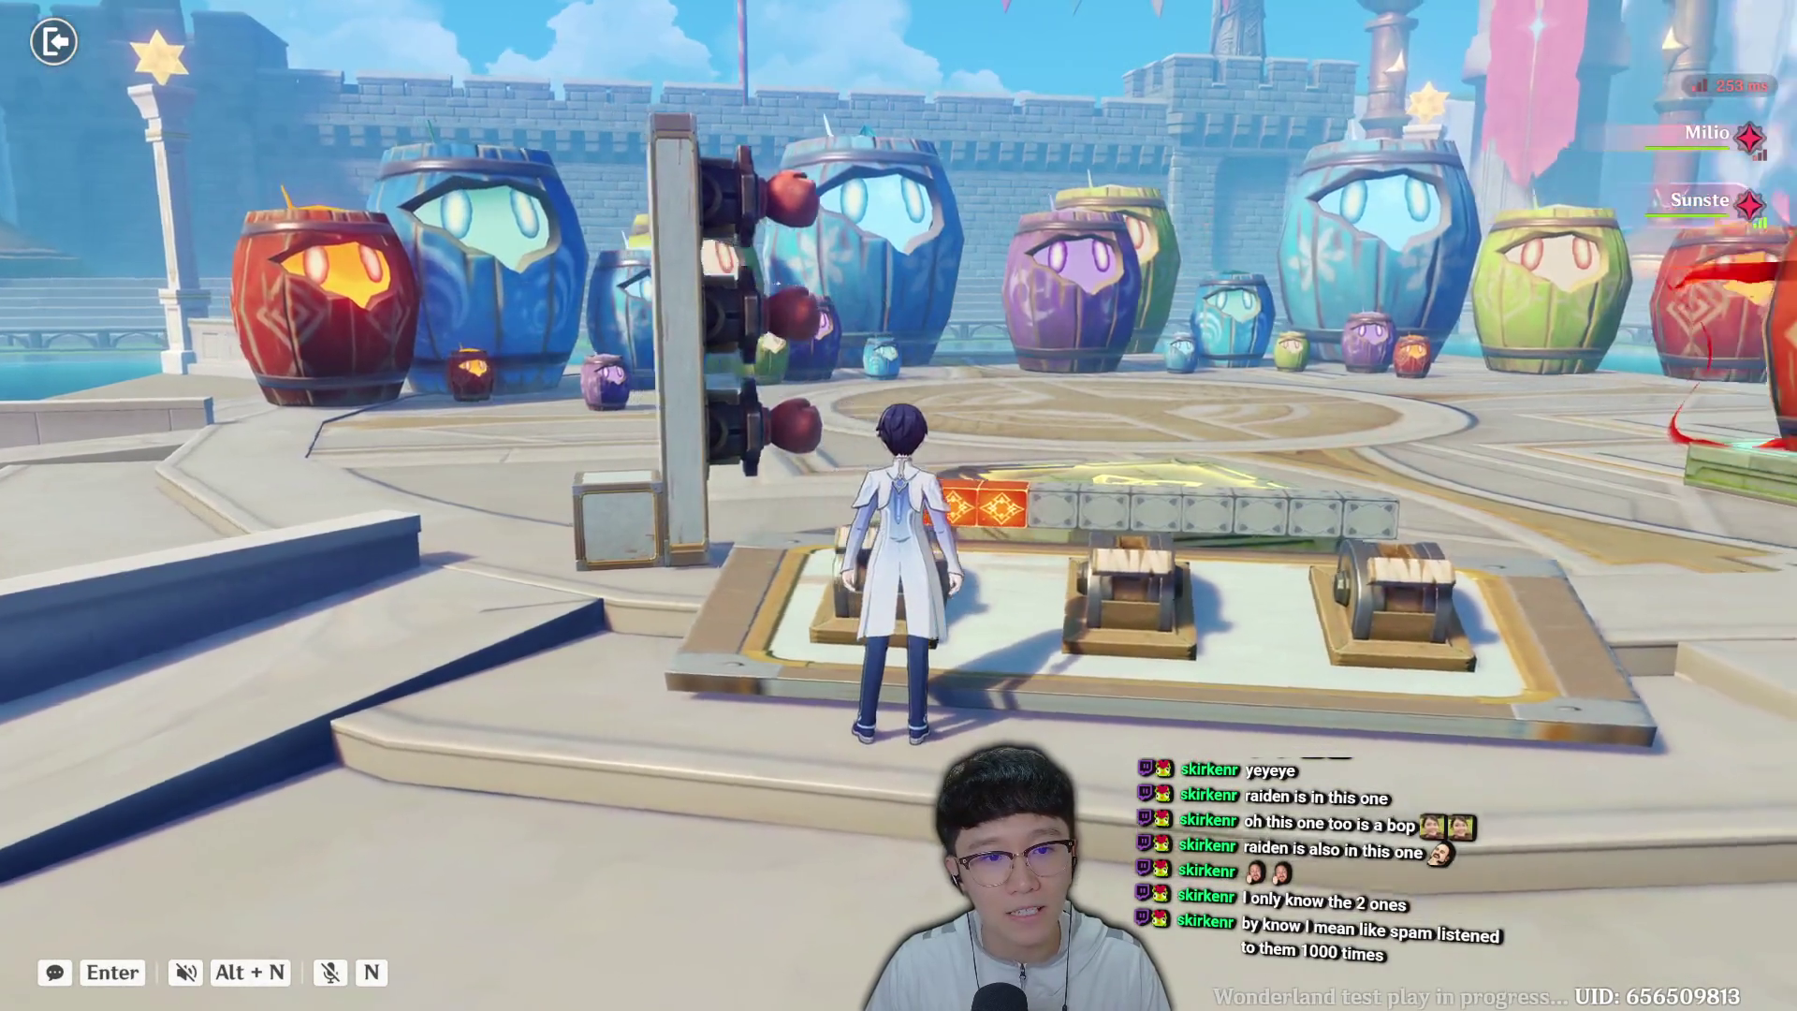
key(d)
key(f)
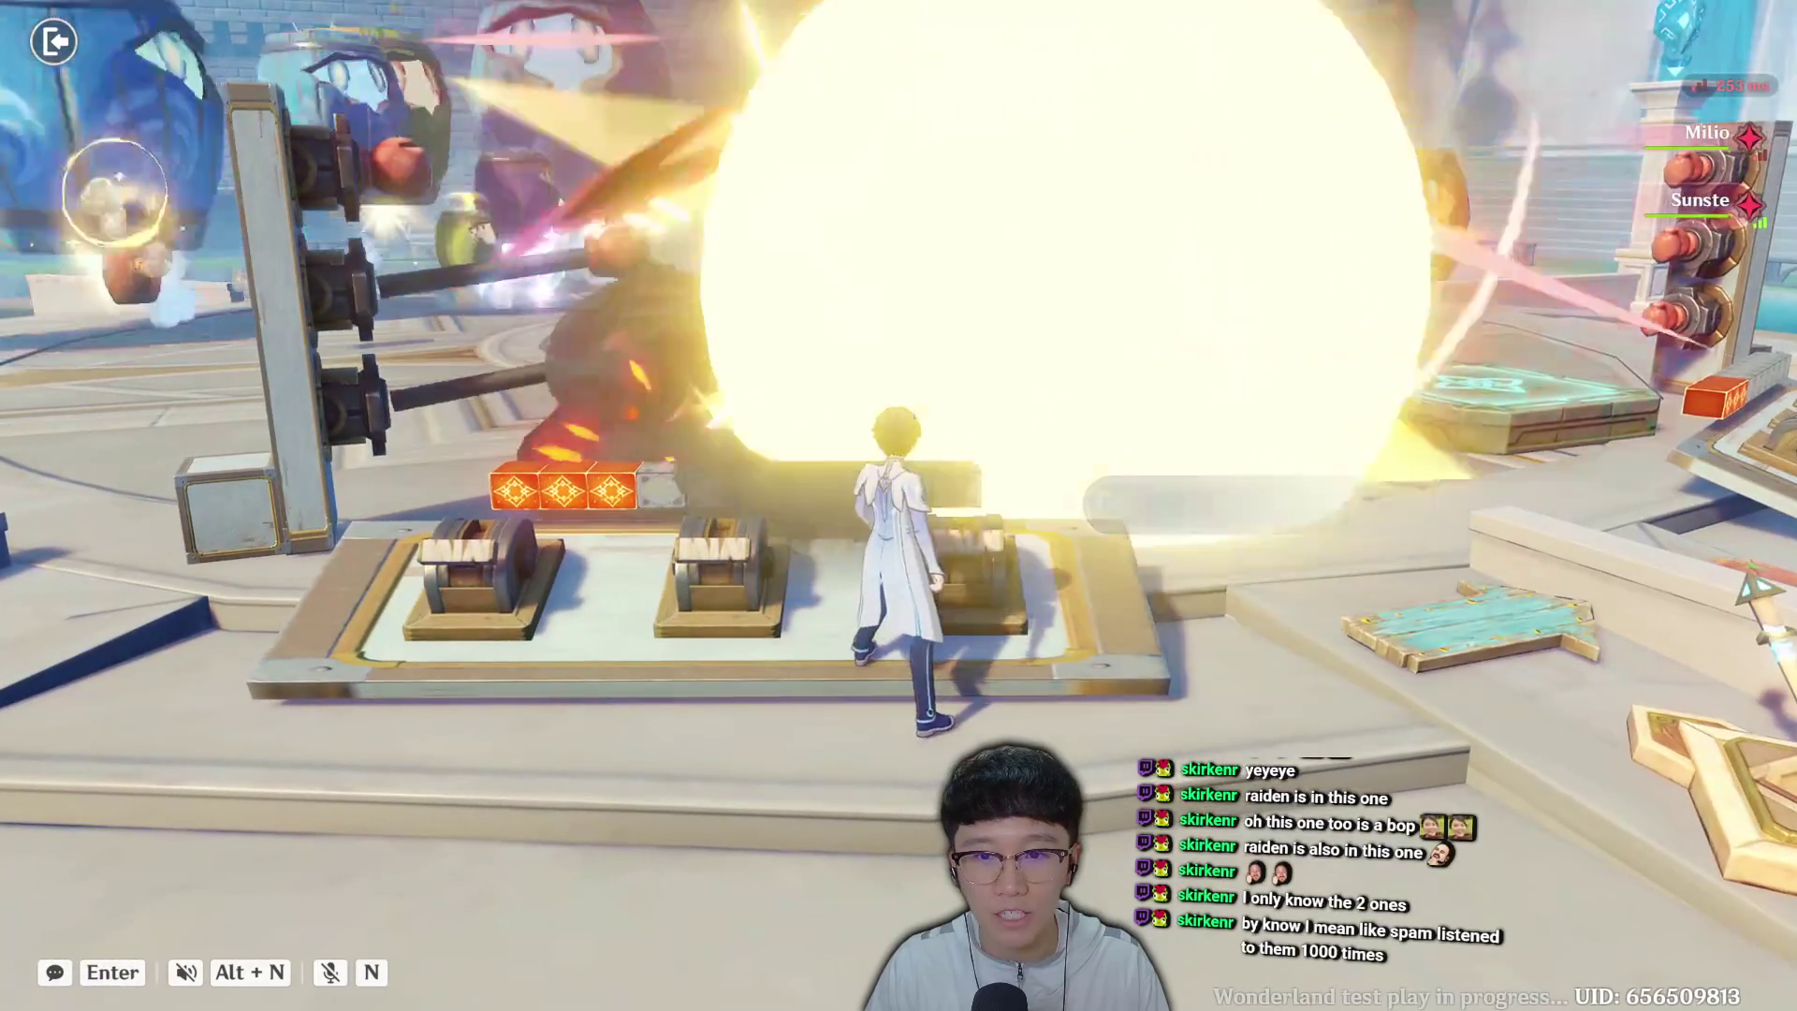
Fire the cannons at the respawned barrel, including the third cannon.
key(a)
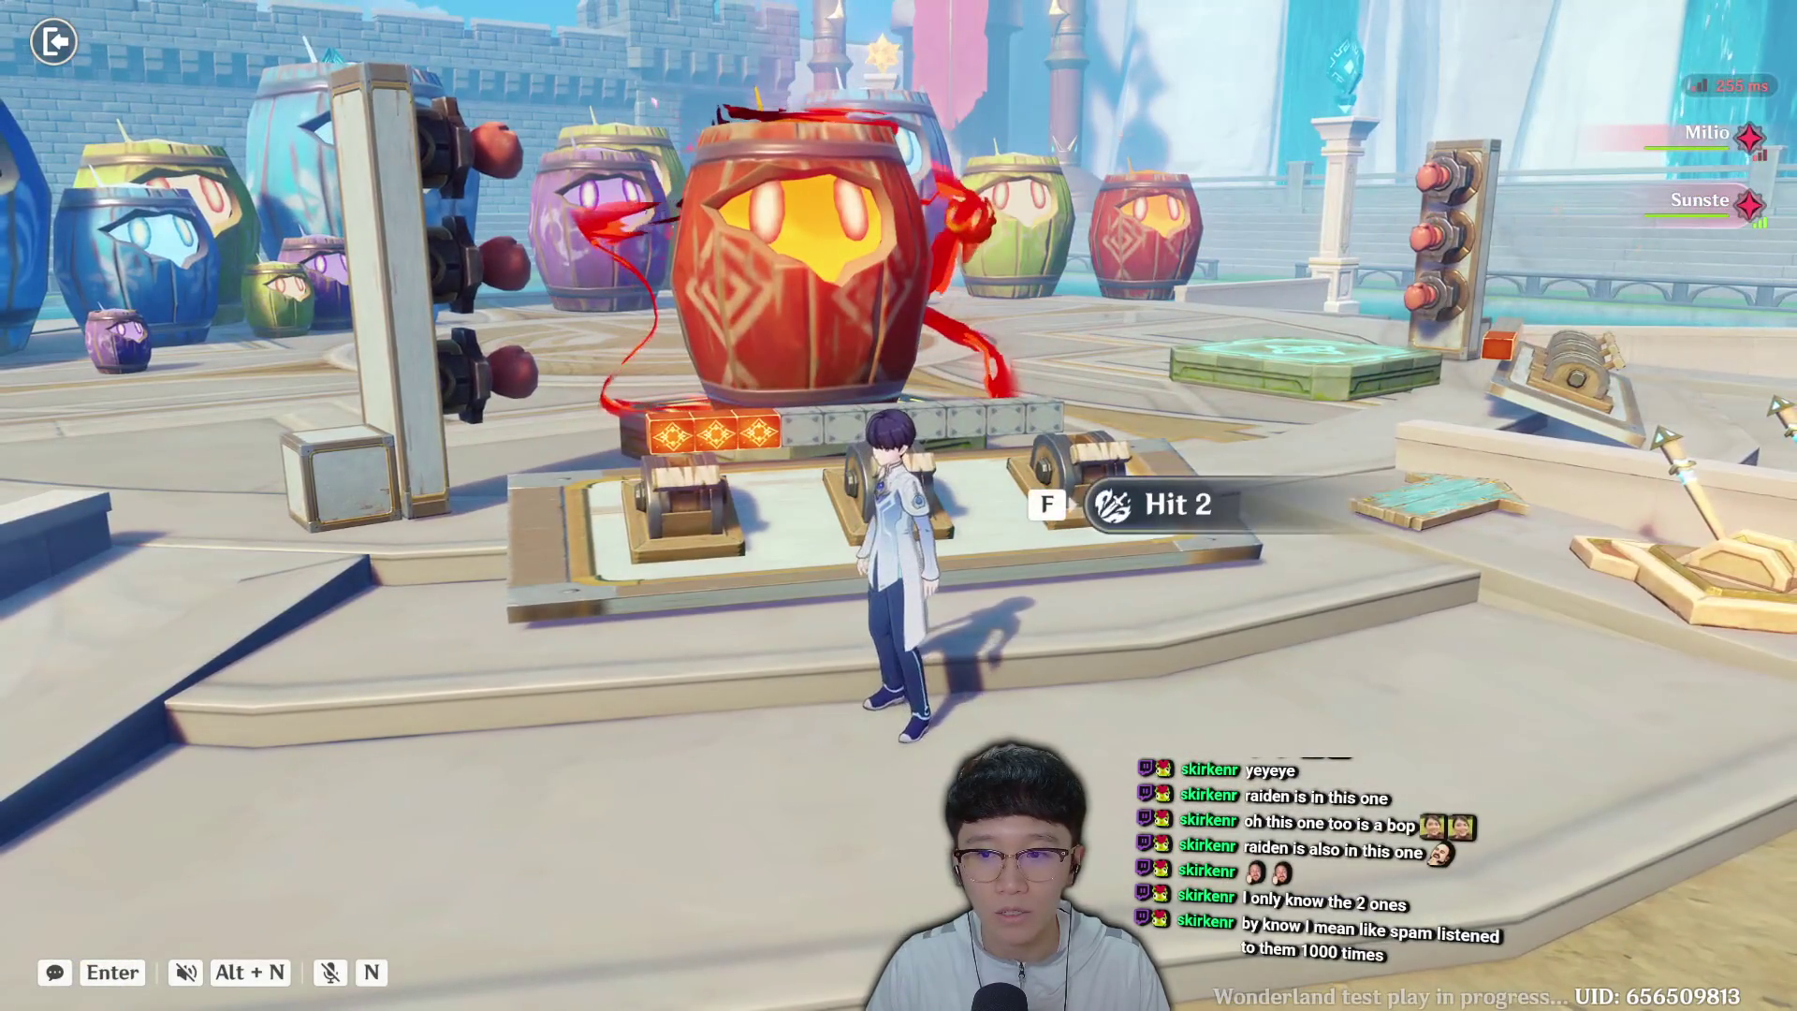
key(w)
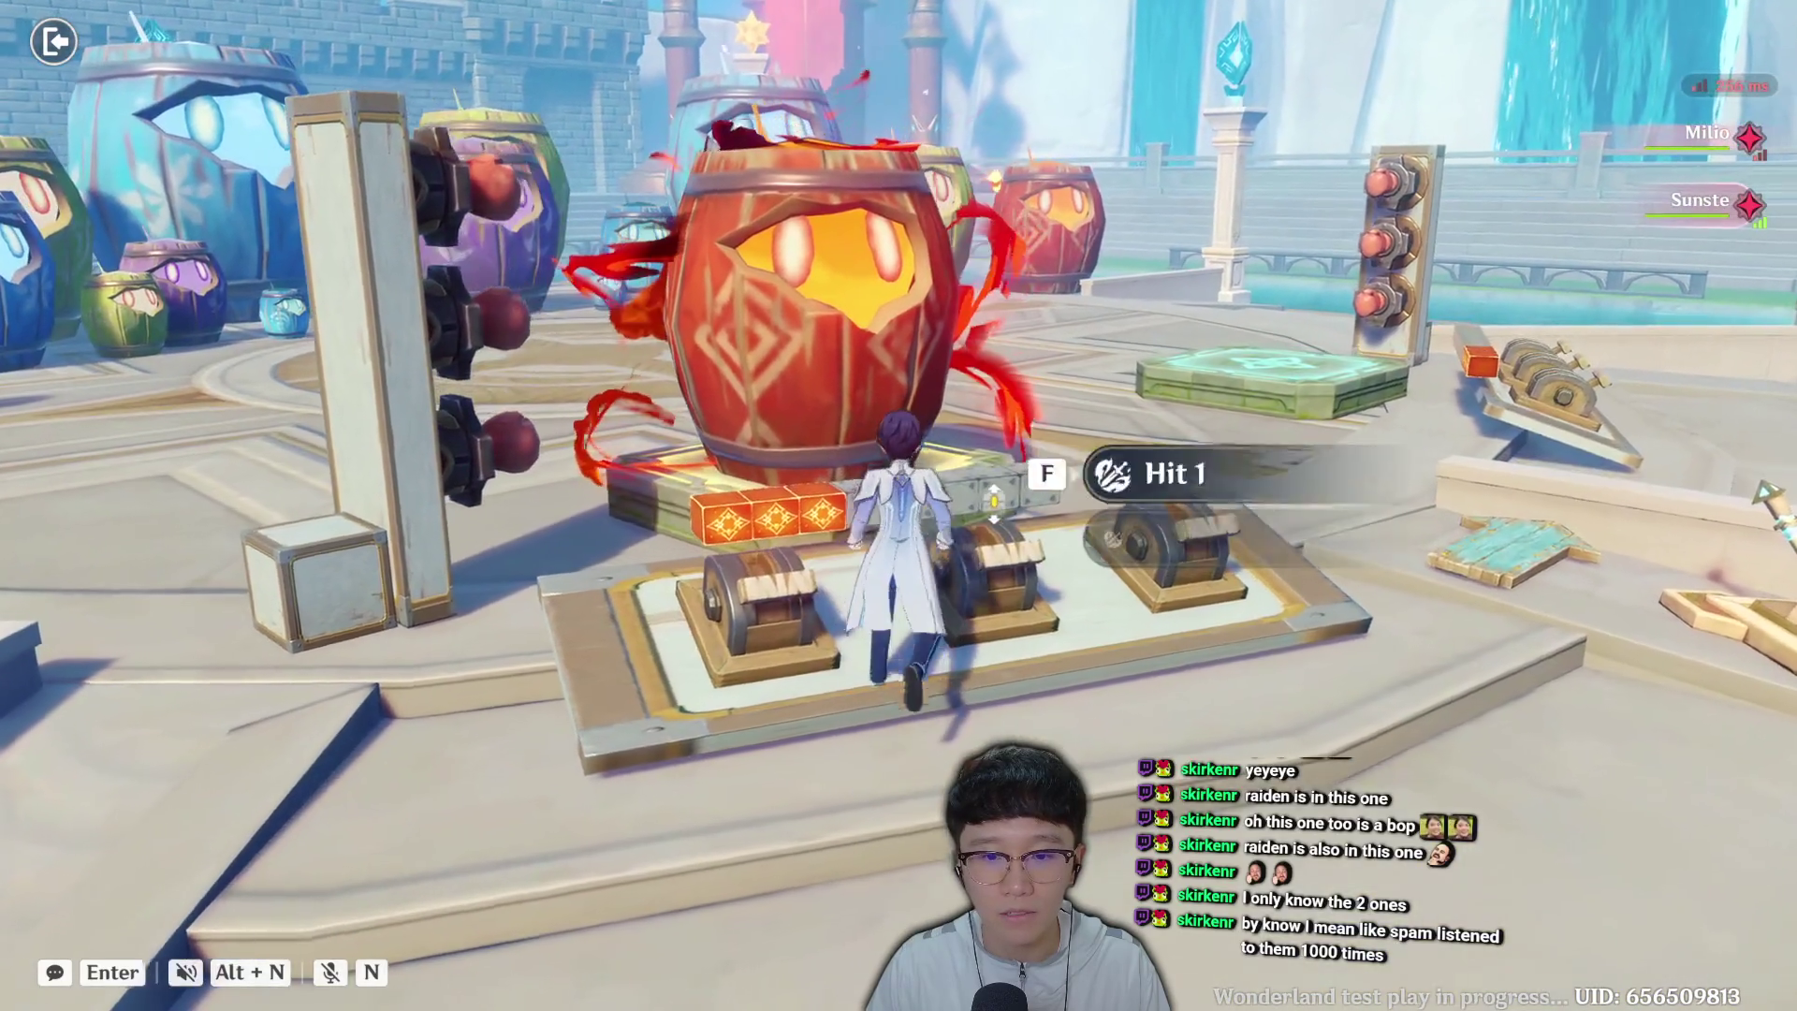
key(f)
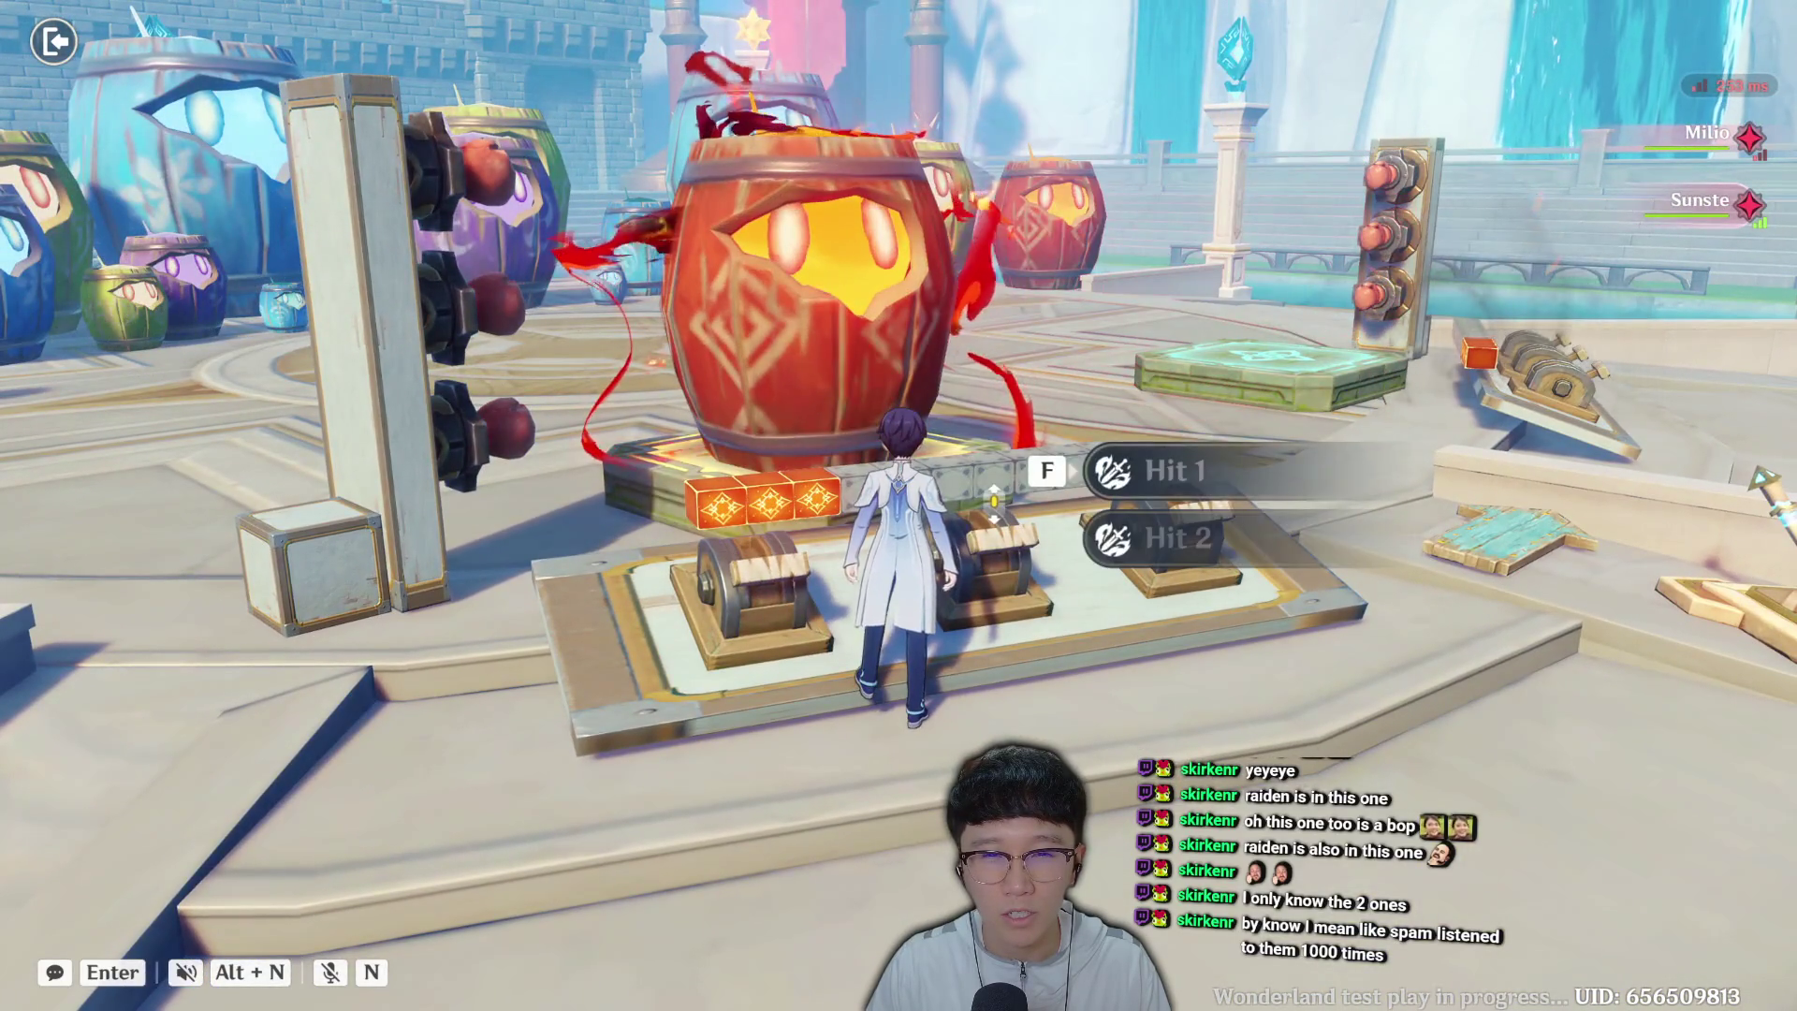
key(a)
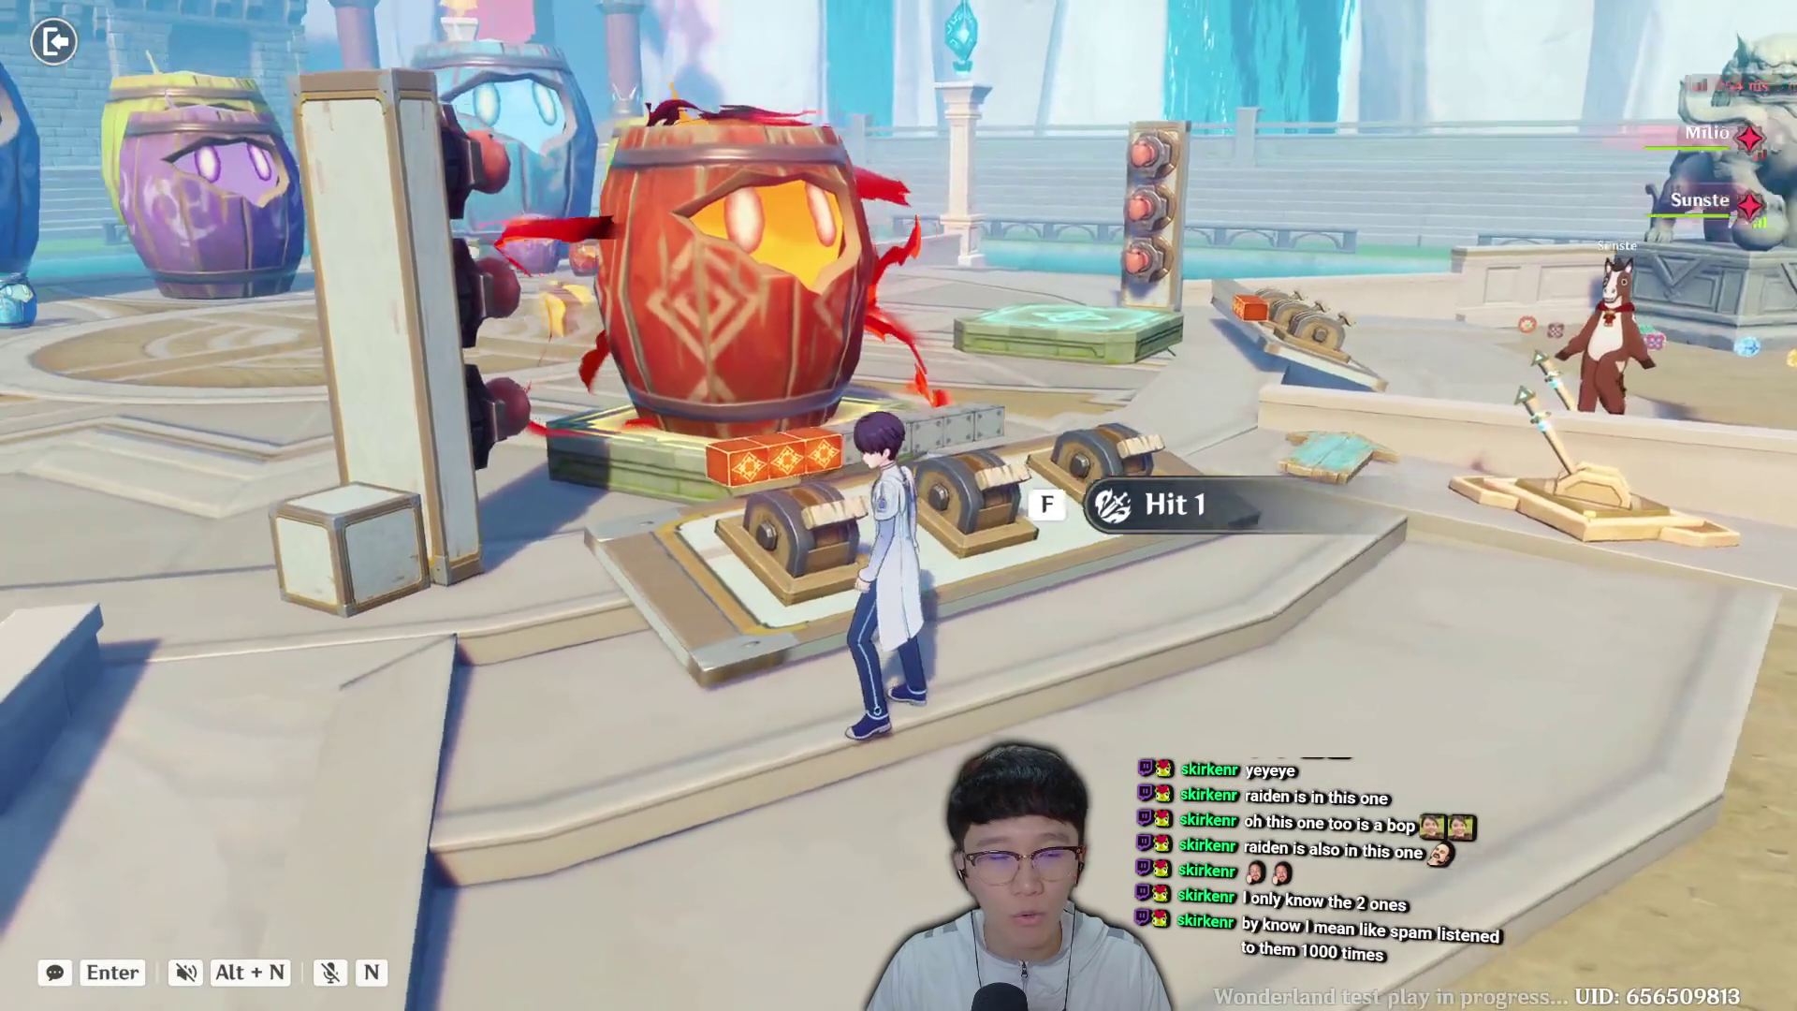
key(f)
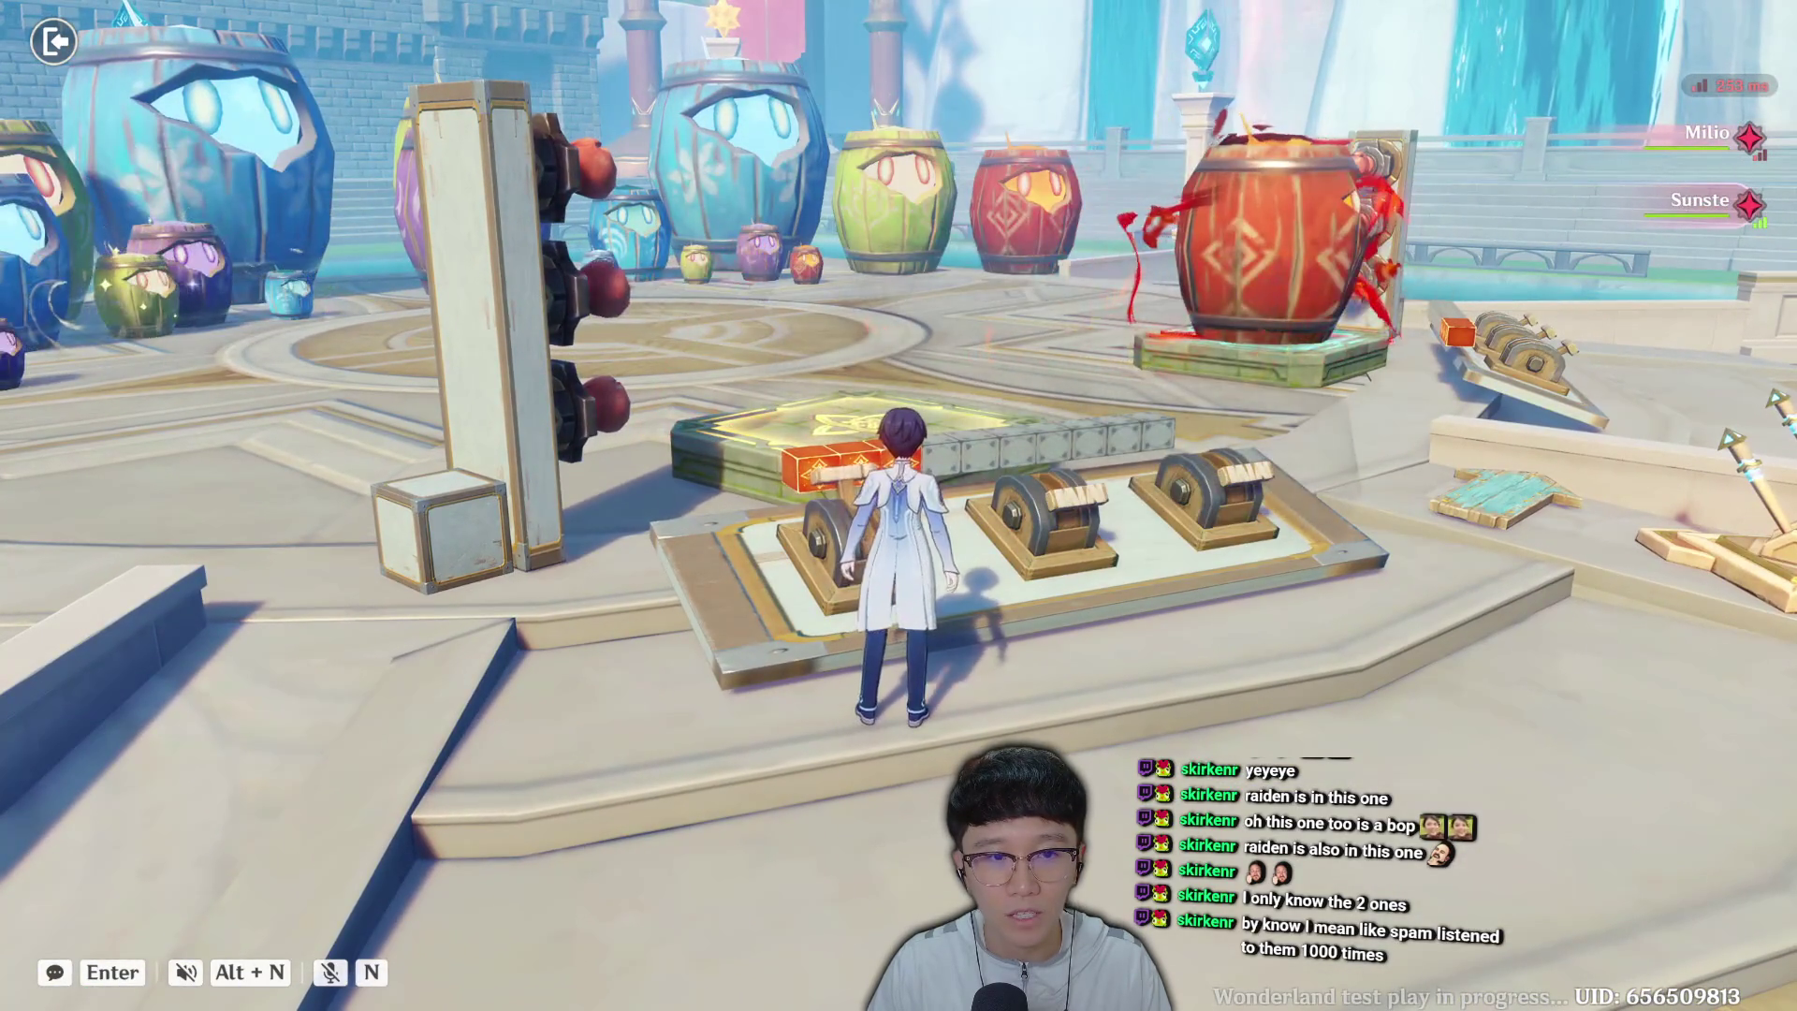
key(d)
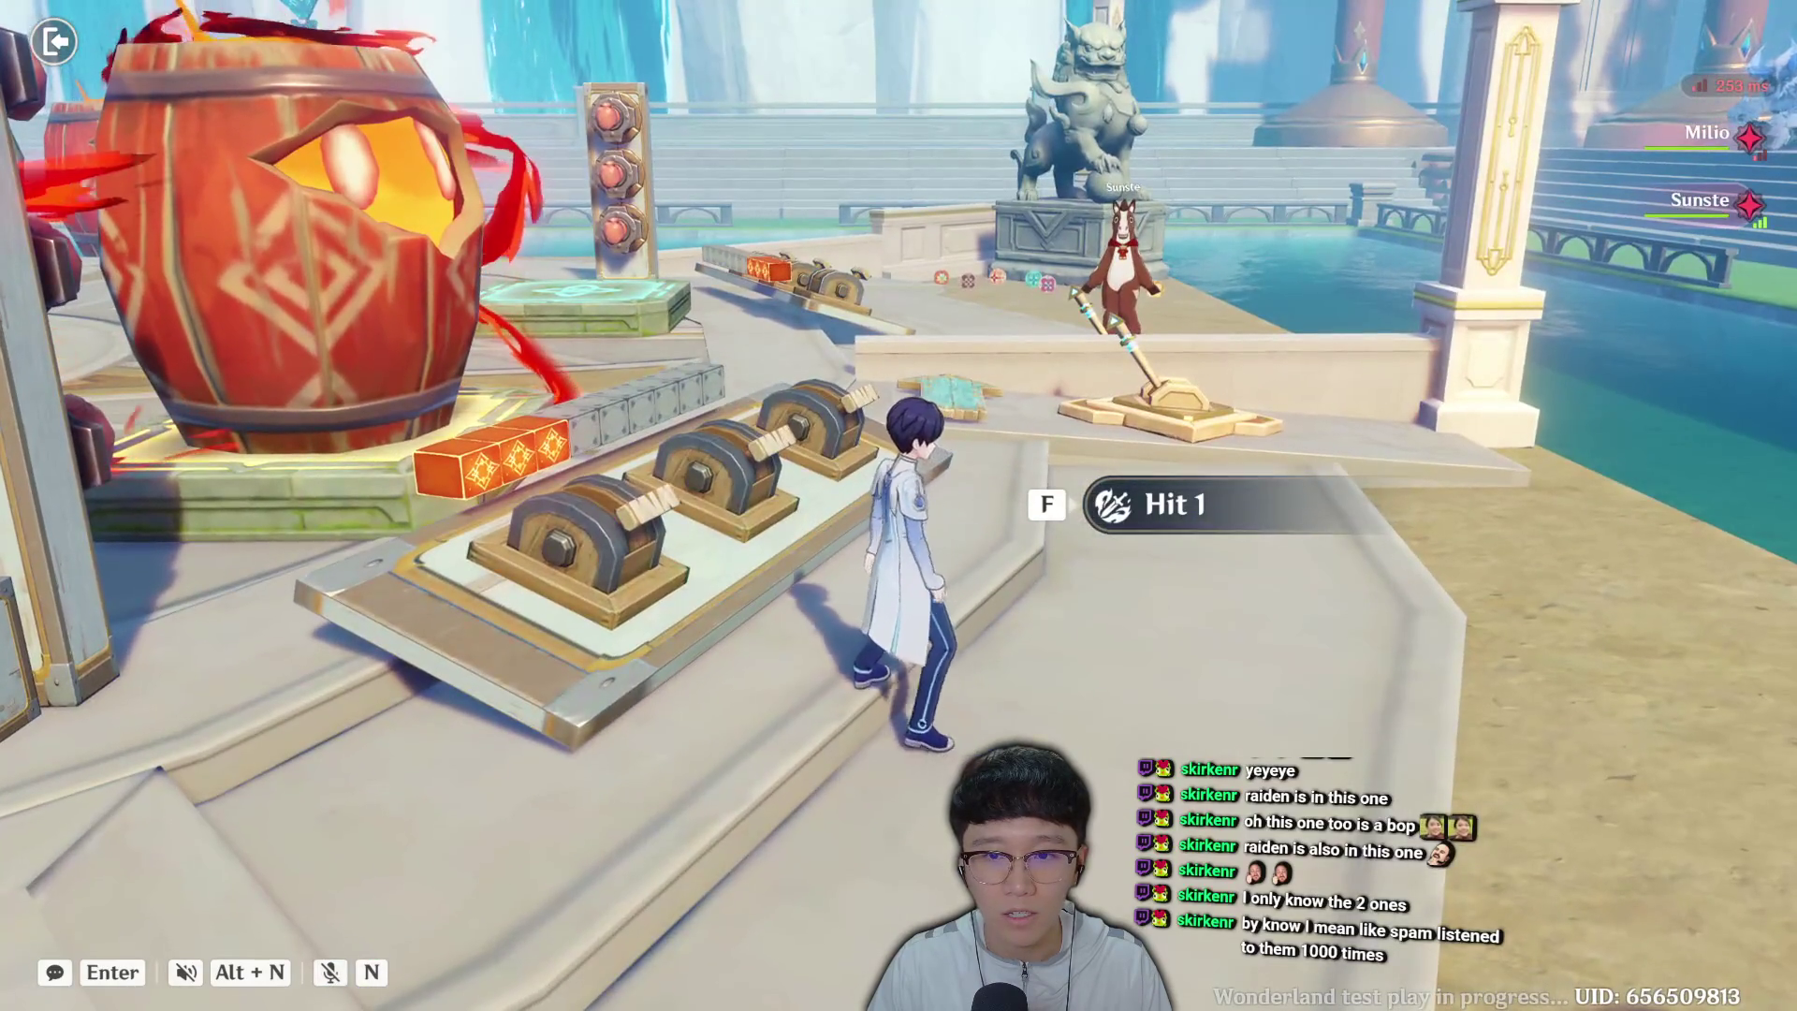
key(a)
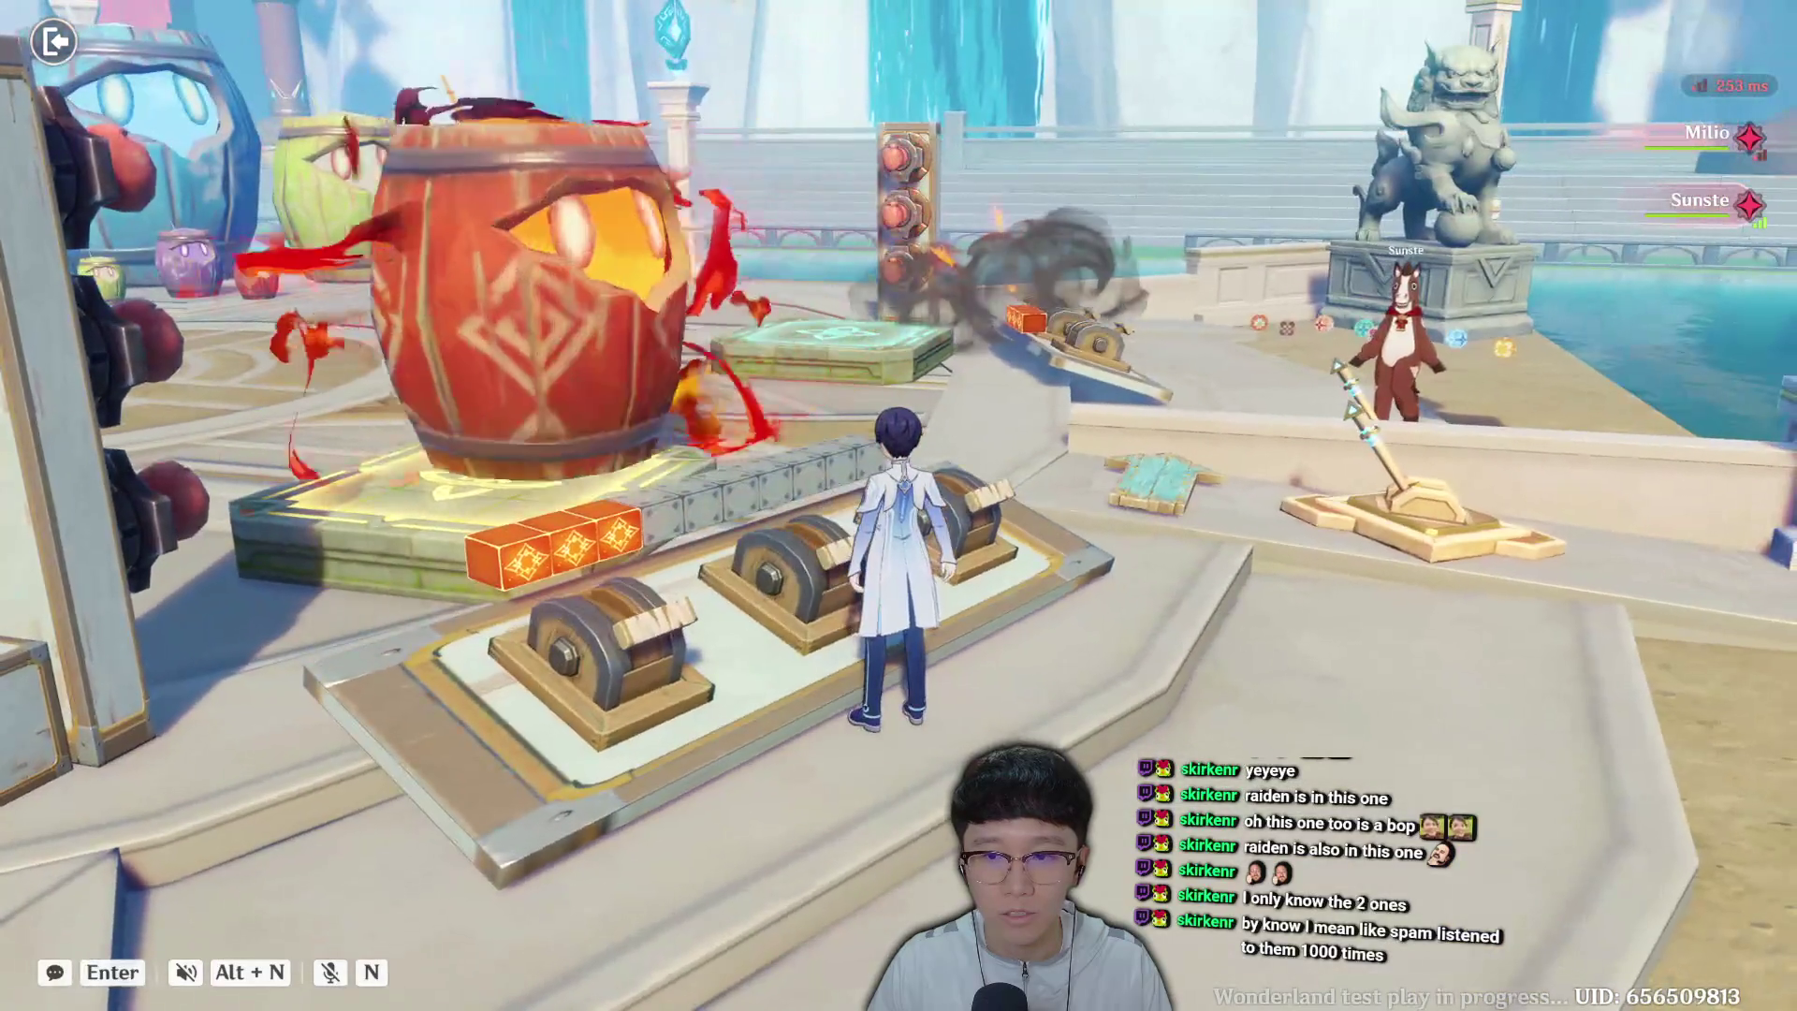
key(a)
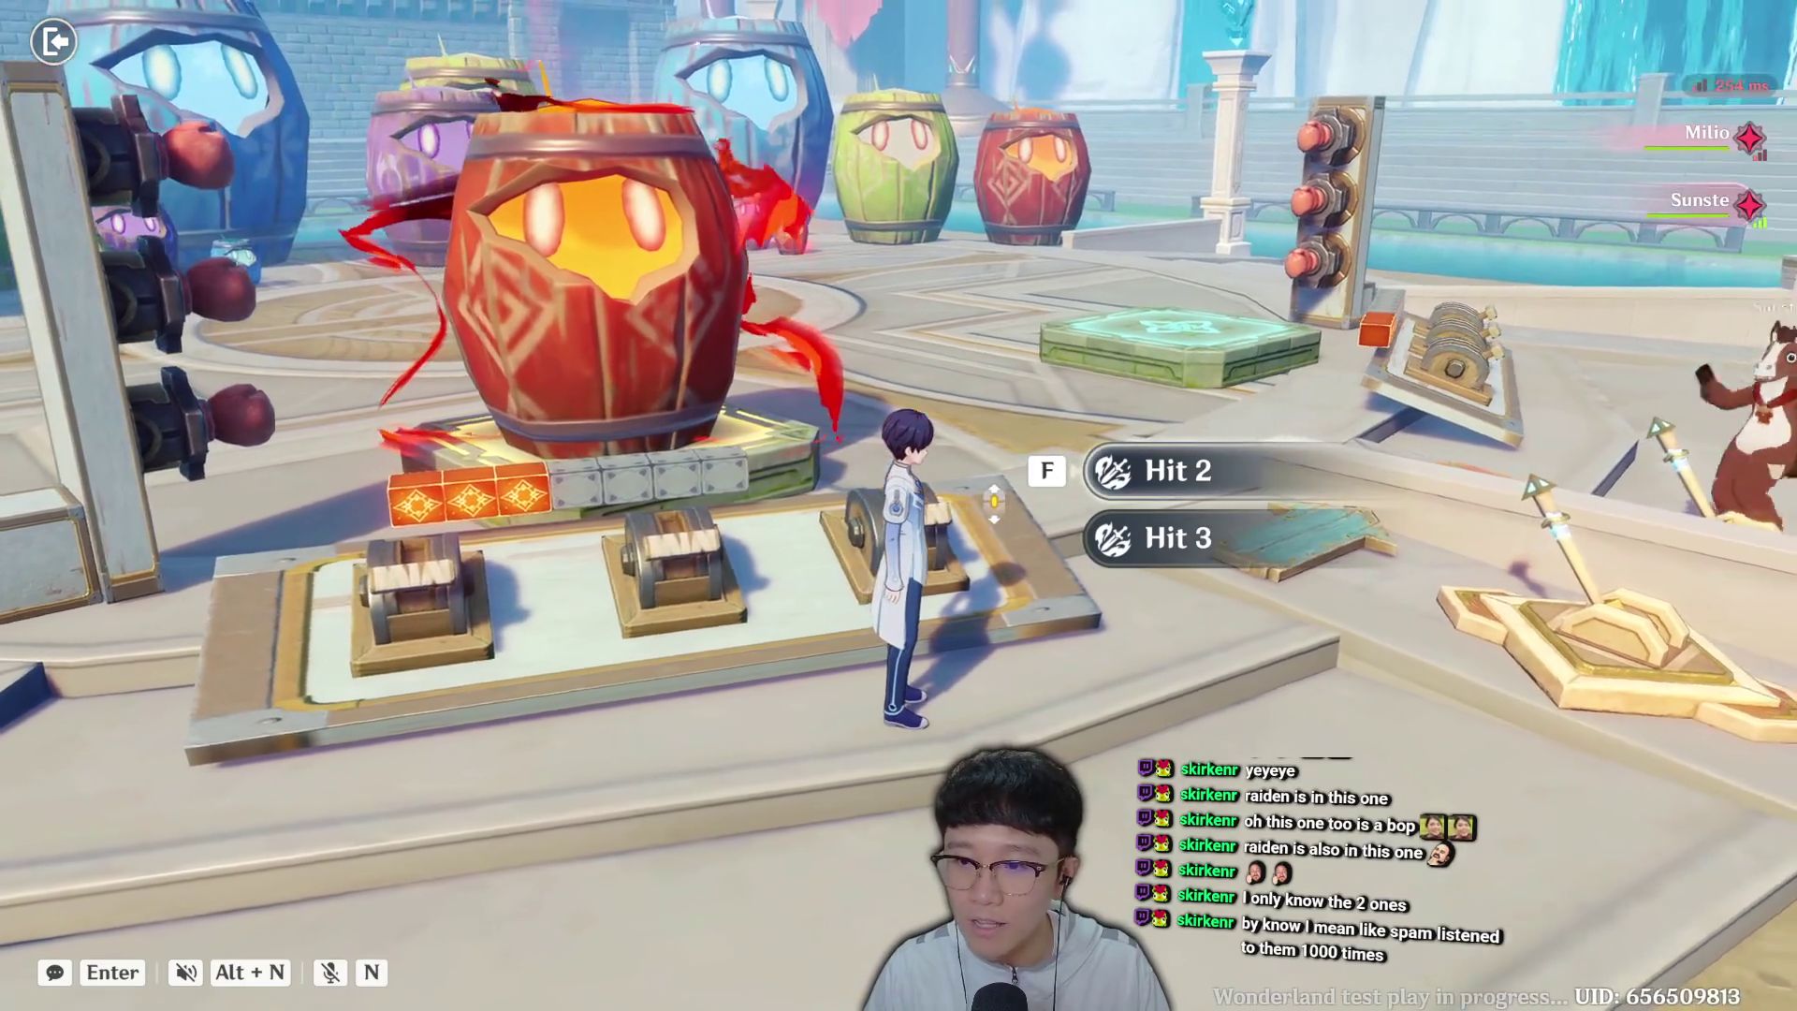
key(f)
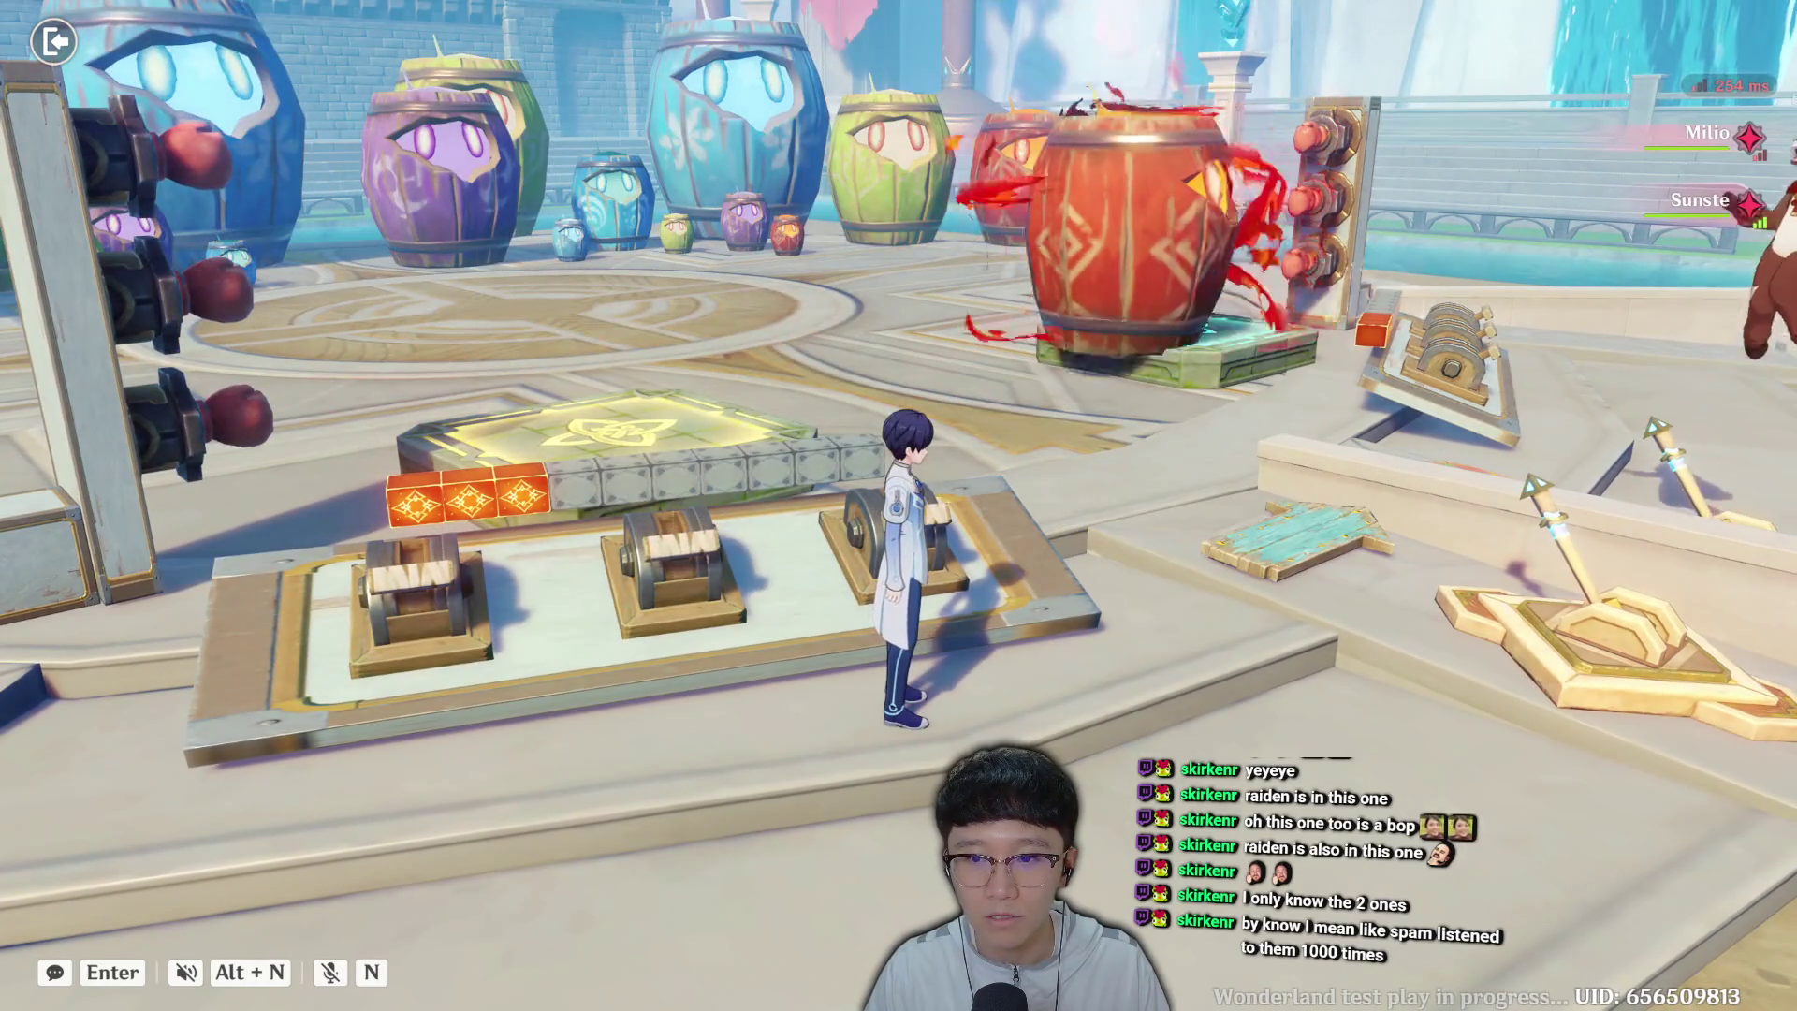
Check the skip lever, then fire the middle cannon at the barrel again.
key(w)
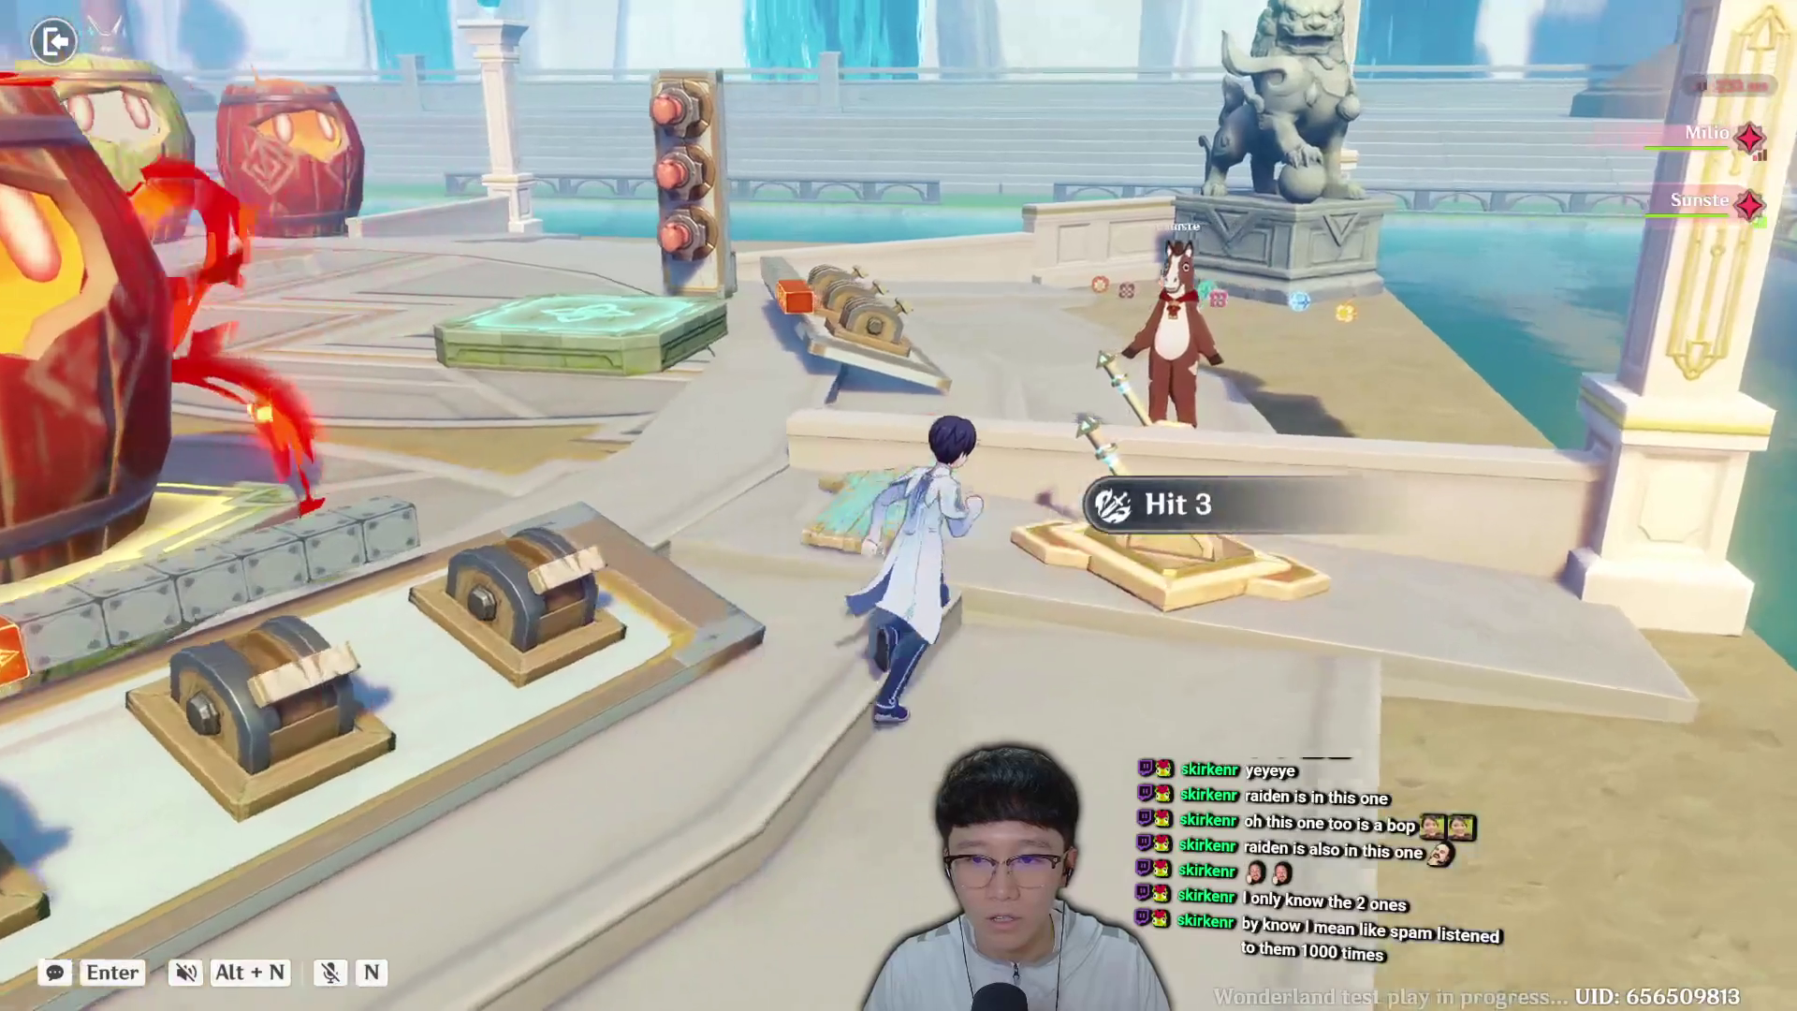
key(a)
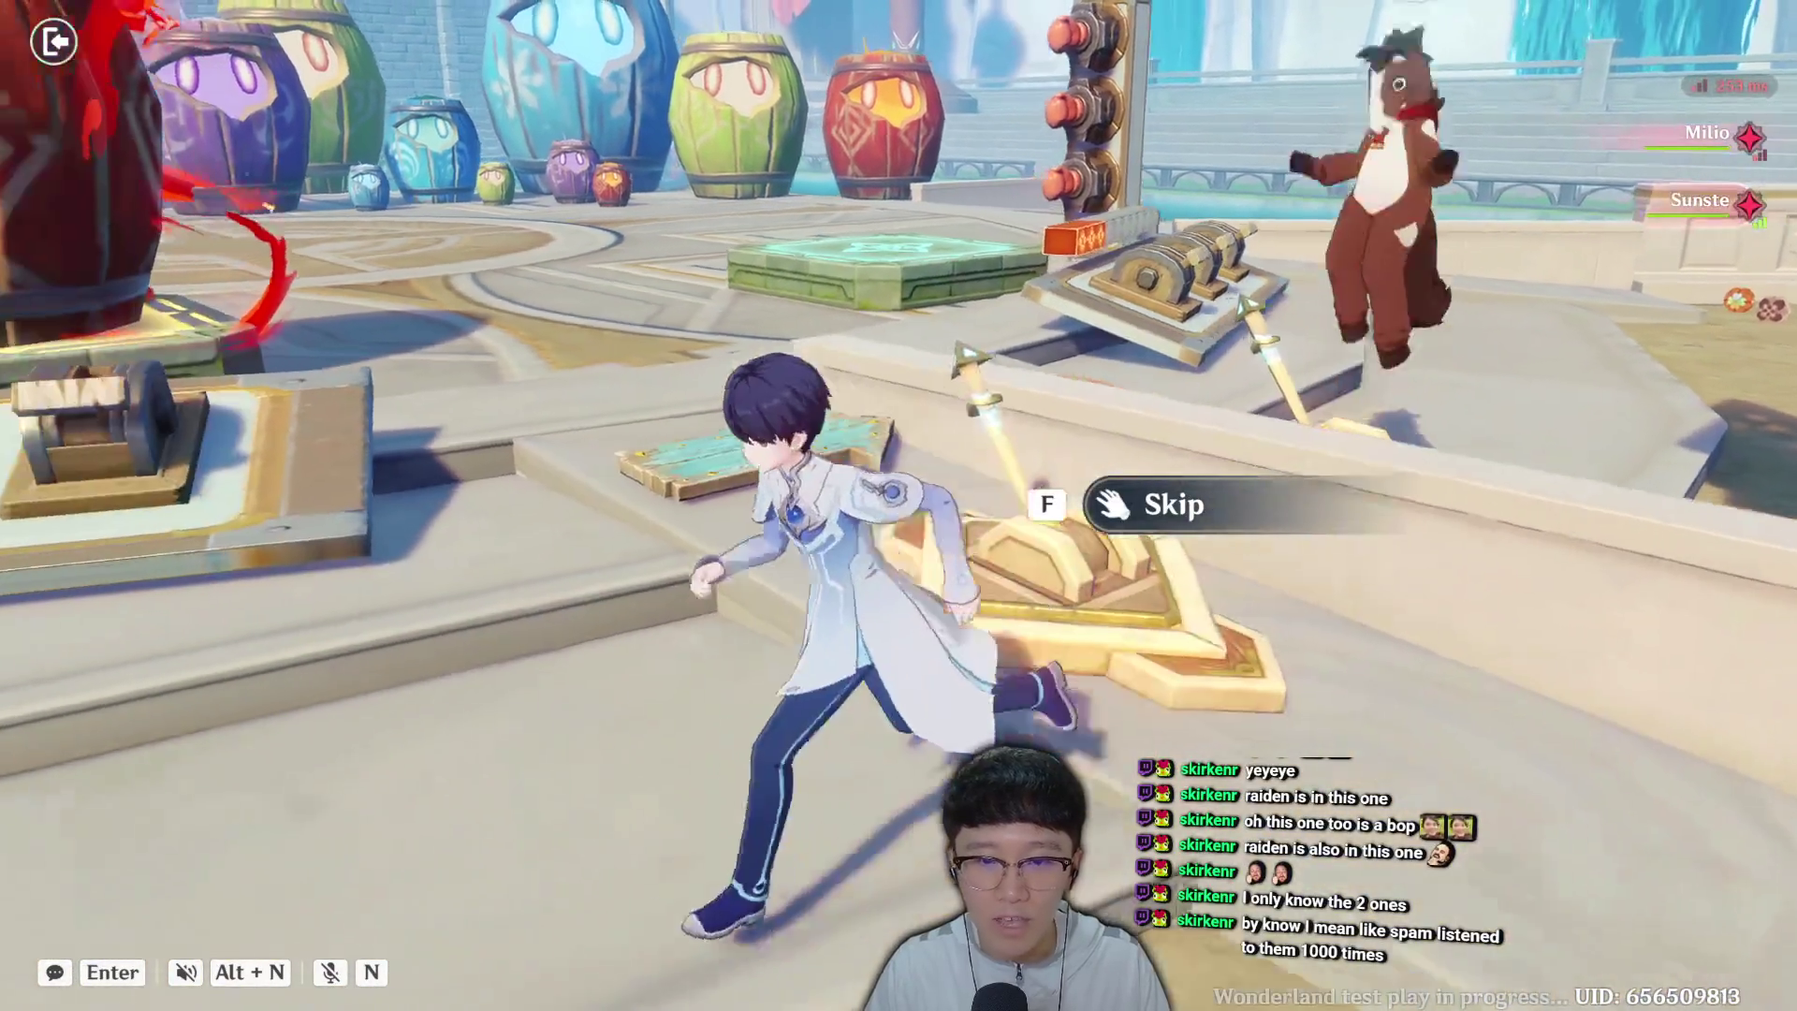
key(f)
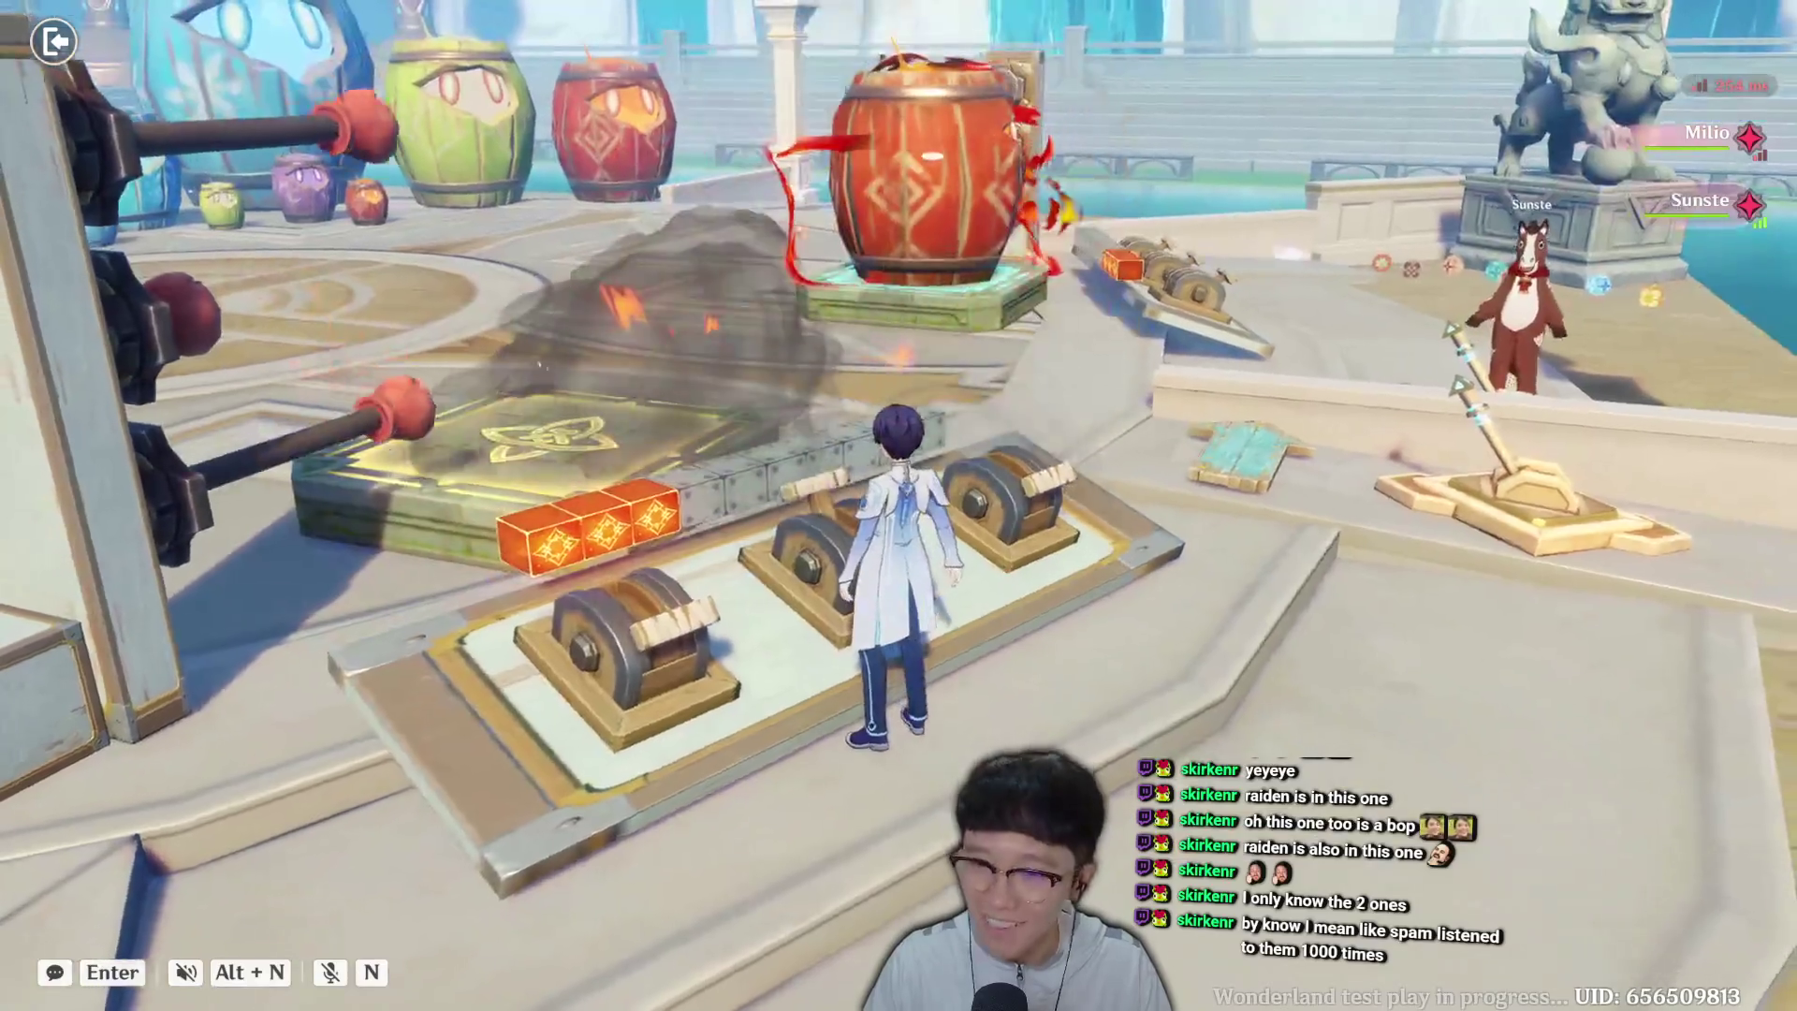
key(s)
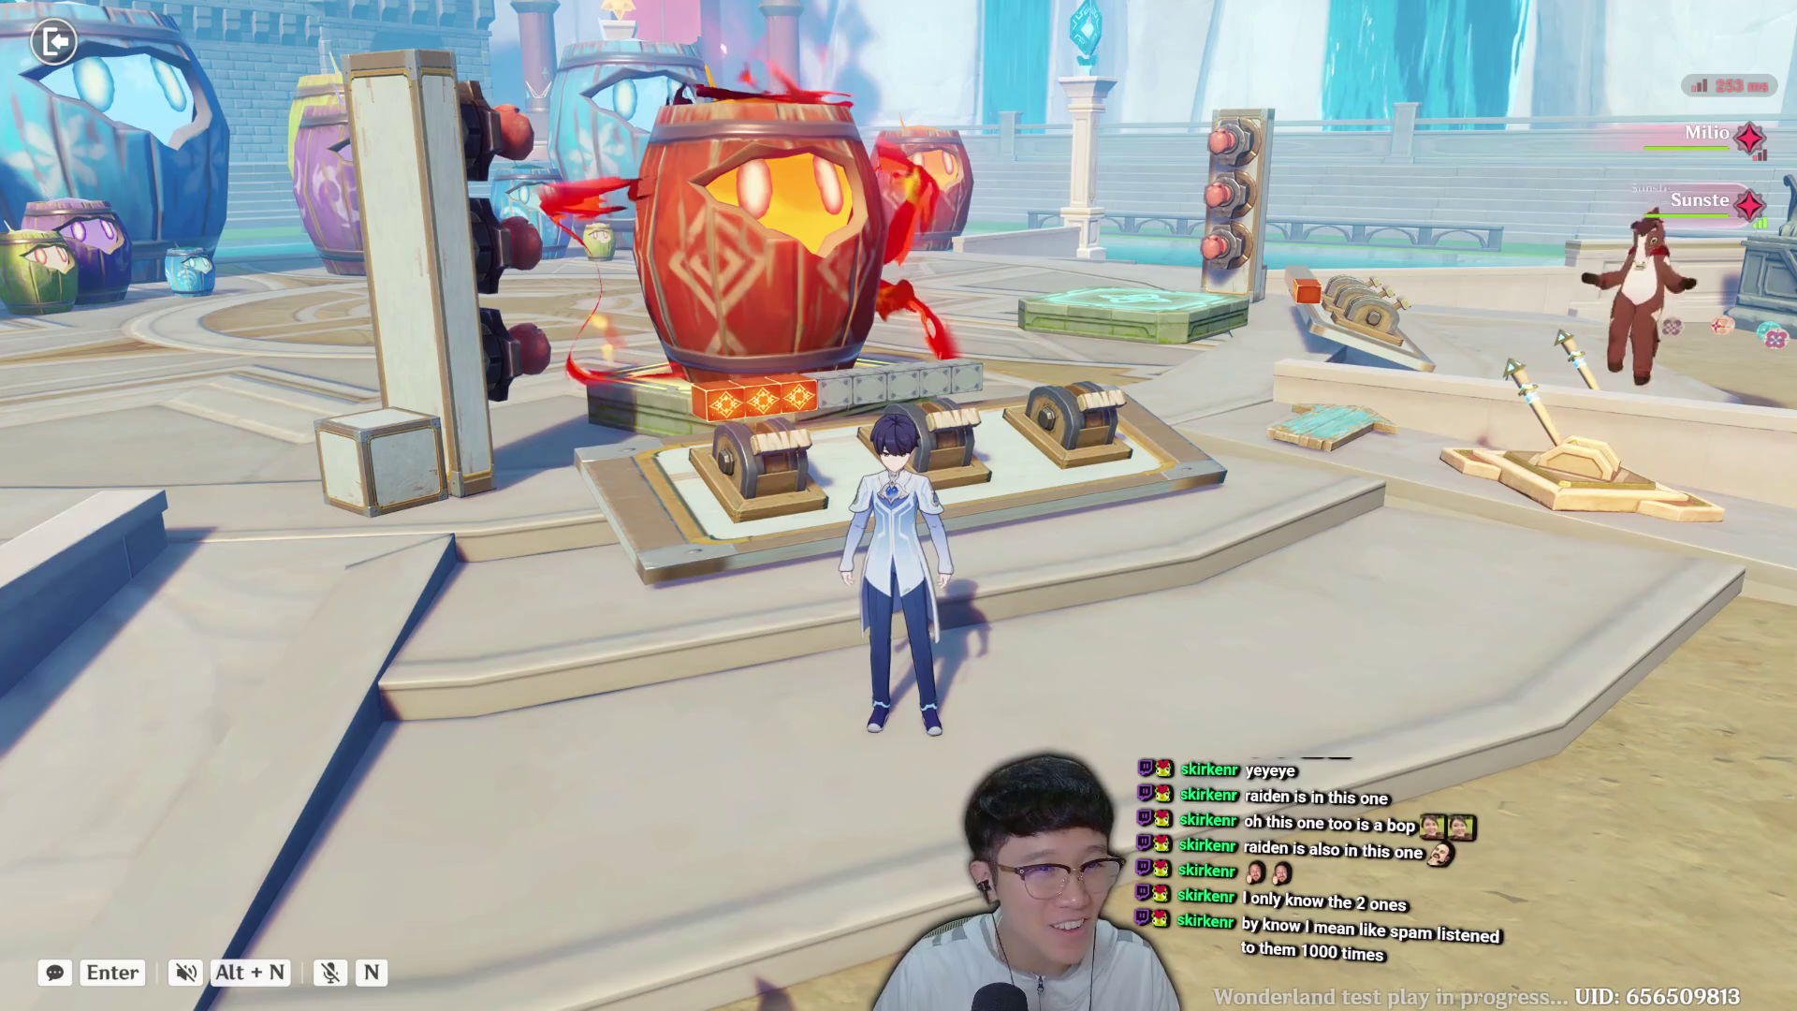
key(w)
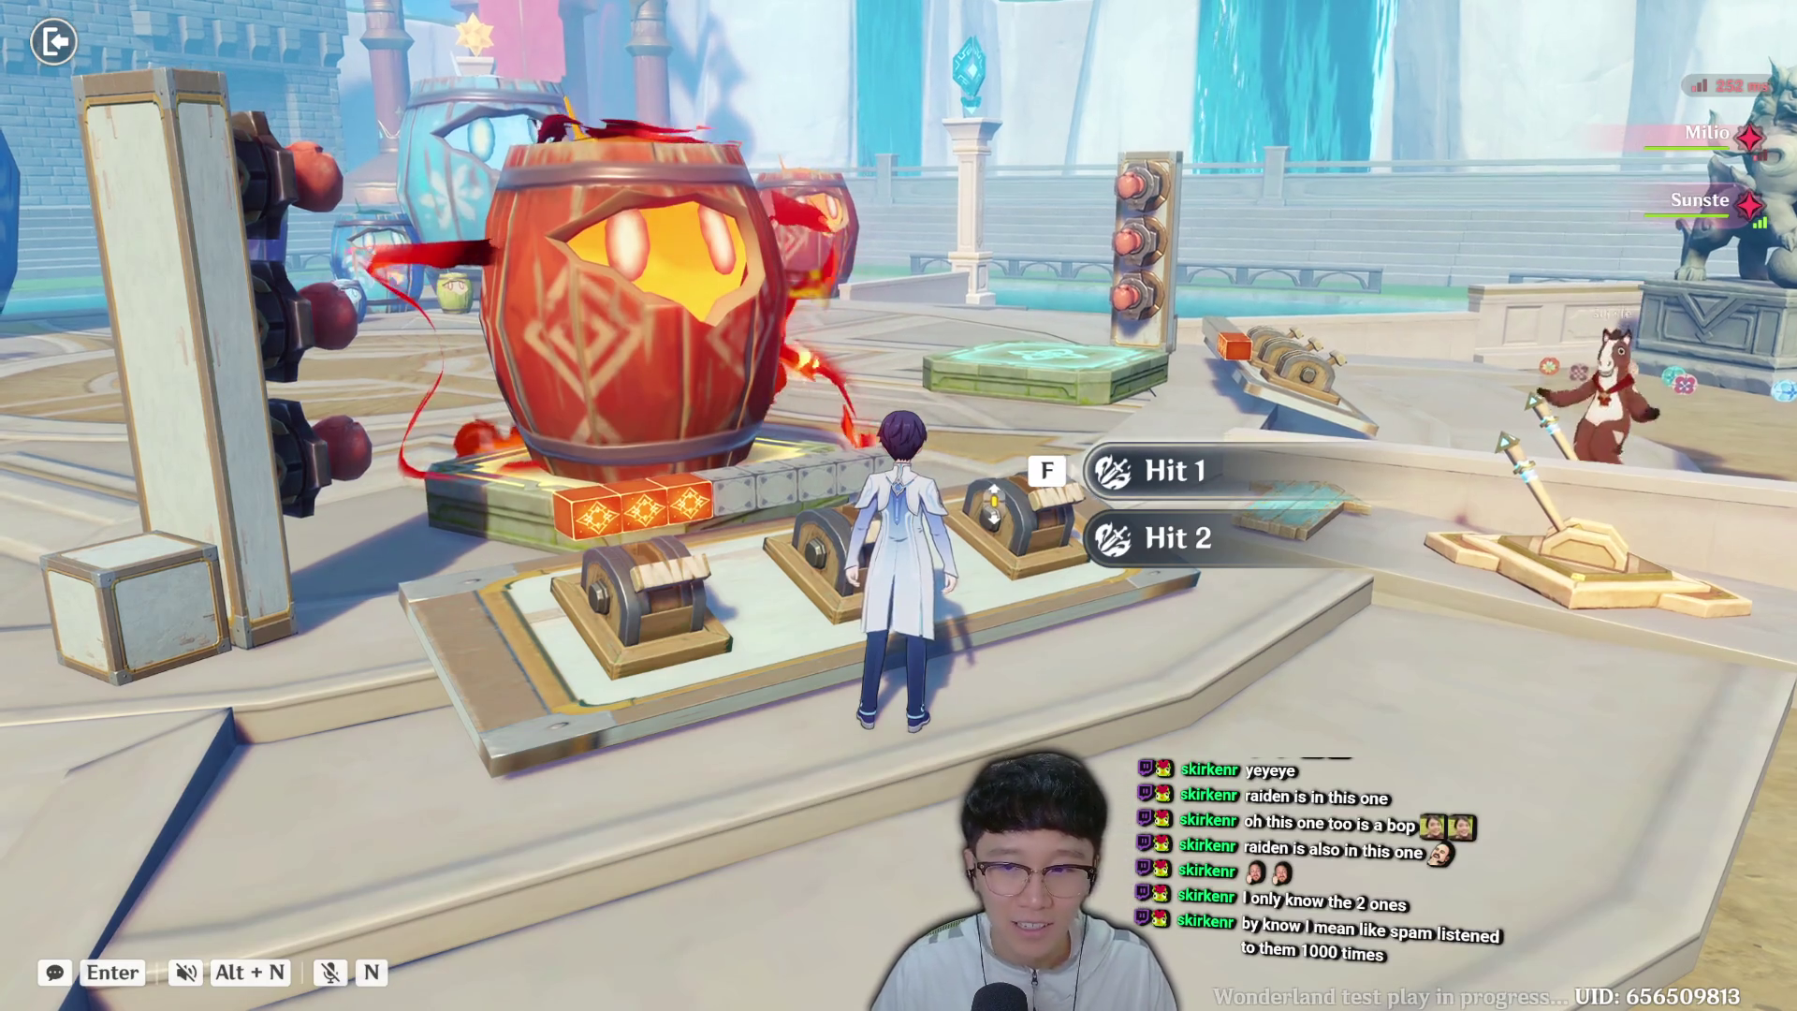
key(a)
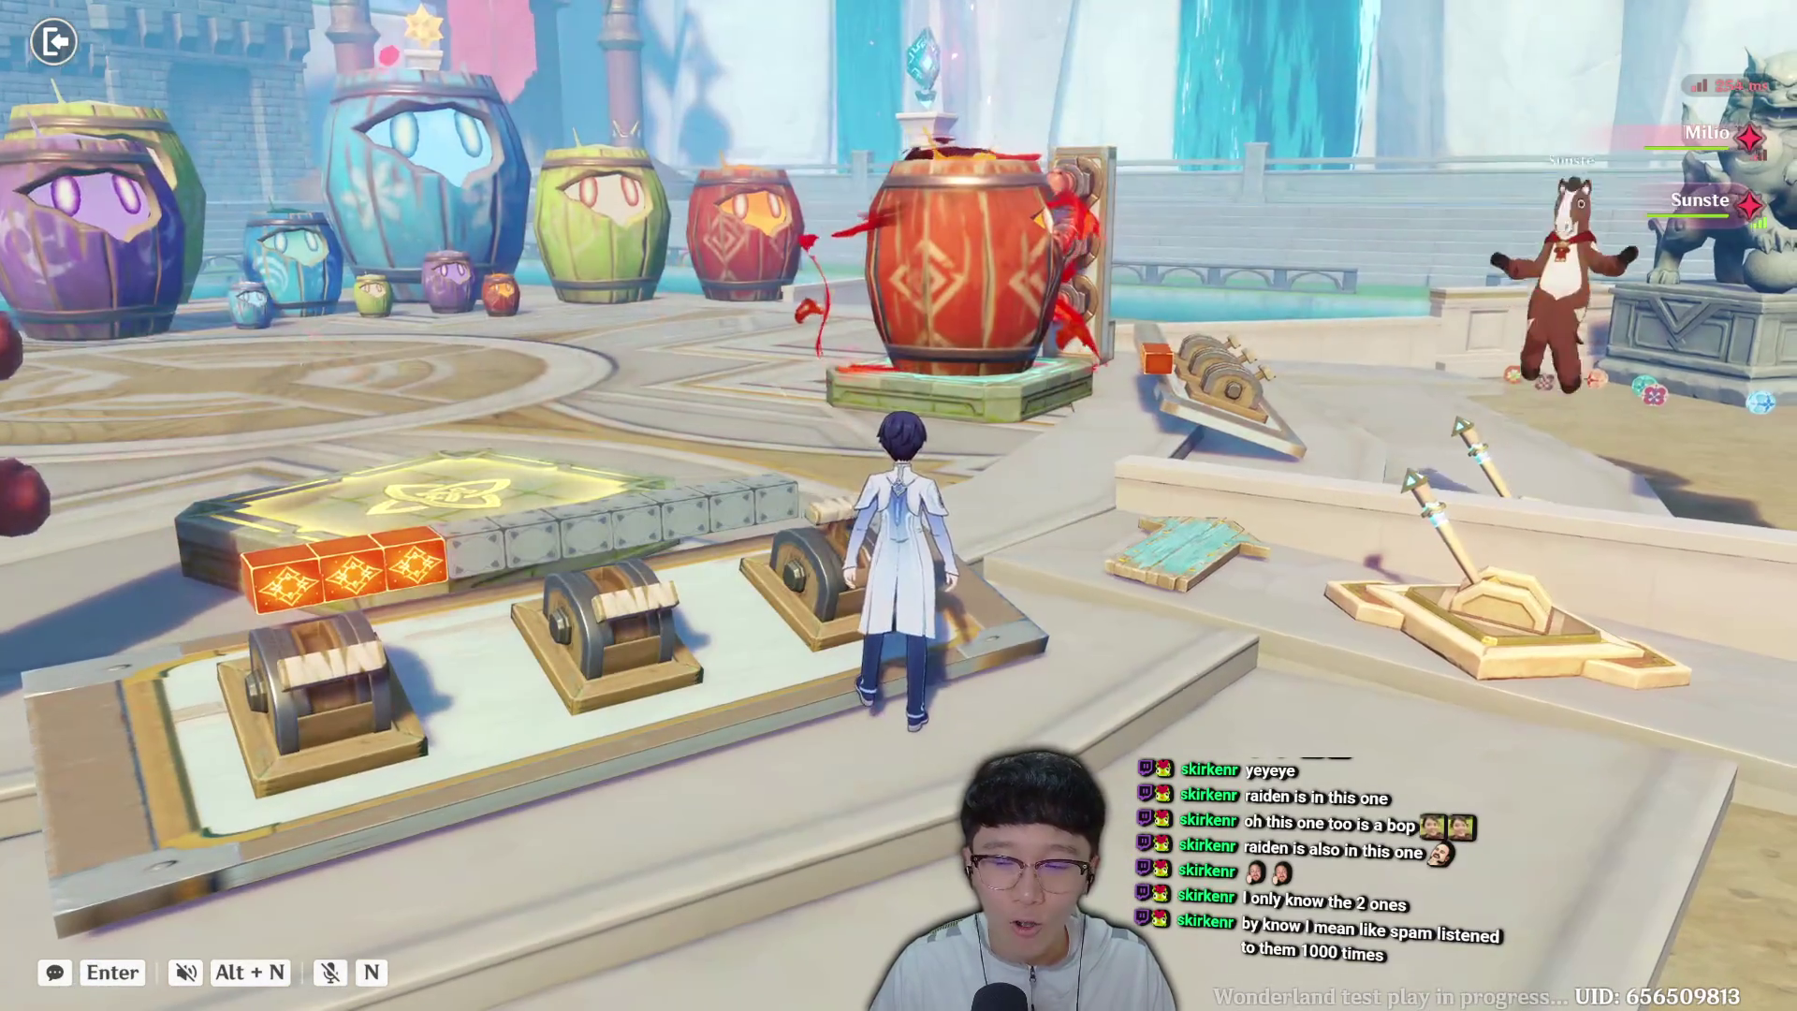
key(d)
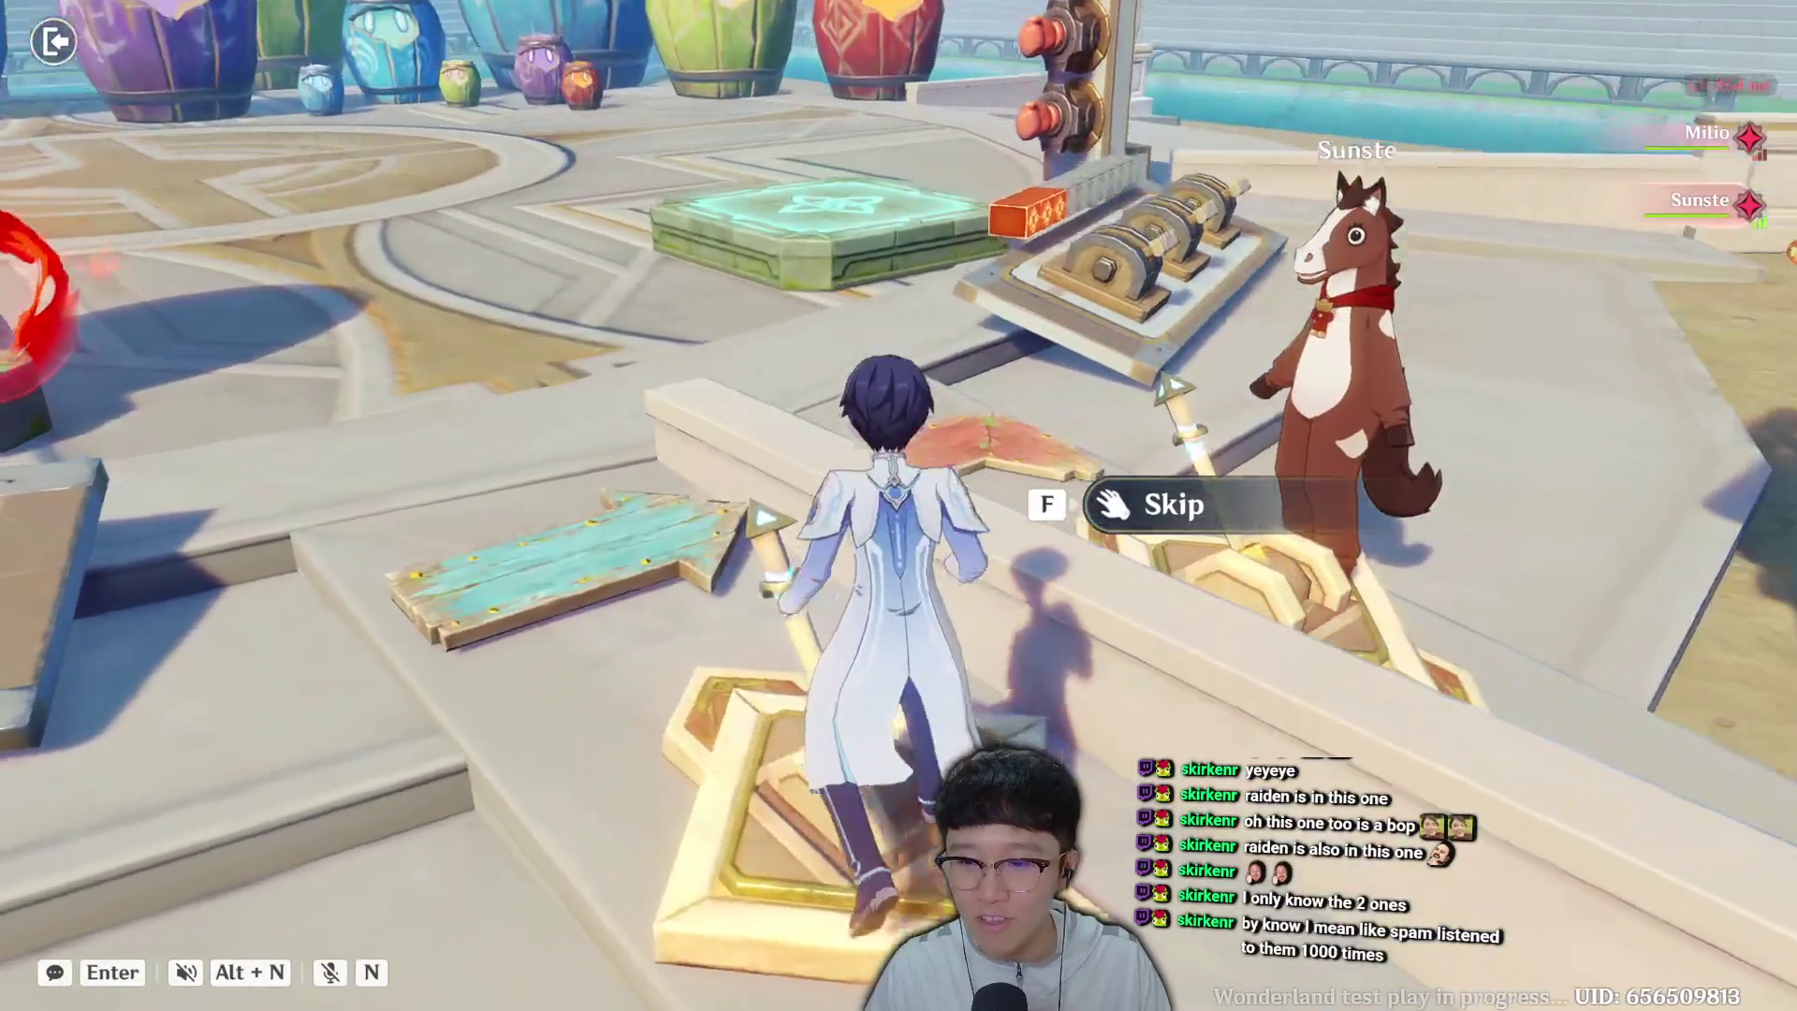
key(a)
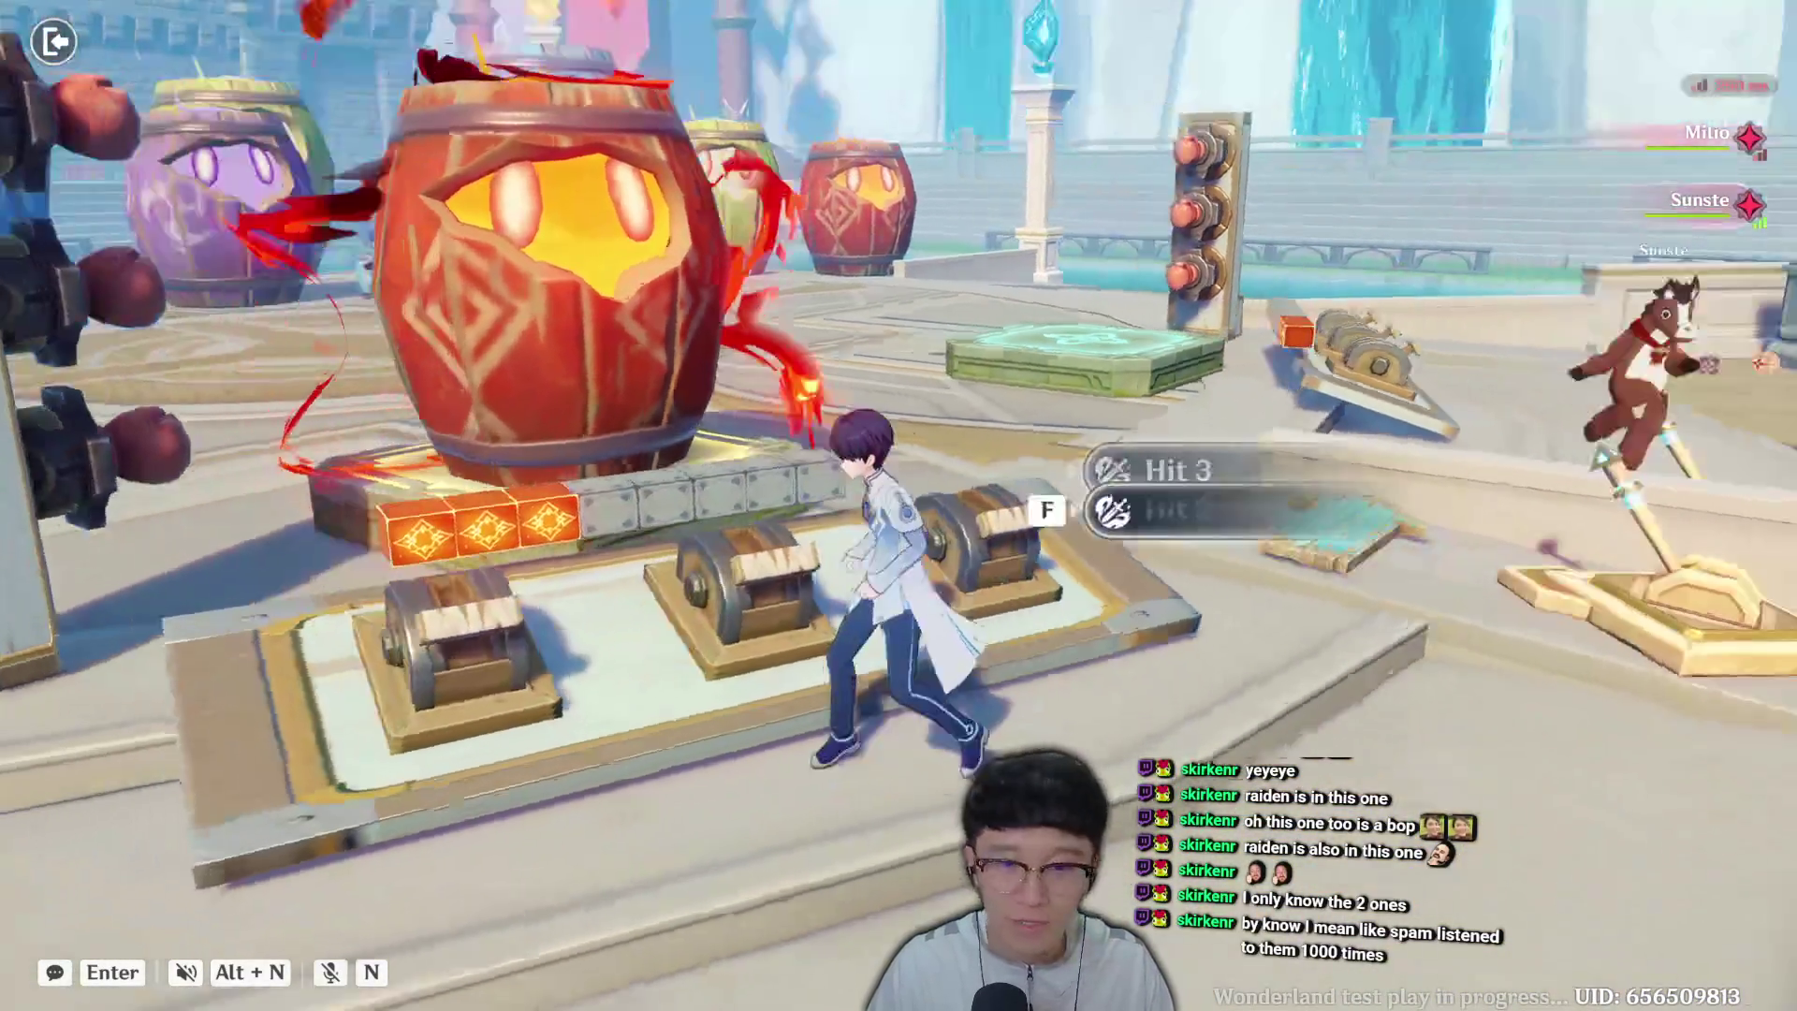
key(f)
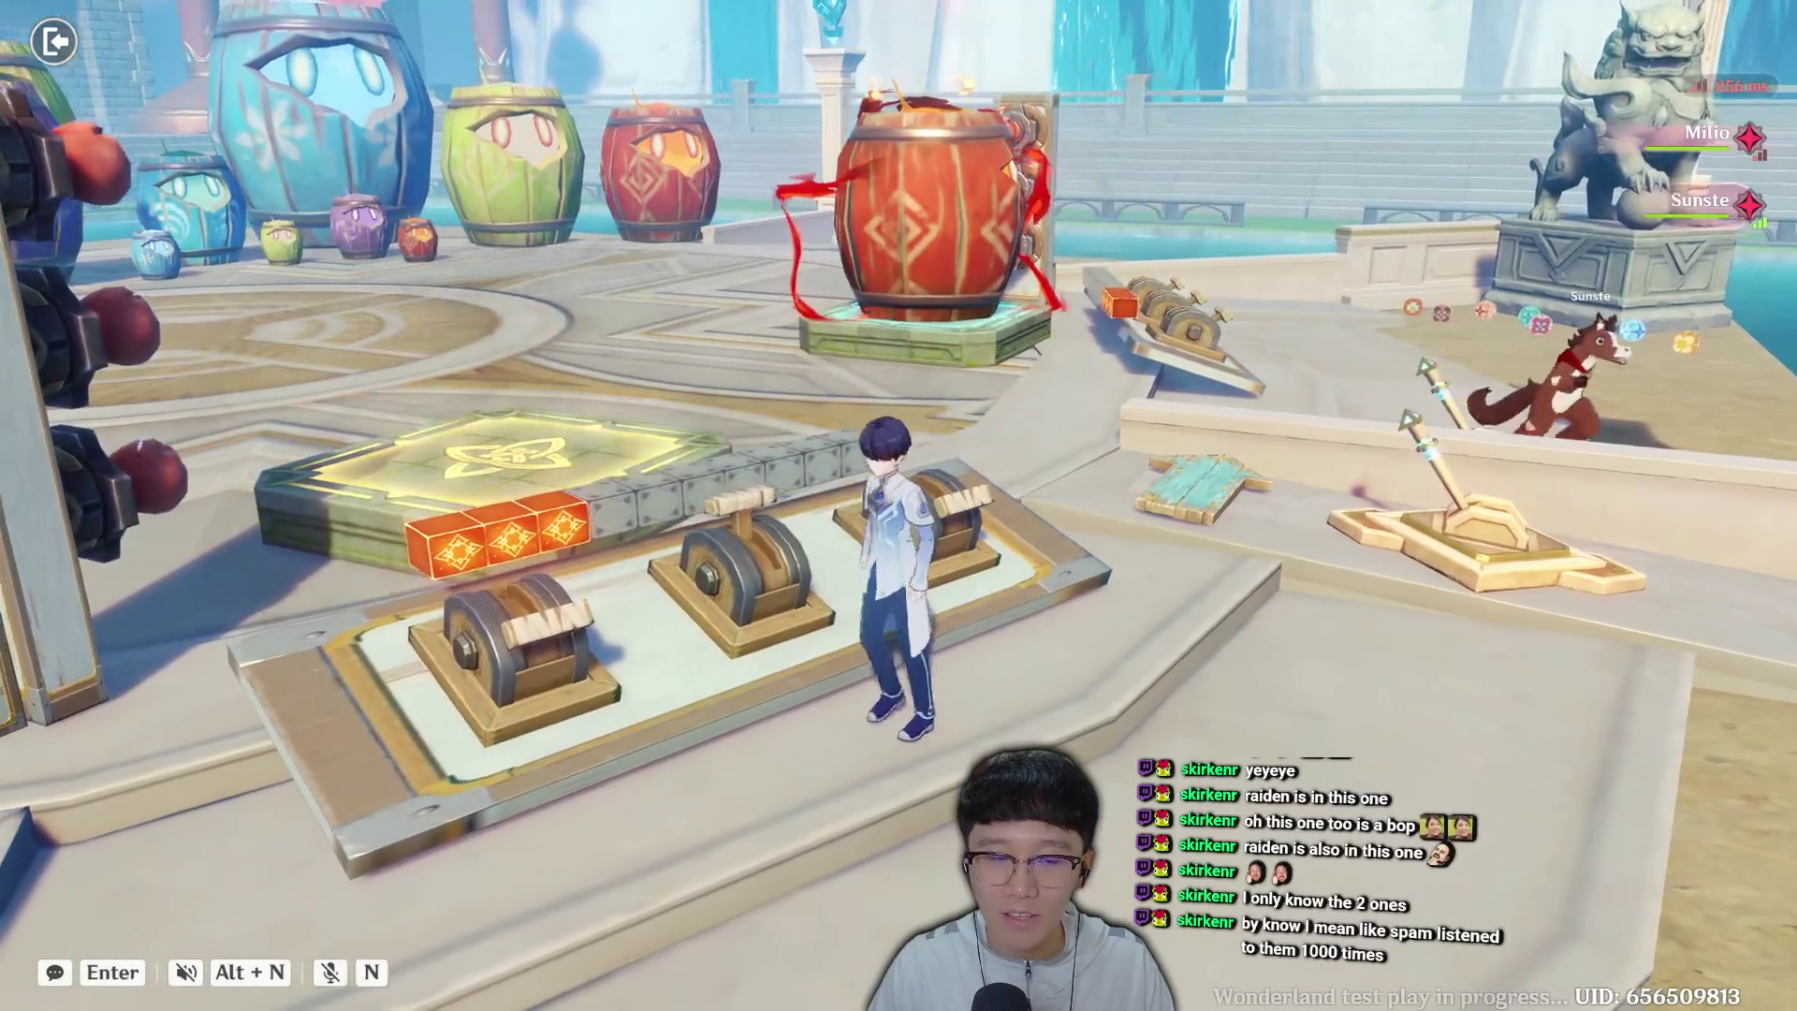
key(s)
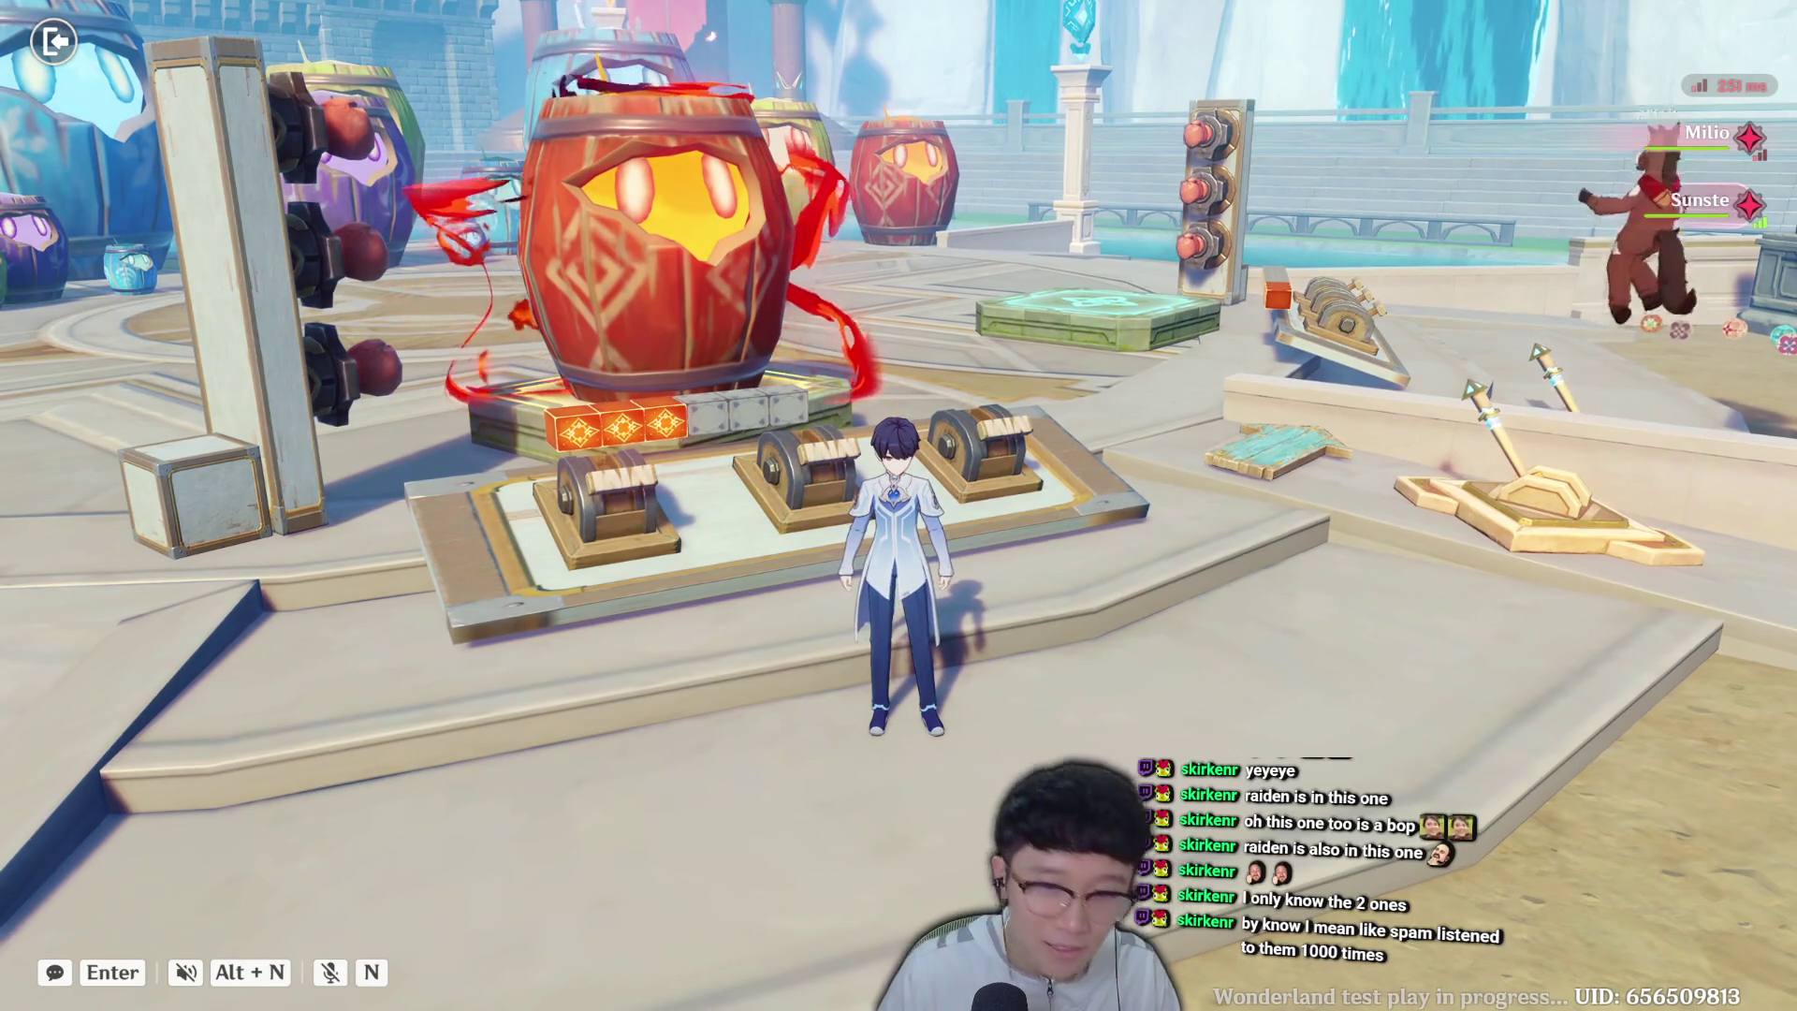
Fire the third and middle cannons, exploding two barrels.
key(d)
key(f)
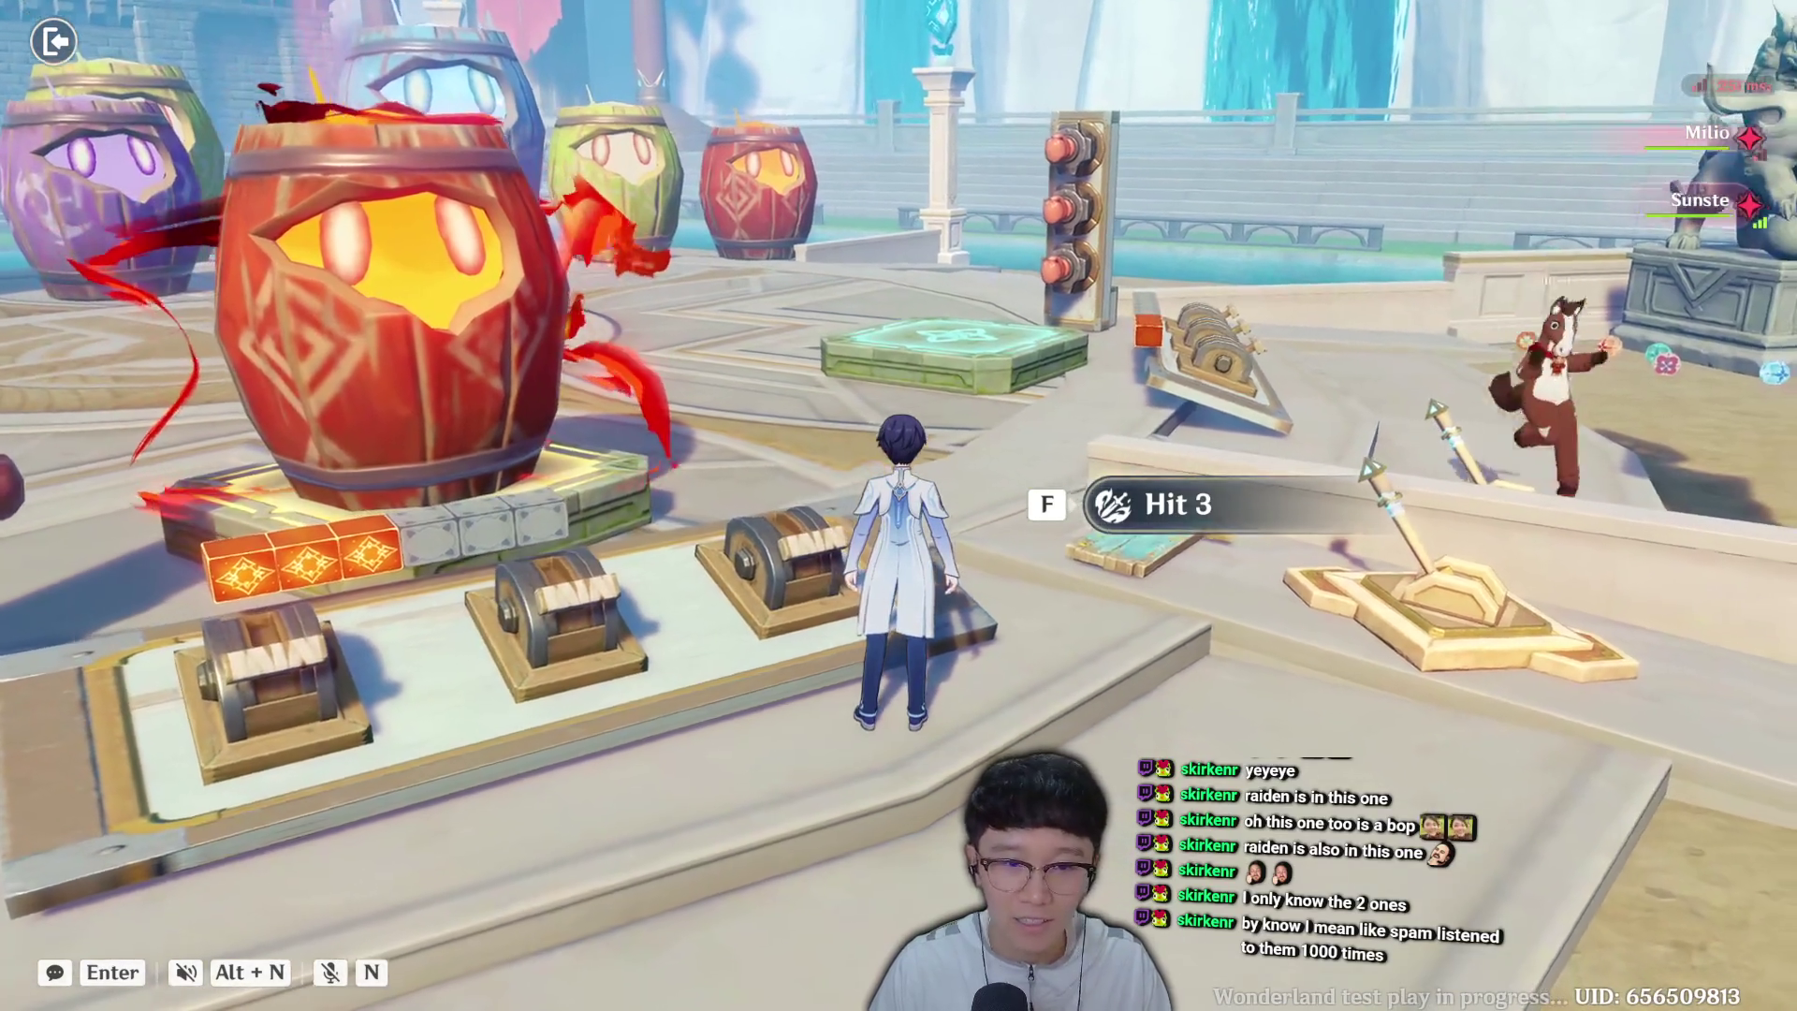
key(a)
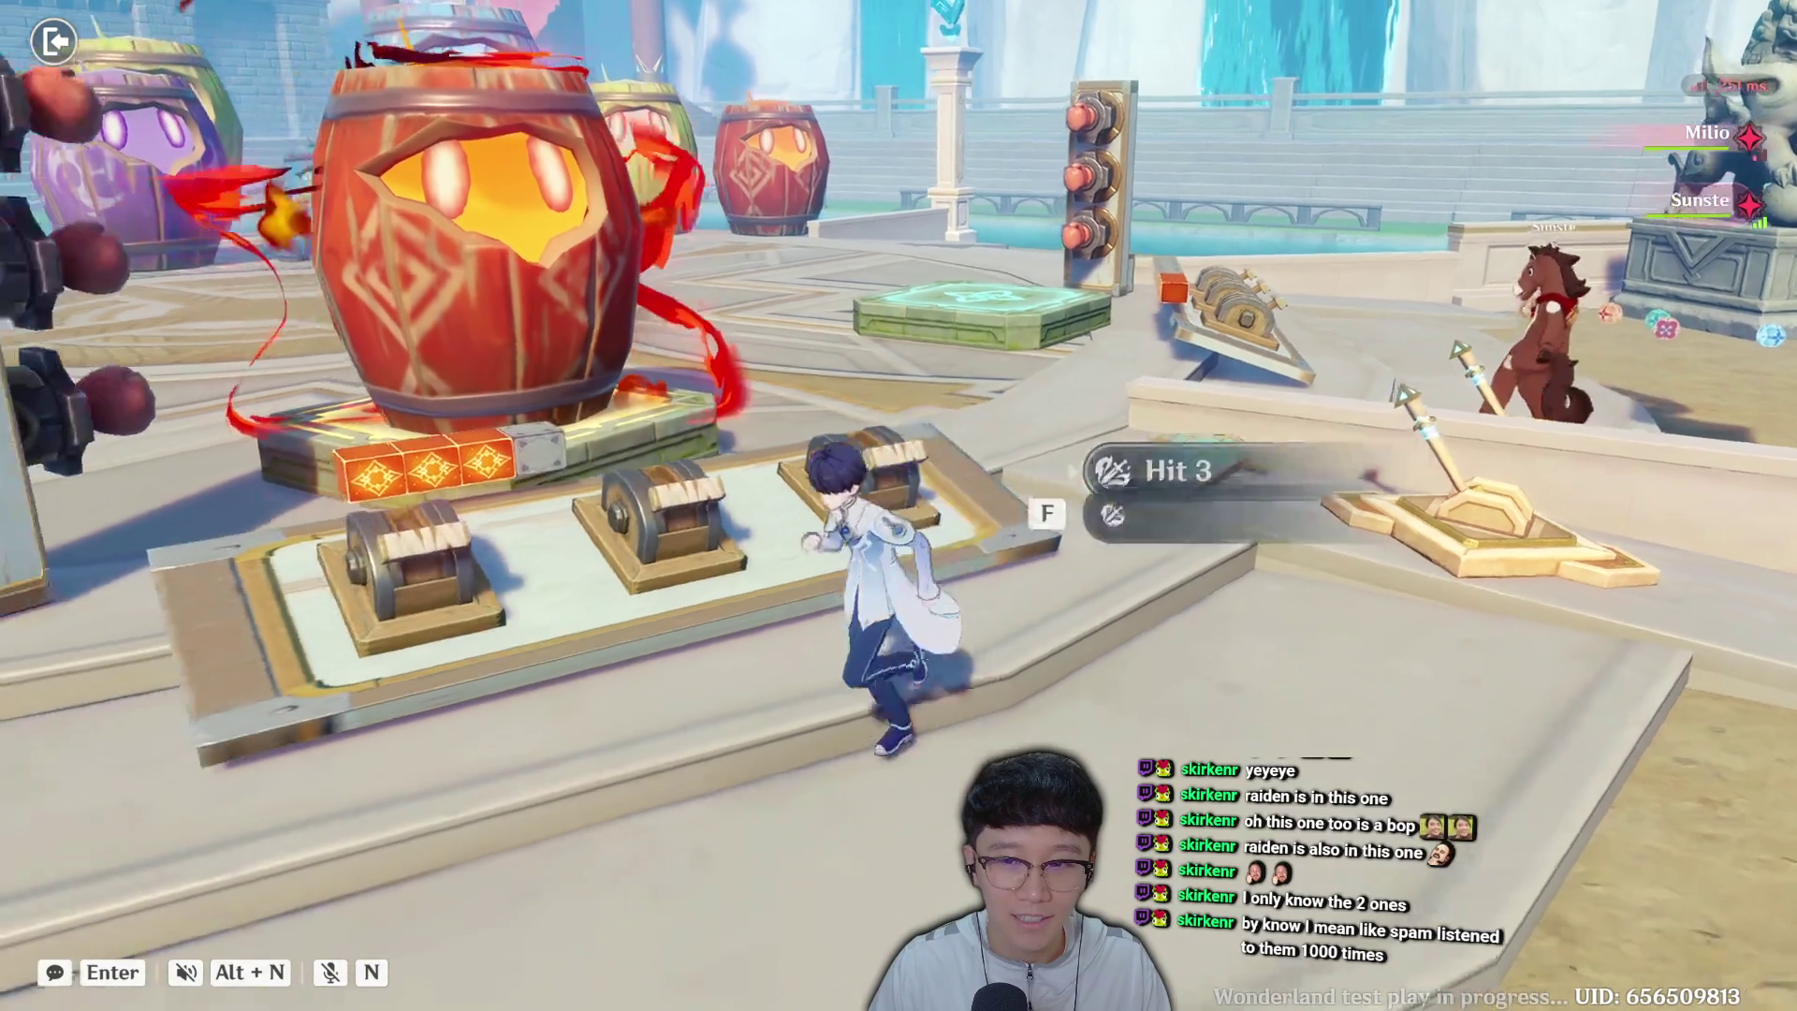
key(f)
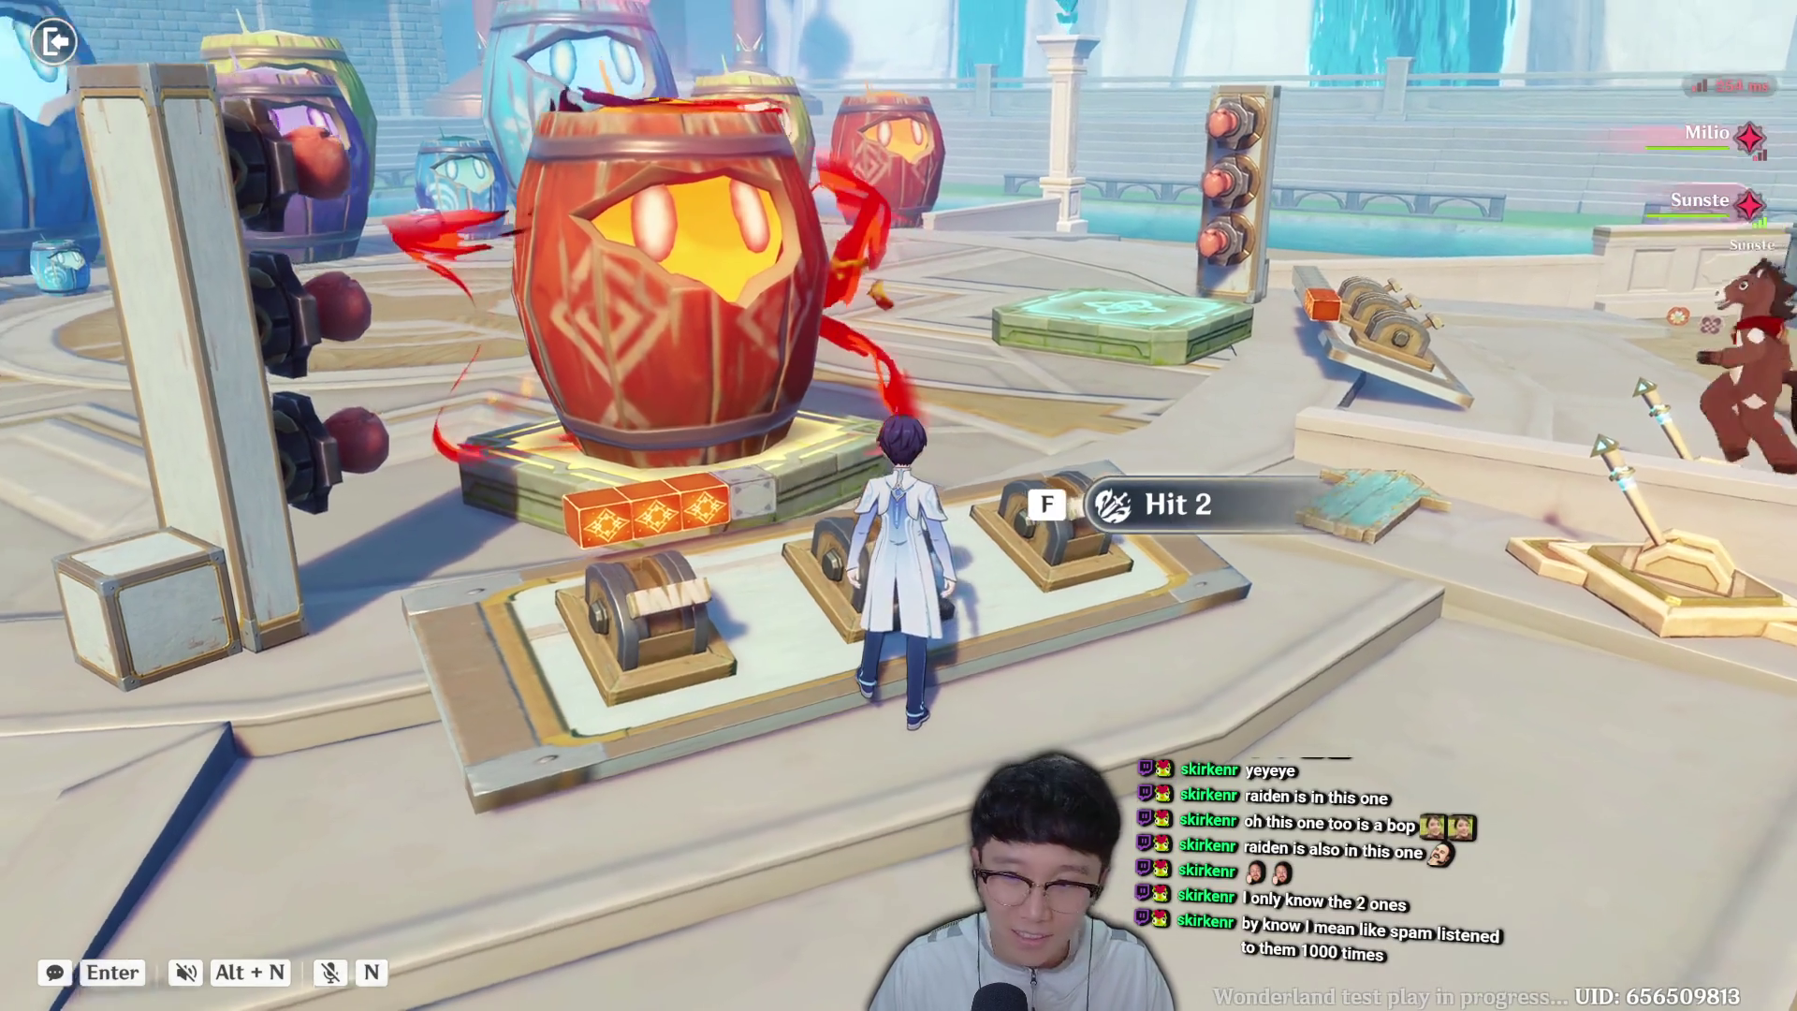
key(s)
key(w)
key(f)
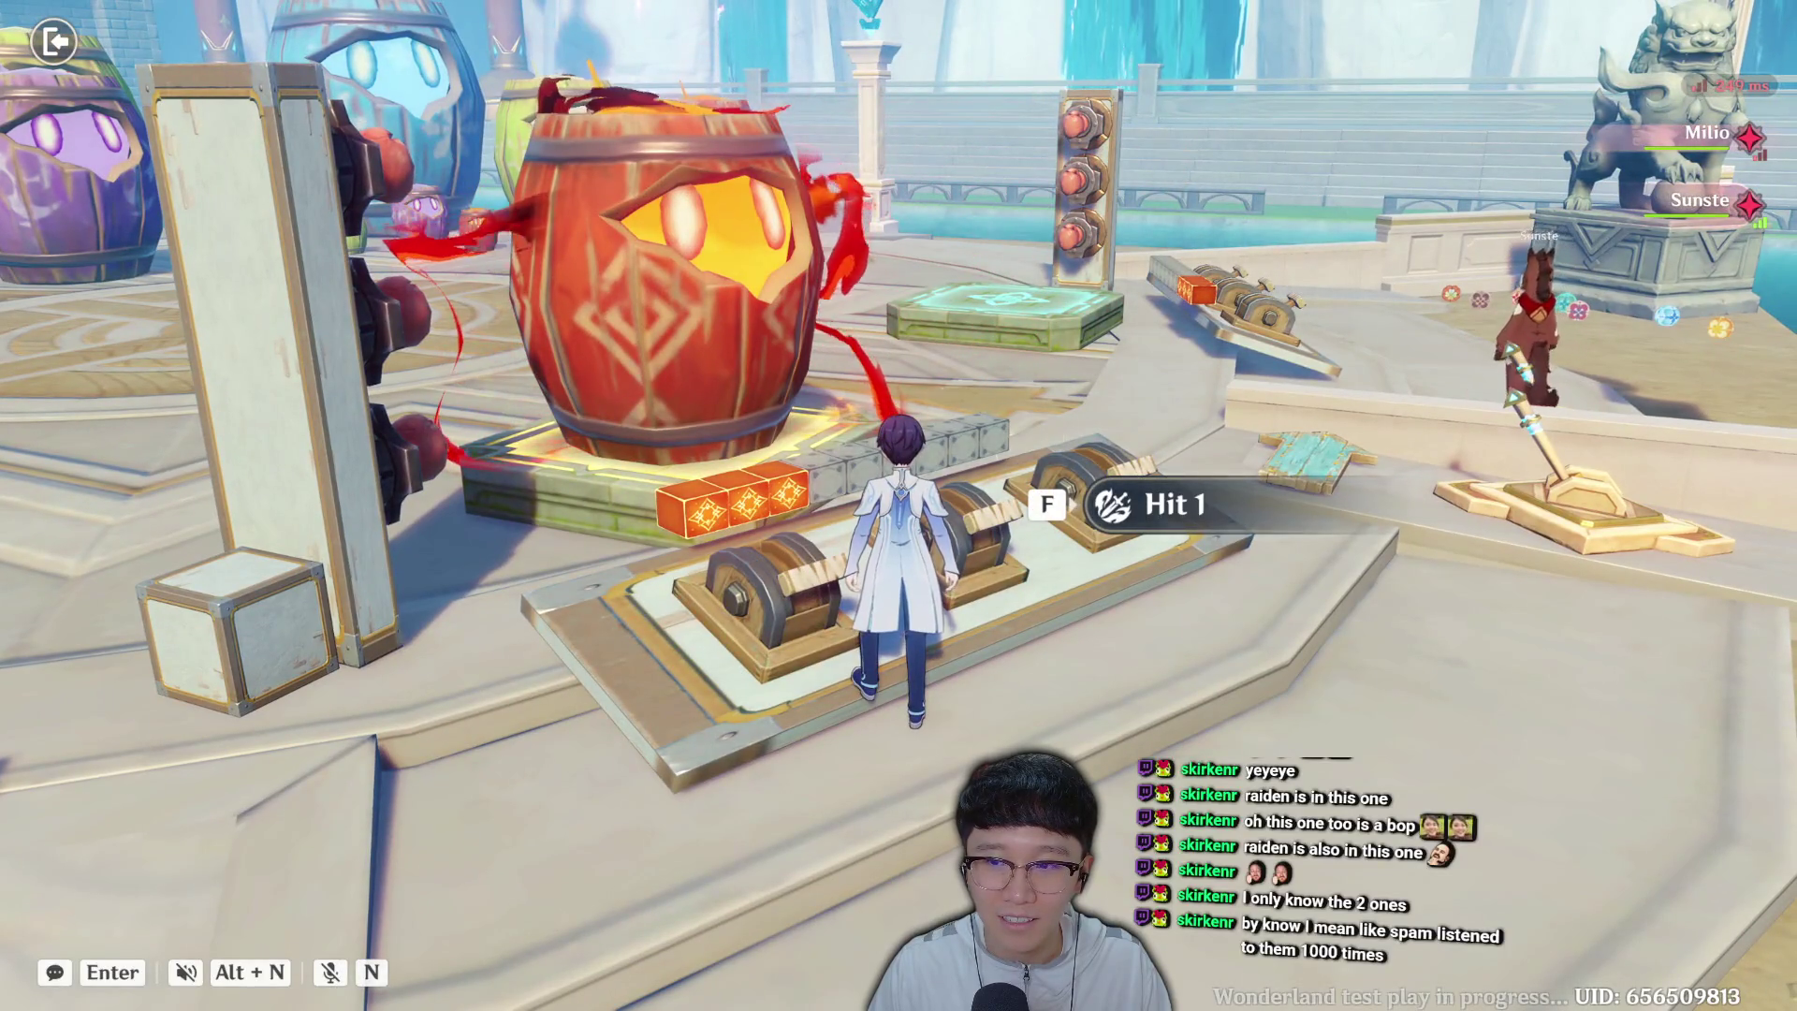
key(a)
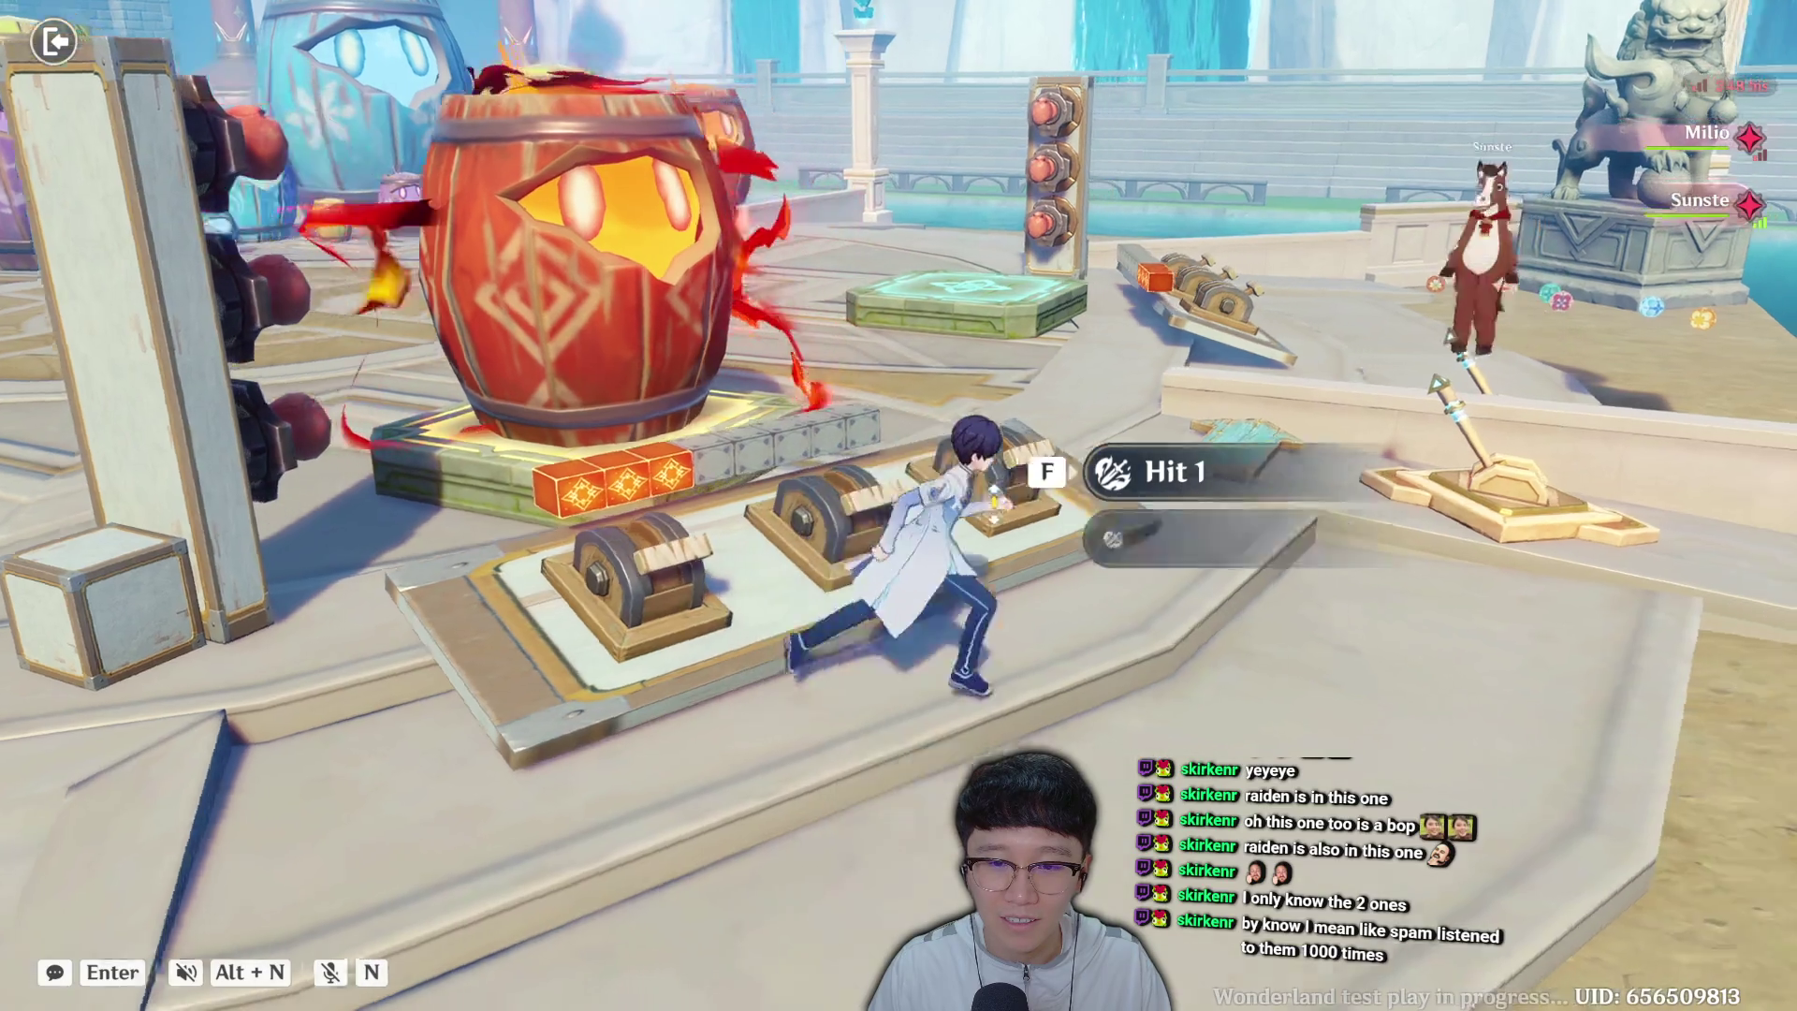
key(f)
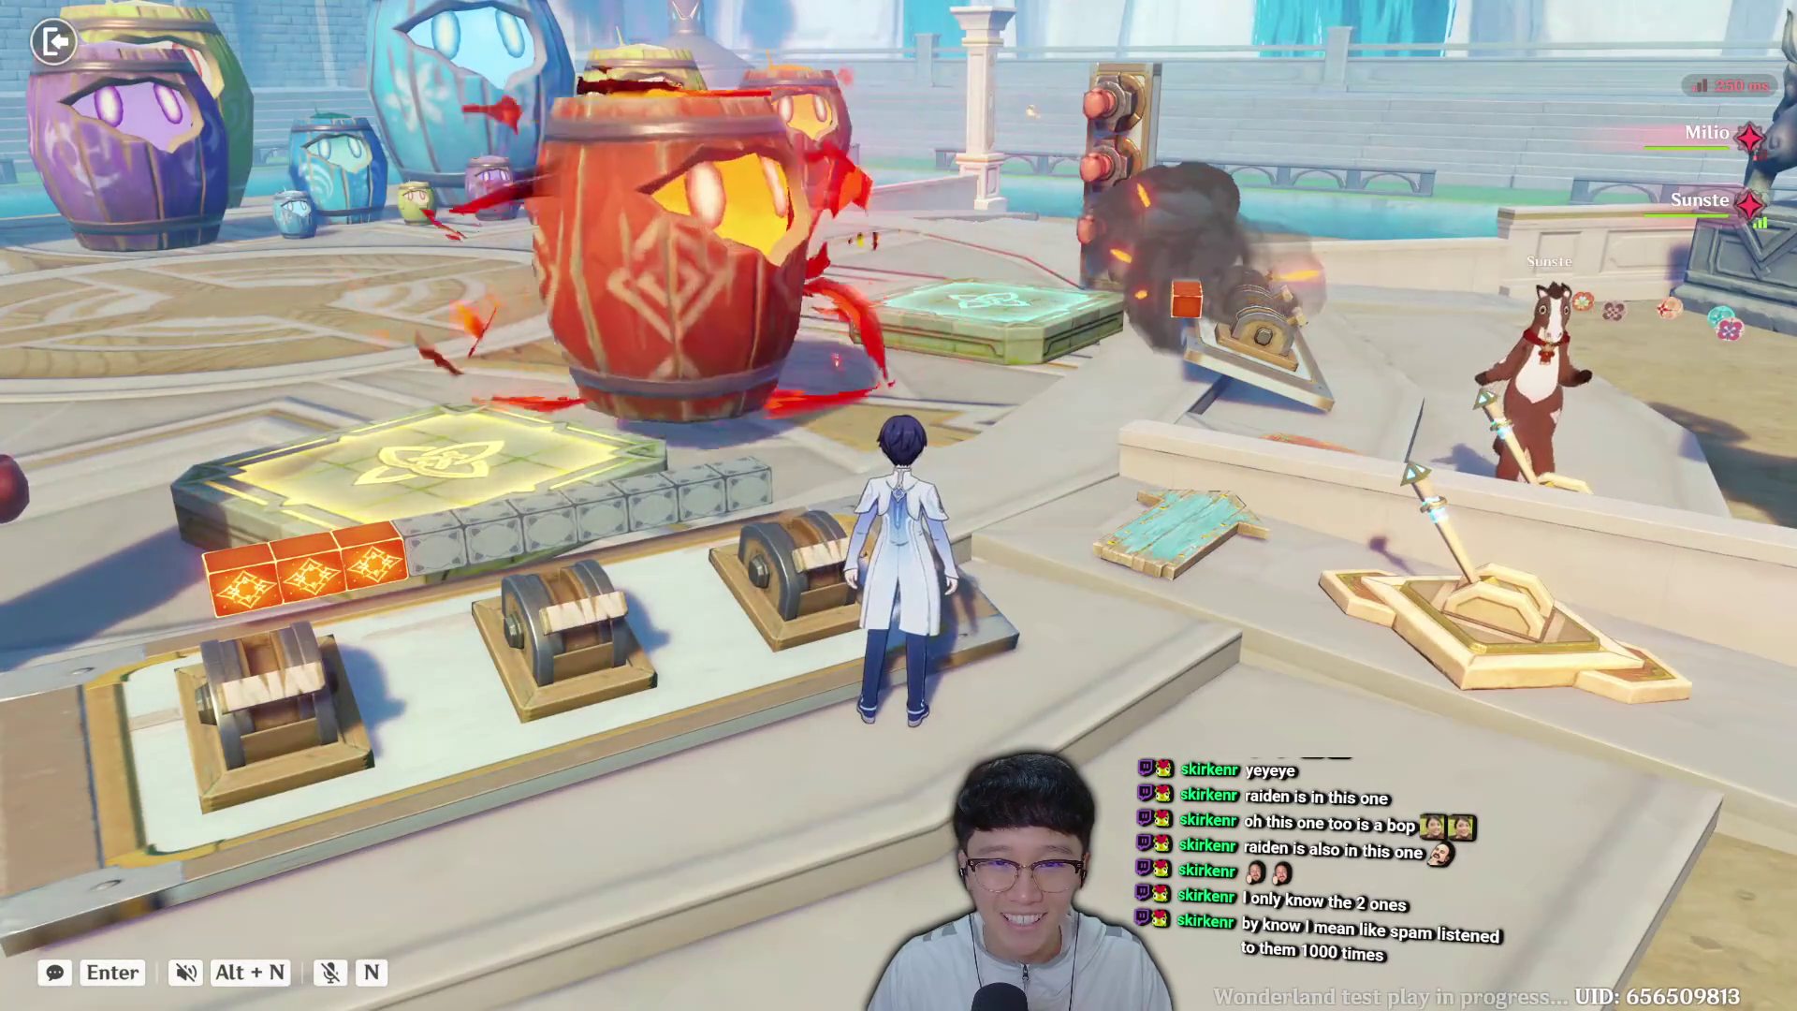
Keep firing the left and third cannons at new barrels until the match ends Failed.
key(f)
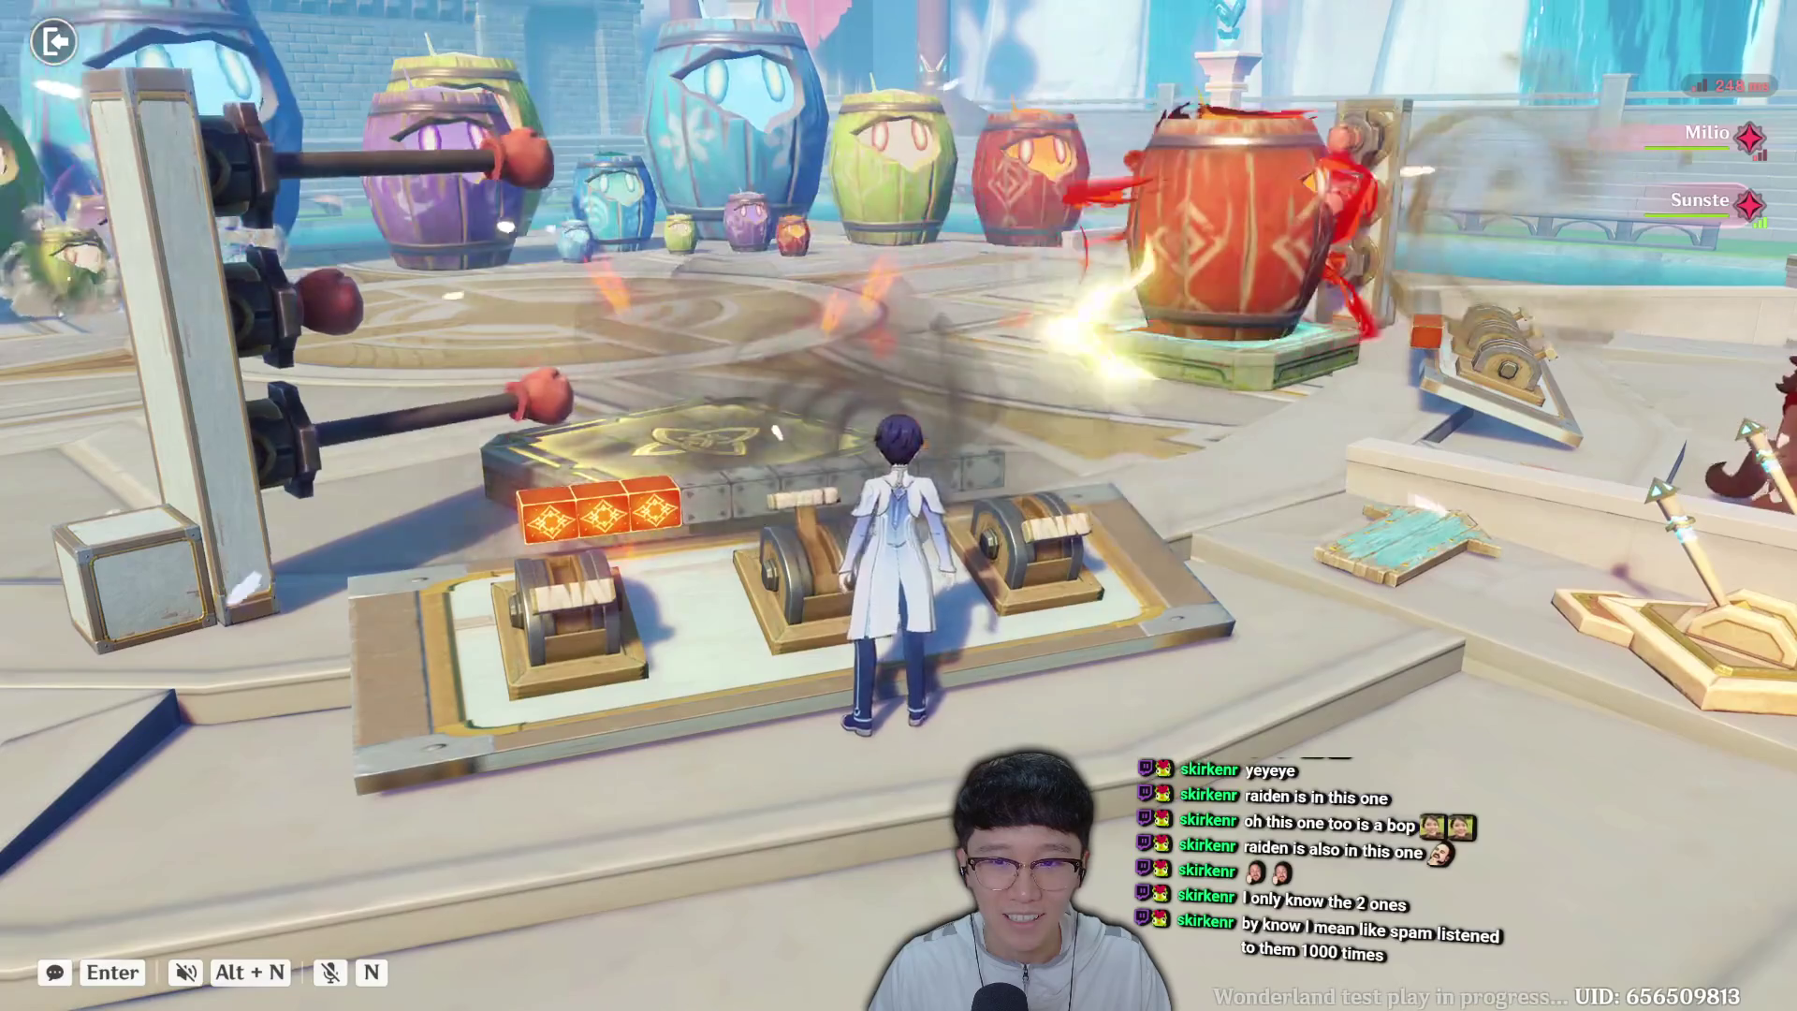
key(w)
key(f)
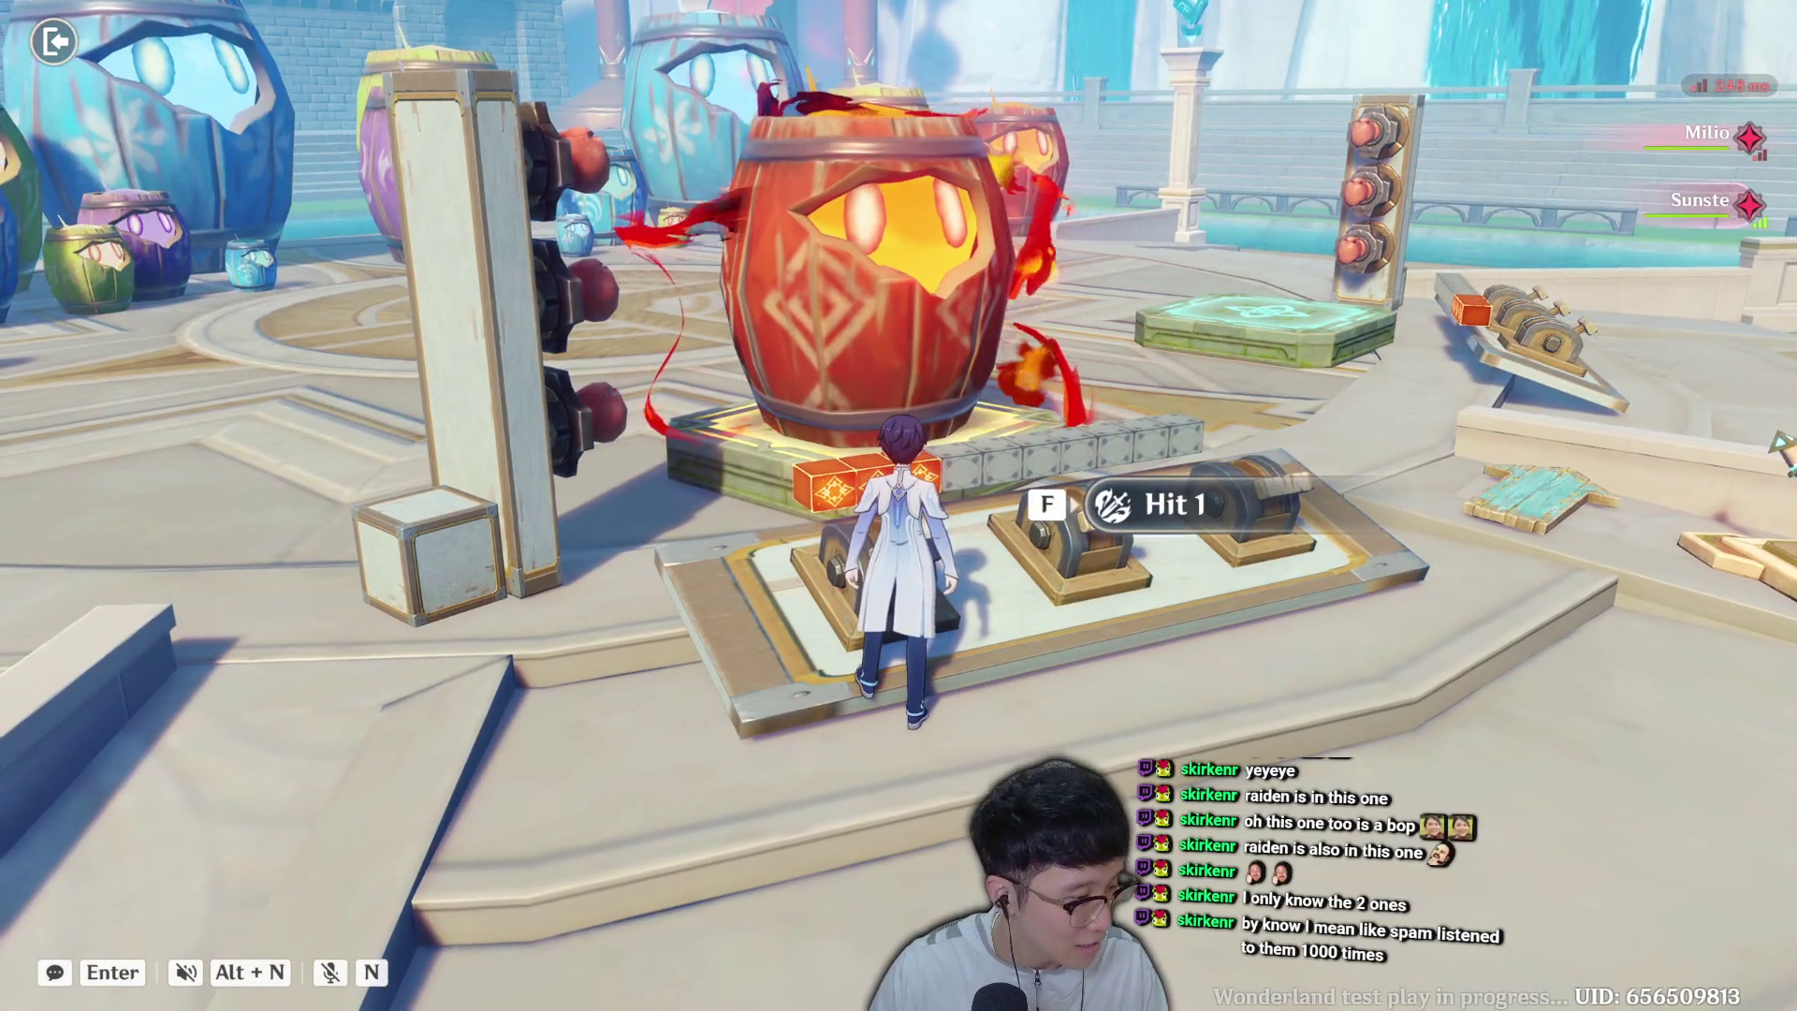
key(d)
key(w)
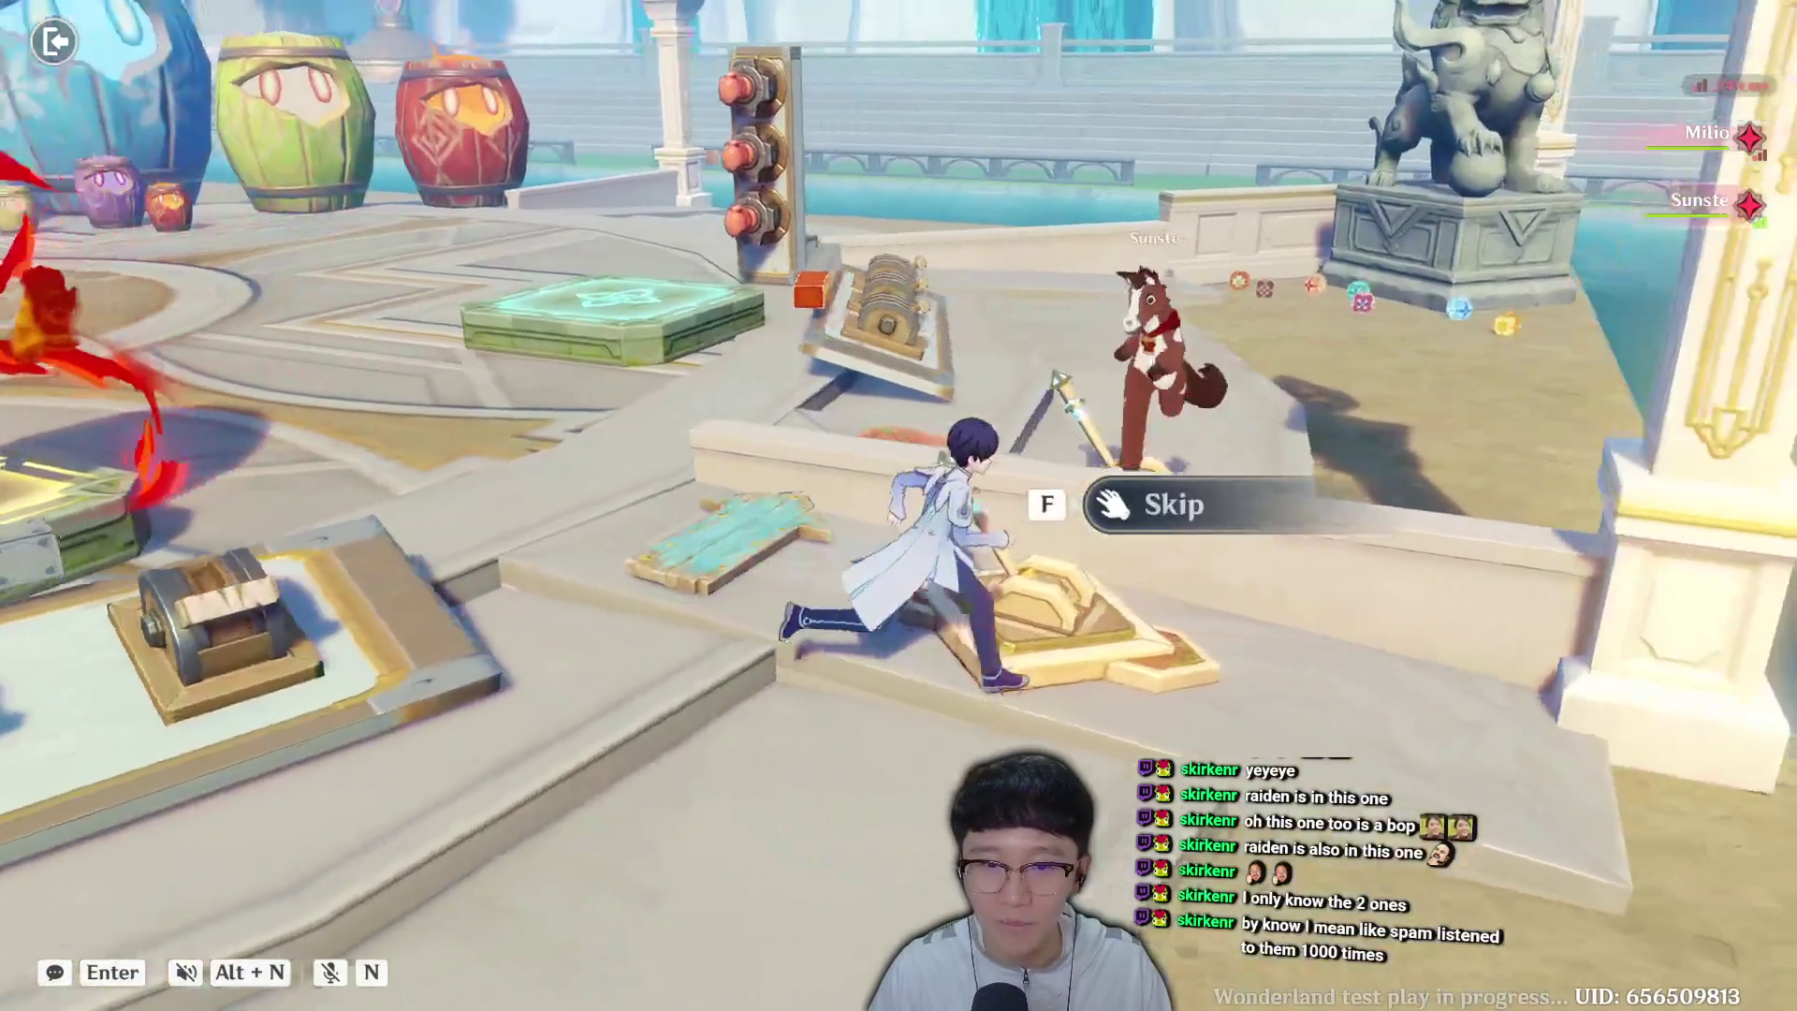
key(a)
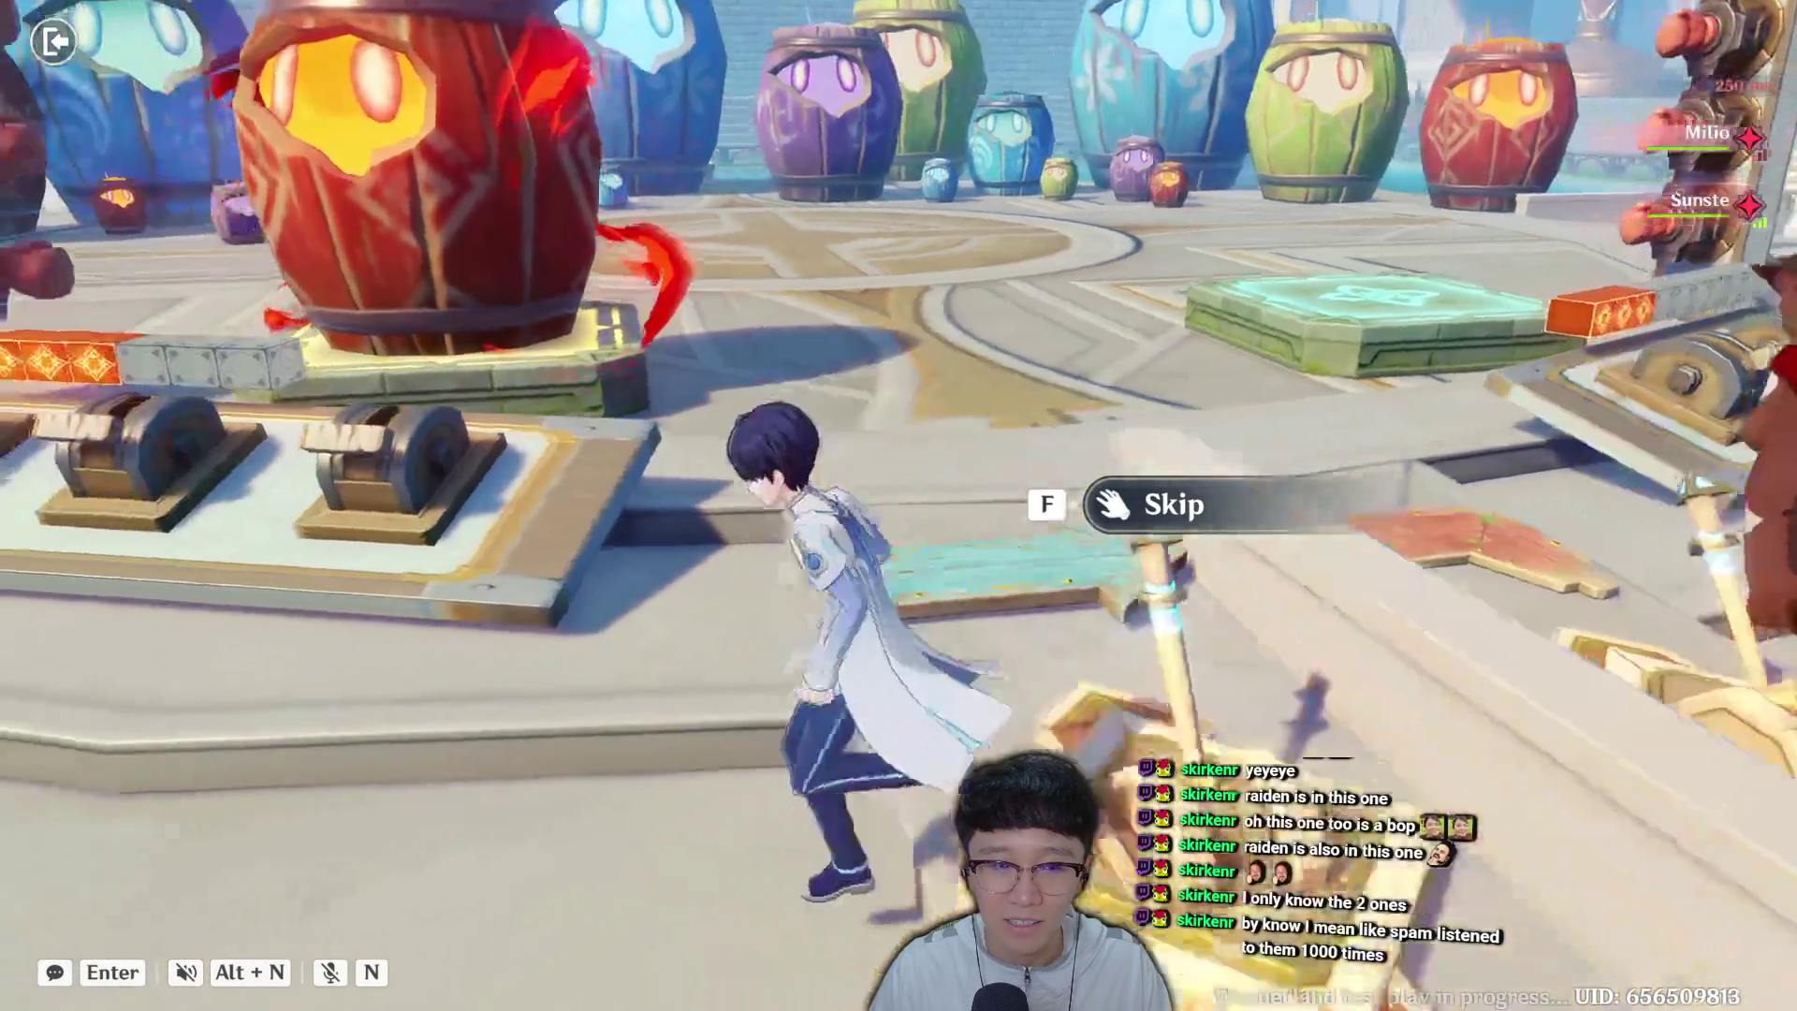
key(w)
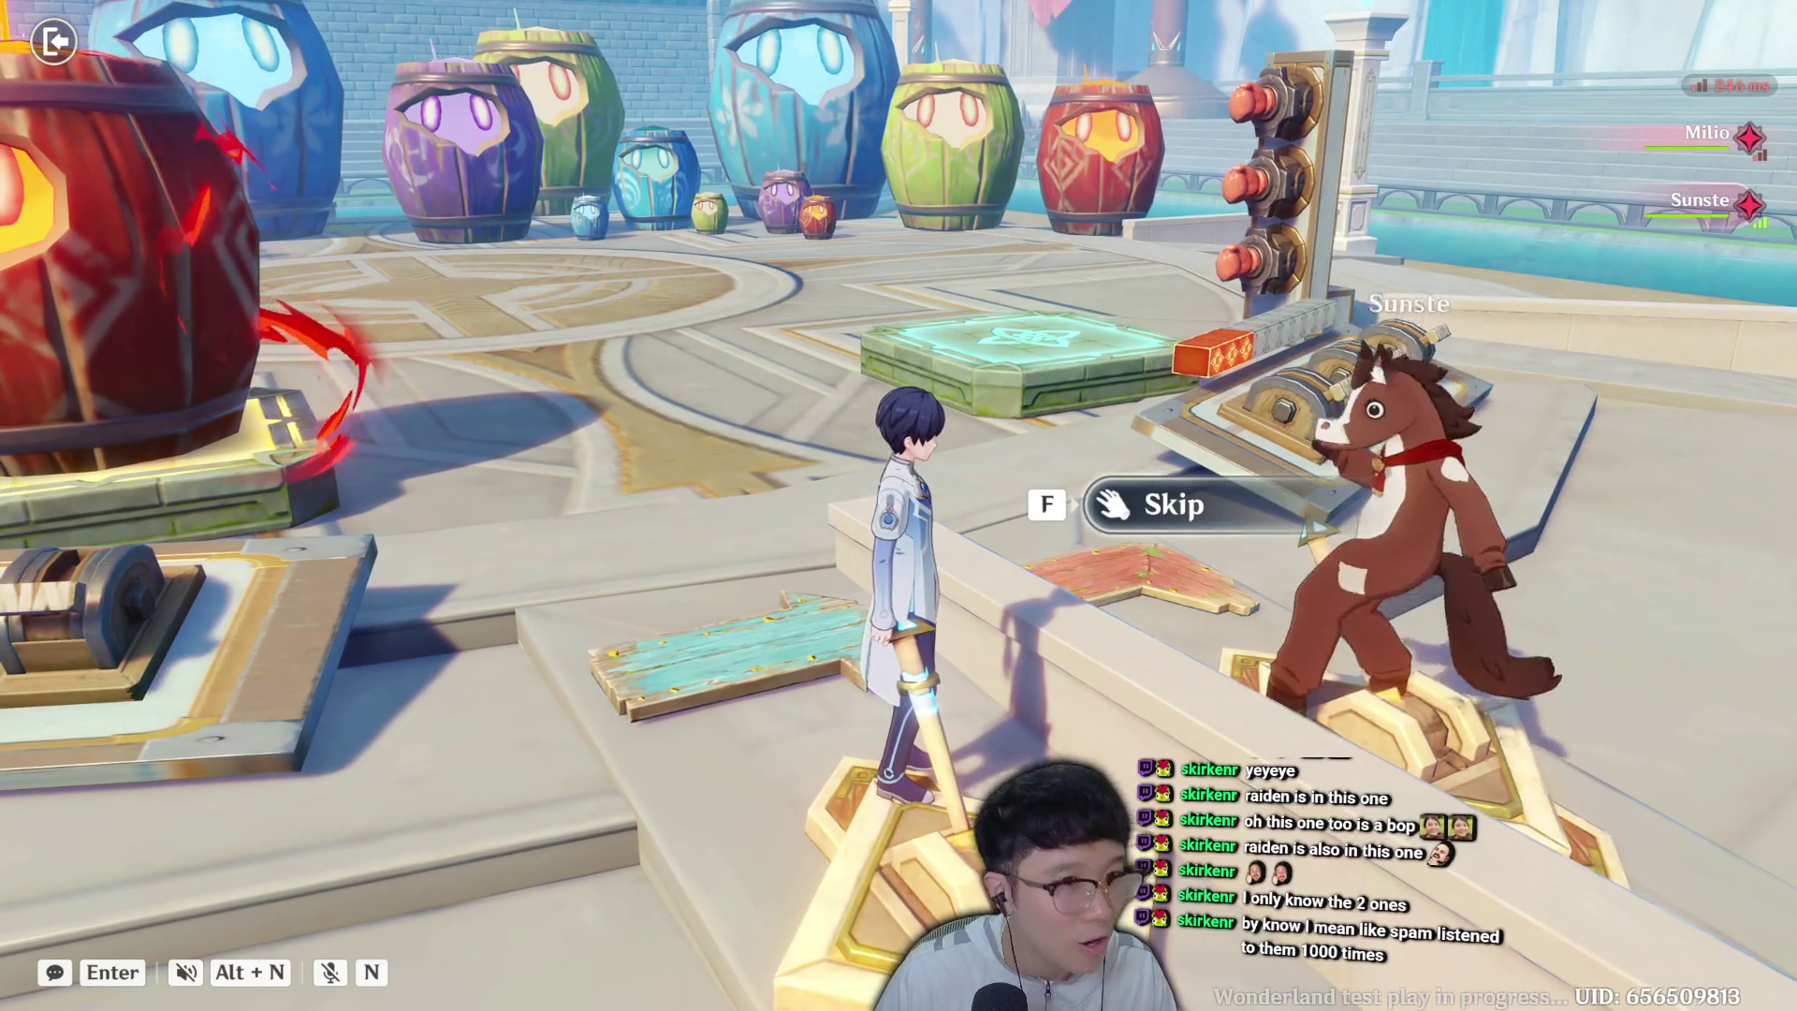
key(s)
key(a)
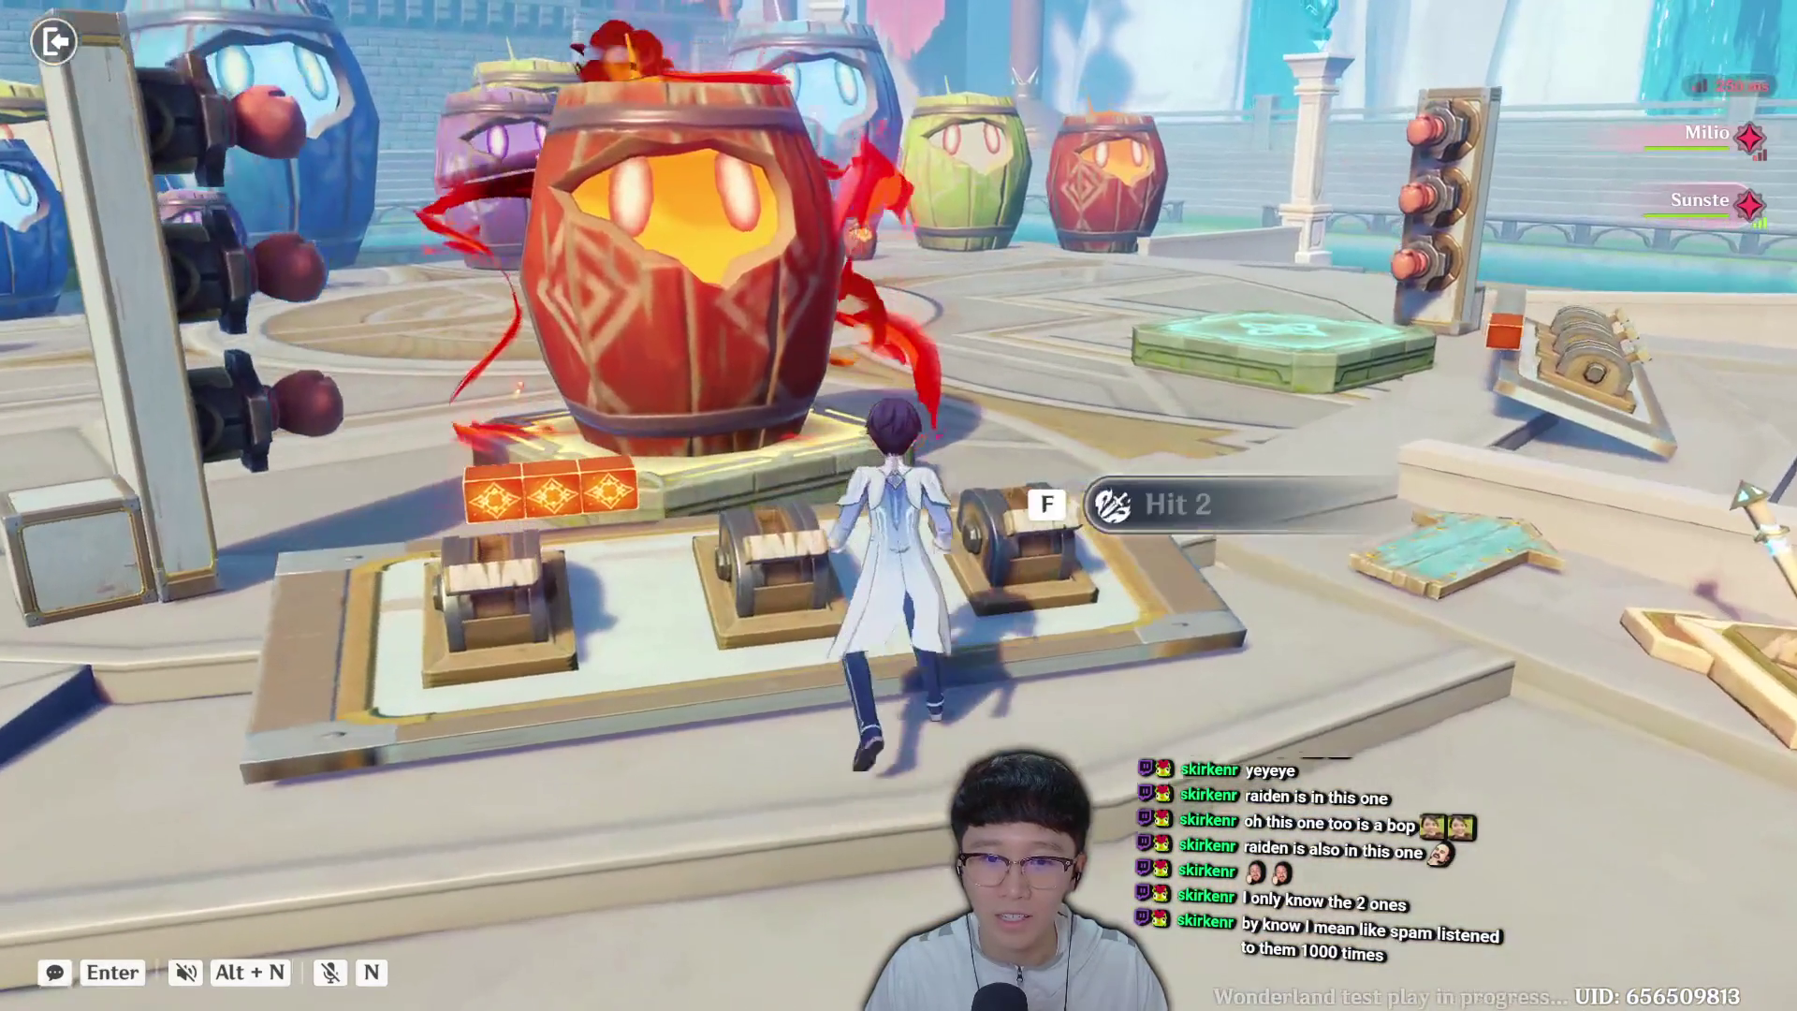
key(f)
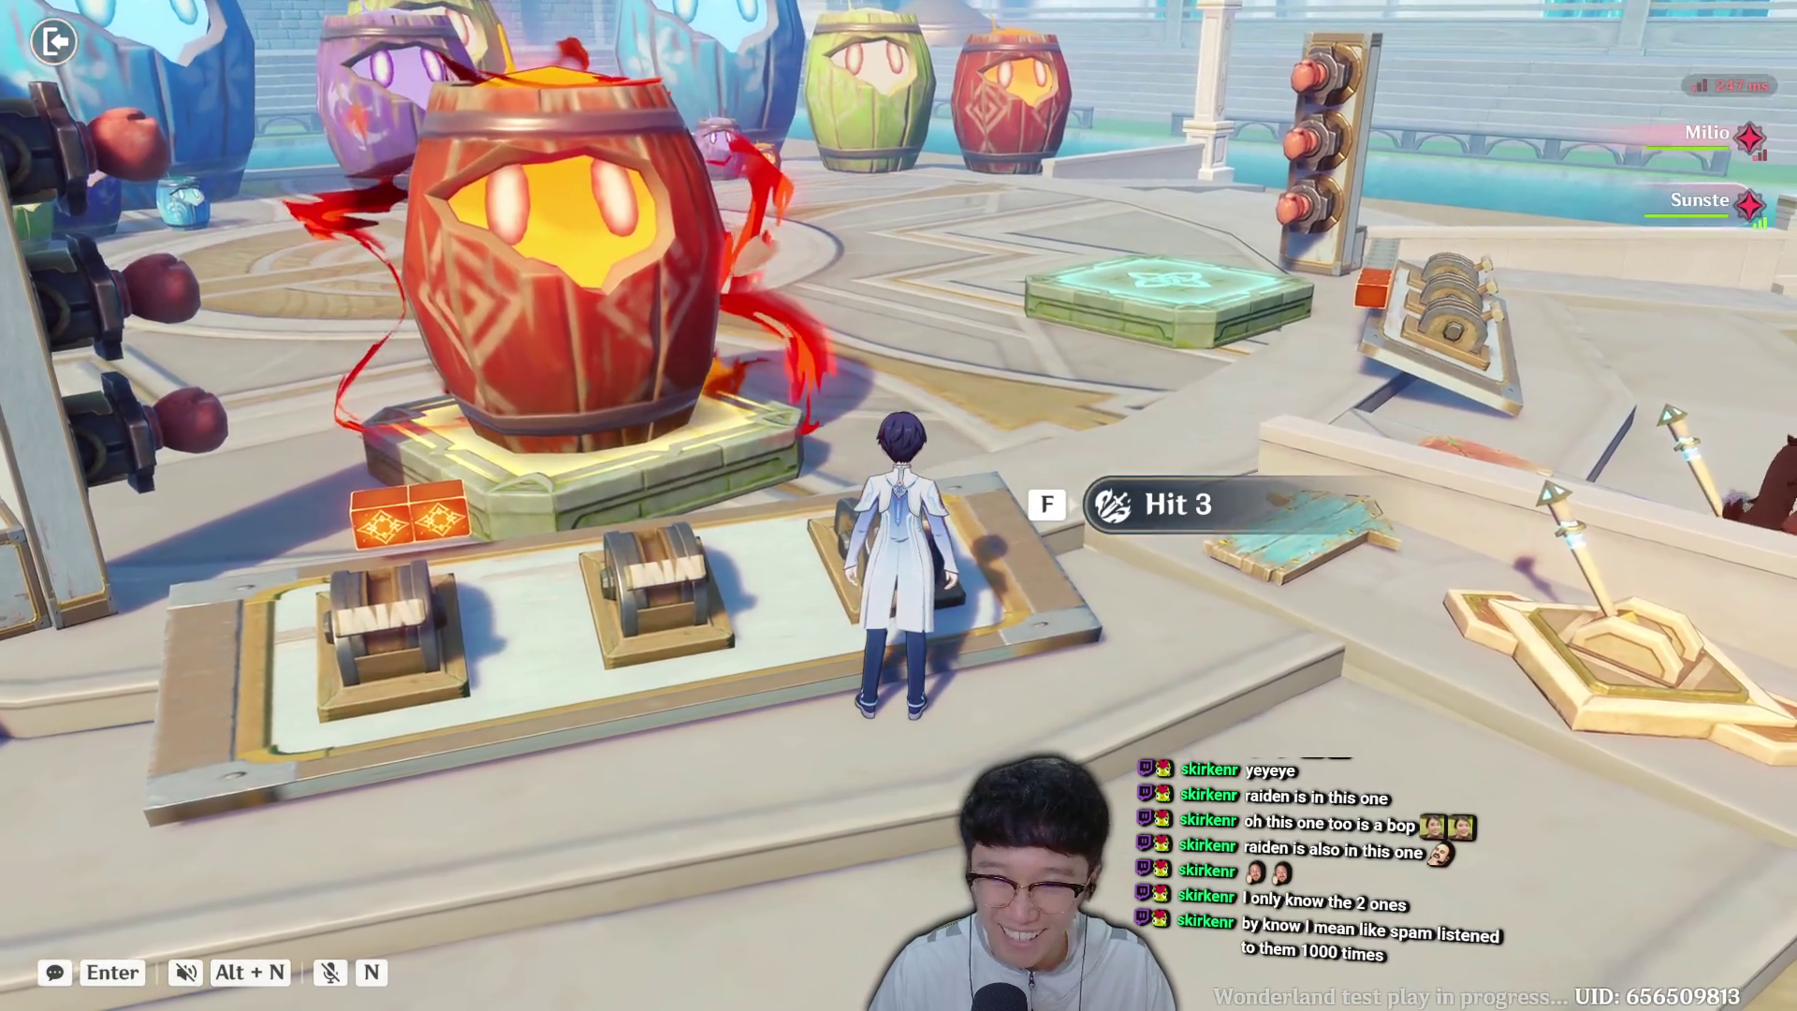
key(a)
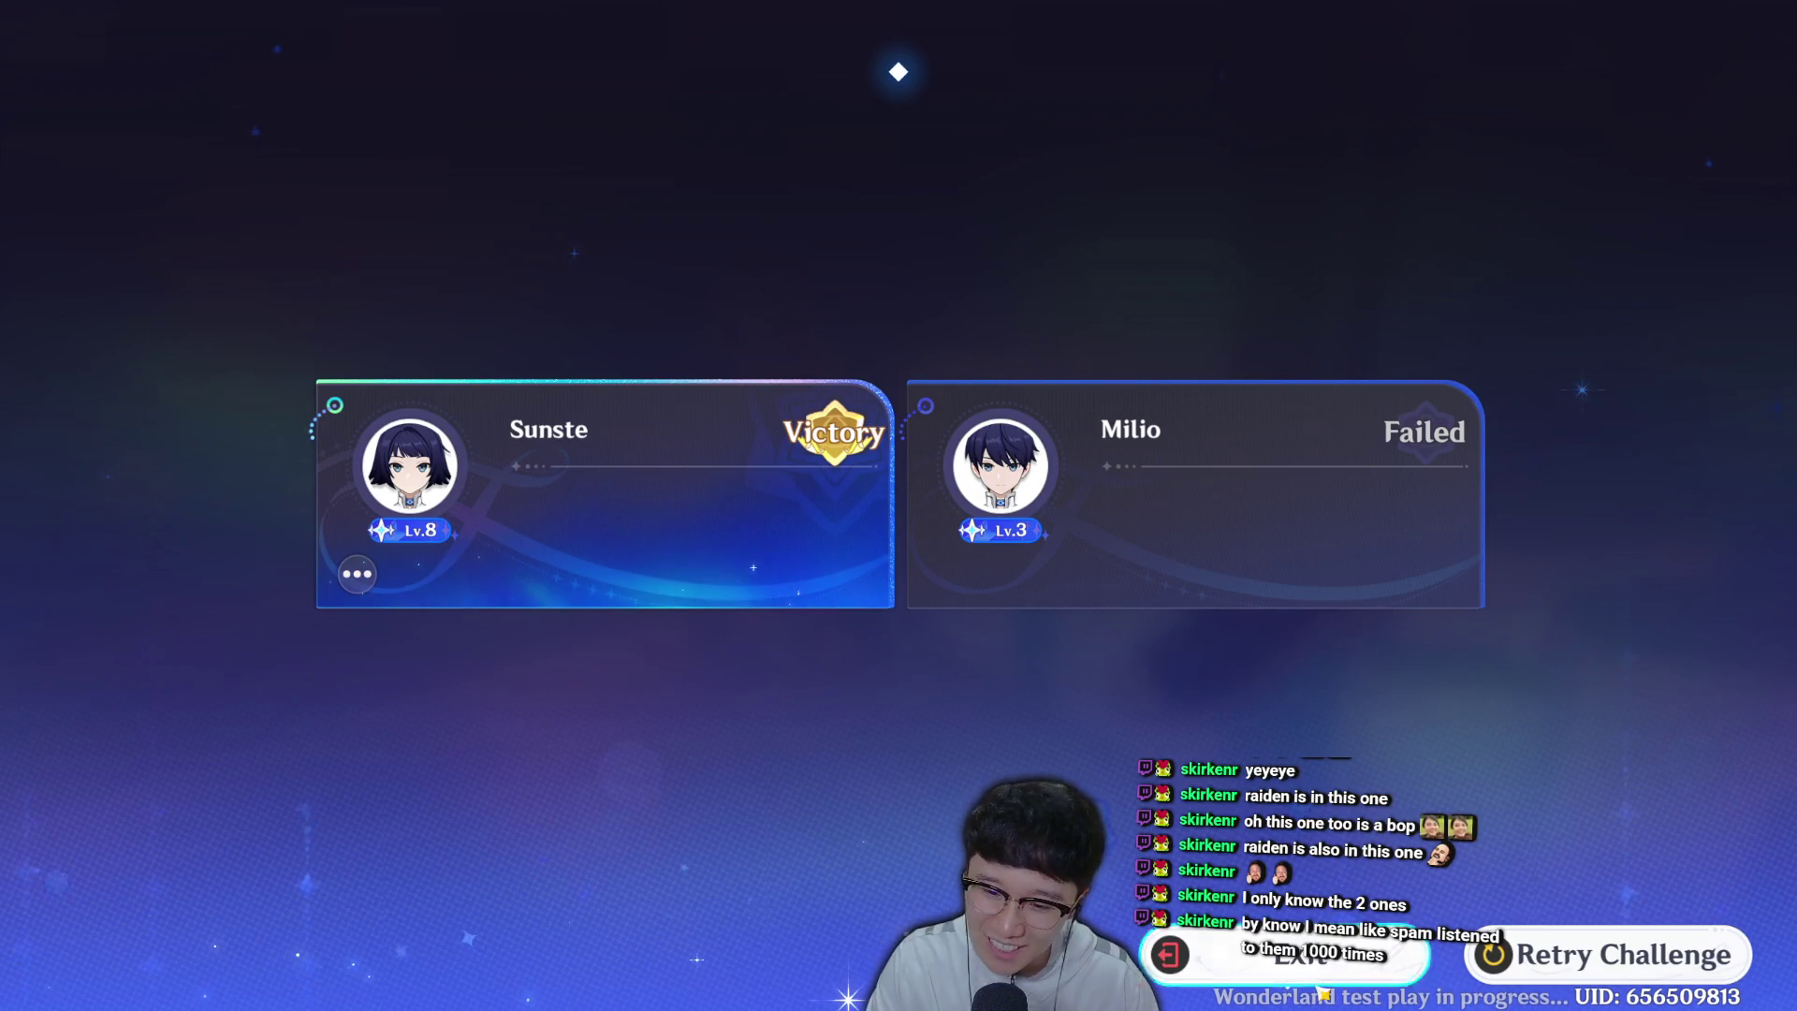
Exit the match results screen to end the test play.
click(1319, 985)
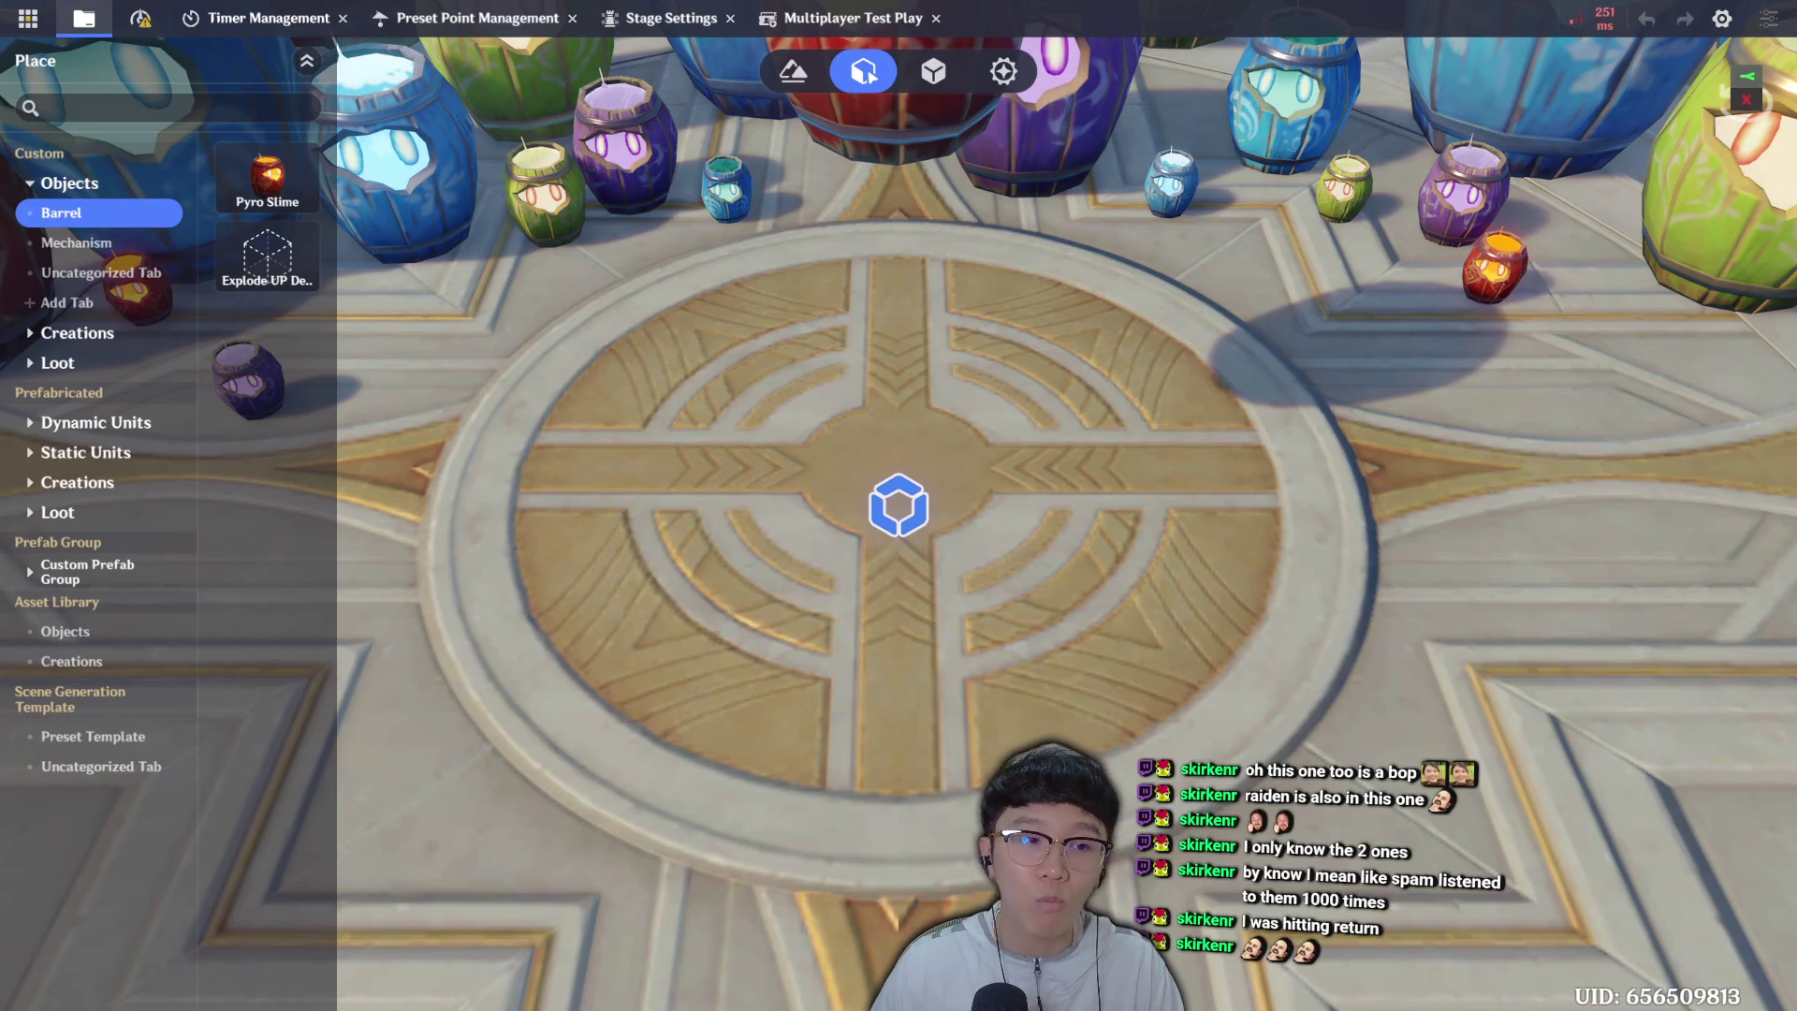
Move the view to the levers, select the Stone Lever and show its Lever - P2 to P1 graph.
scroll(970, 472, down, 5)
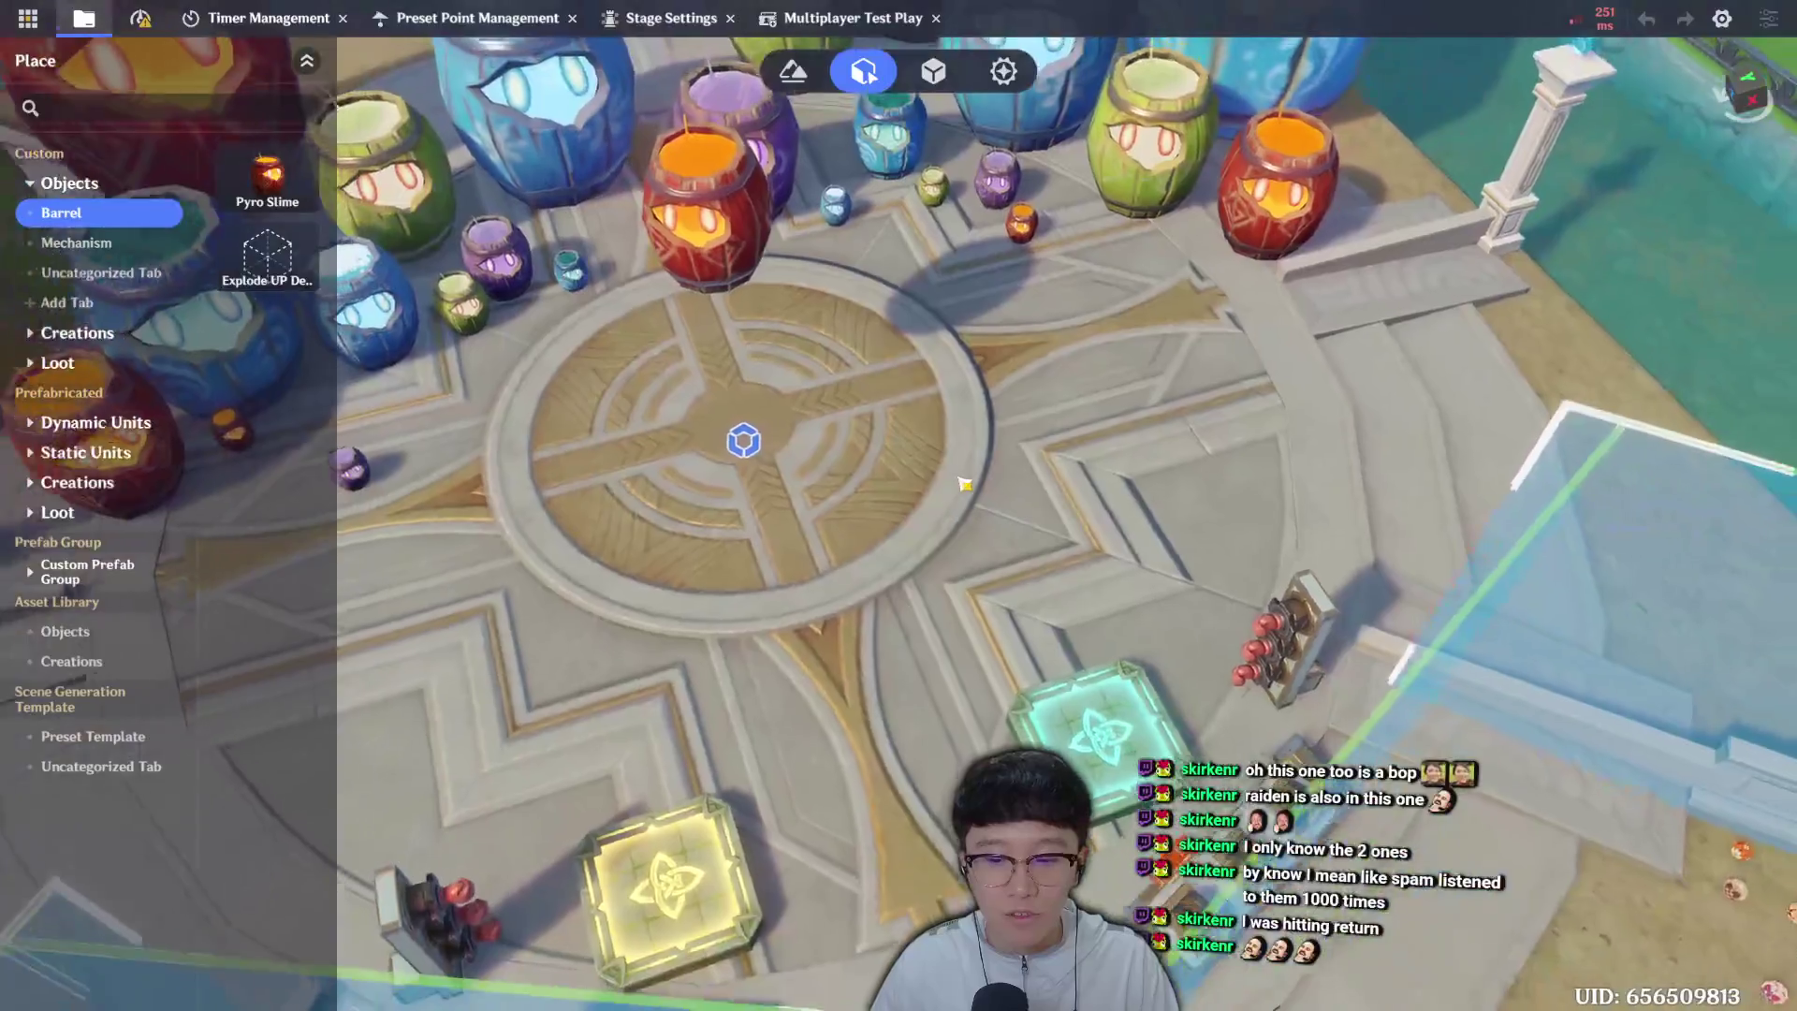
key(e)
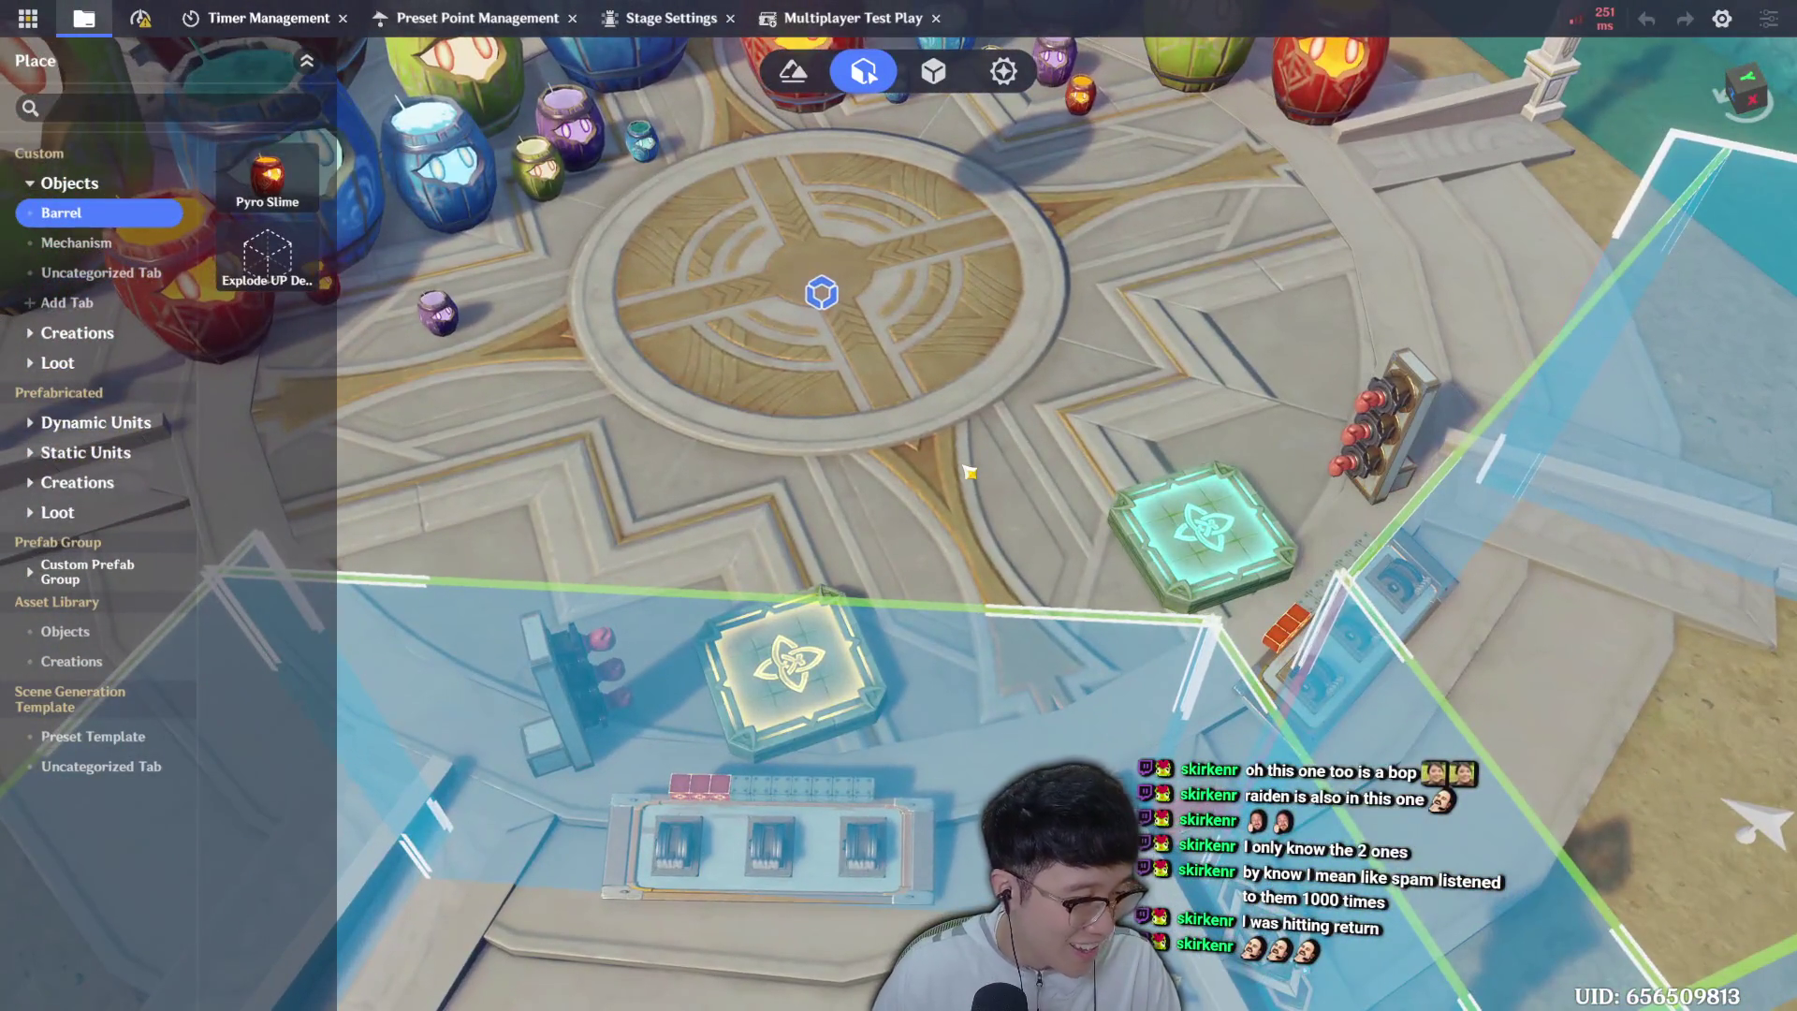
key(s)
key(d)
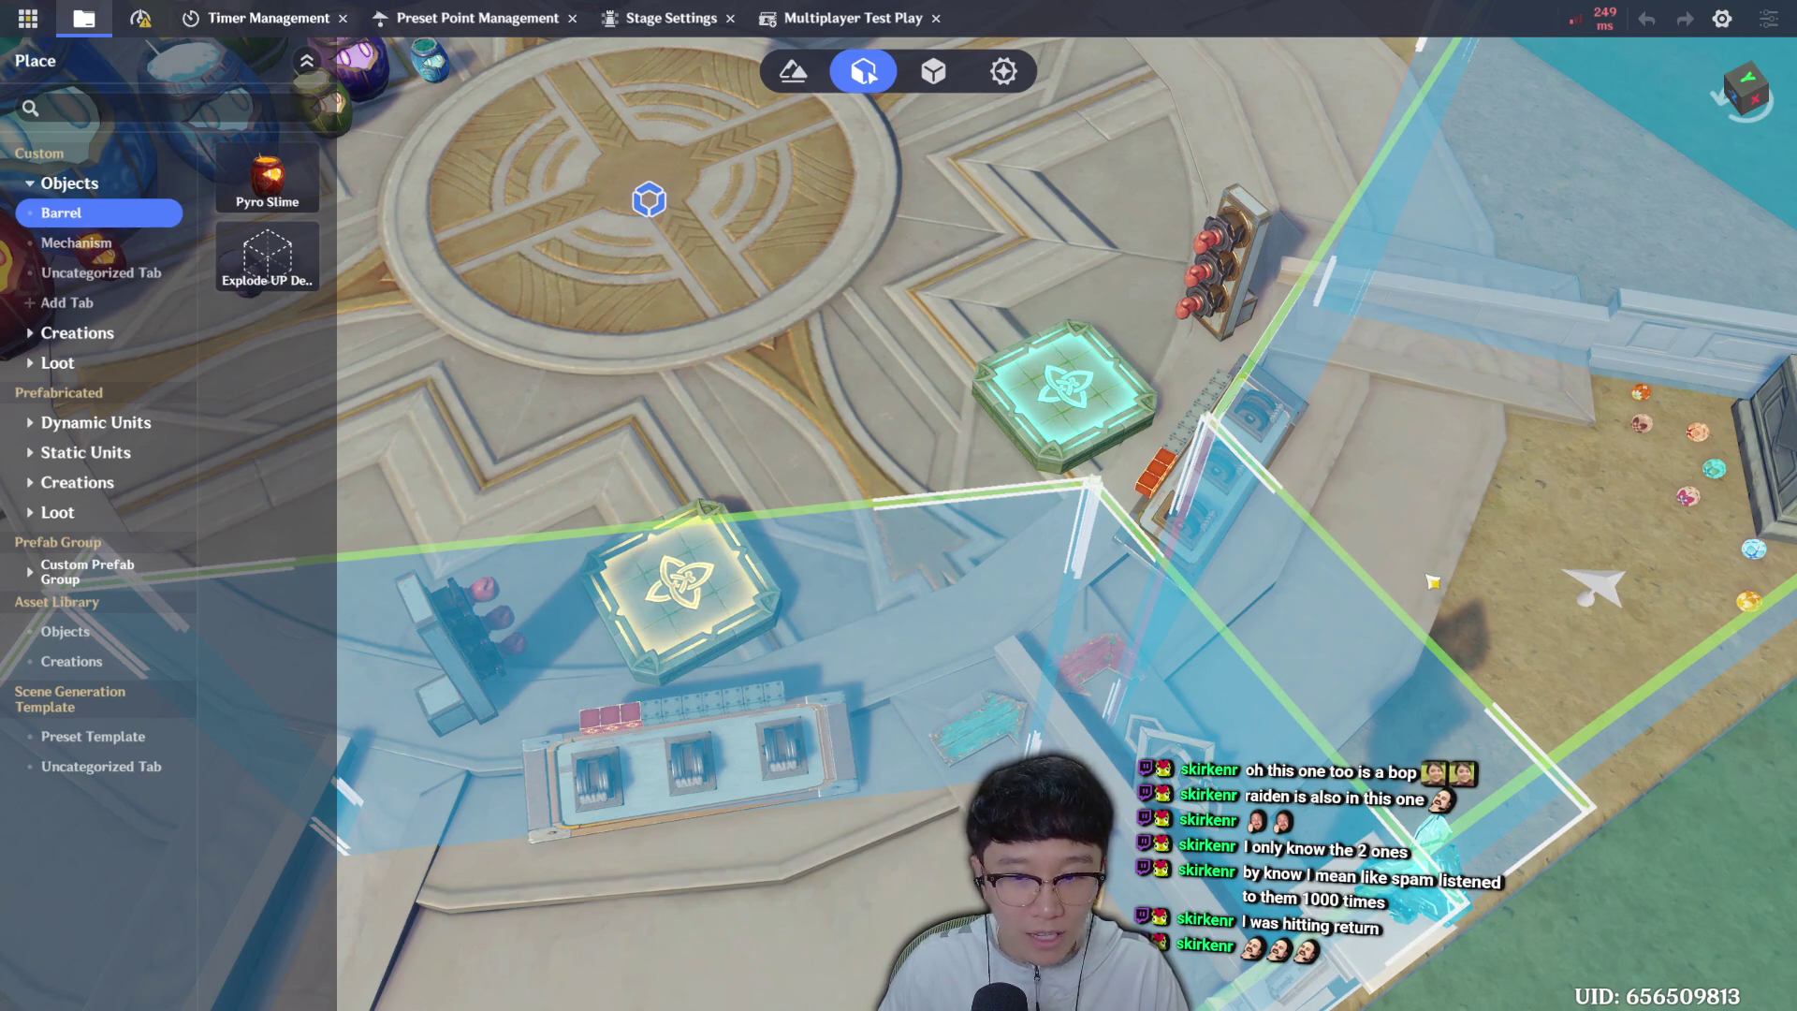
key(e)
key(e)
click(1039, 712)
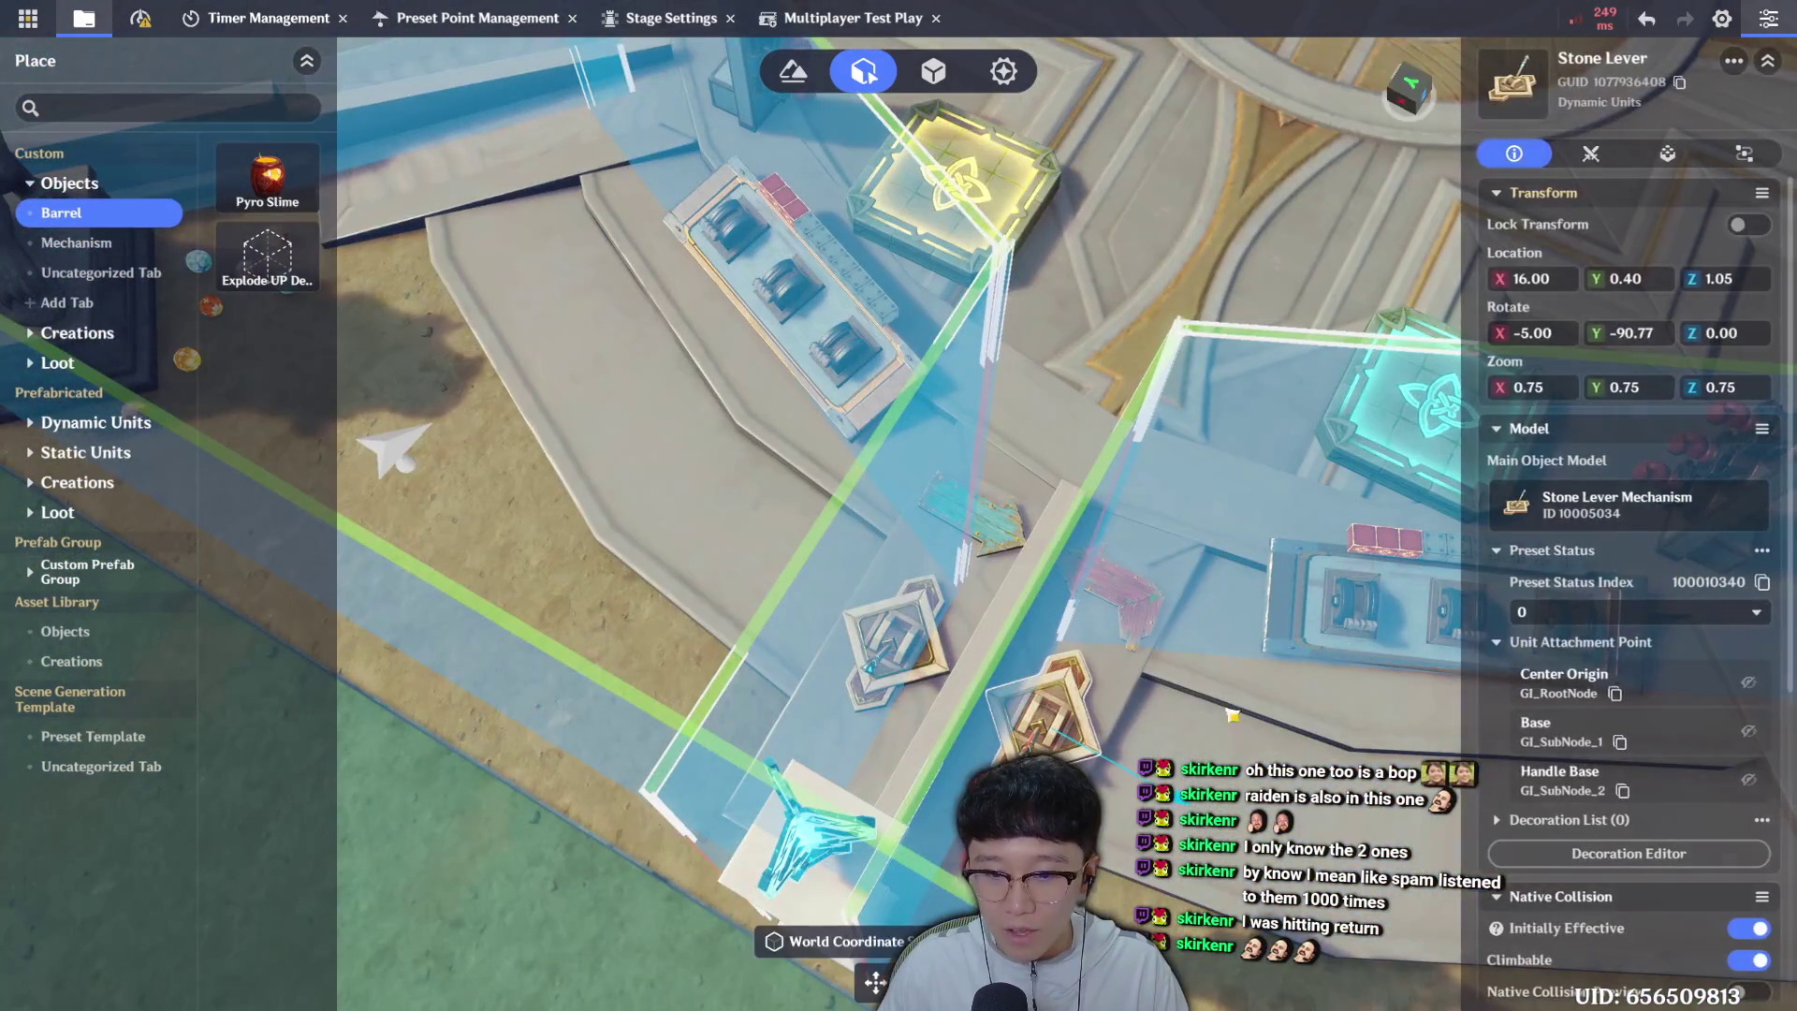
click(1743, 152)
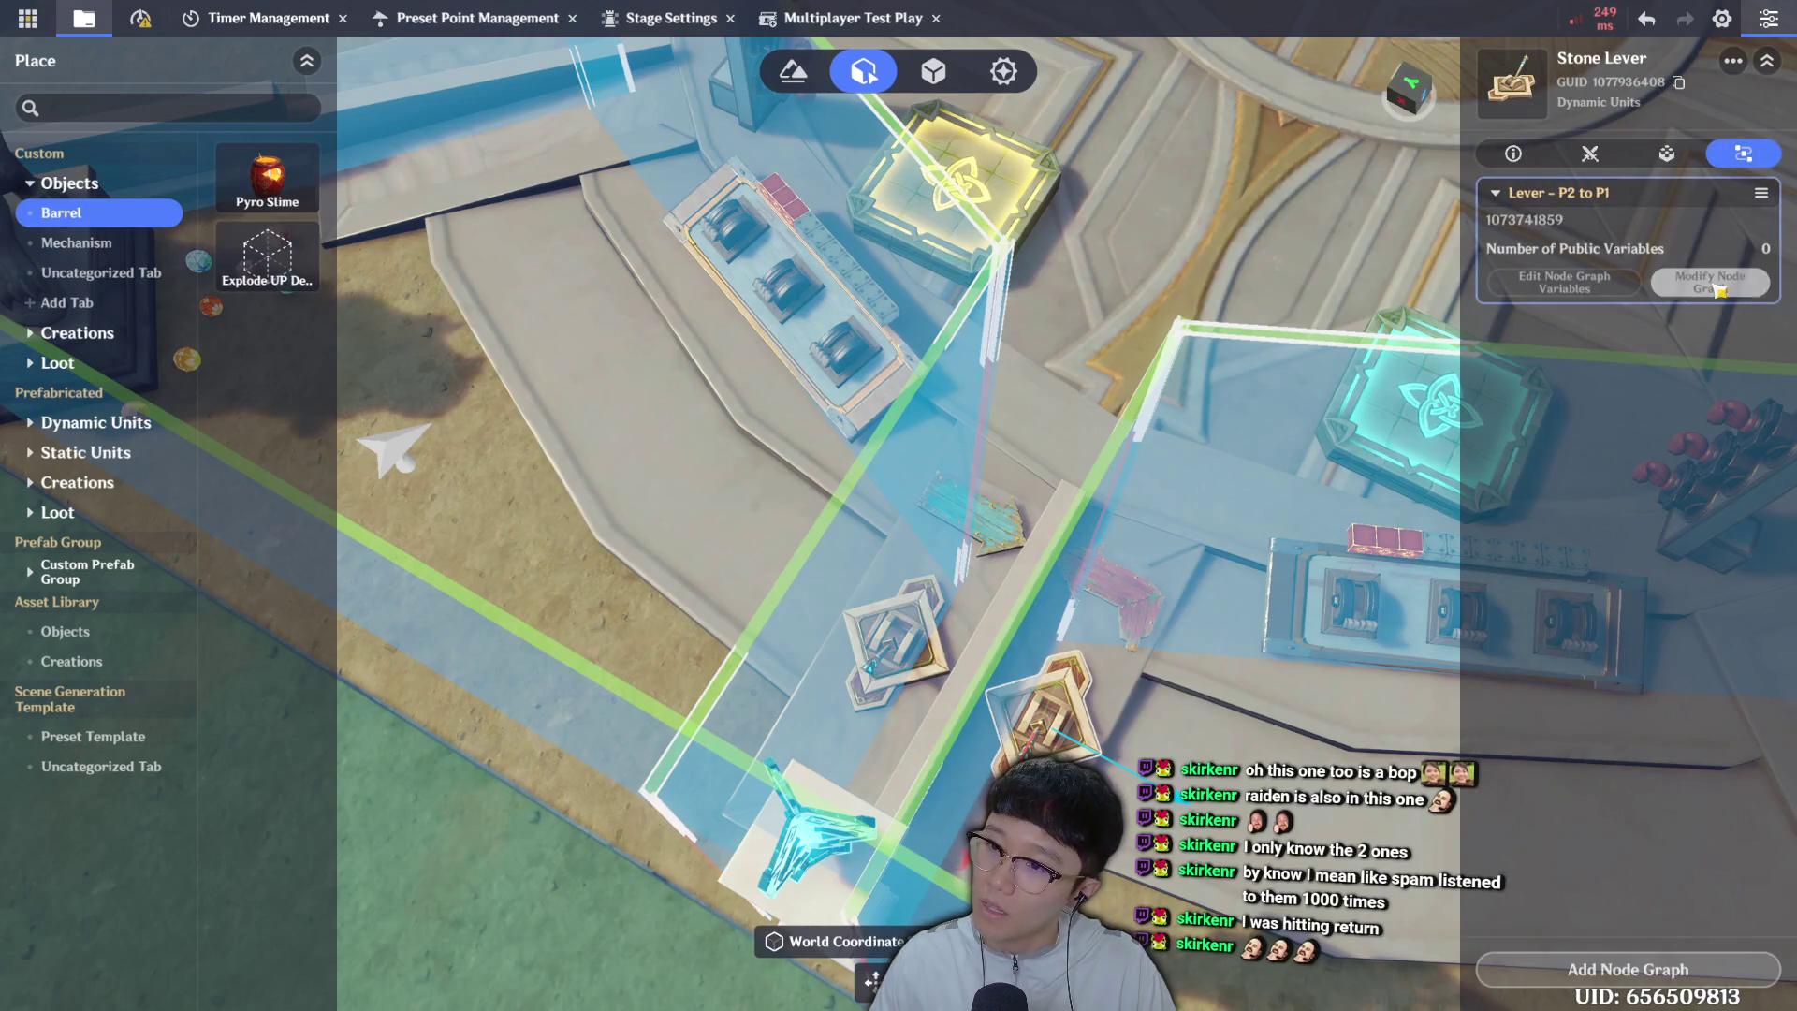
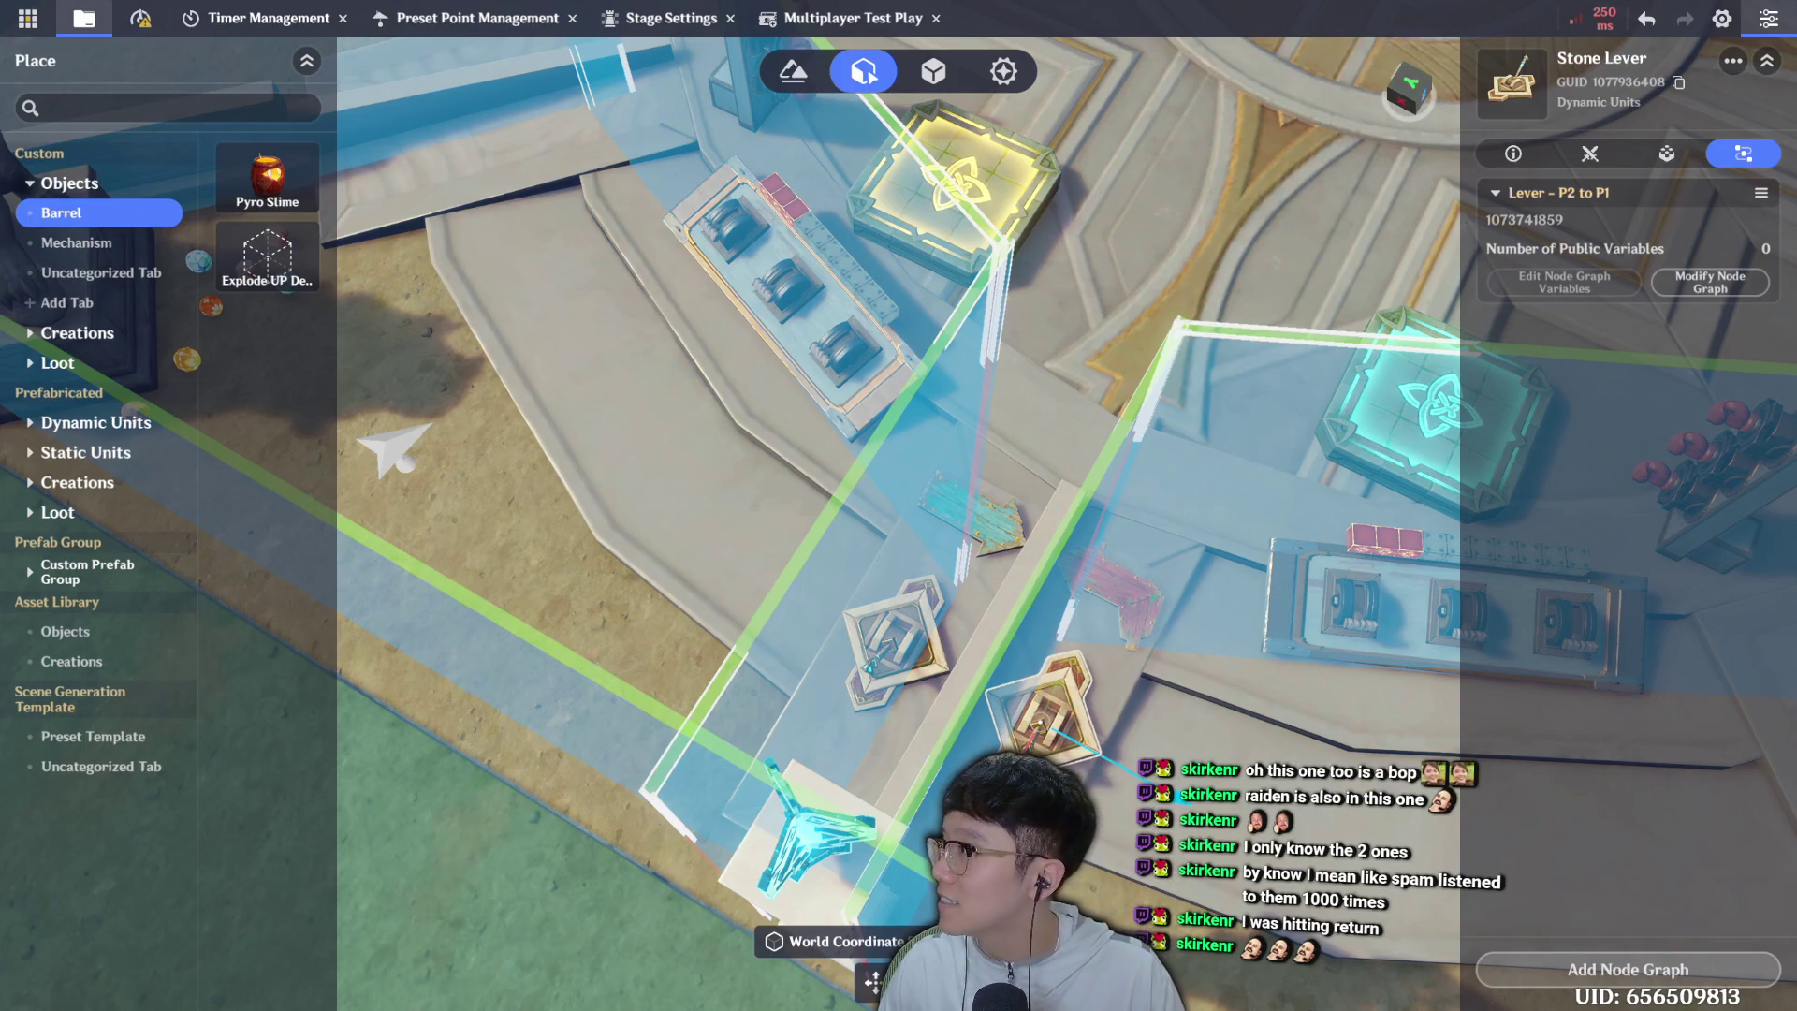
Survey the lever pads and barrels, then bring up the Barrel Impact [1 vs 1] management menu.
scroll(1049, 391, down, 6)
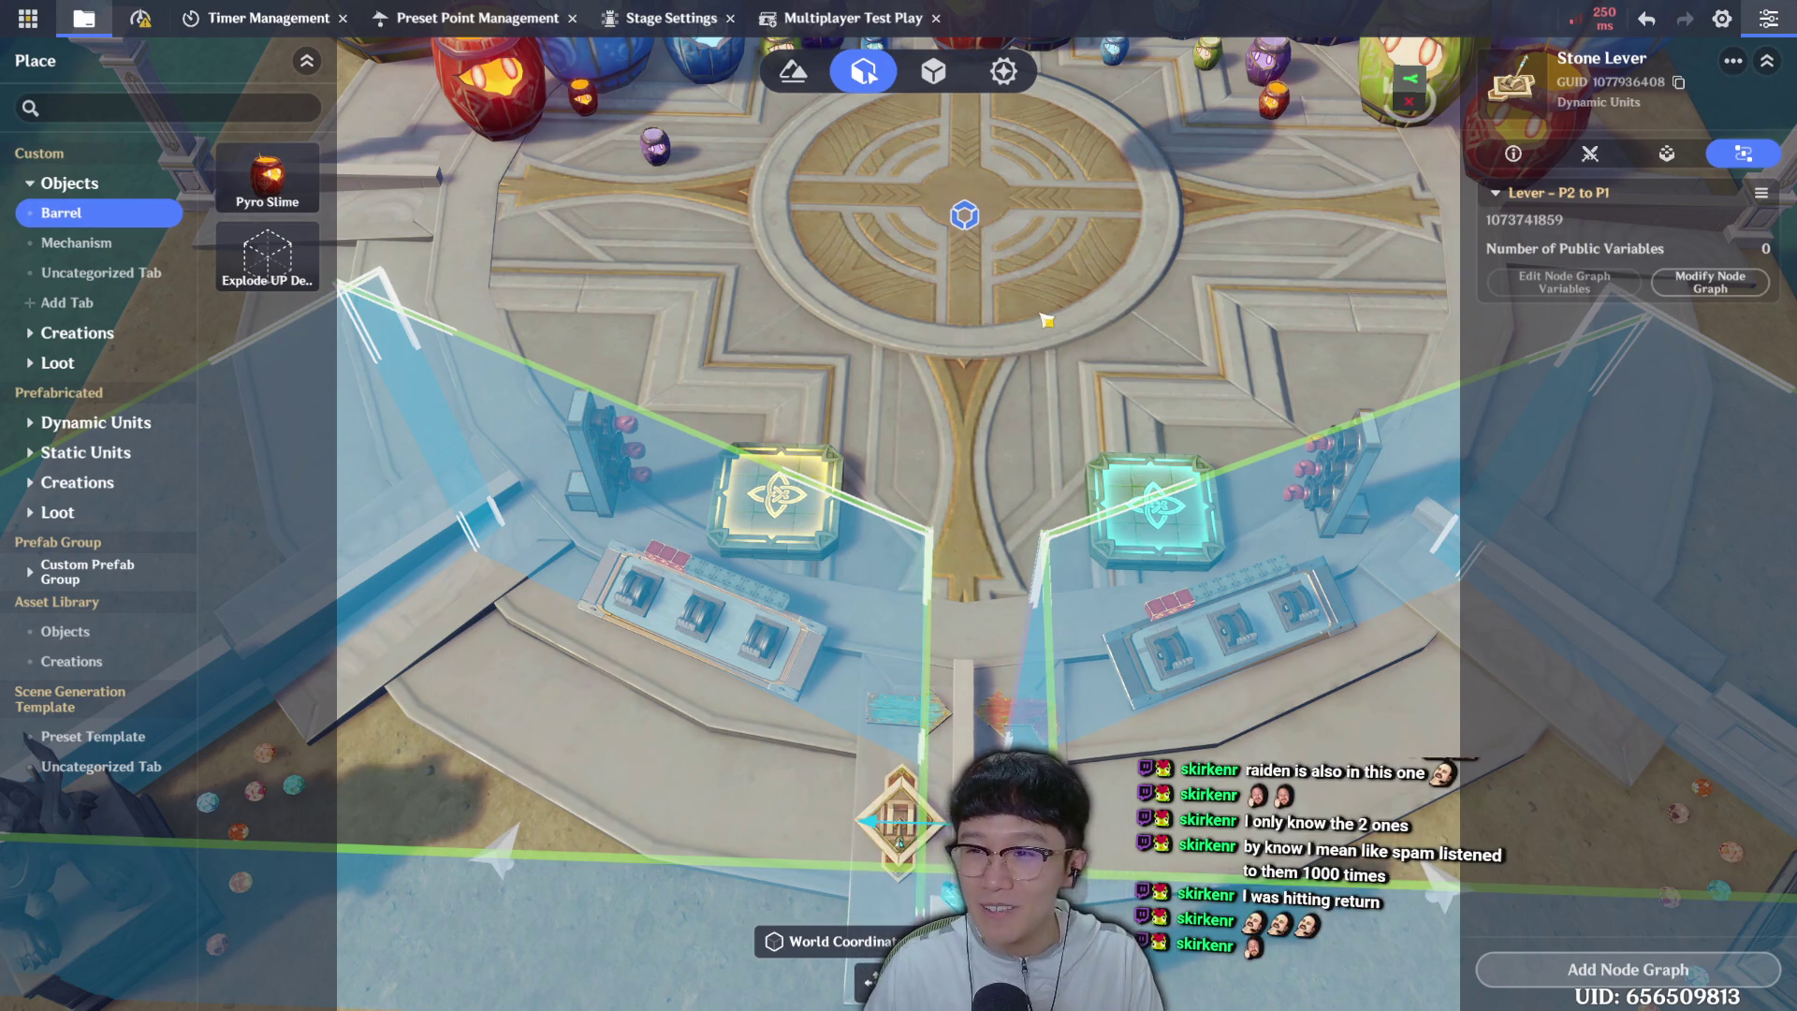
key(s)
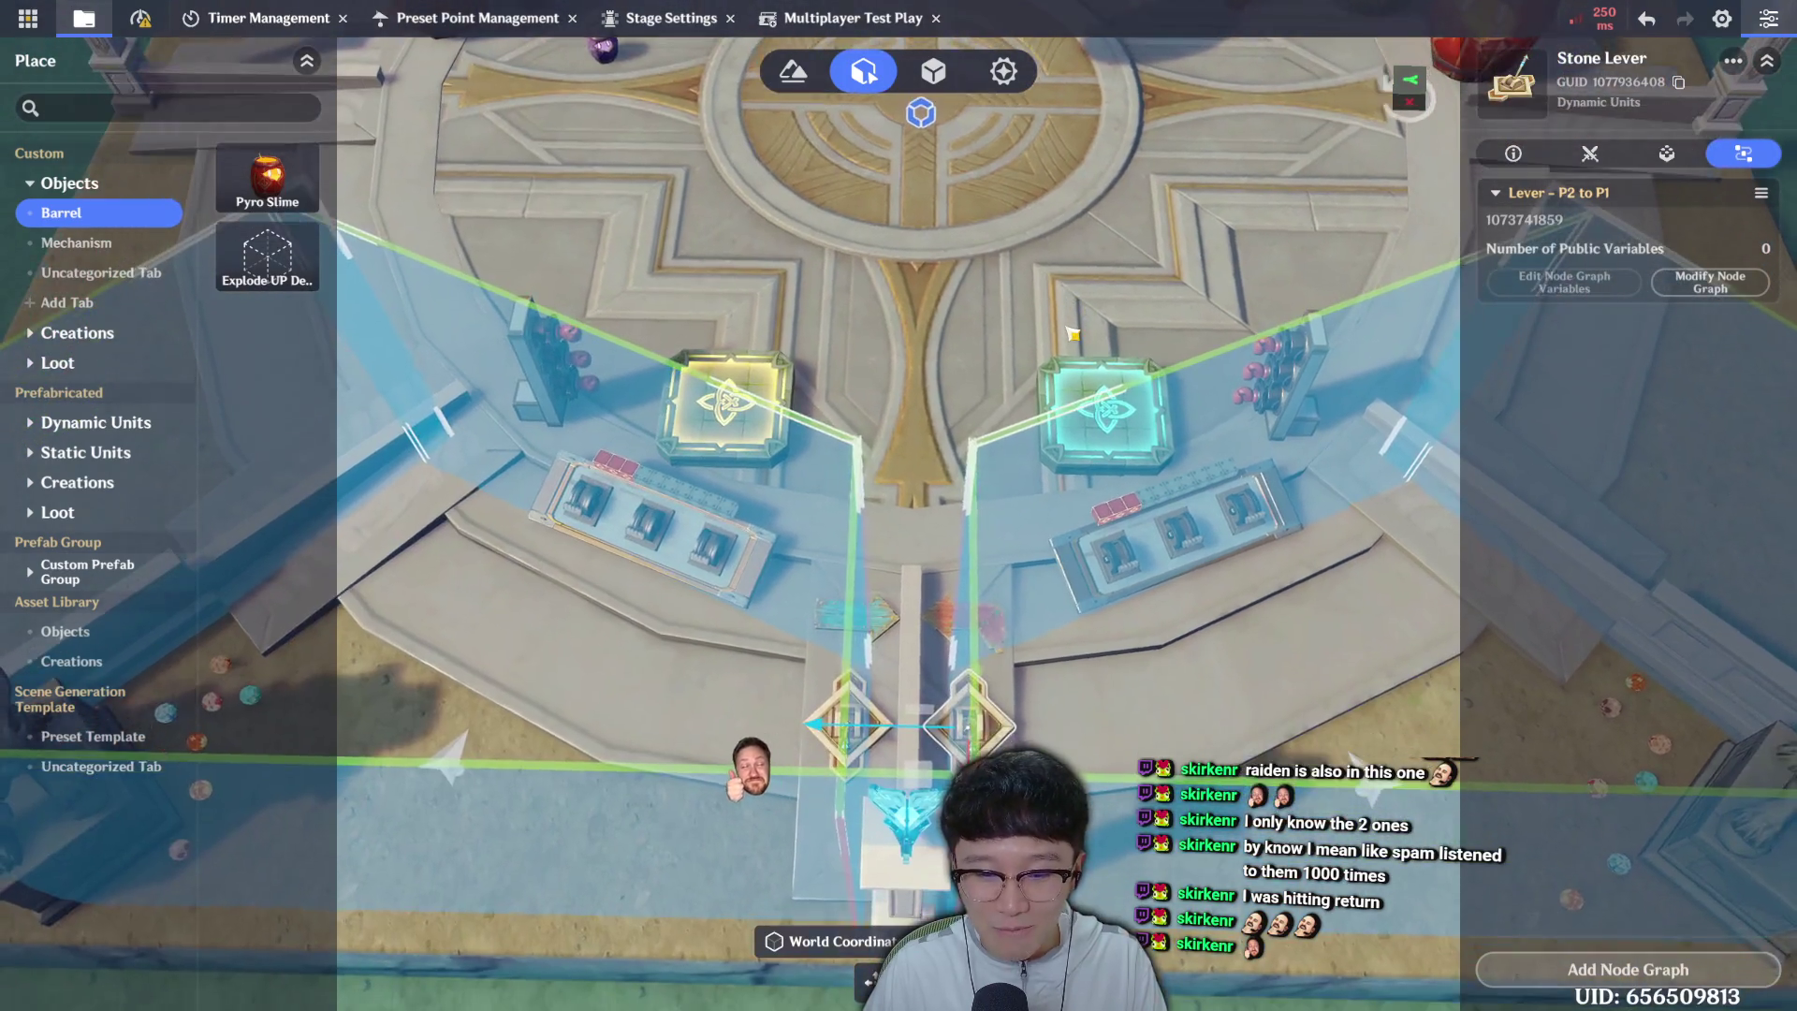
key(e)
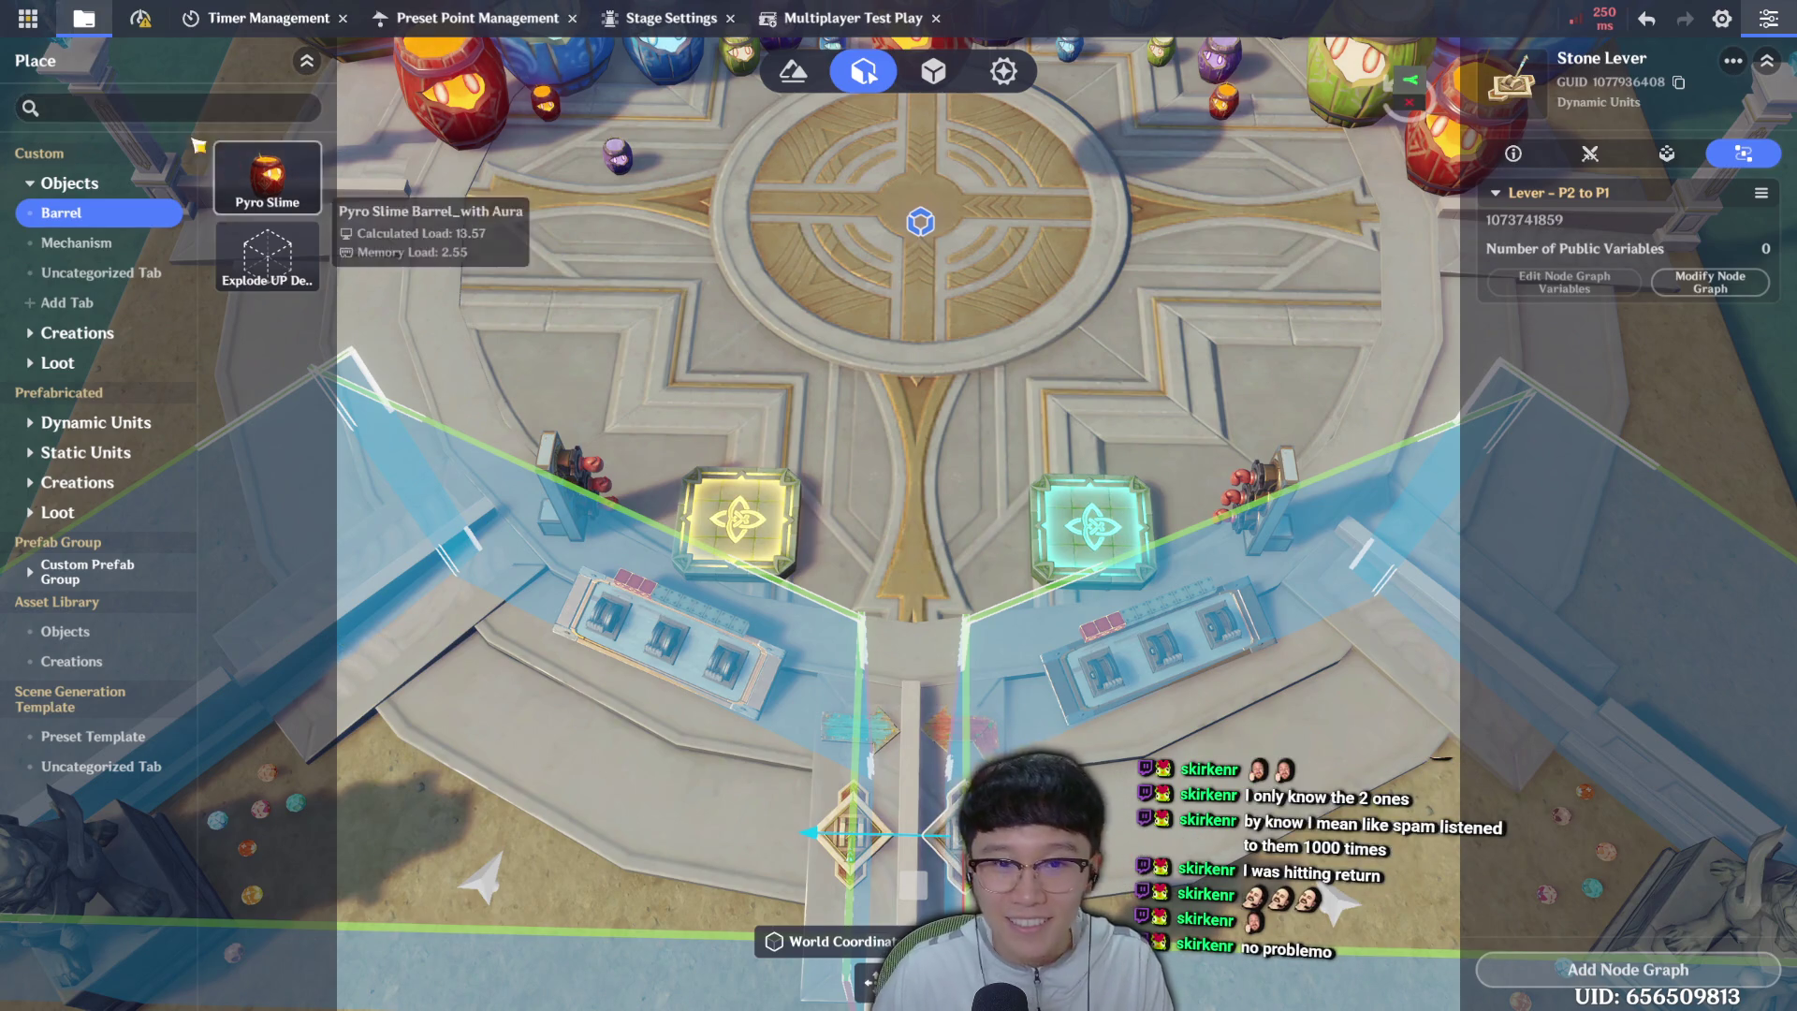
click(53, 27)
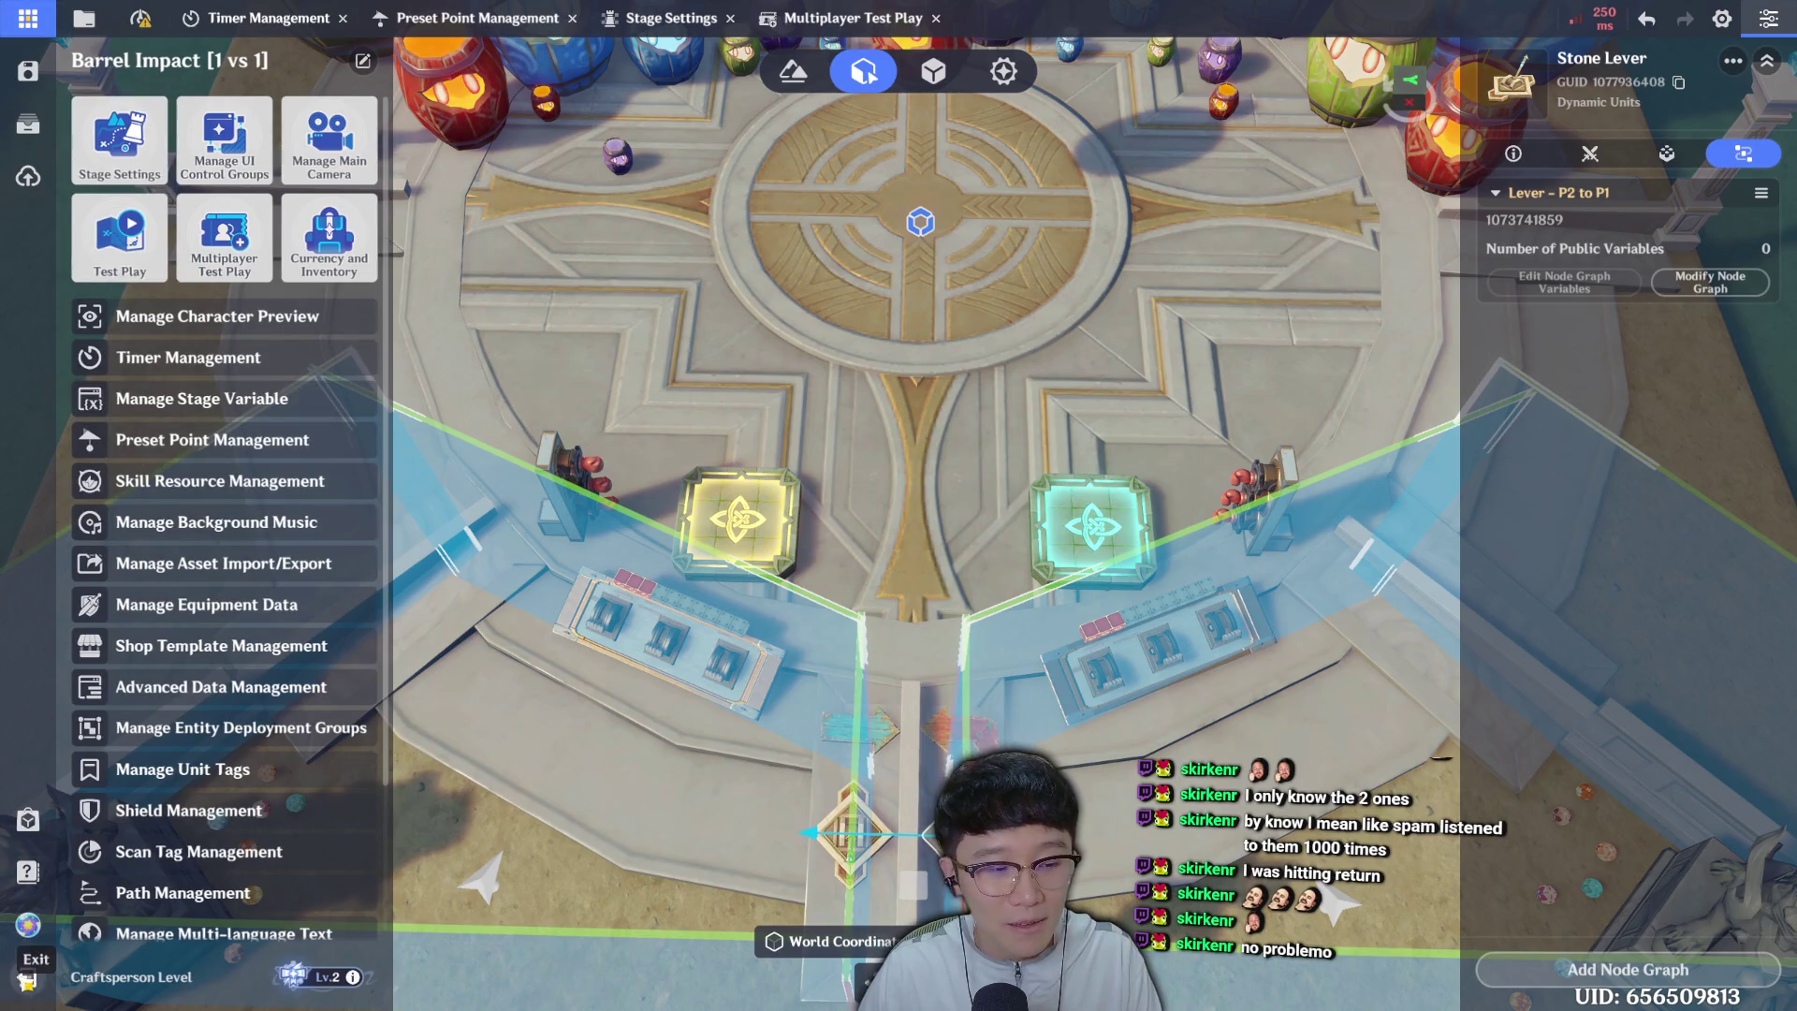
Save and exit the stage, then reopen the first Barrel Impact save from My Miliastra Wonderland.
click(30, 971)
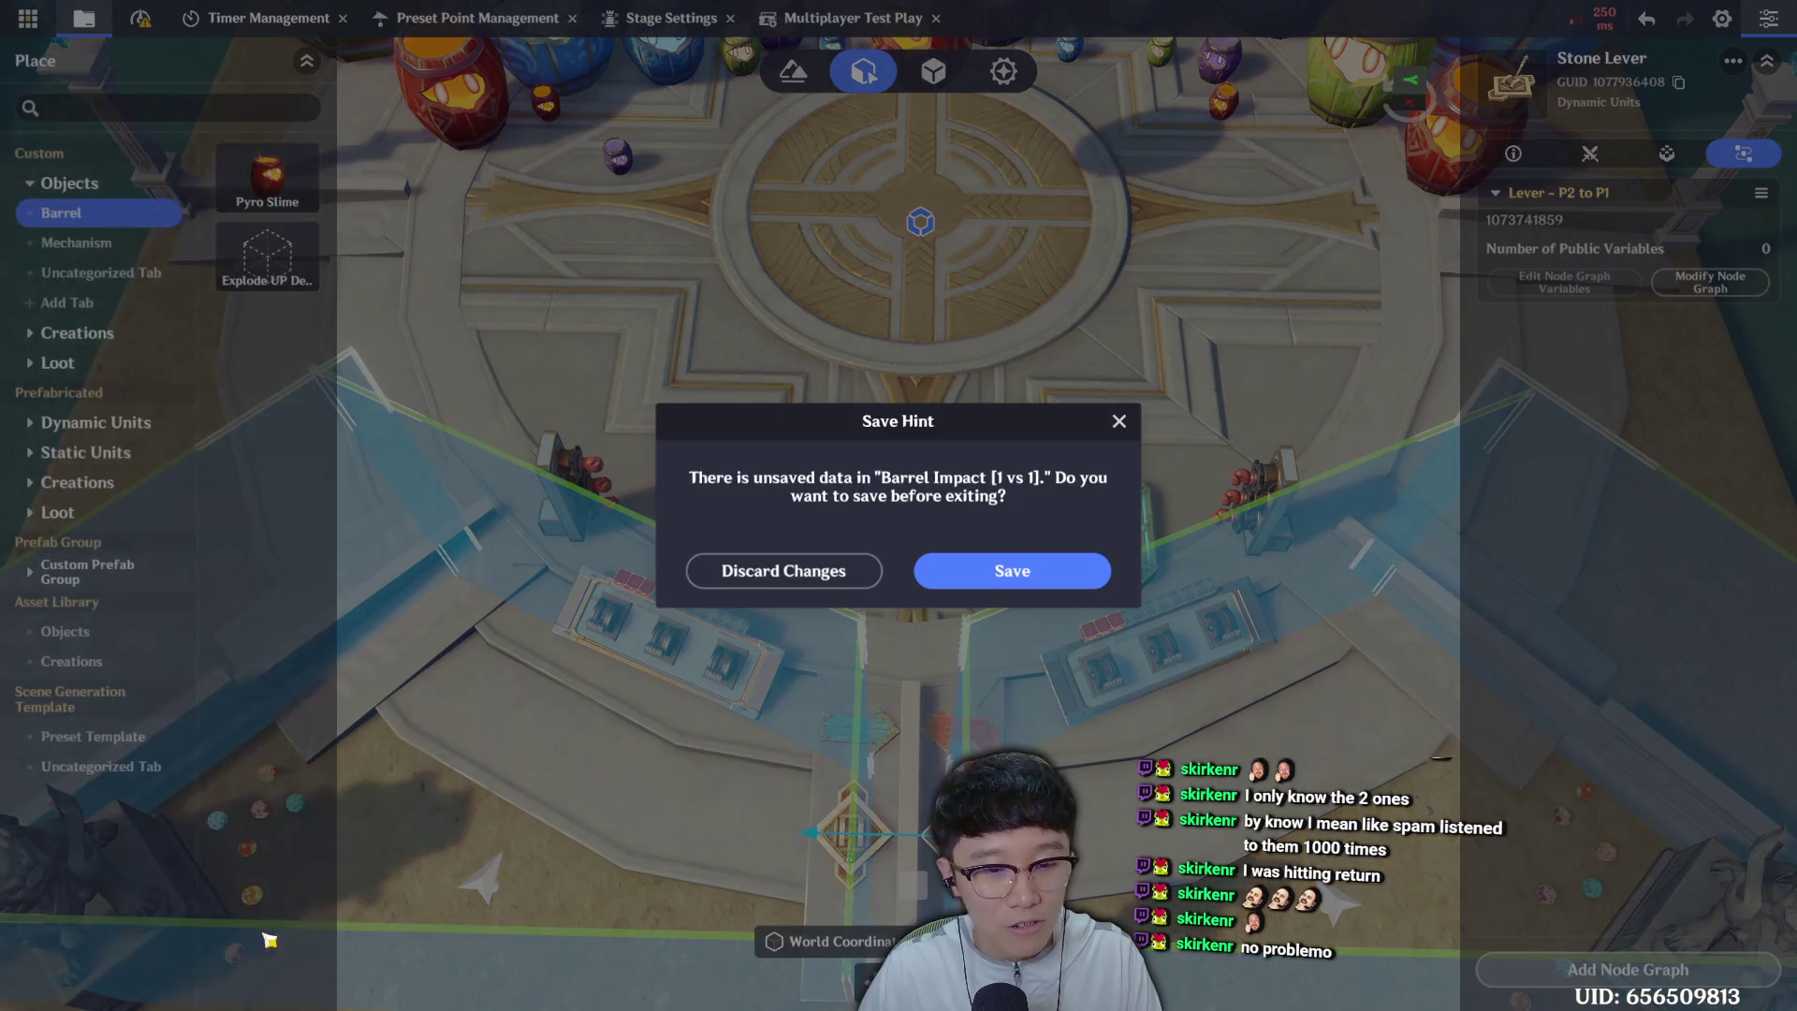
click(1086, 572)
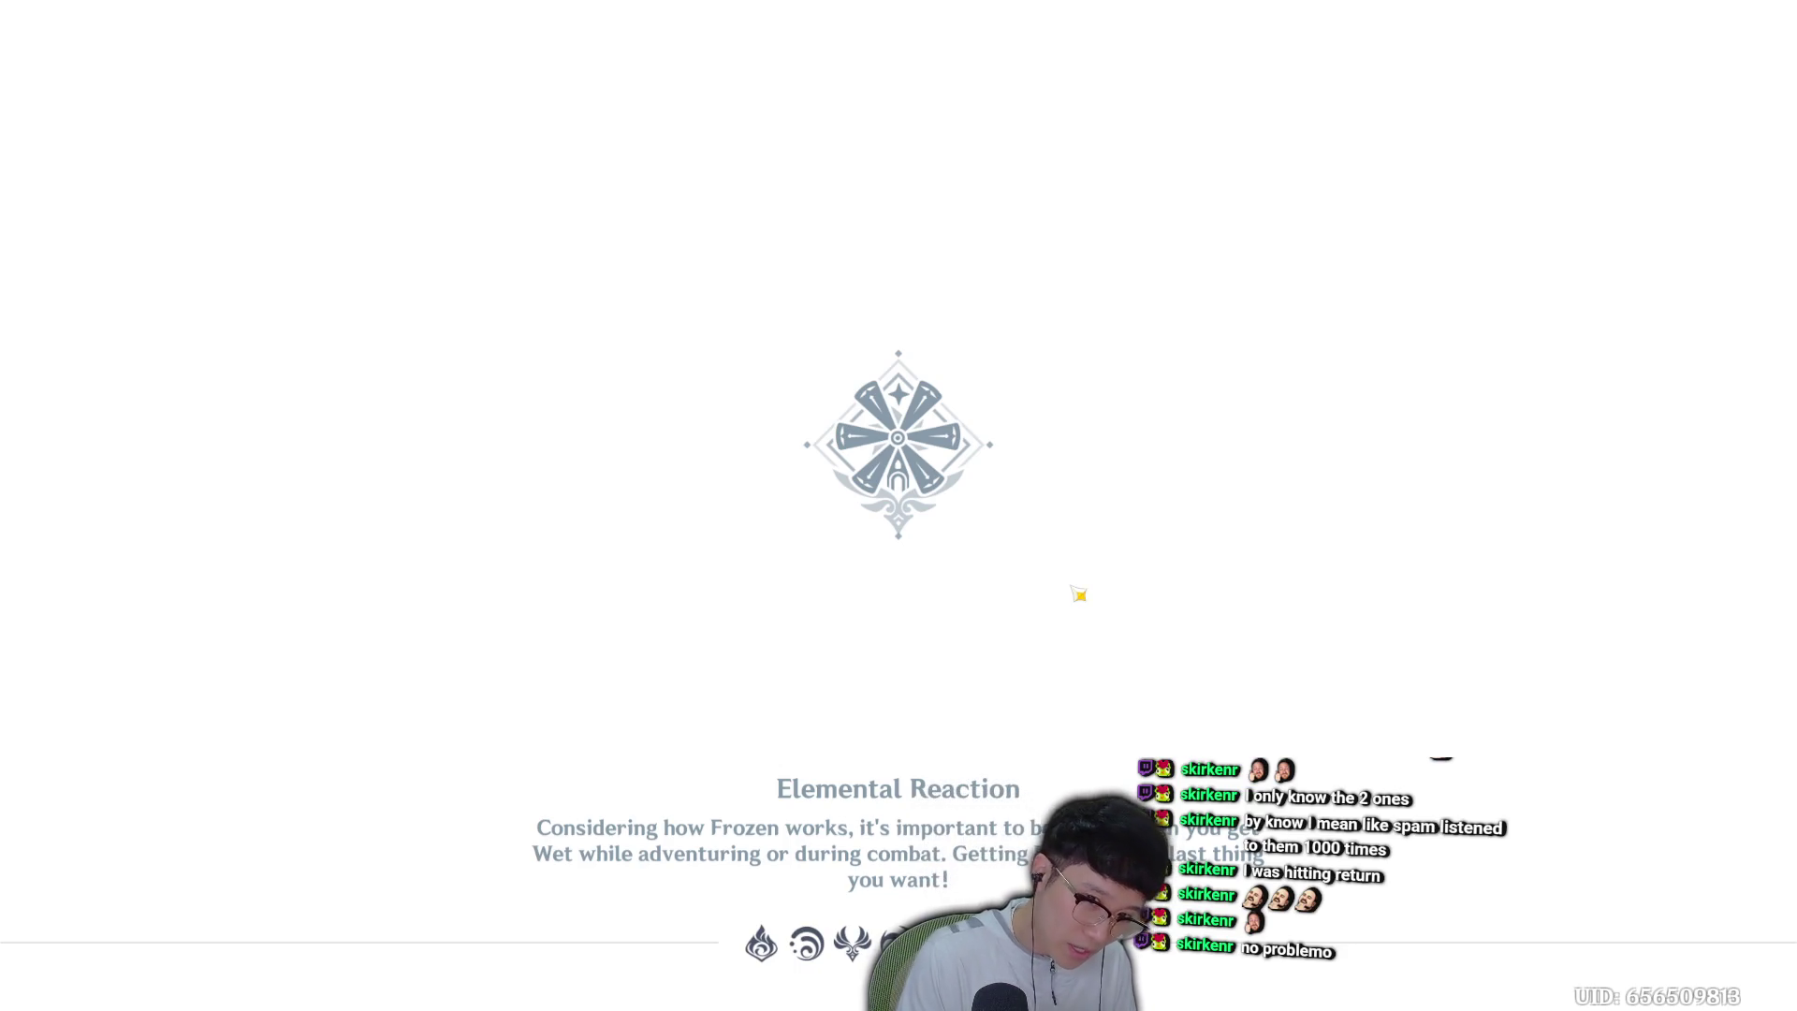
key(Escape)
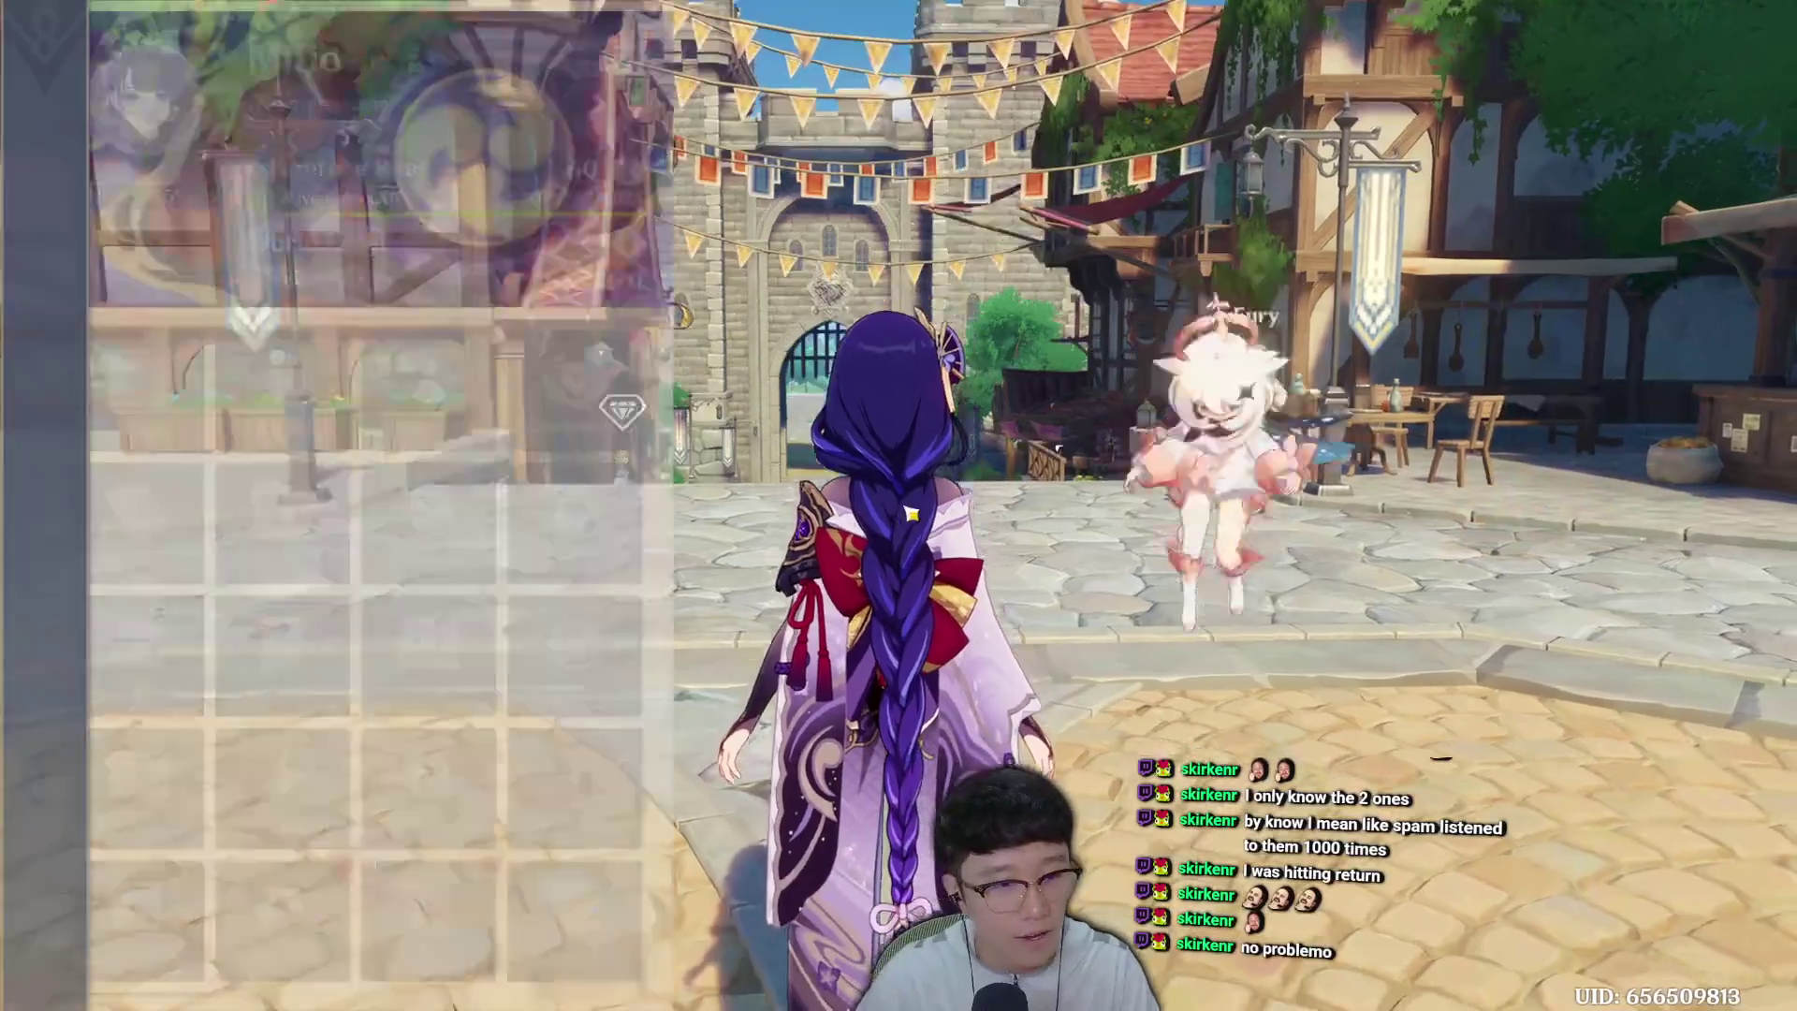
scroll(655, 807, down, 5)
click(655, 807)
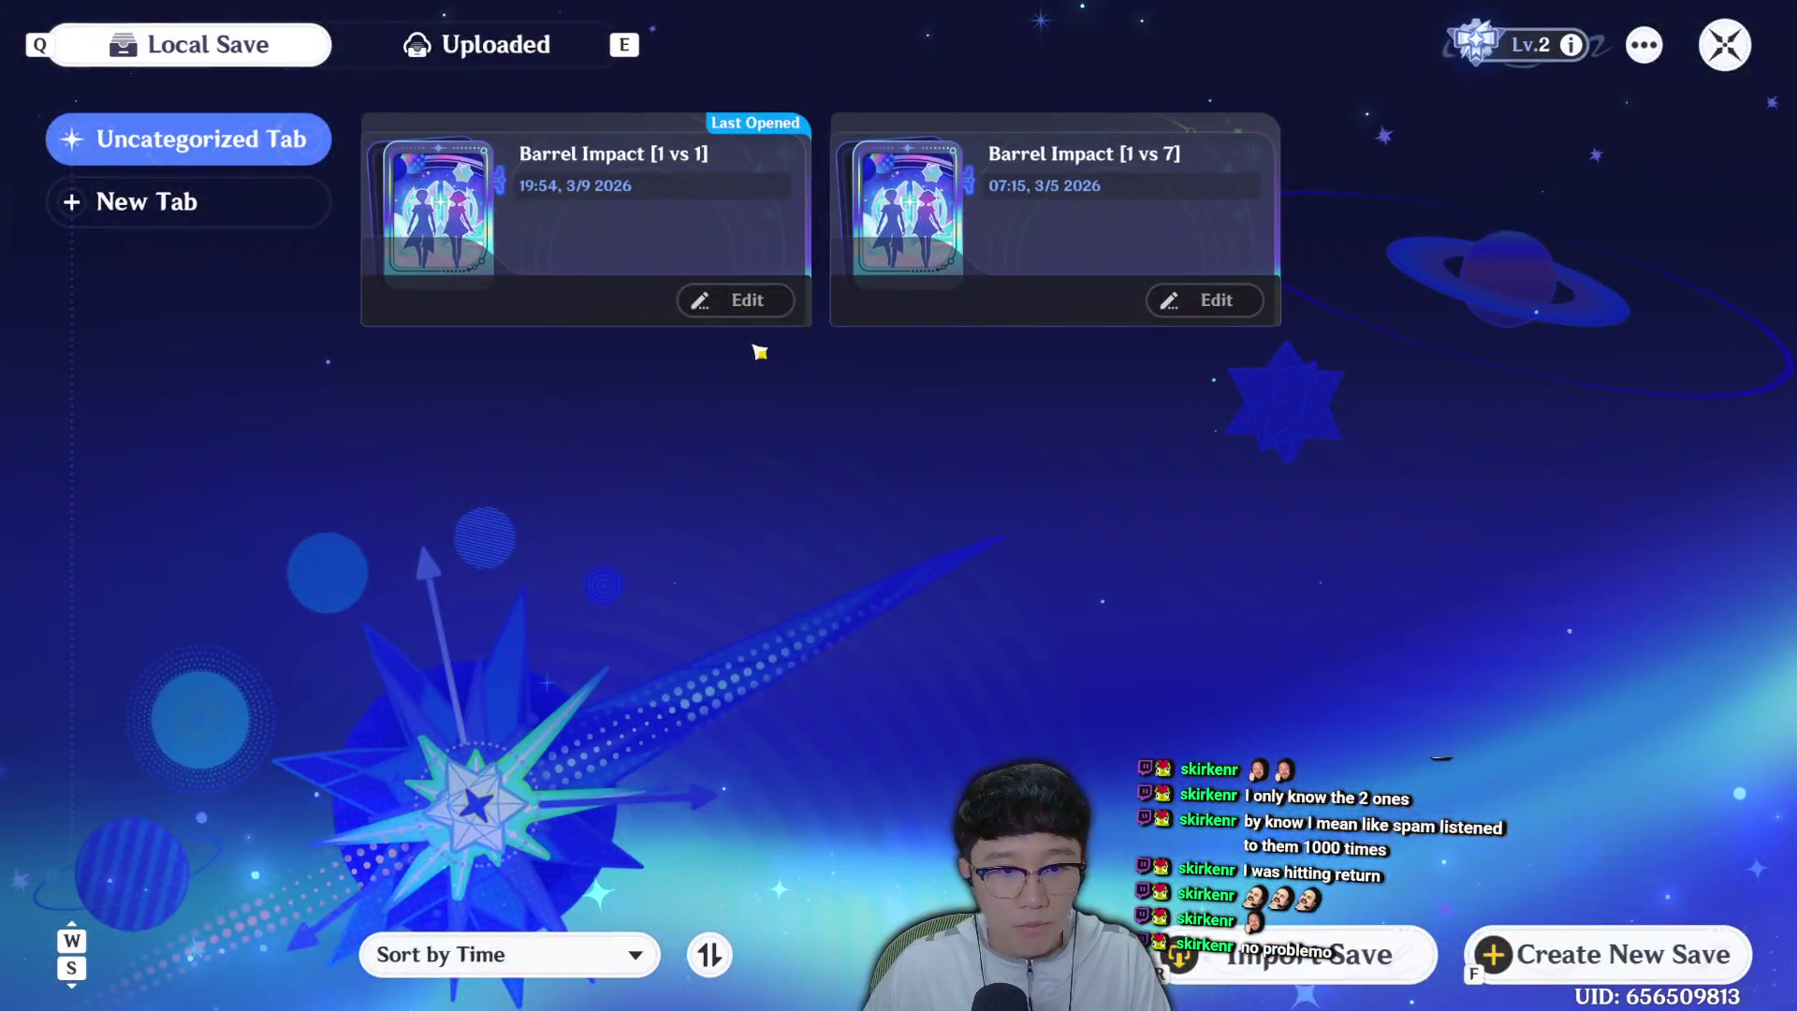
click(749, 301)
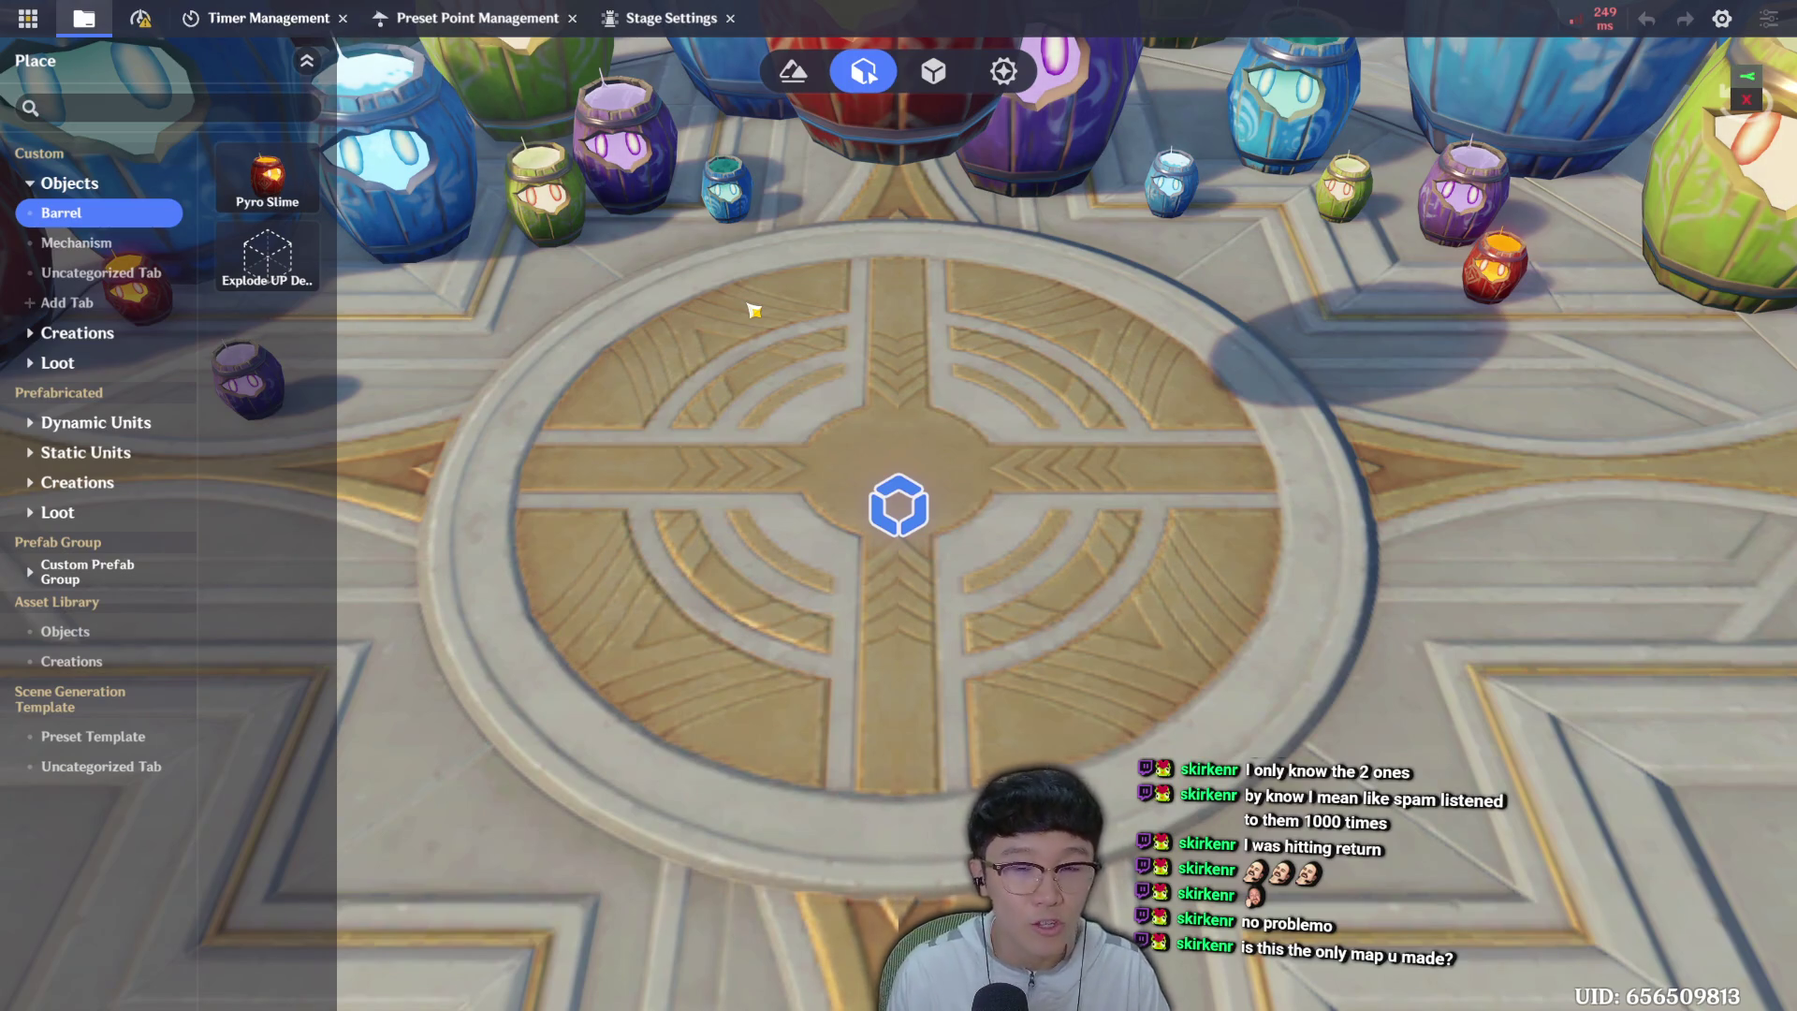
mouse_move(982, 514)
mouse_down()
mouse_move(1041, 544)
mouse_move(1024, 572)
mouse_move(998, 509)
mouse_up()
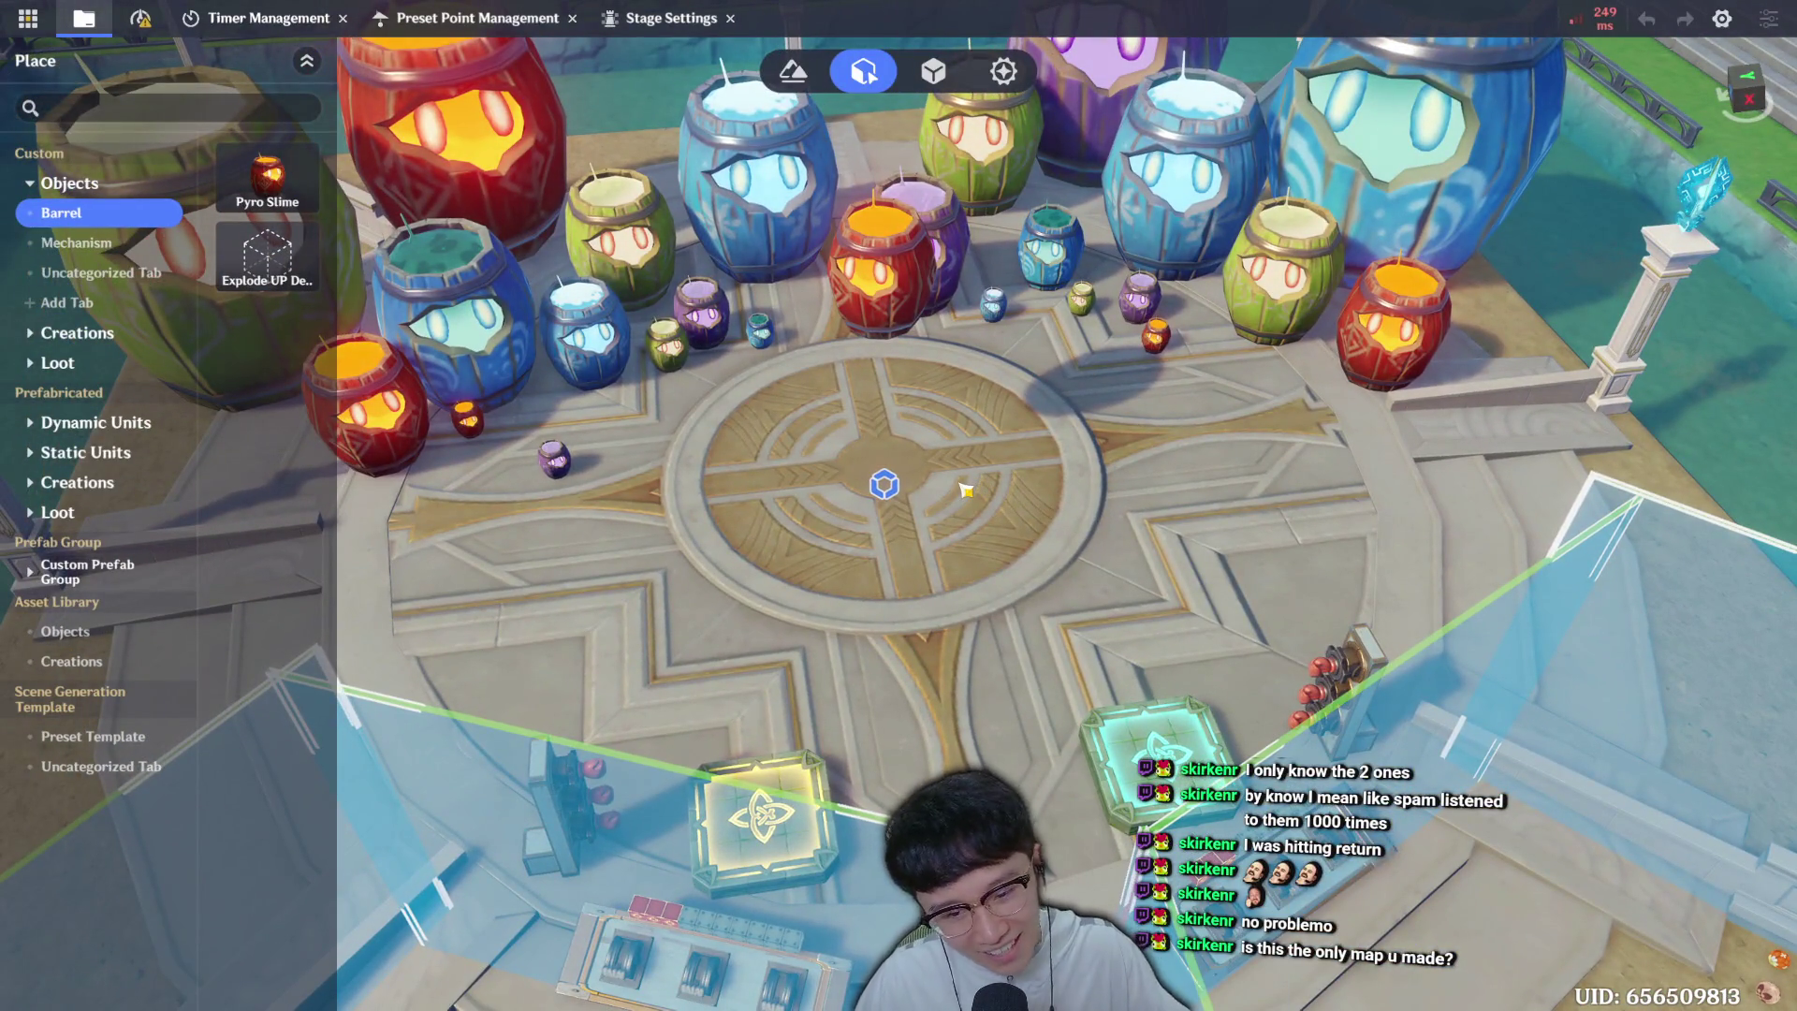
key(a)
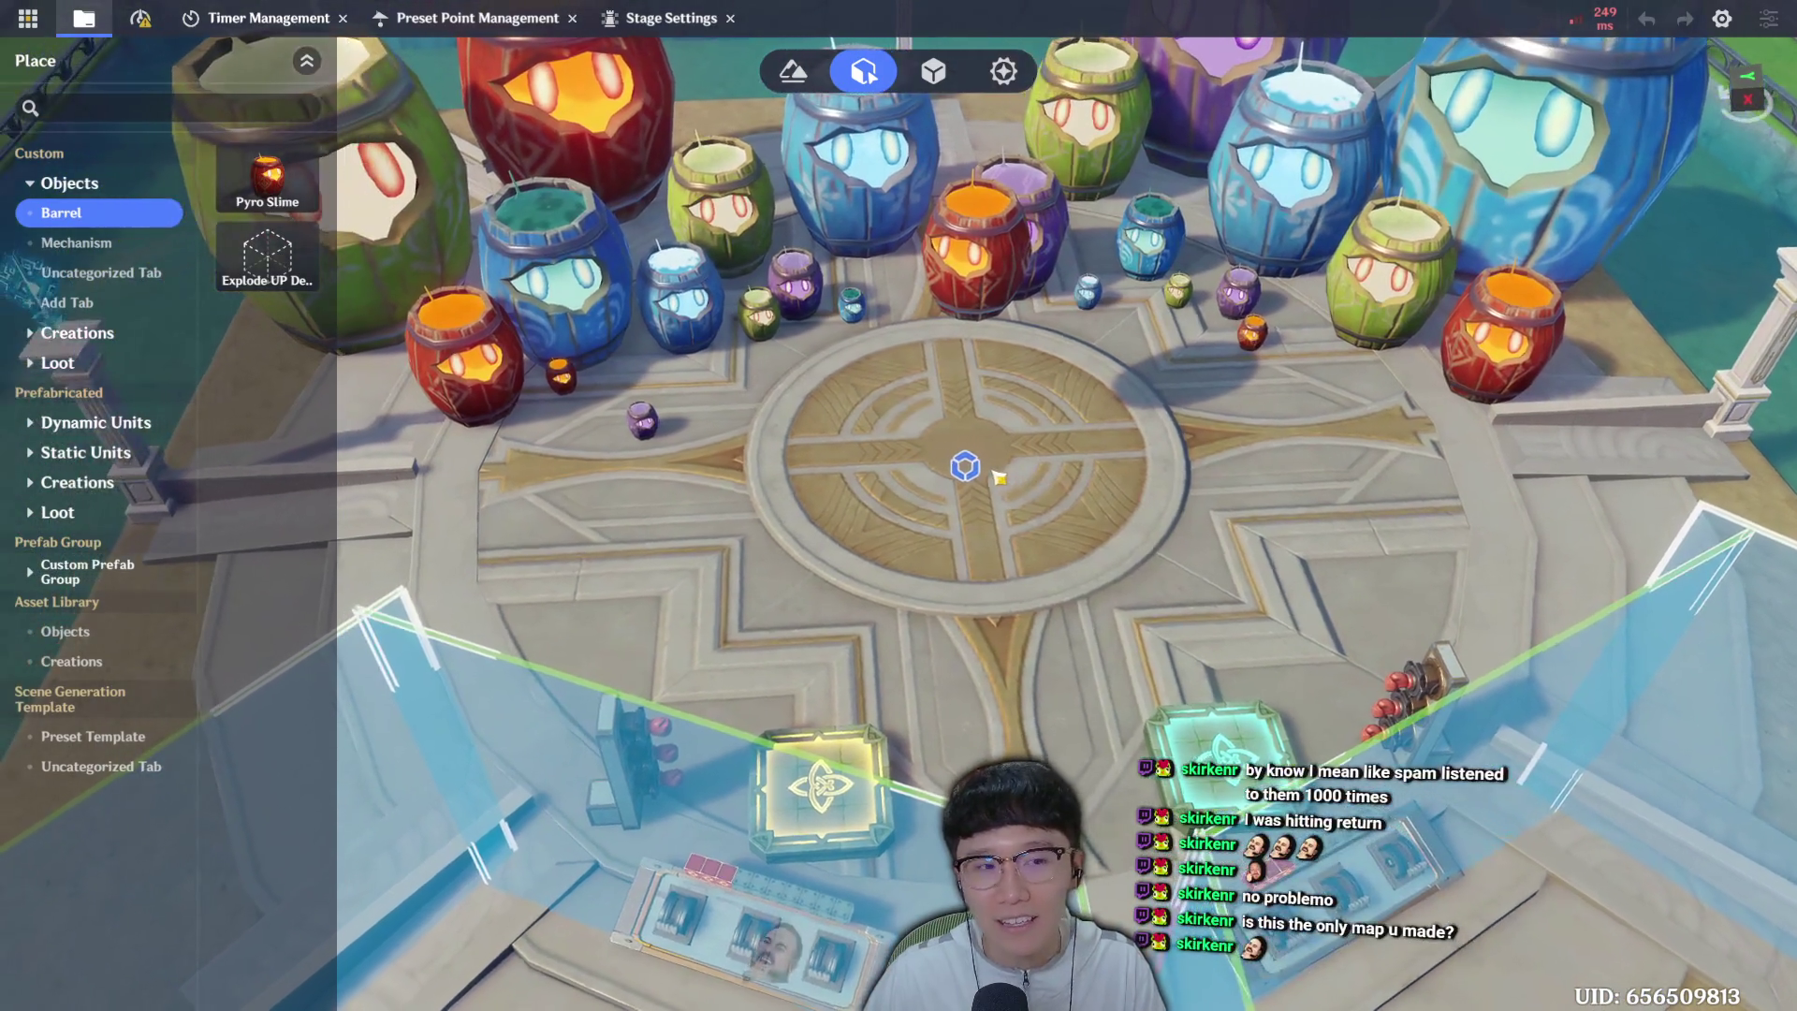
key(d)
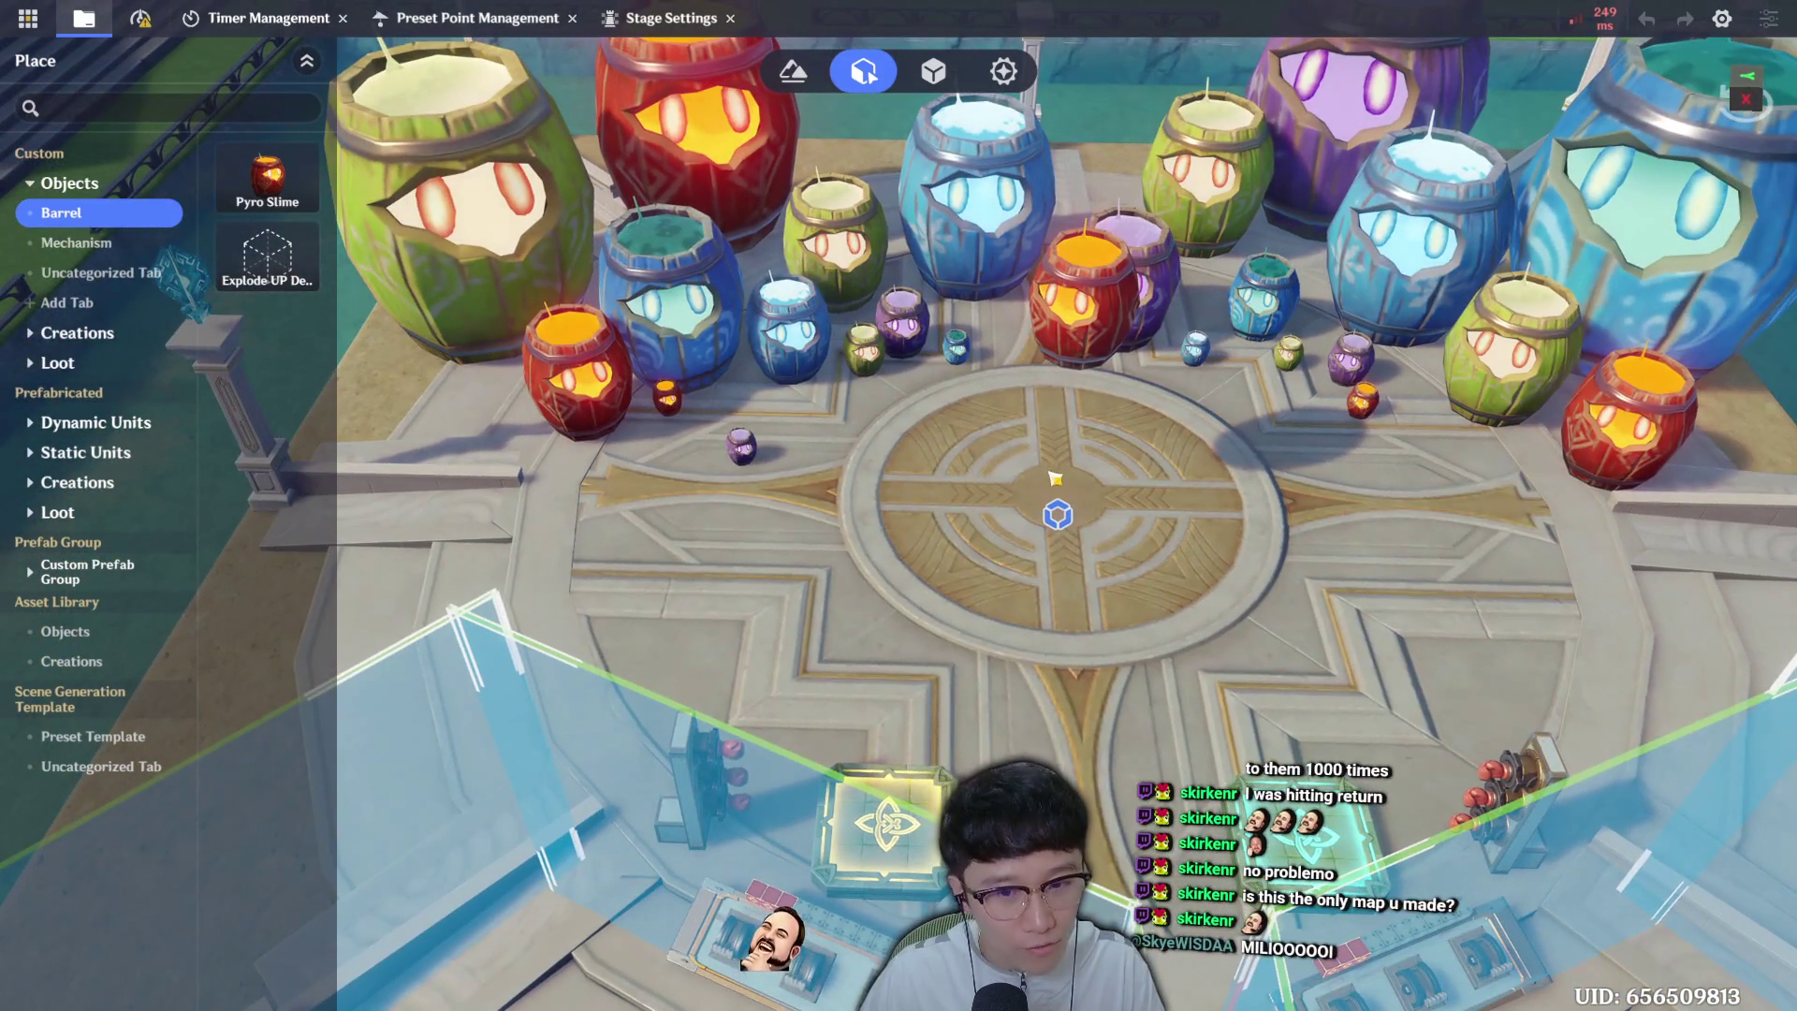
key(s)
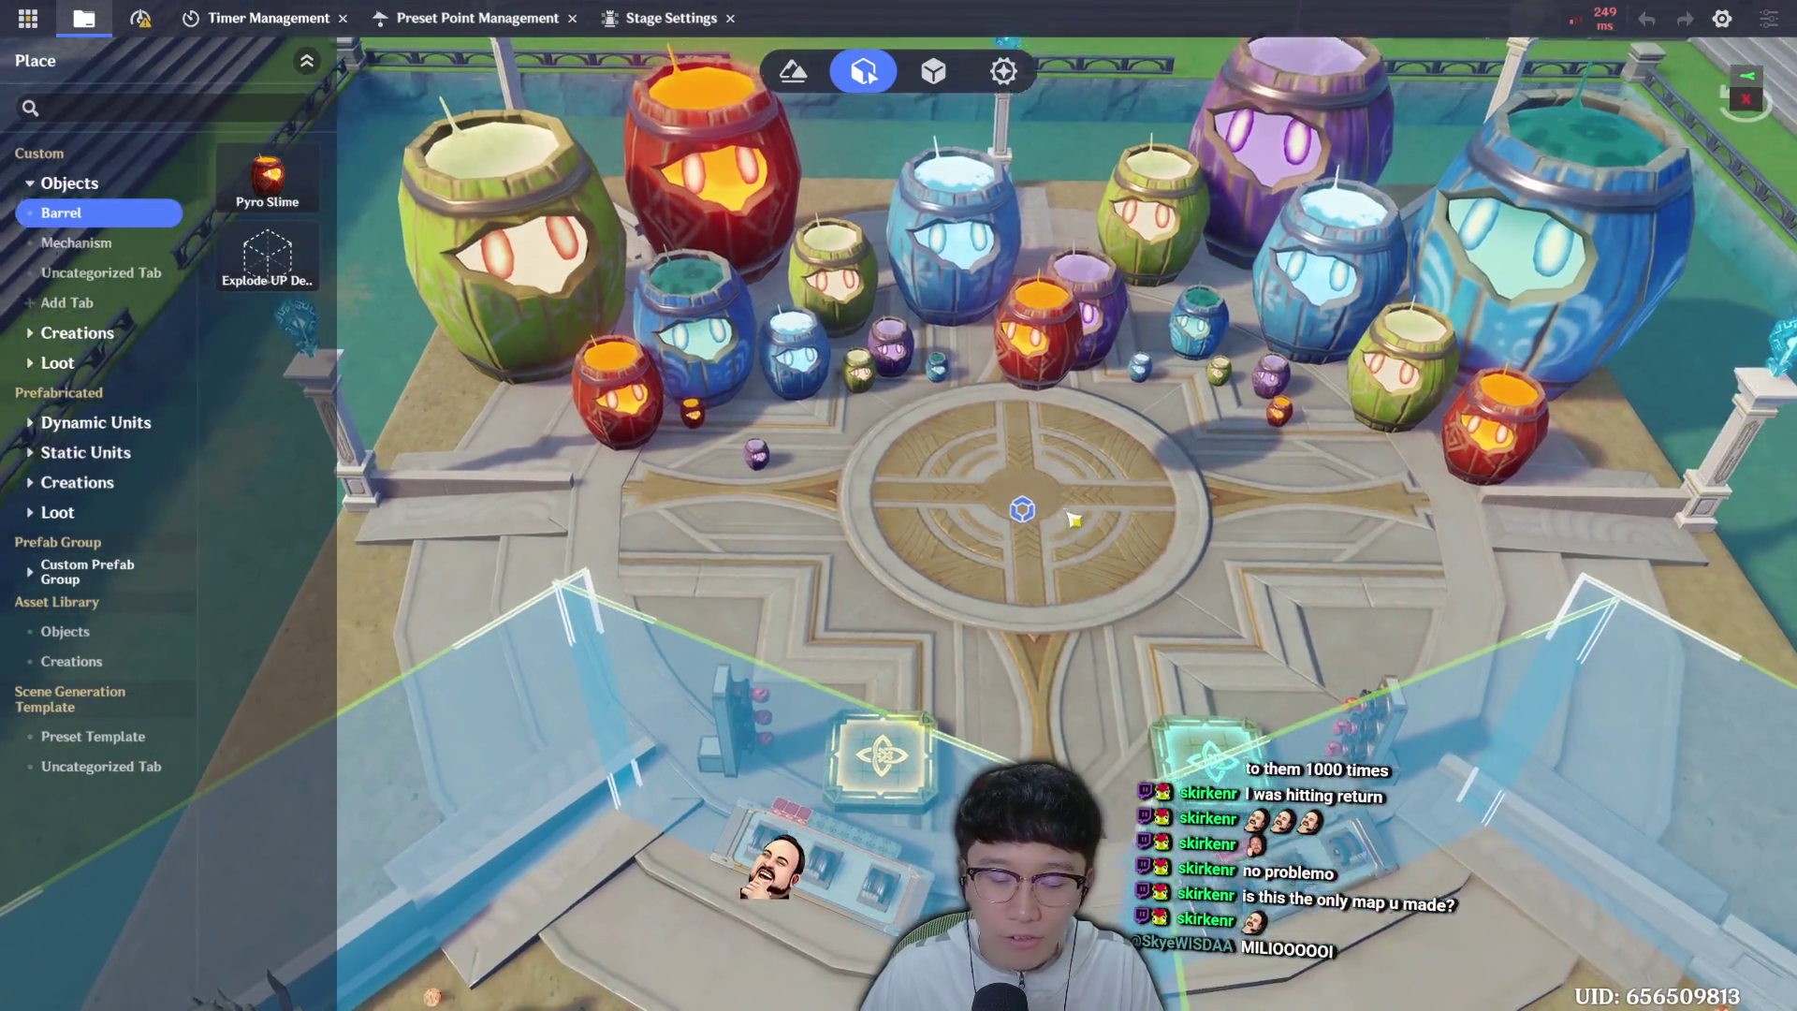
key(w)
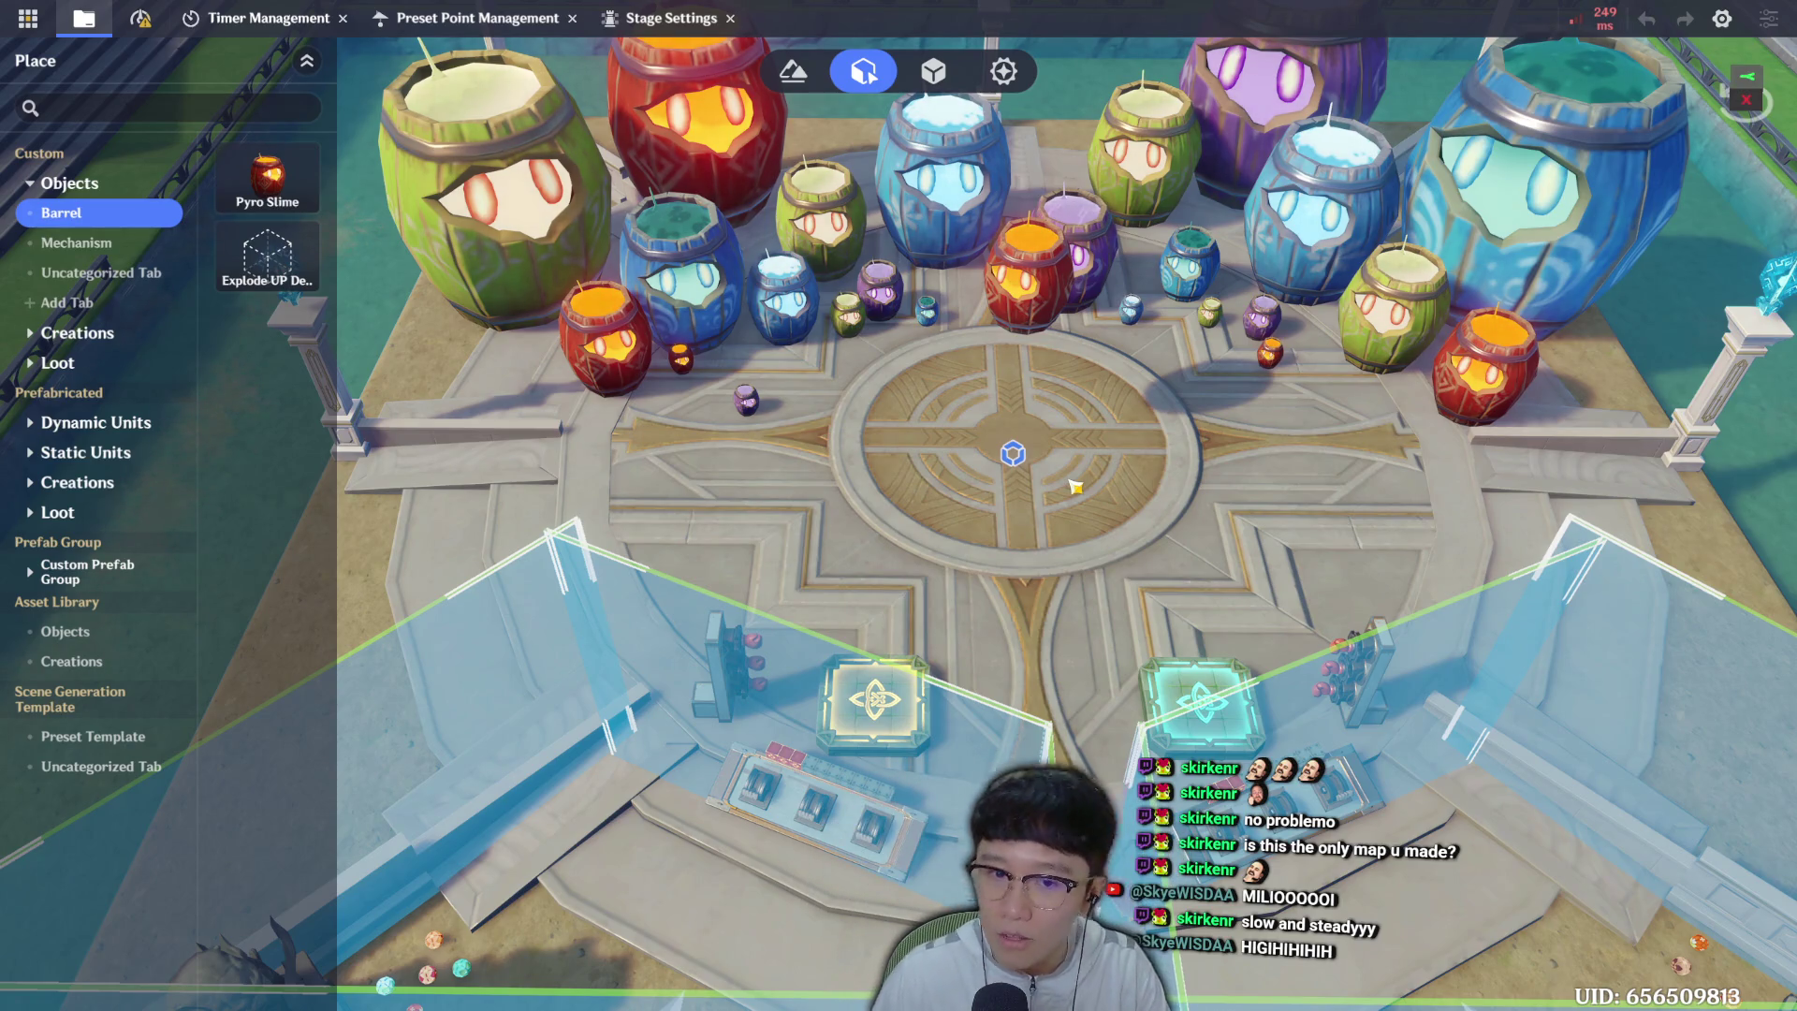
key(s)
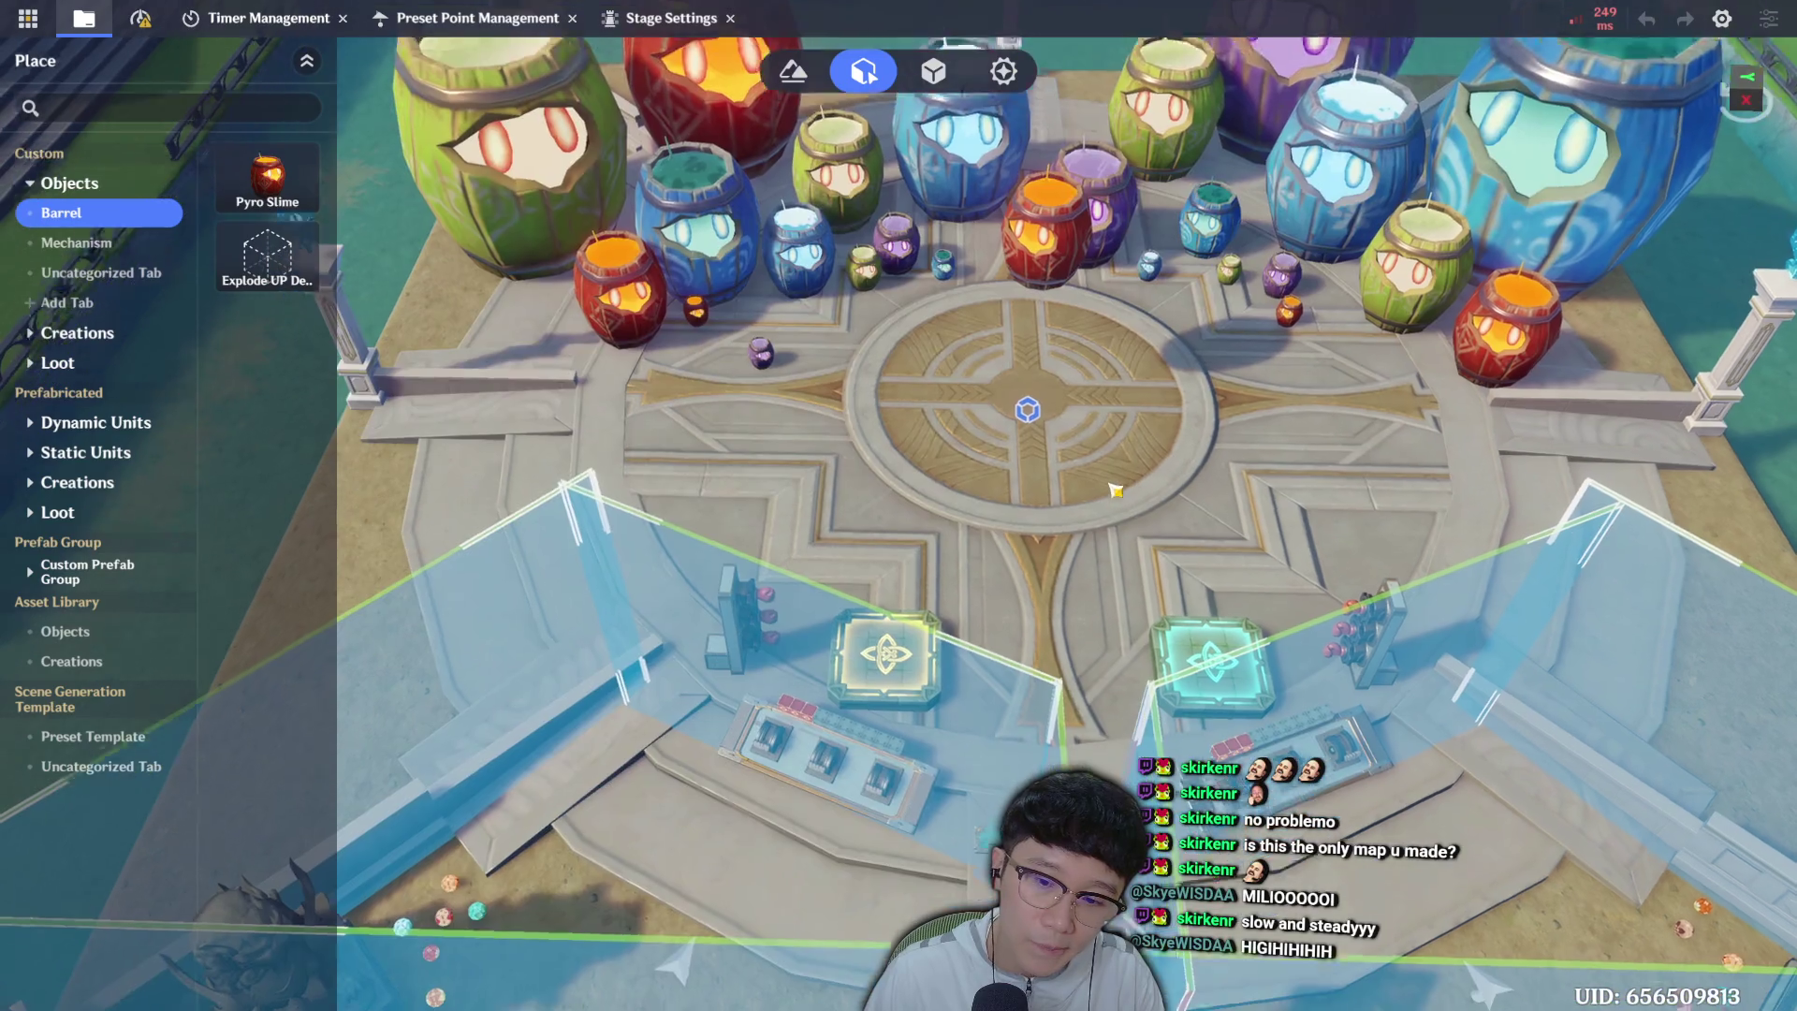
key(w)
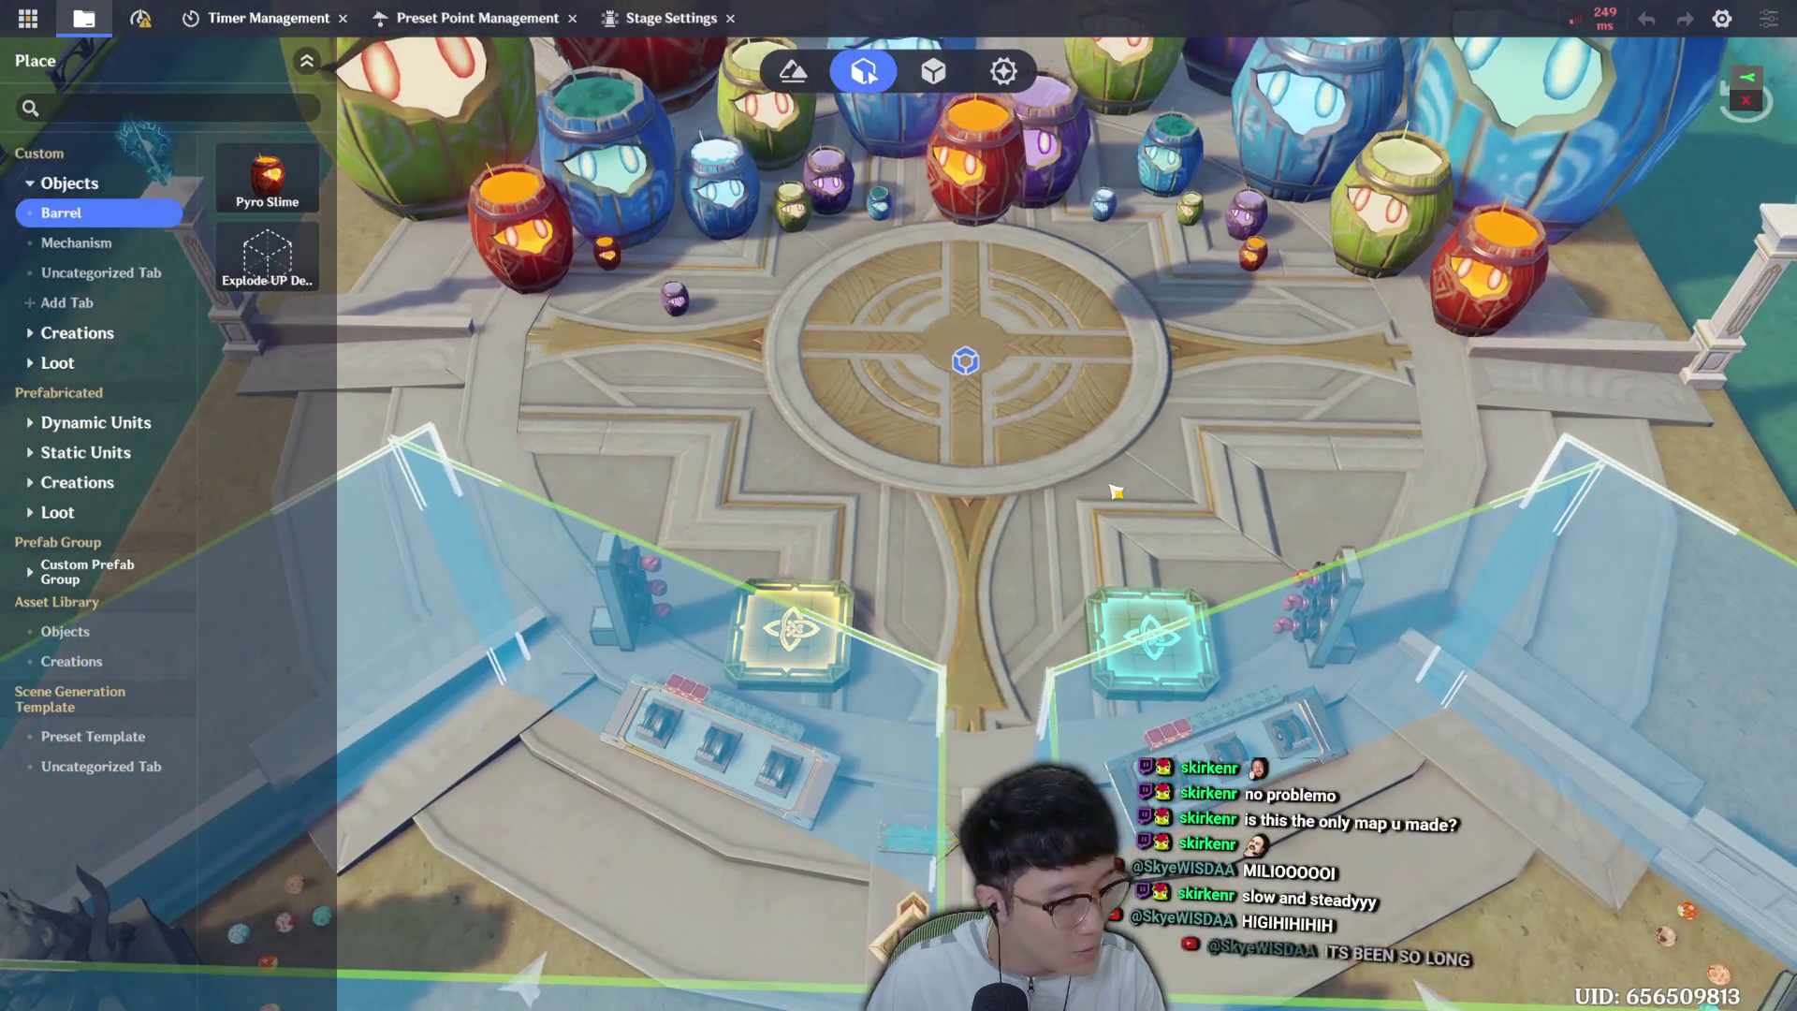
key(w)
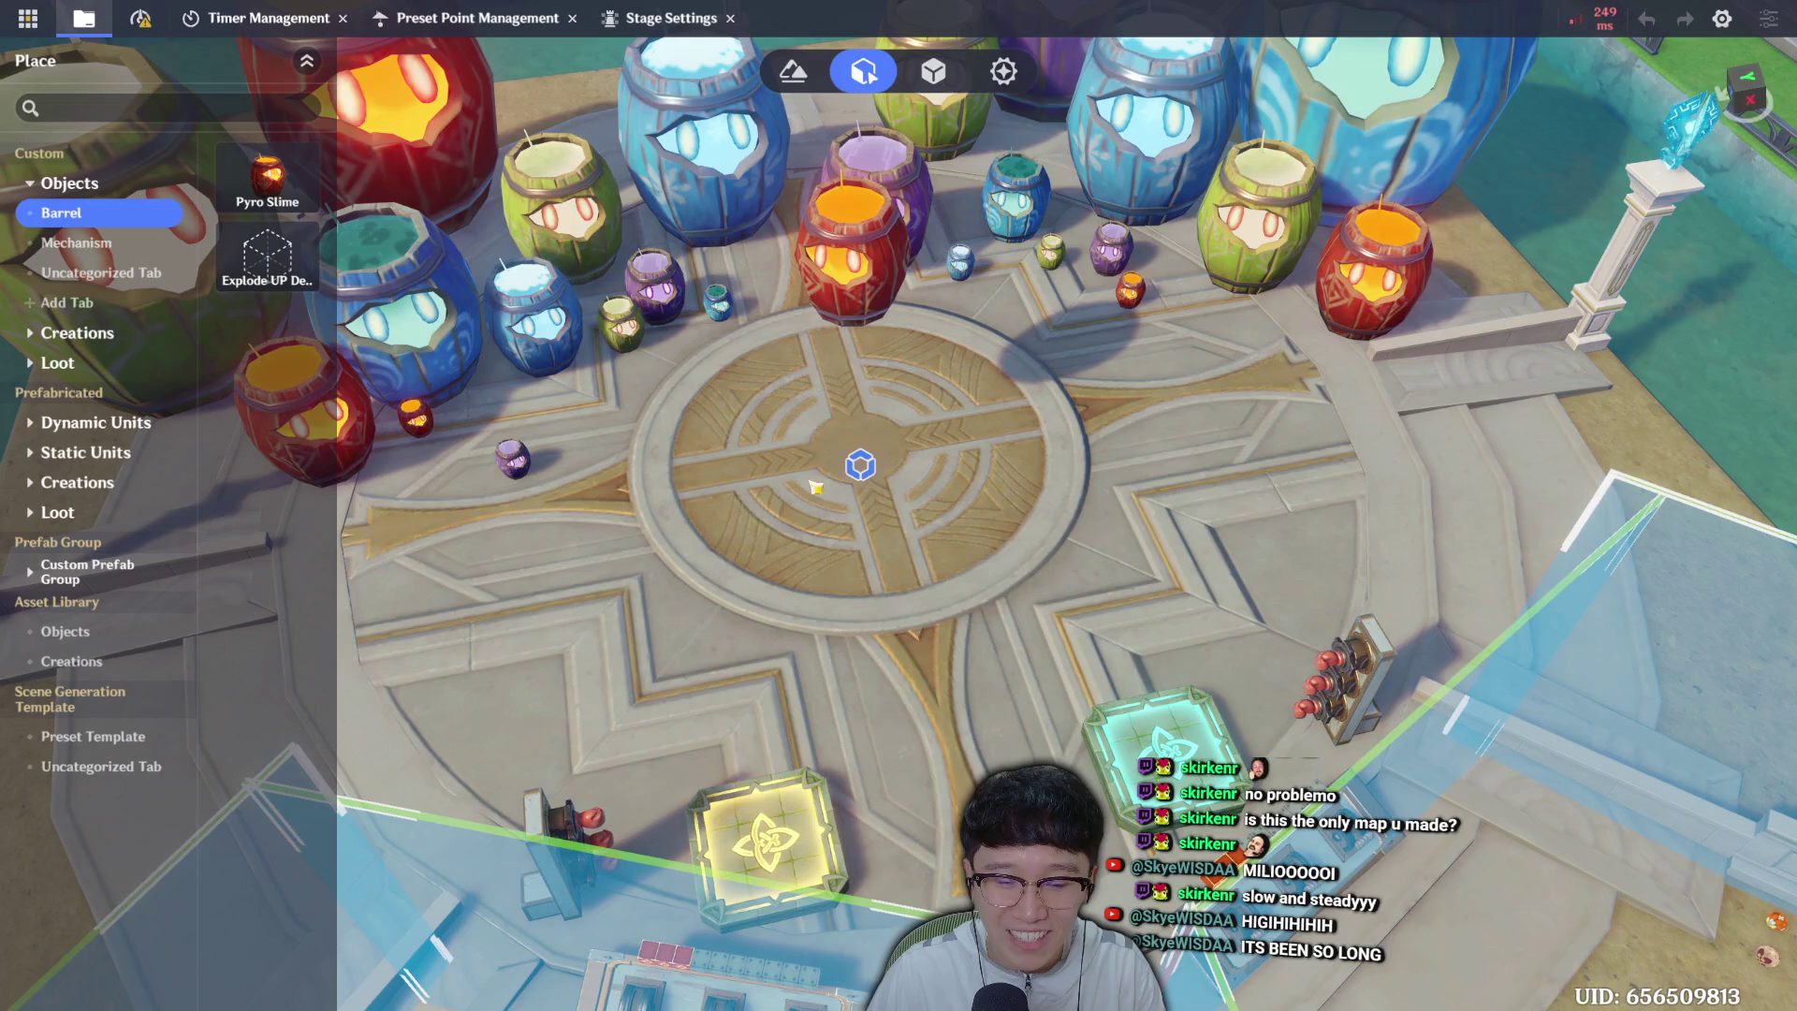
Select the Stone Lever_Skip on the walkway and show its Lever - P1 to P2 node graph.
click(870, 291)
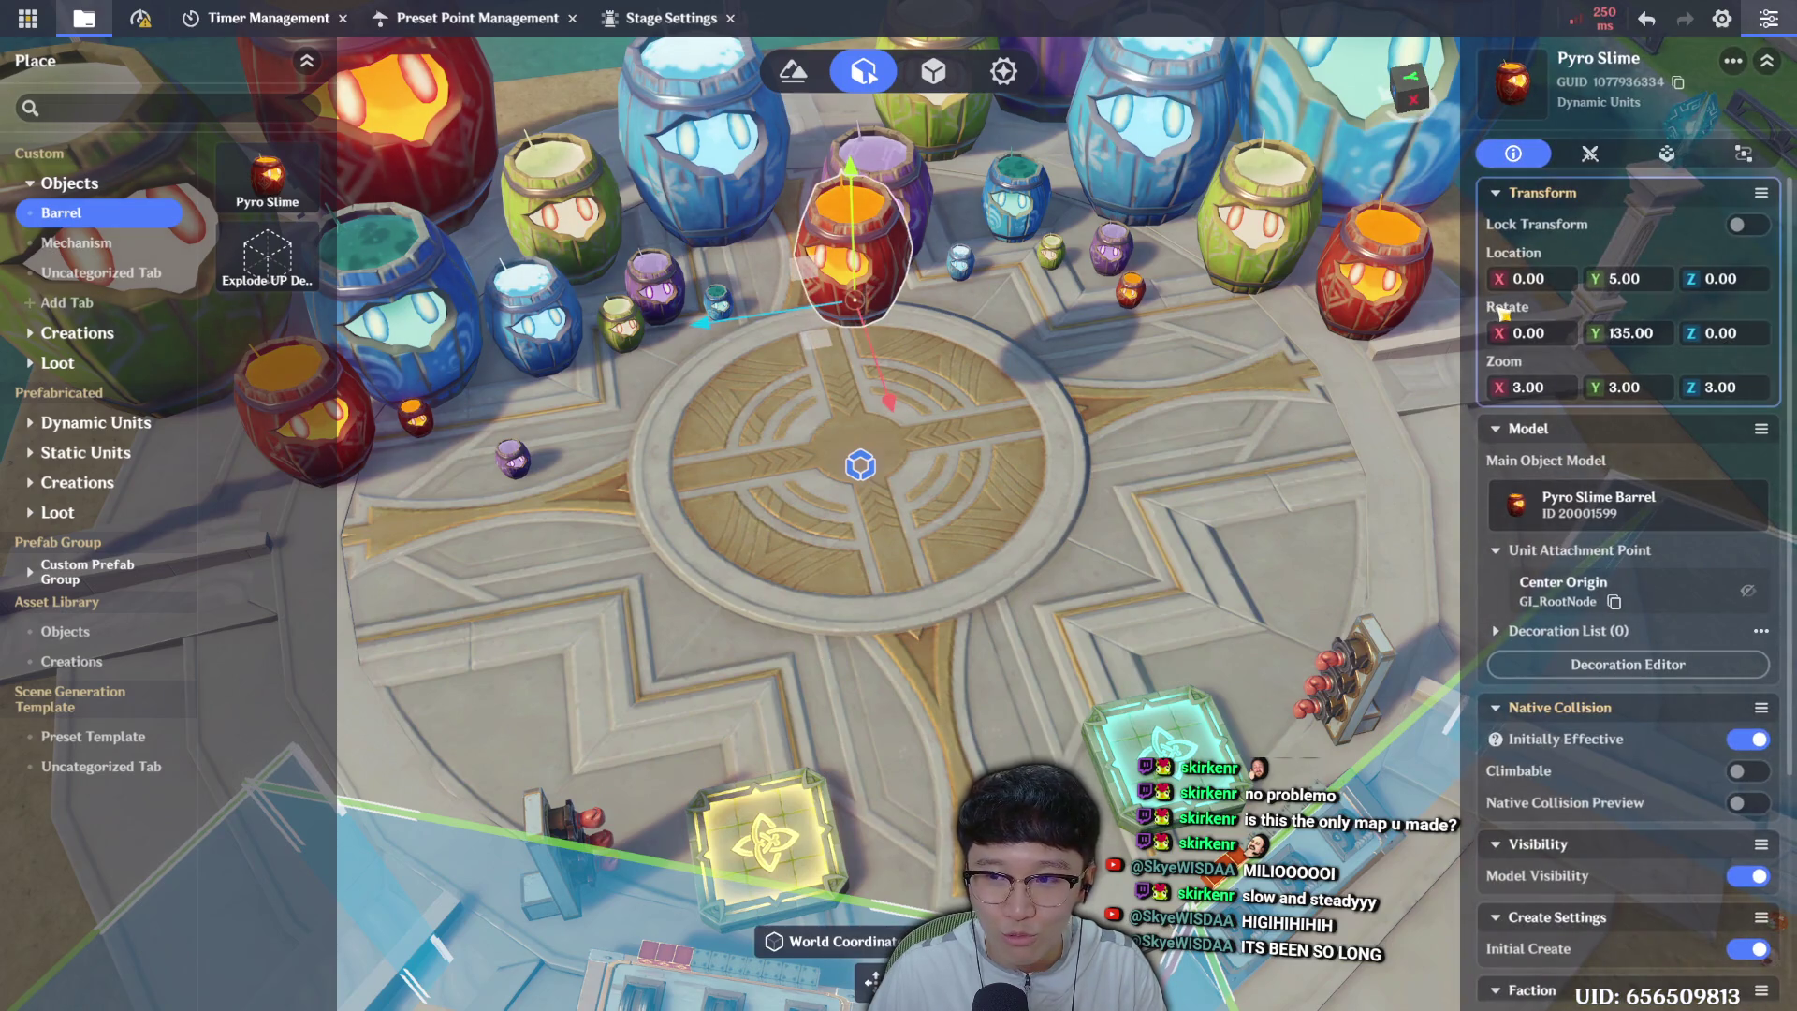
key(s)
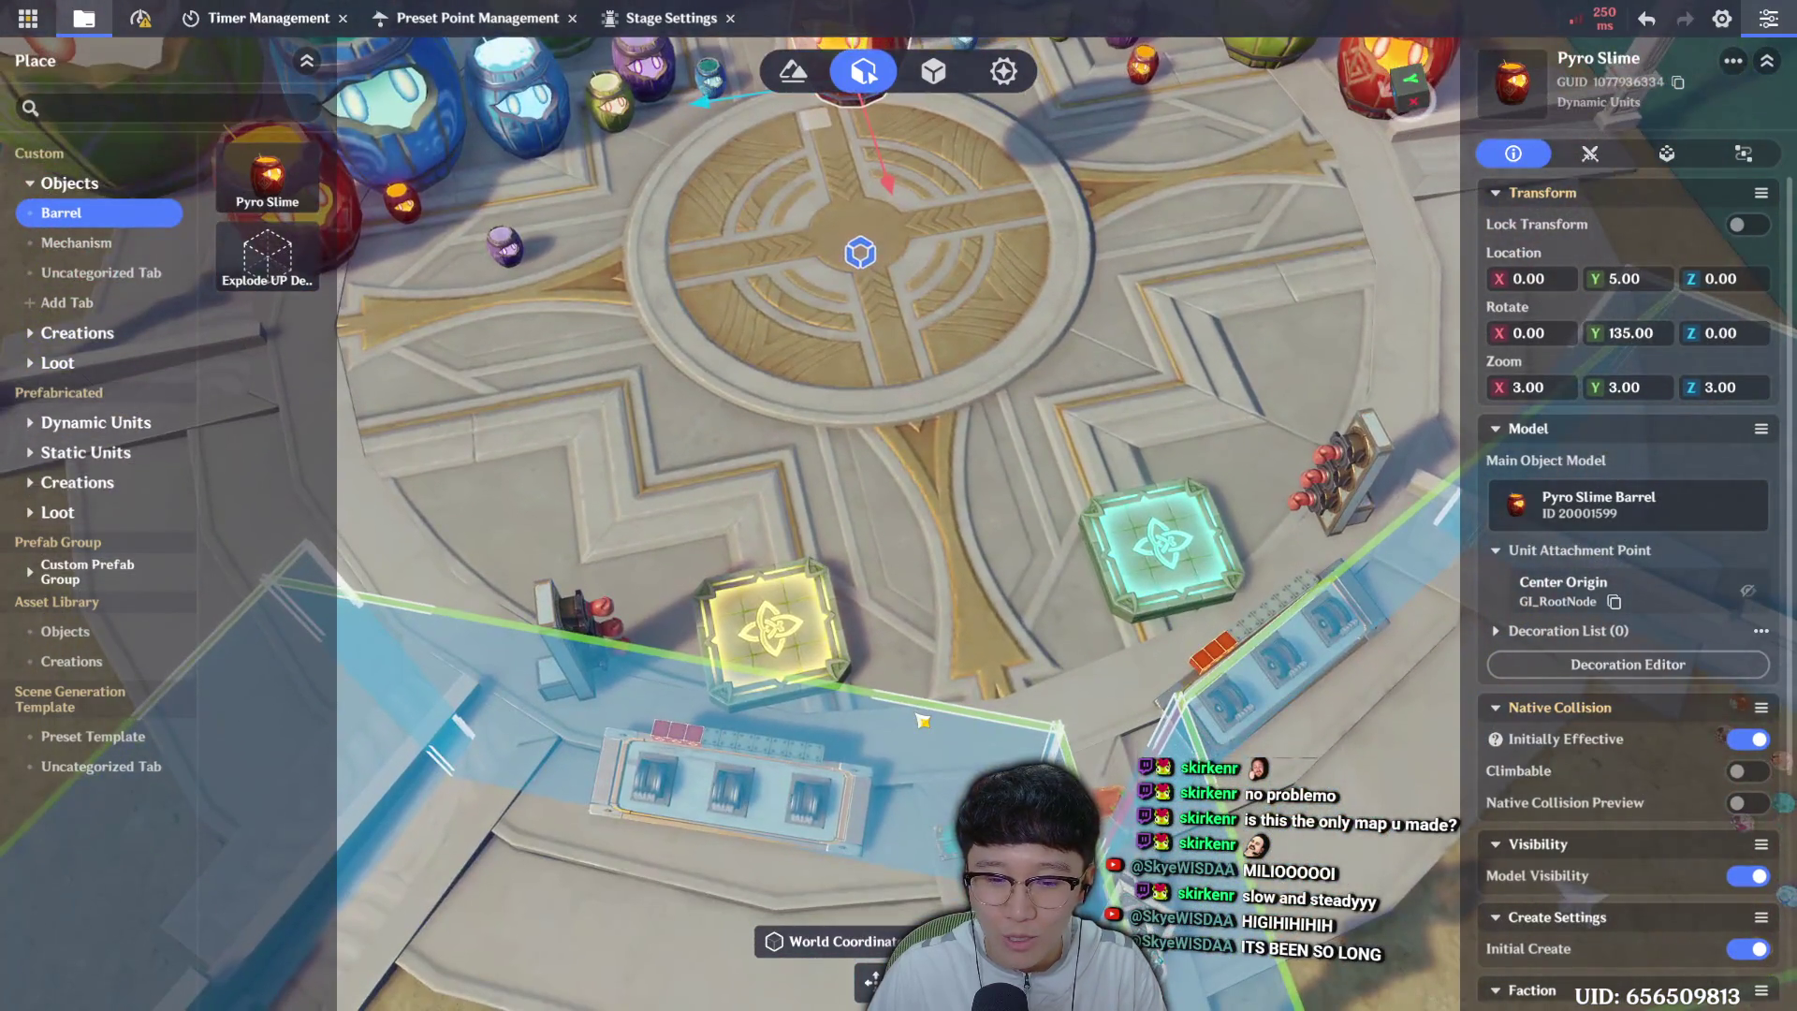
key(d)
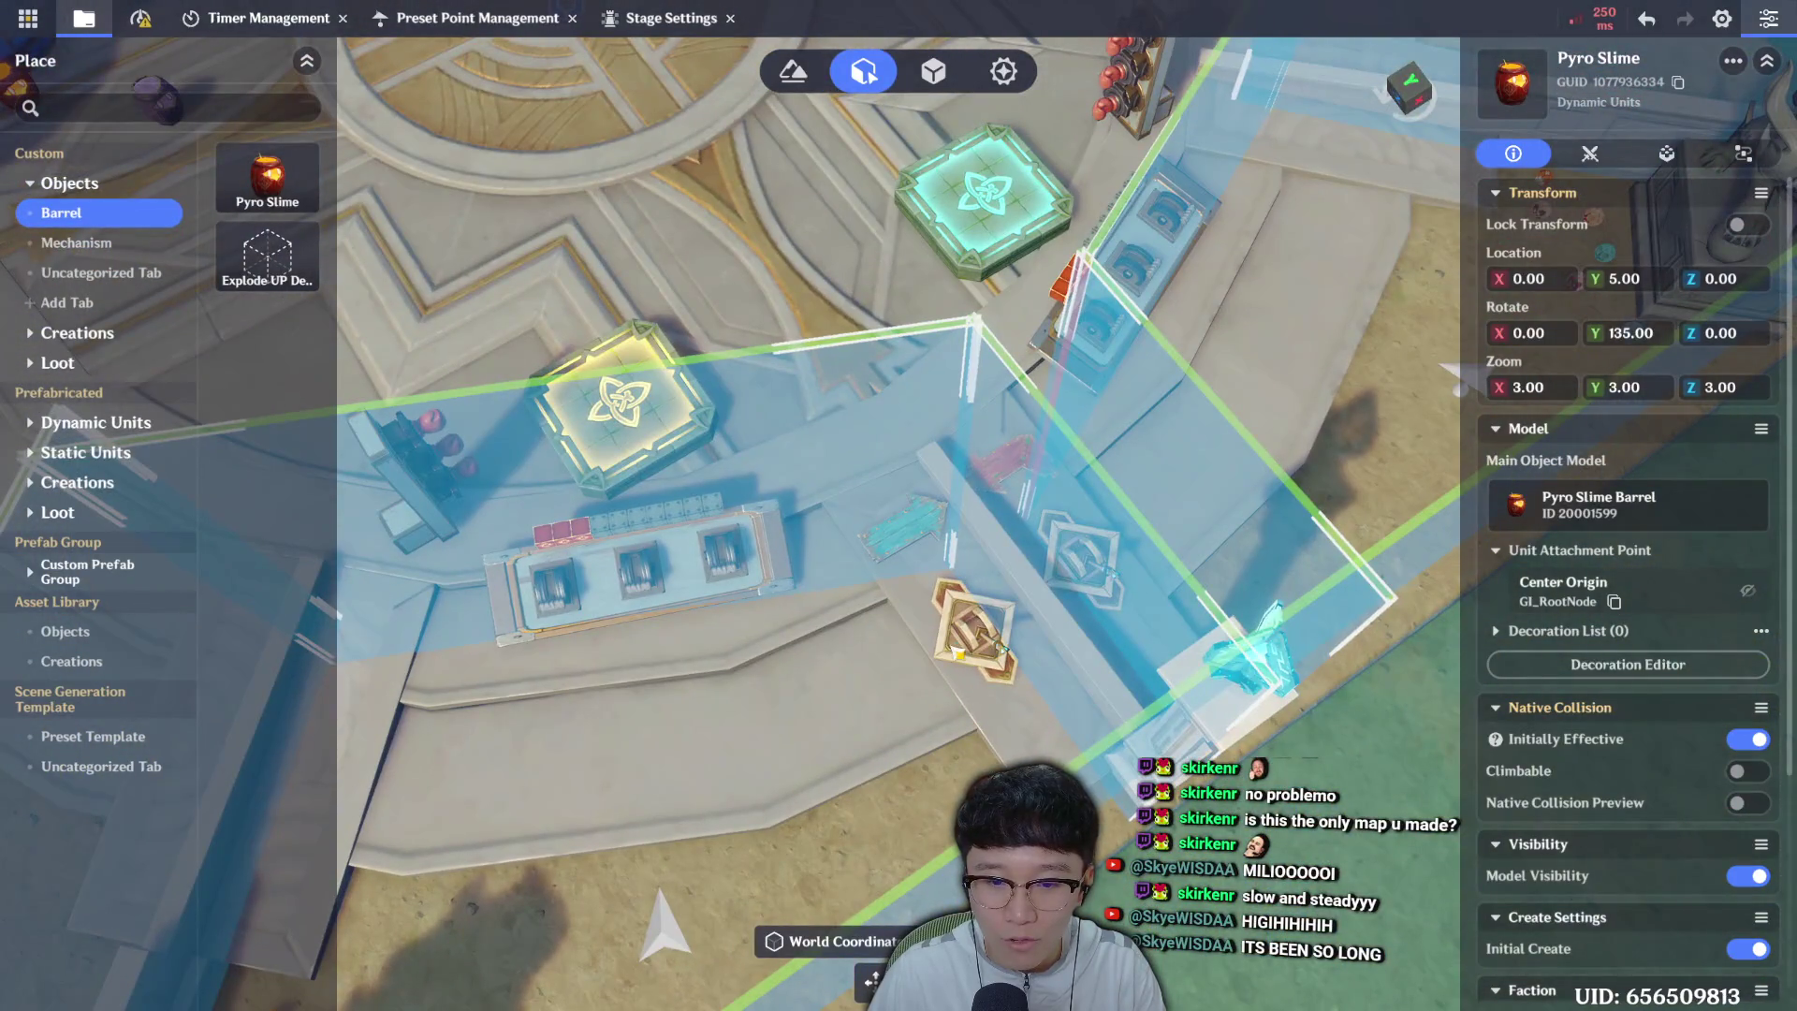
click(964, 652)
click(1743, 153)
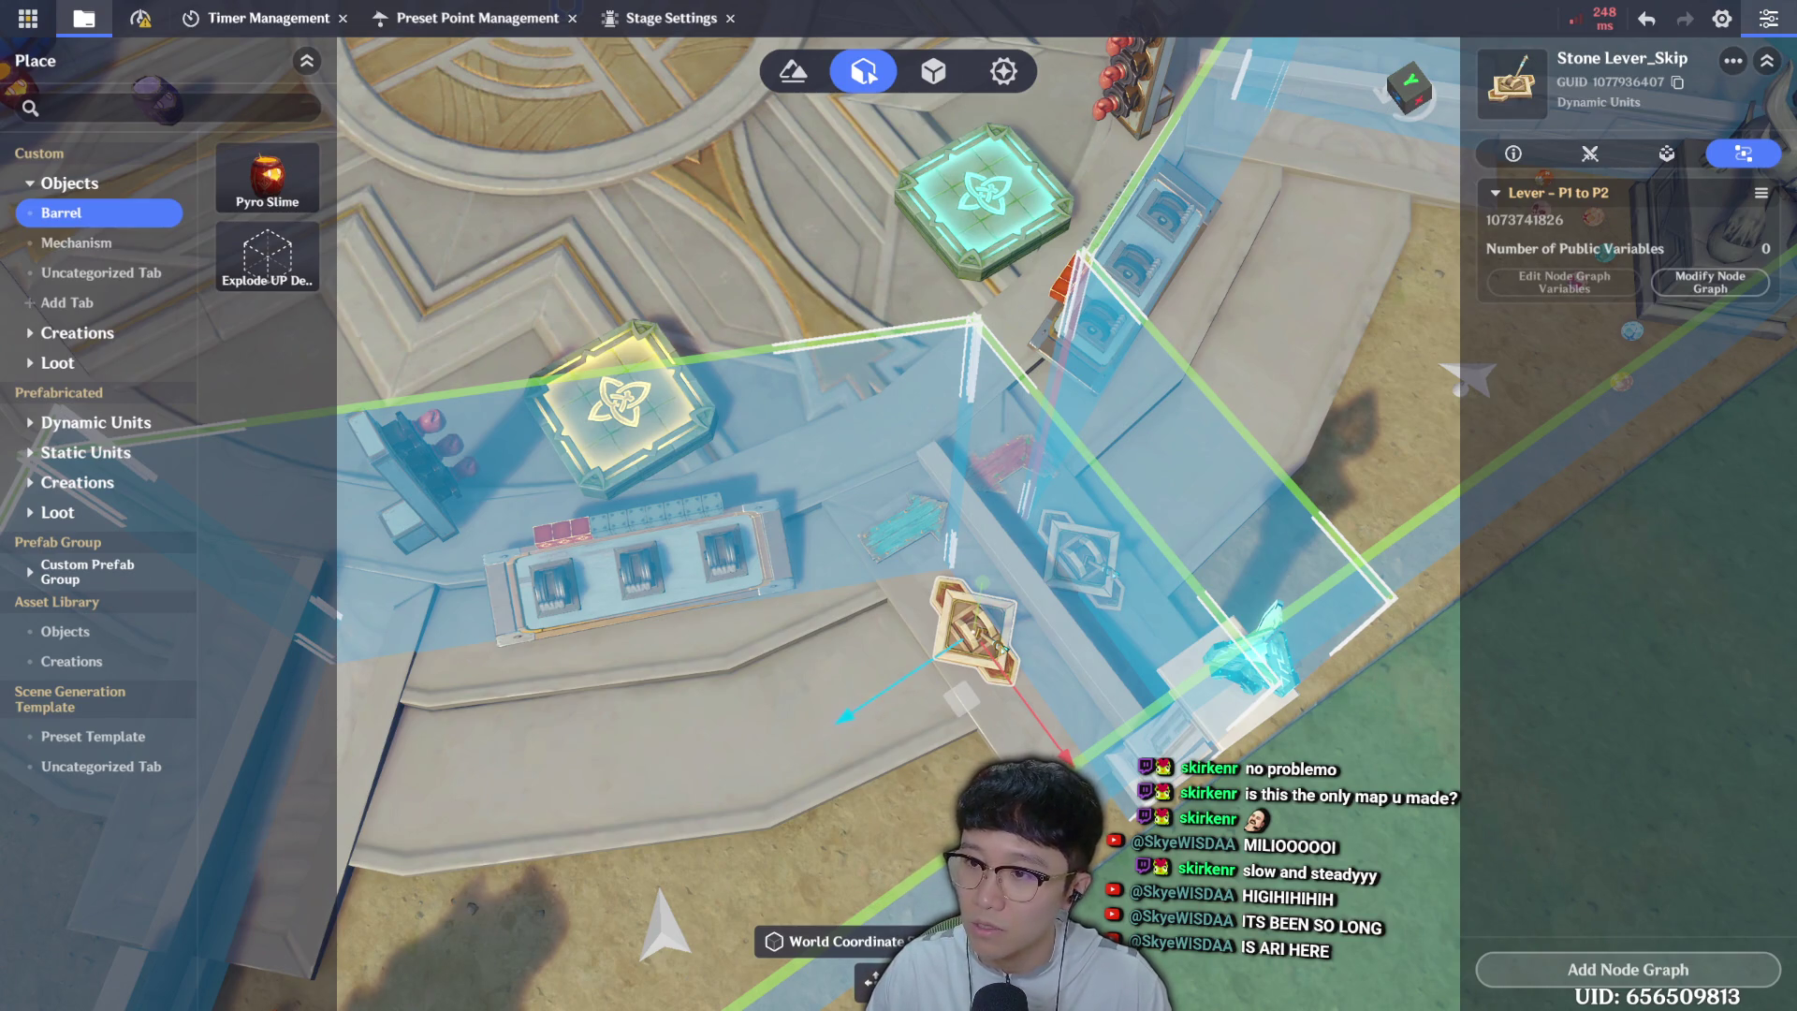
click(1513, 152)
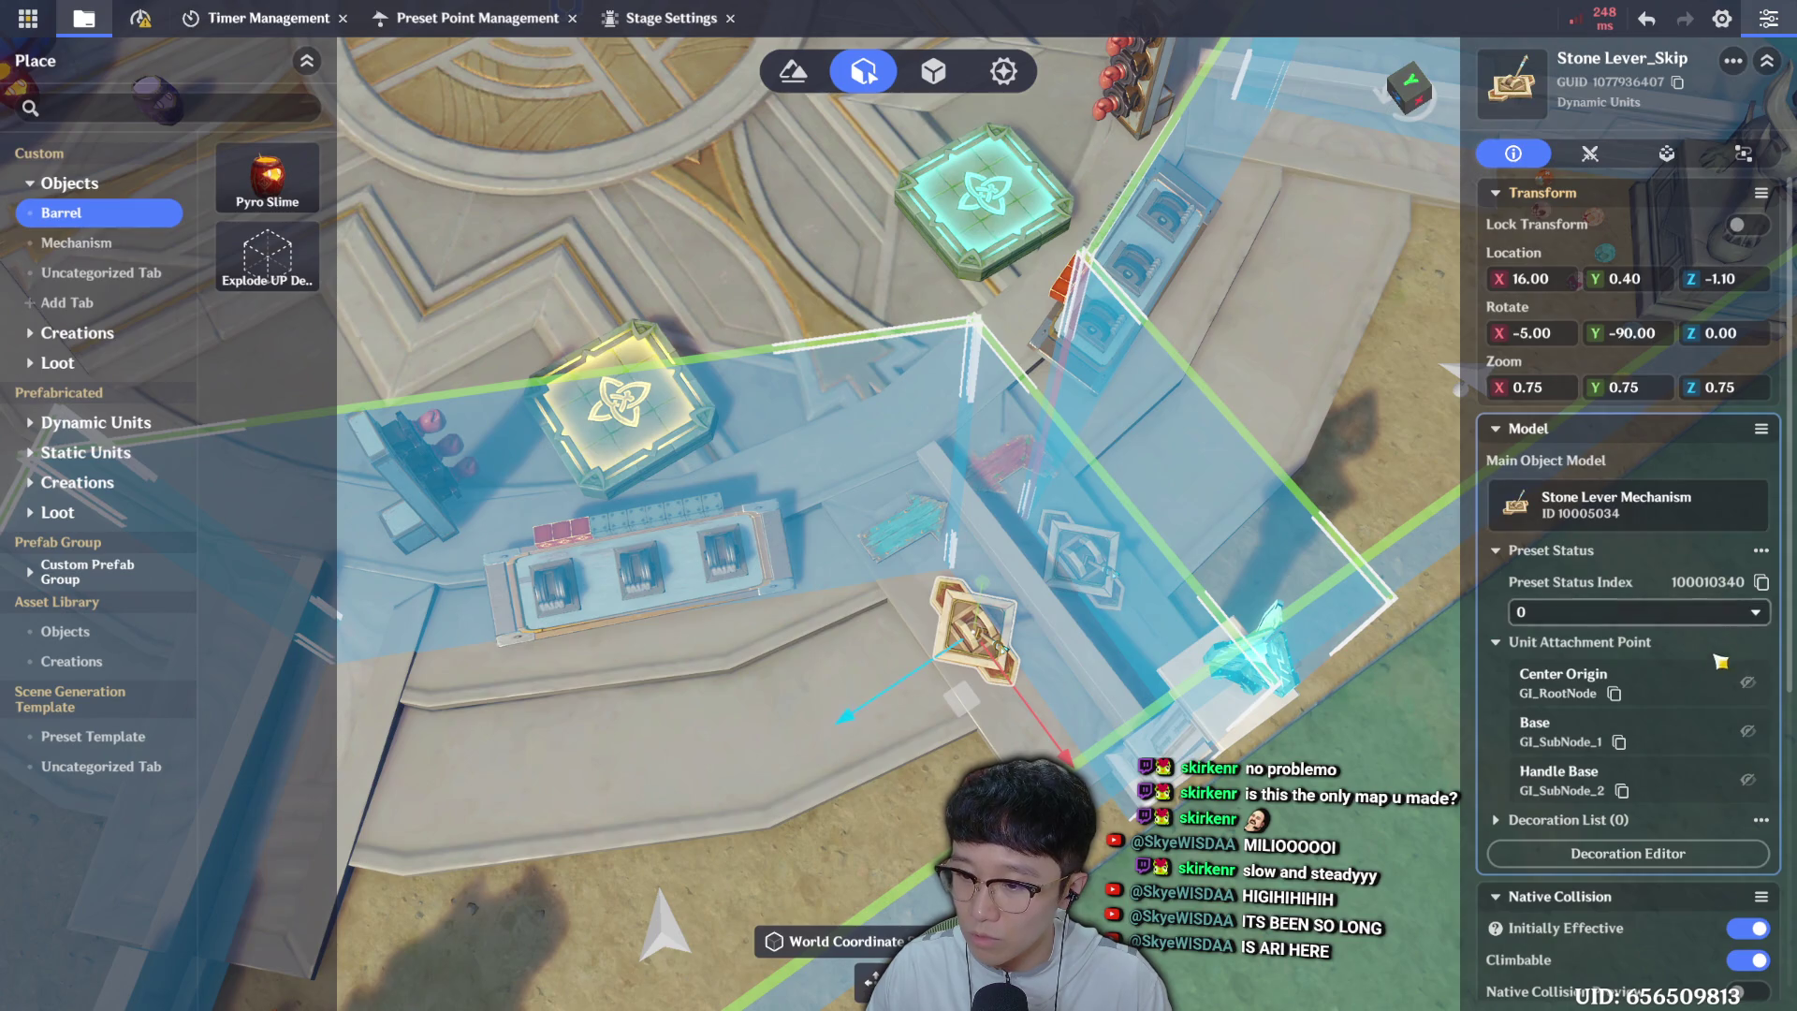
Toggle the lever's Center Origin and Base attachment markers to compare them.
click(1753, 689)
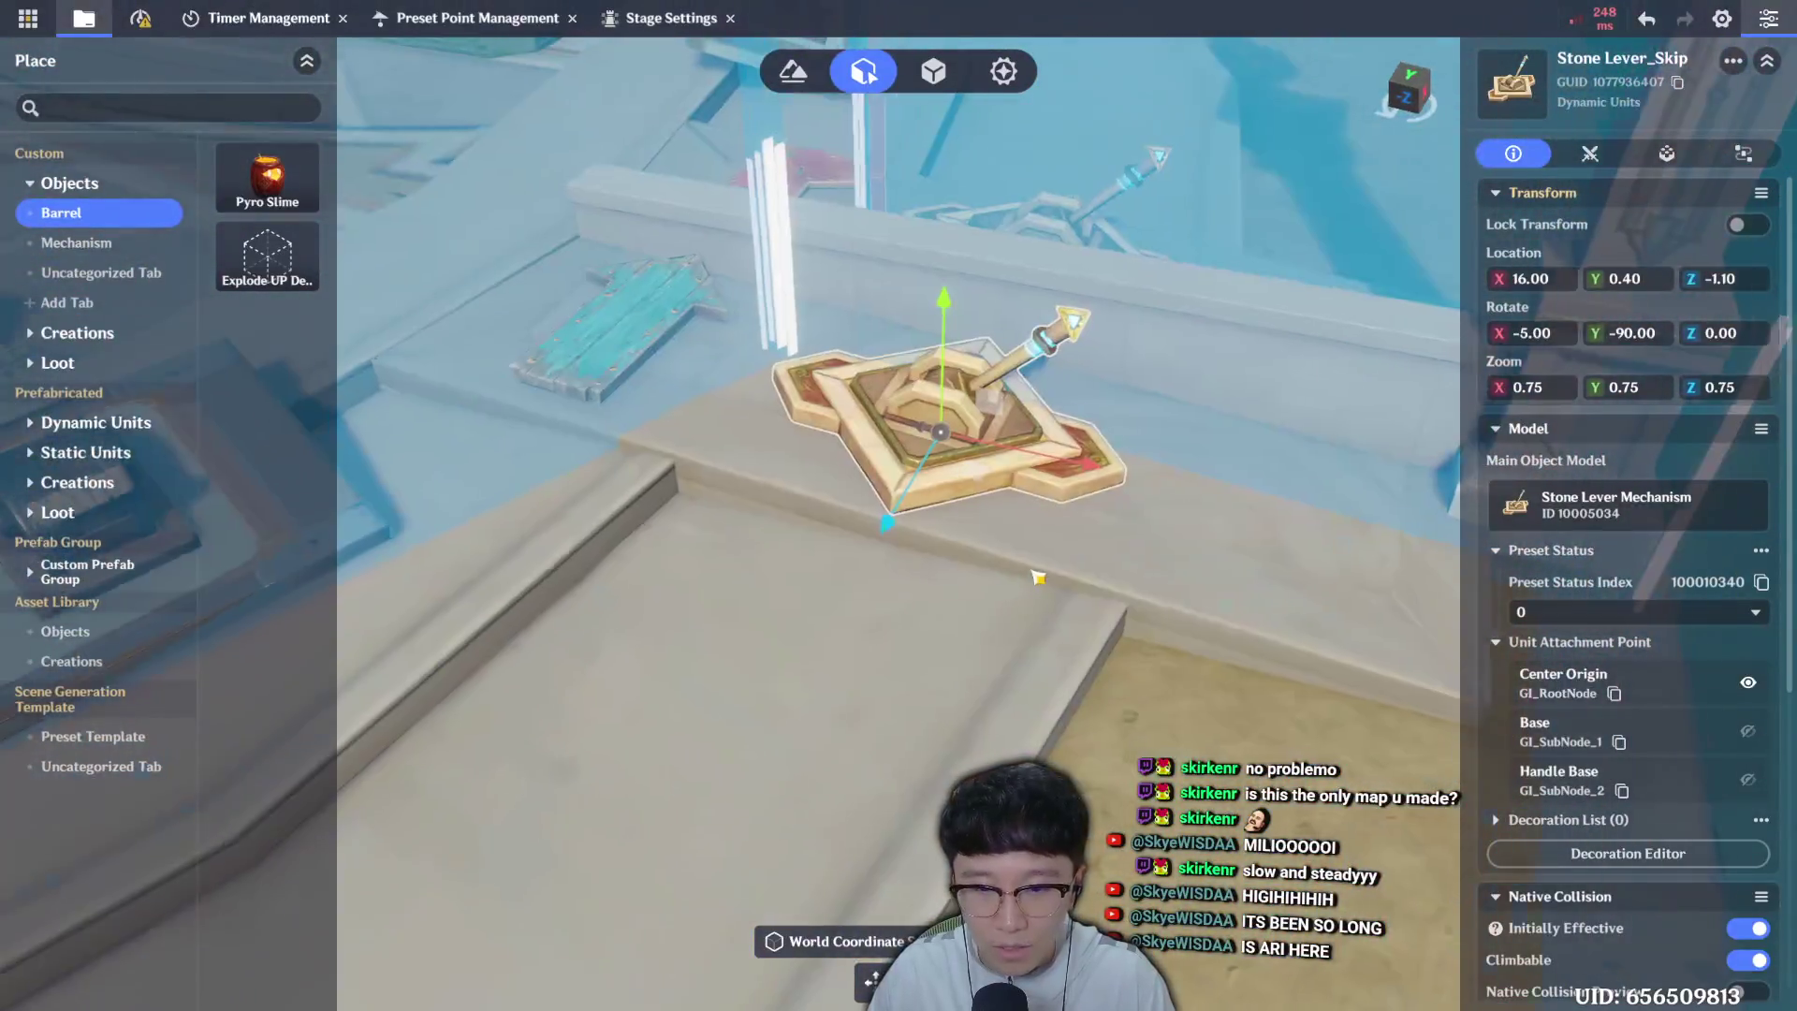
mouse_move(1037, 578)
mouse_down()
mouse_move(1035, 510)
mouse_move(987, 513)
mouse_up()
click(1747, 683)
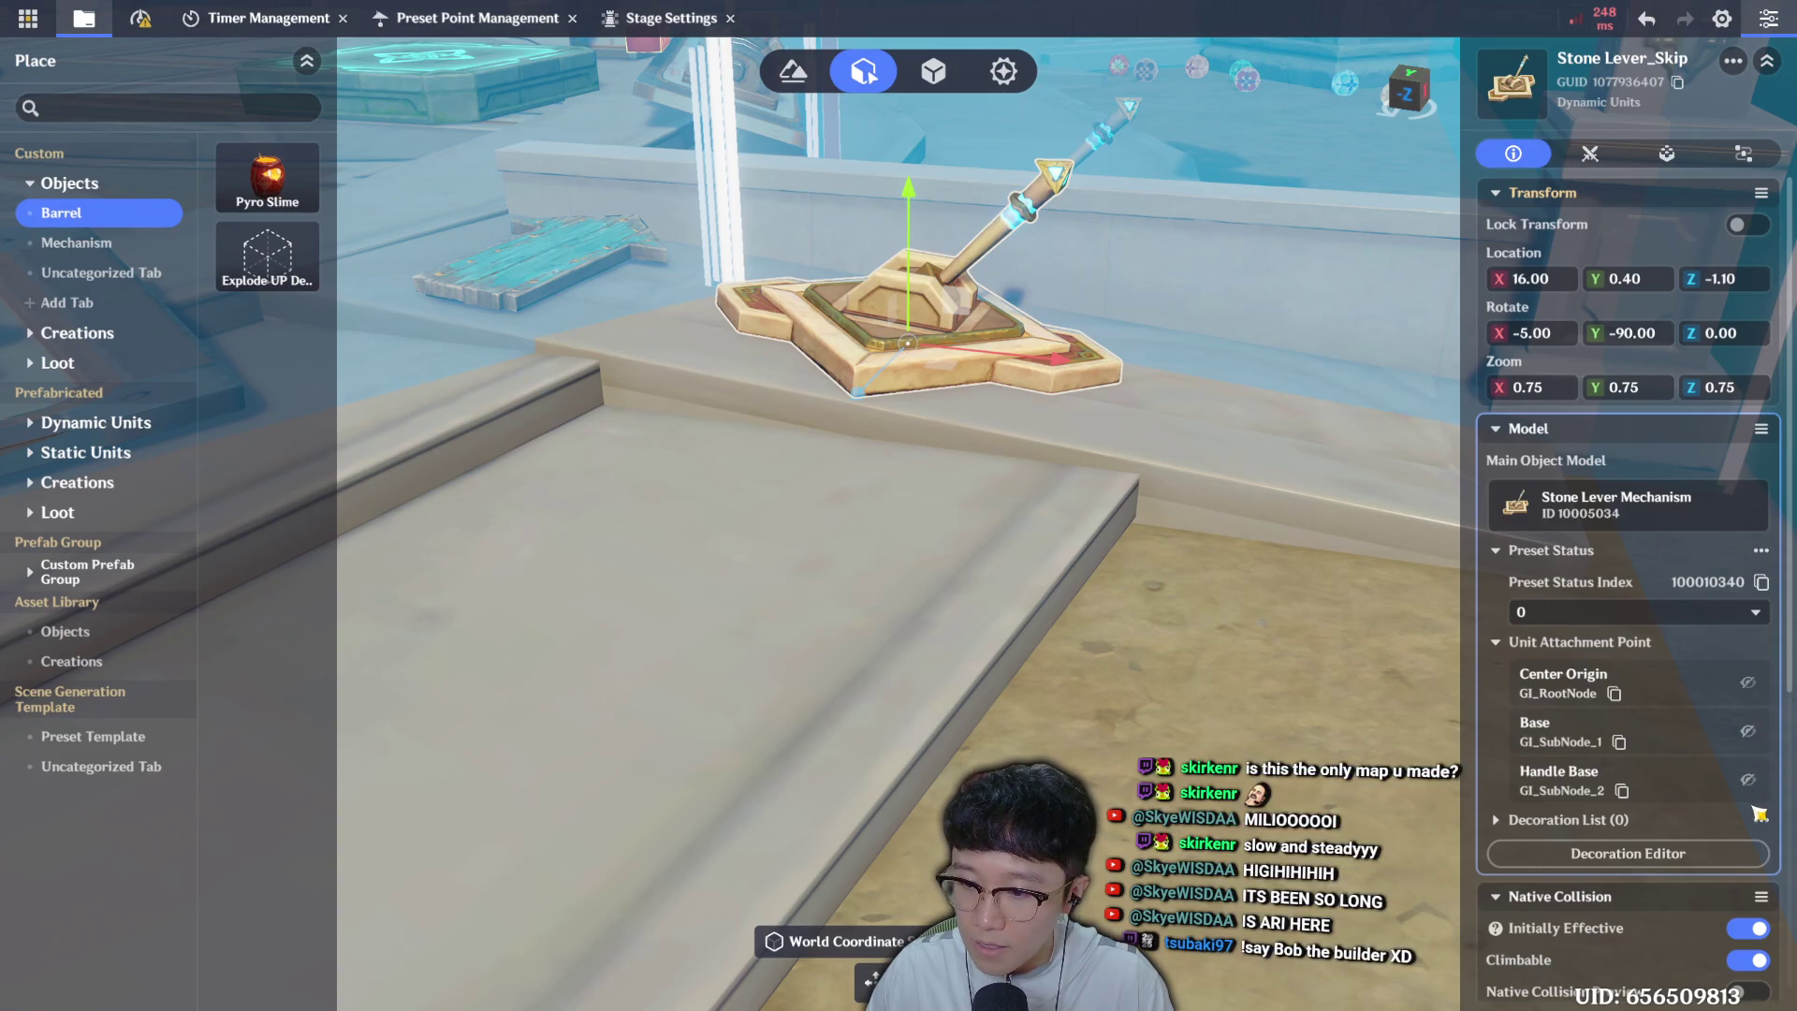
click(1747, 682)
click(1747, 730)
click(1747, 682)
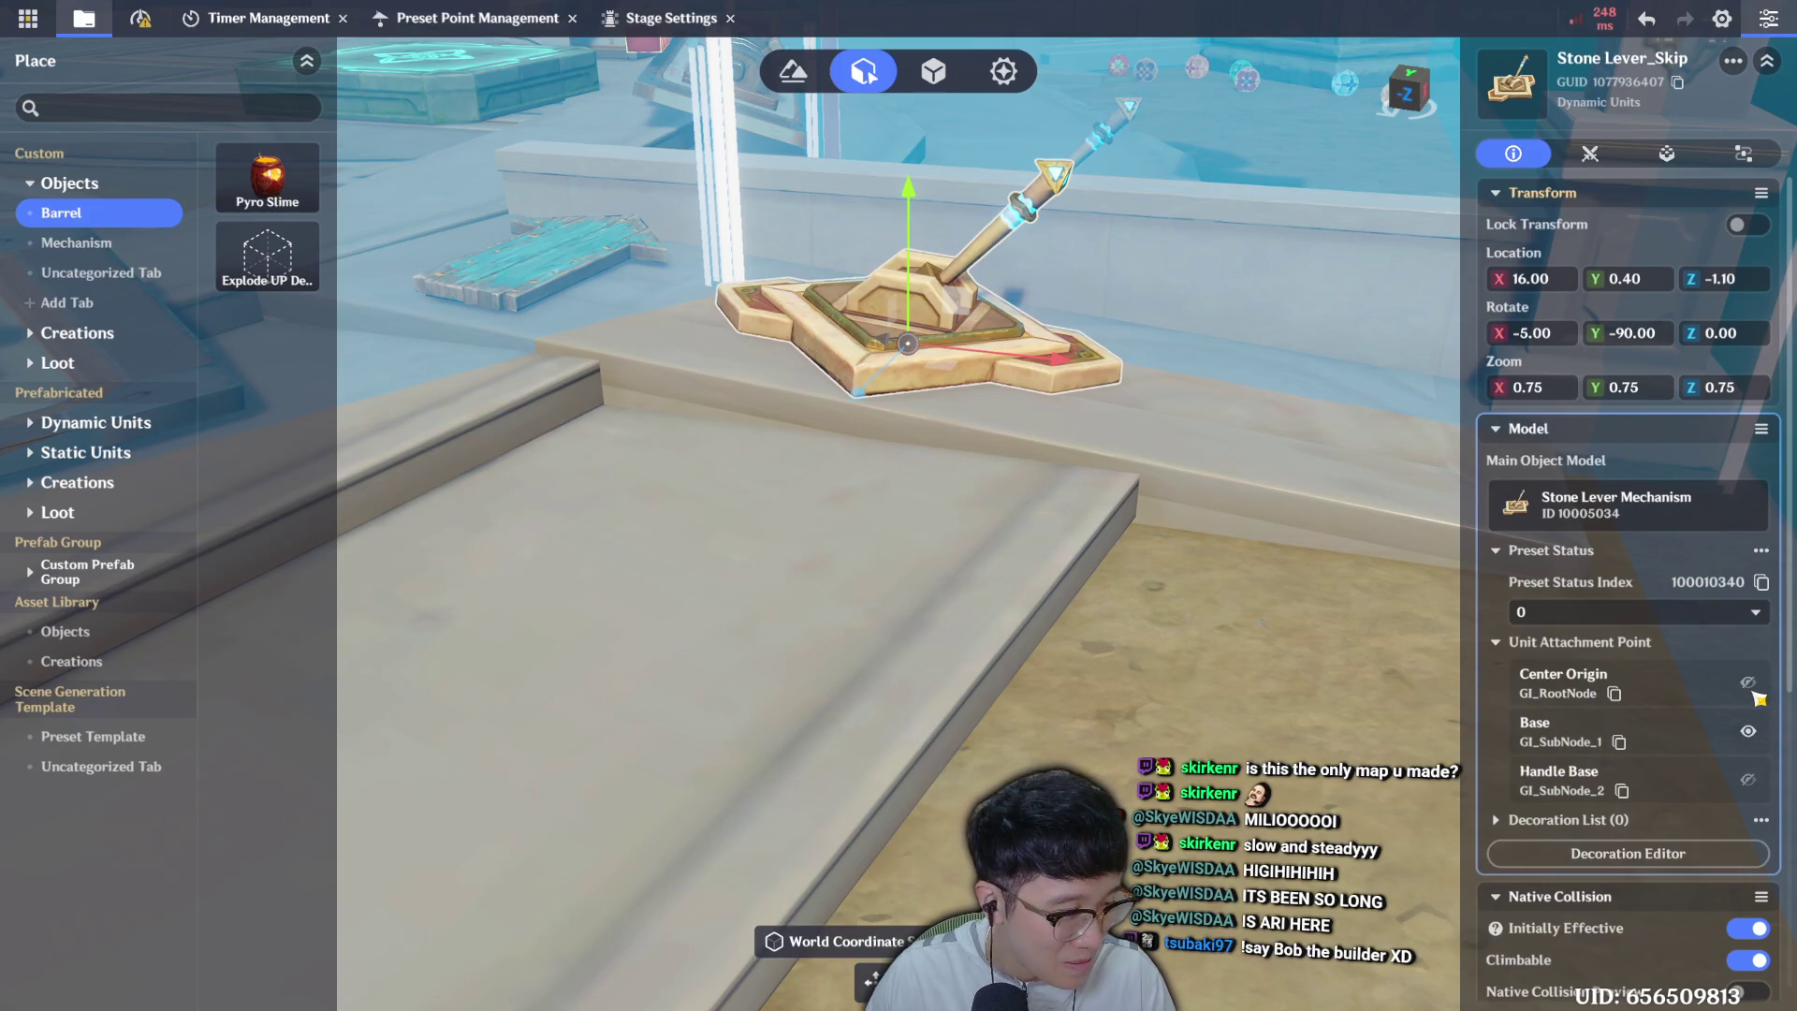
click(1747, 731)
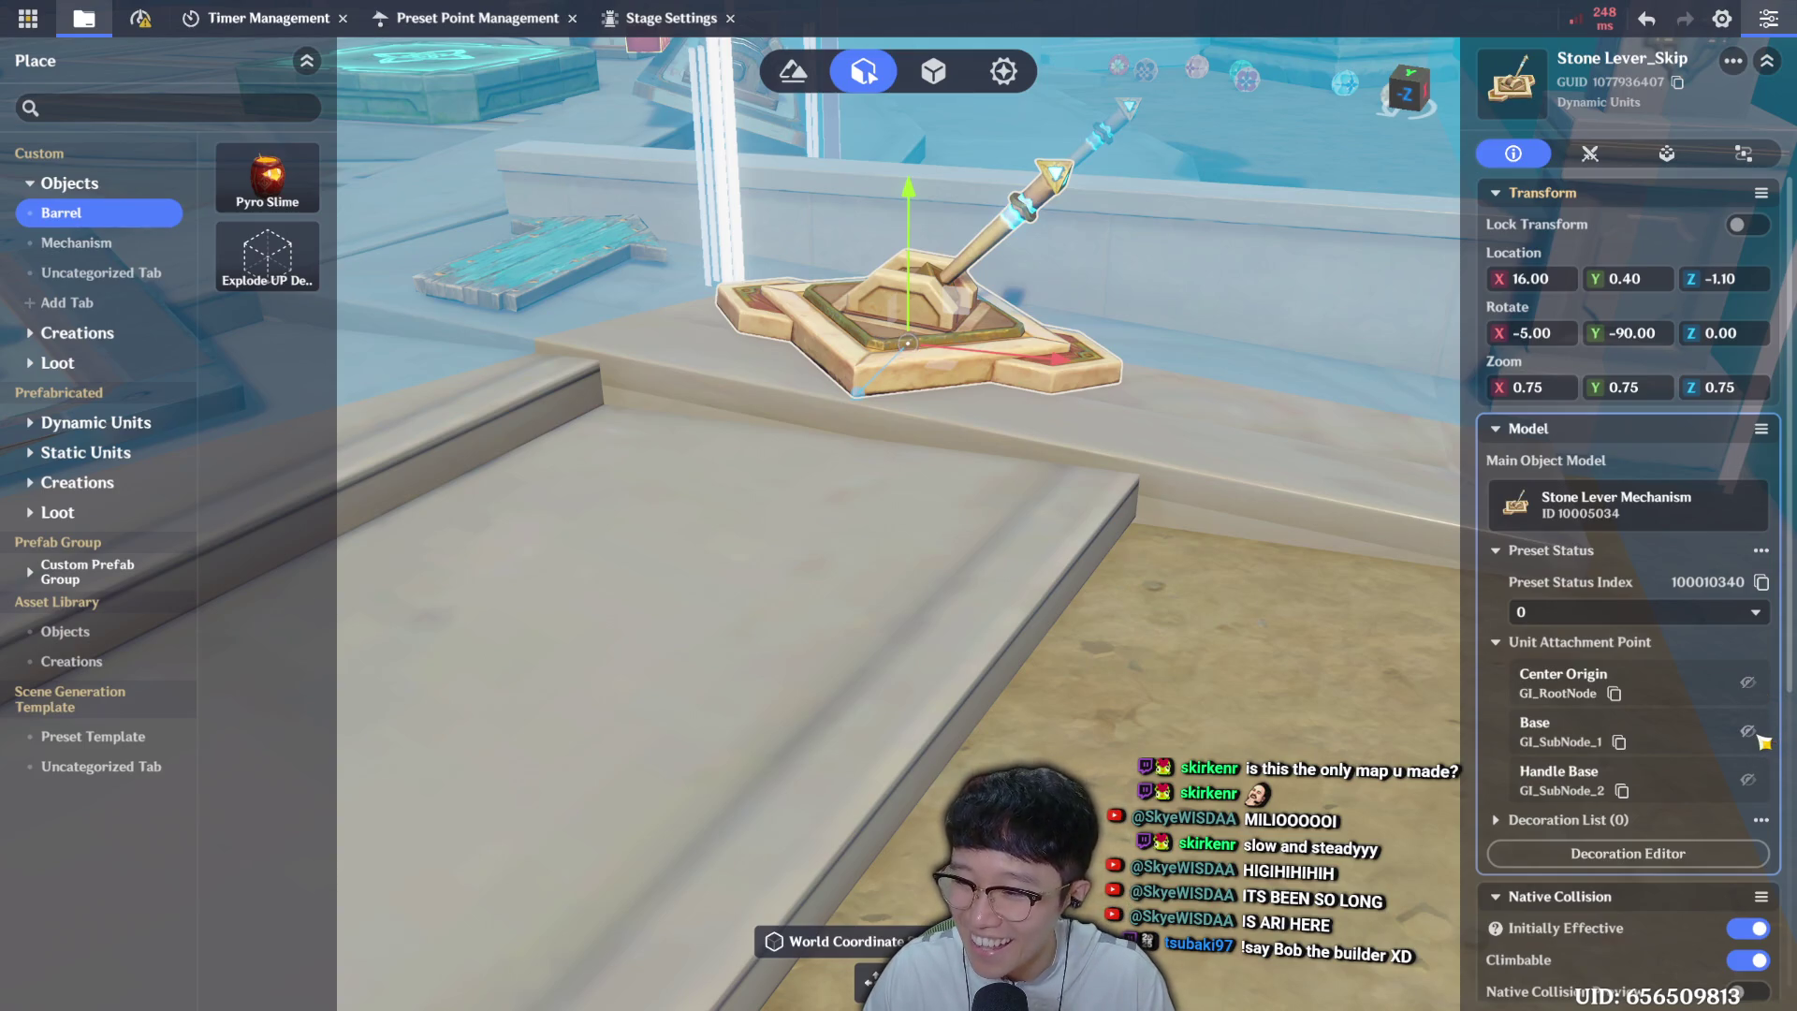
Switch from Handle Base to Center Origin and copy the GI_RootNode name.
click(1747, 780)
click(1747, 780)
click(1747, 682)
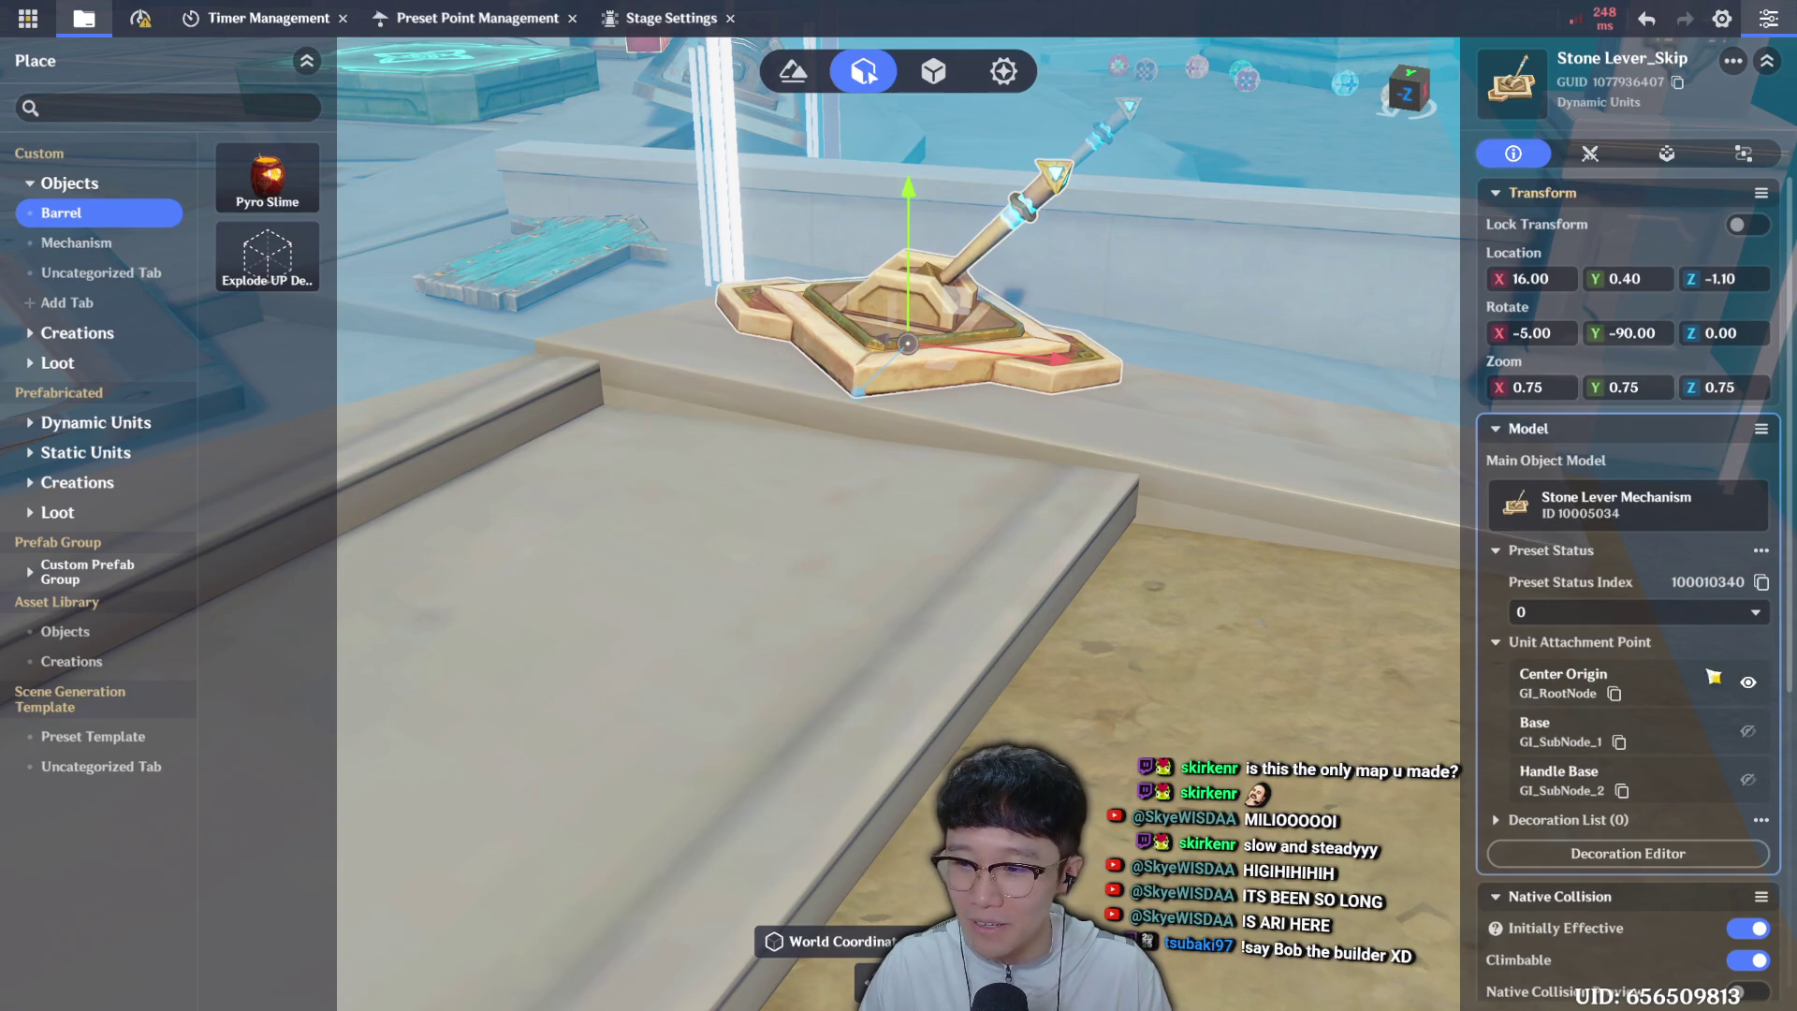
click(1615, 695)
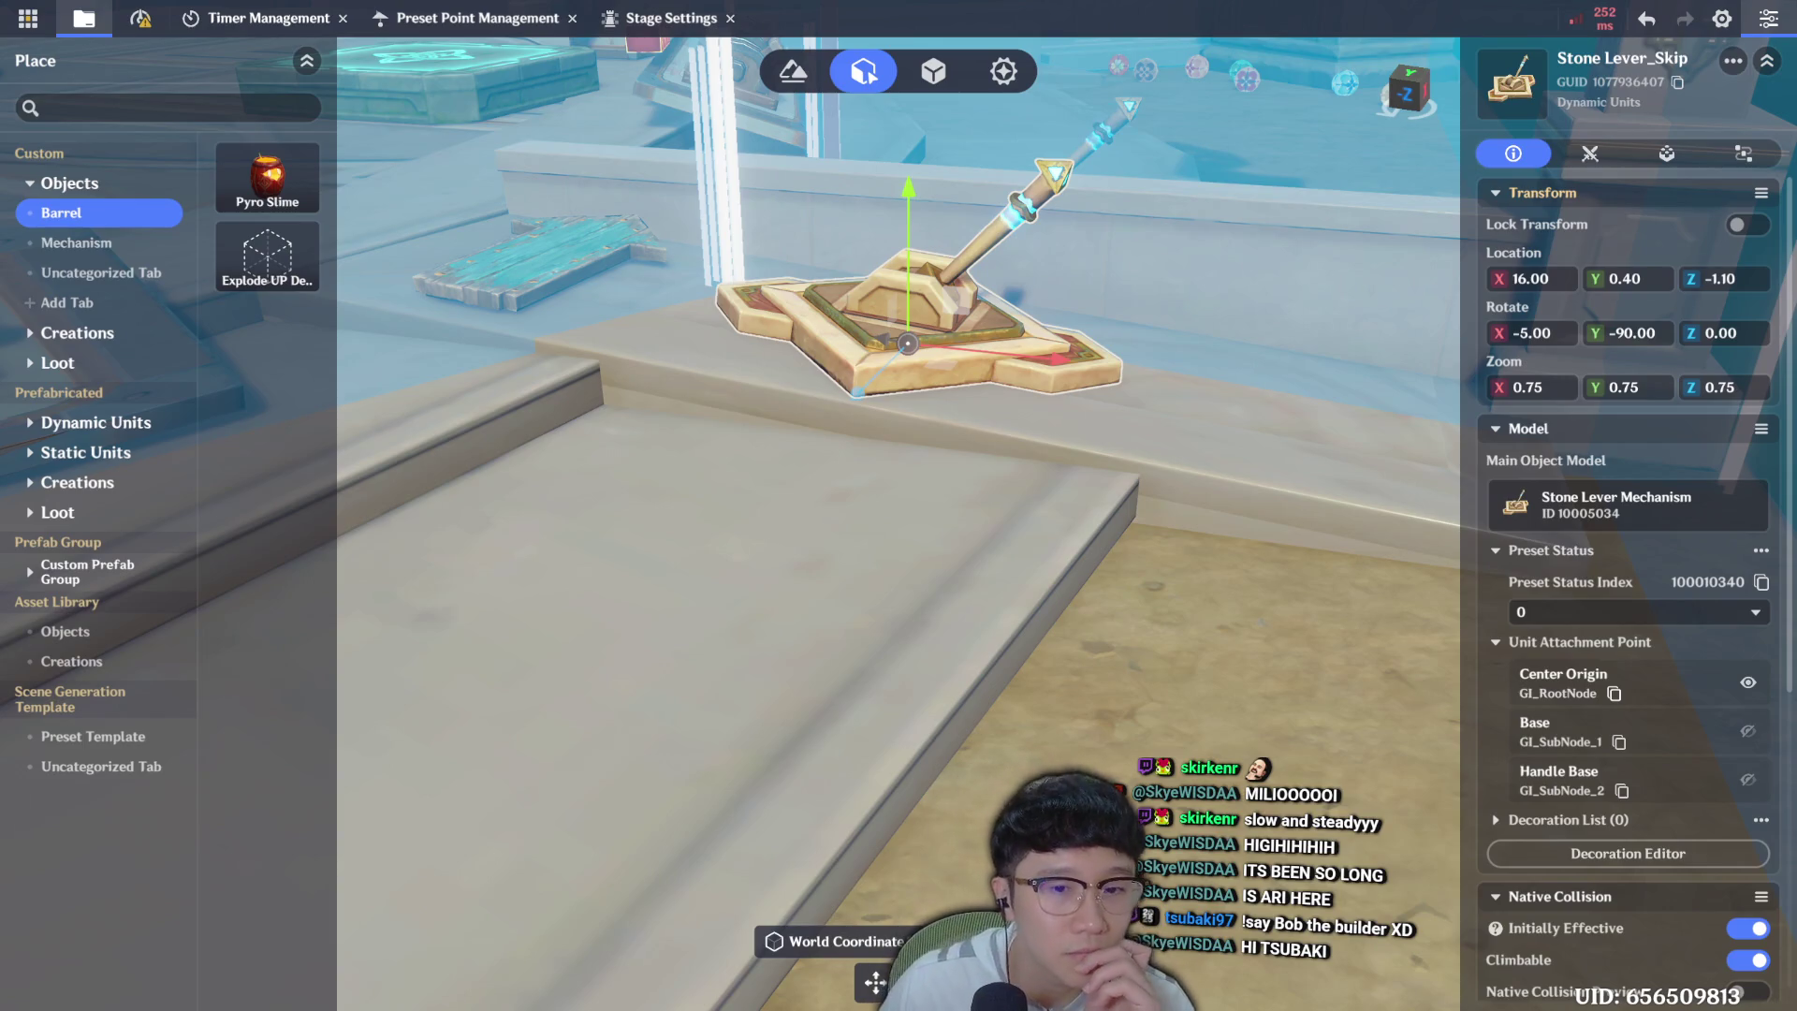
Launch a Test Play using Direct Upload without rendering the navmesh.
click(28, 18)
click(119, 241)
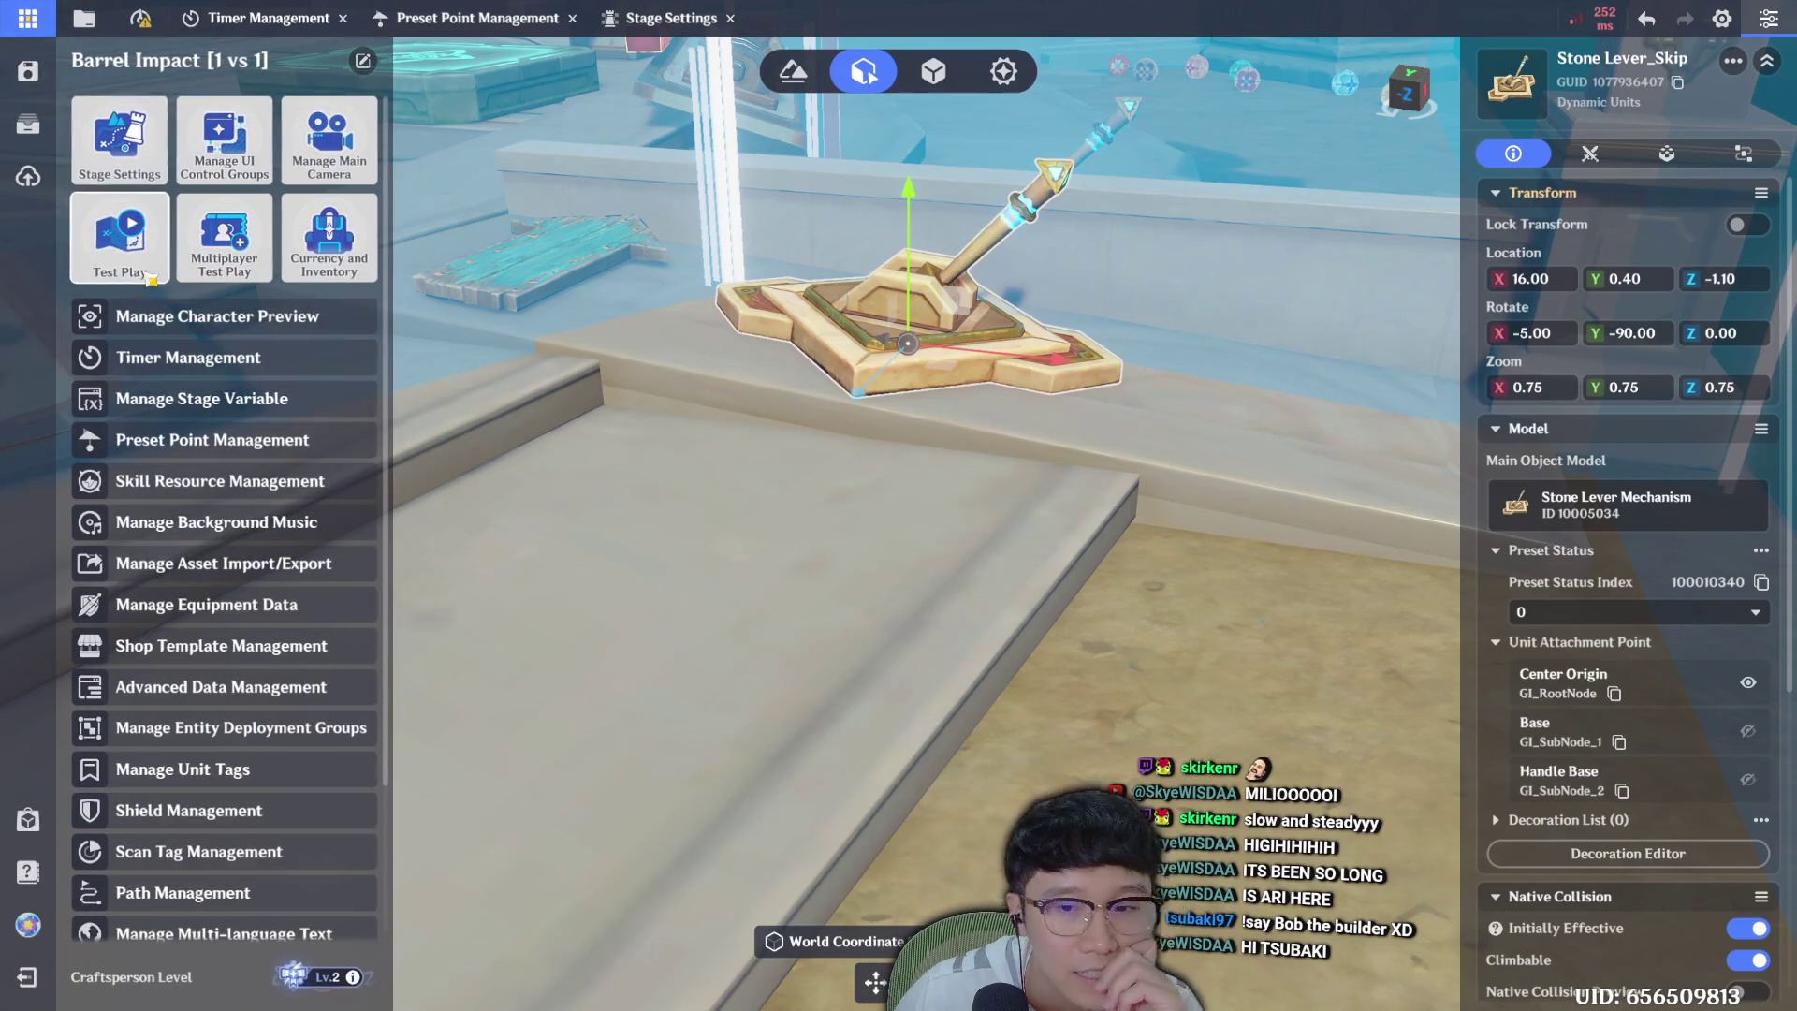
click(1037, 582)
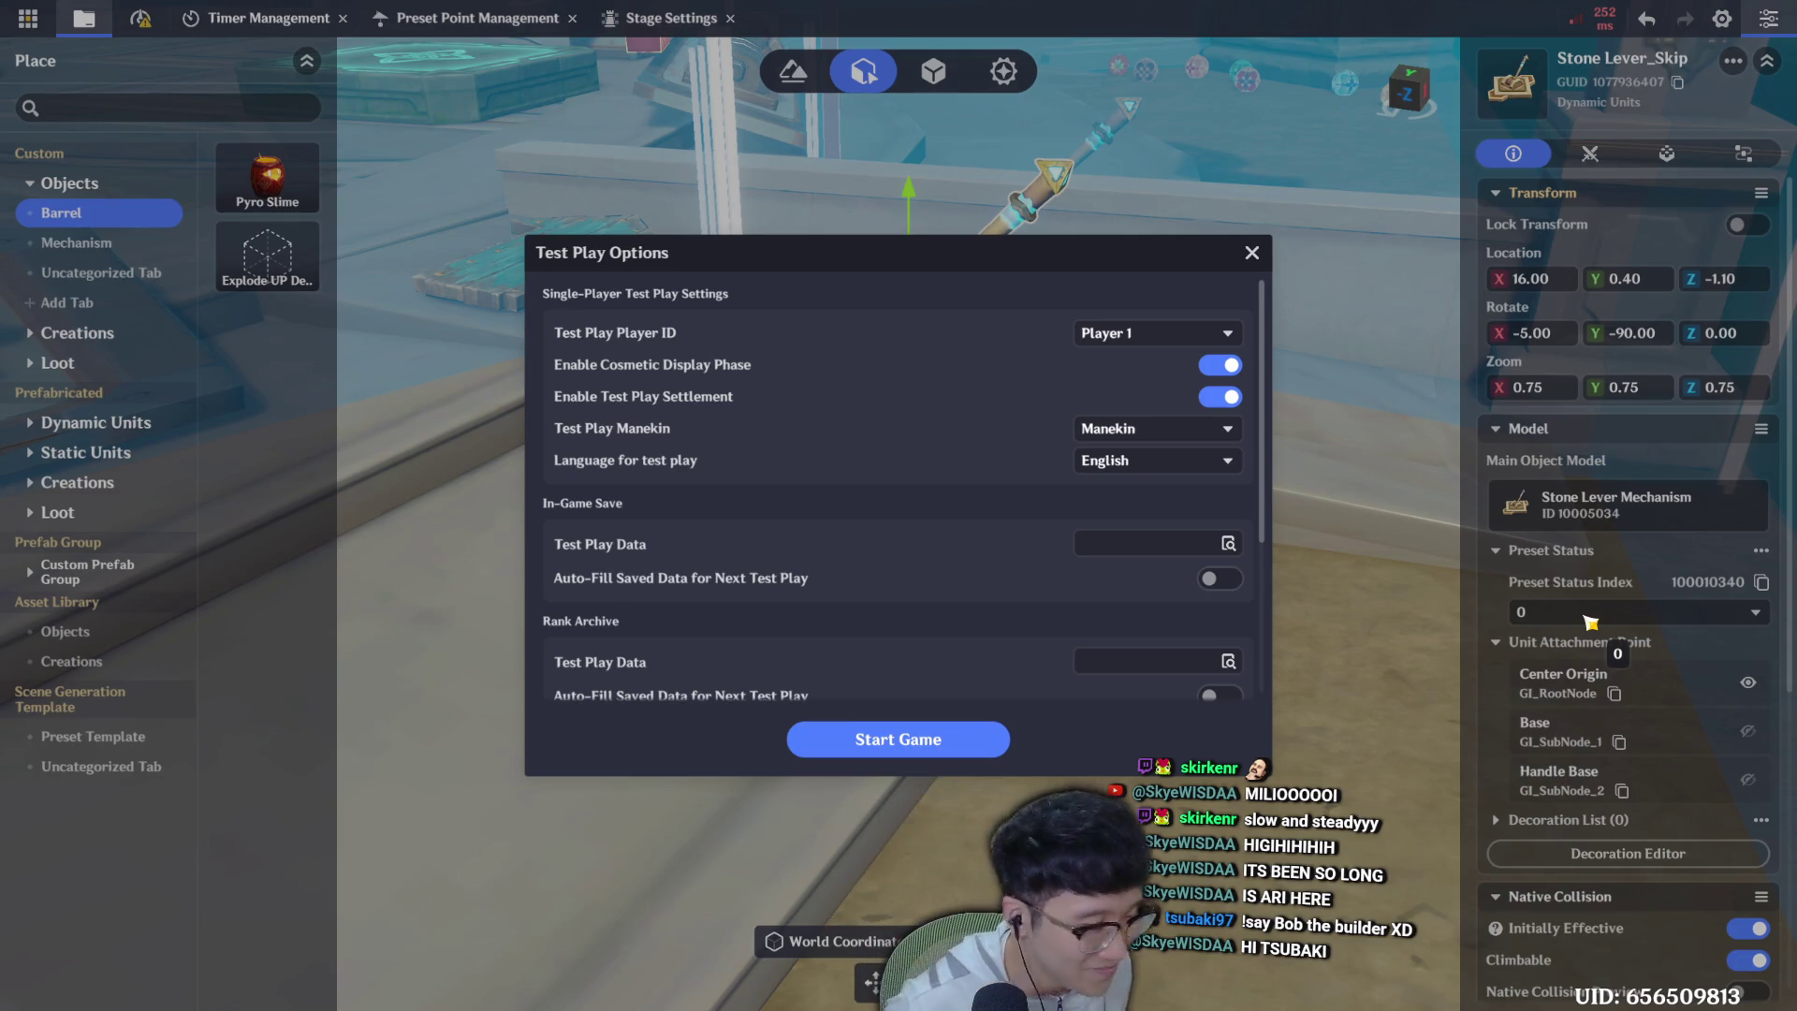
click(963, 741)
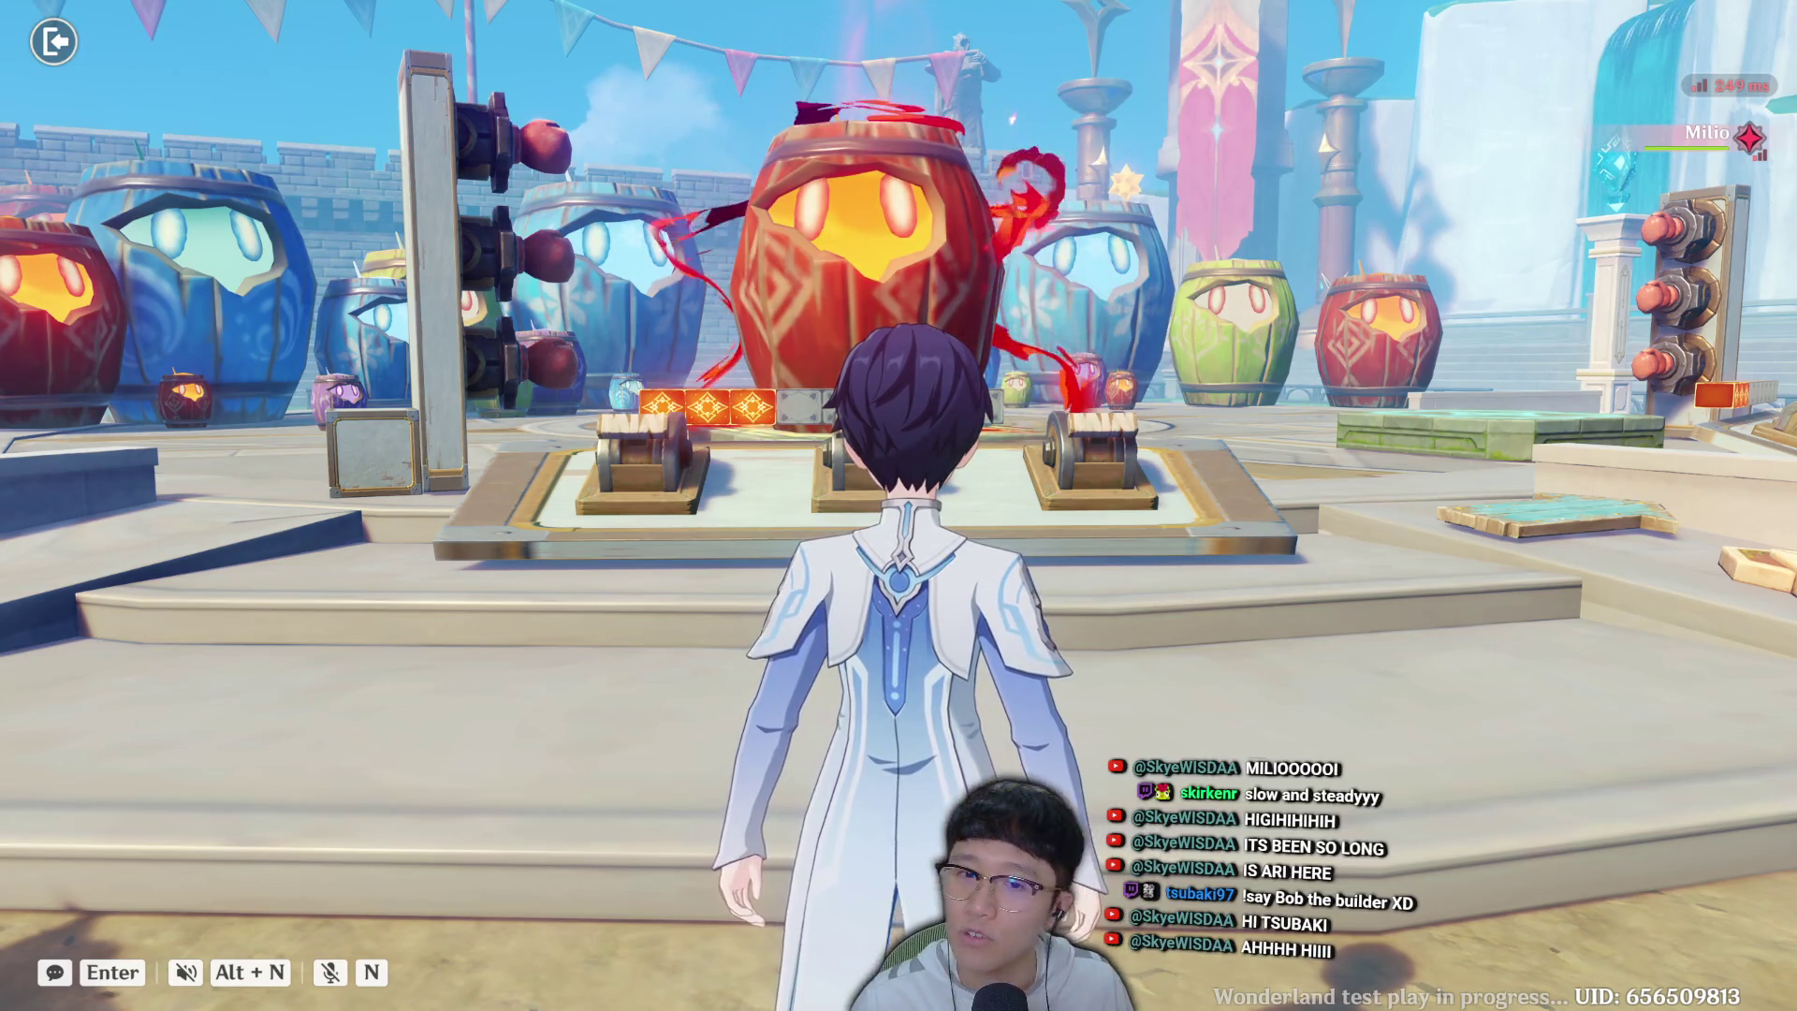
Run to the lever by the water, pull it, stand on its golden base plate, then pause.
key(w)
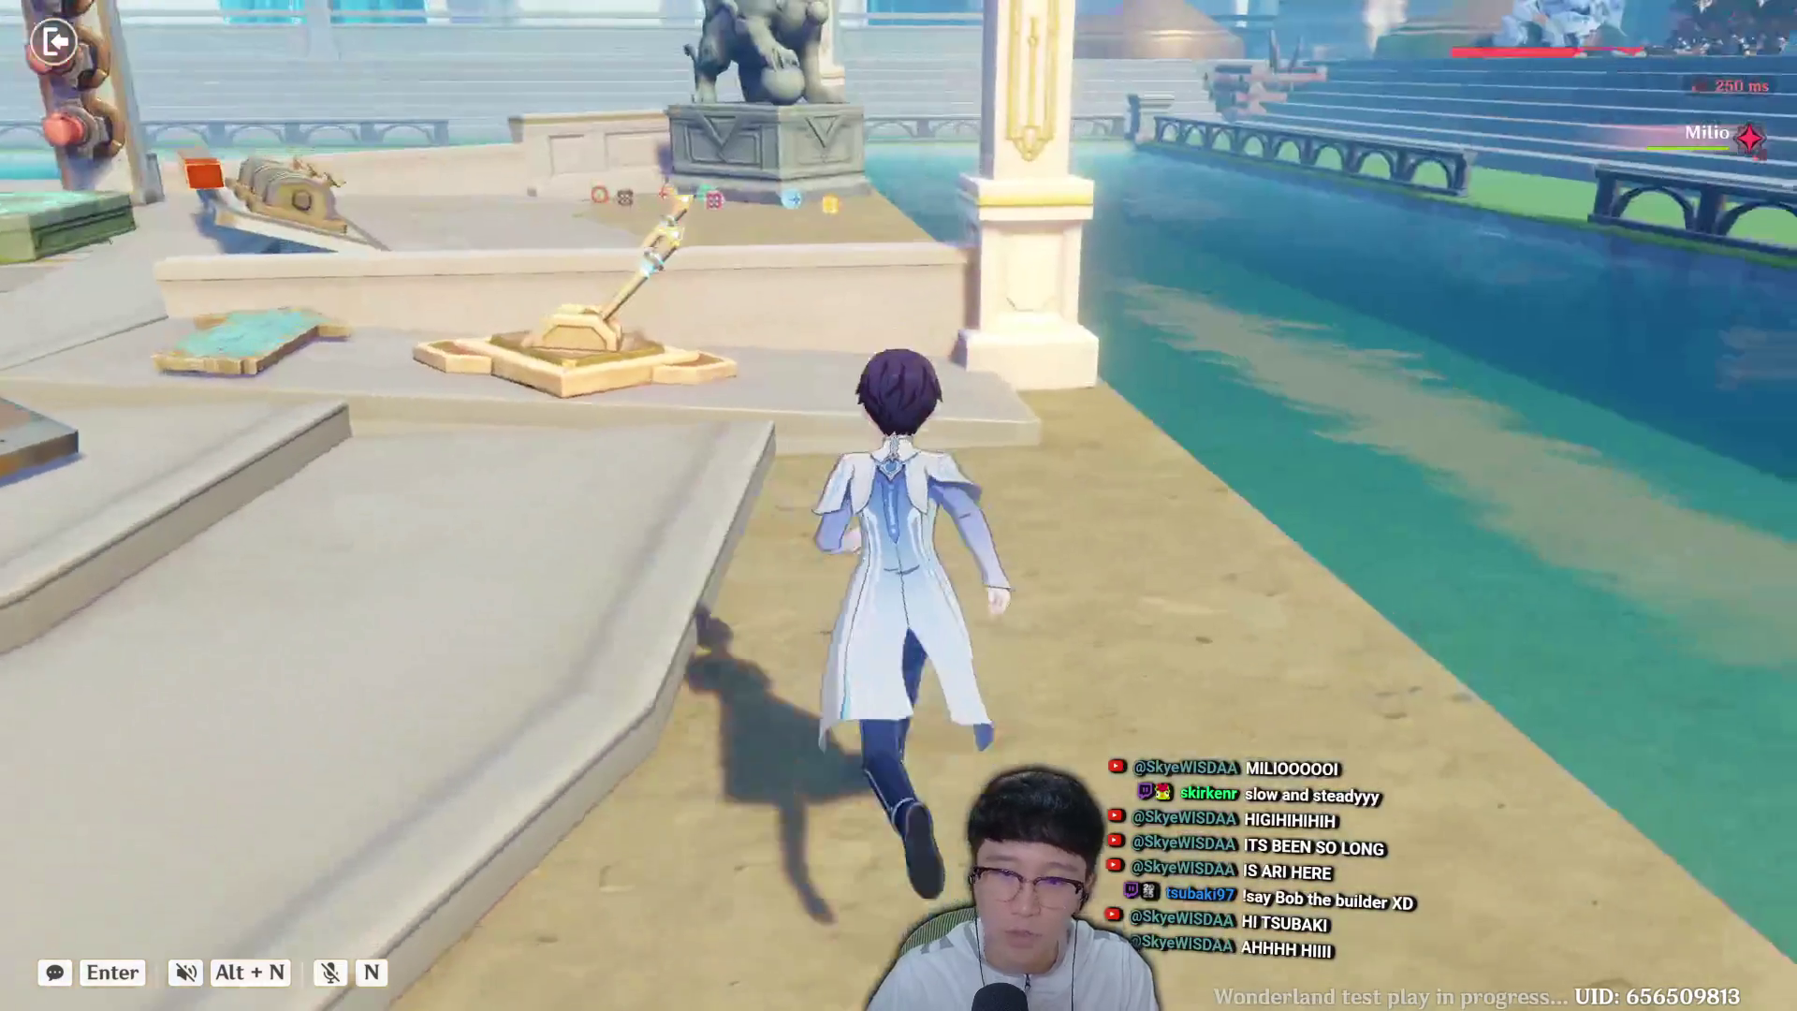
key(f)
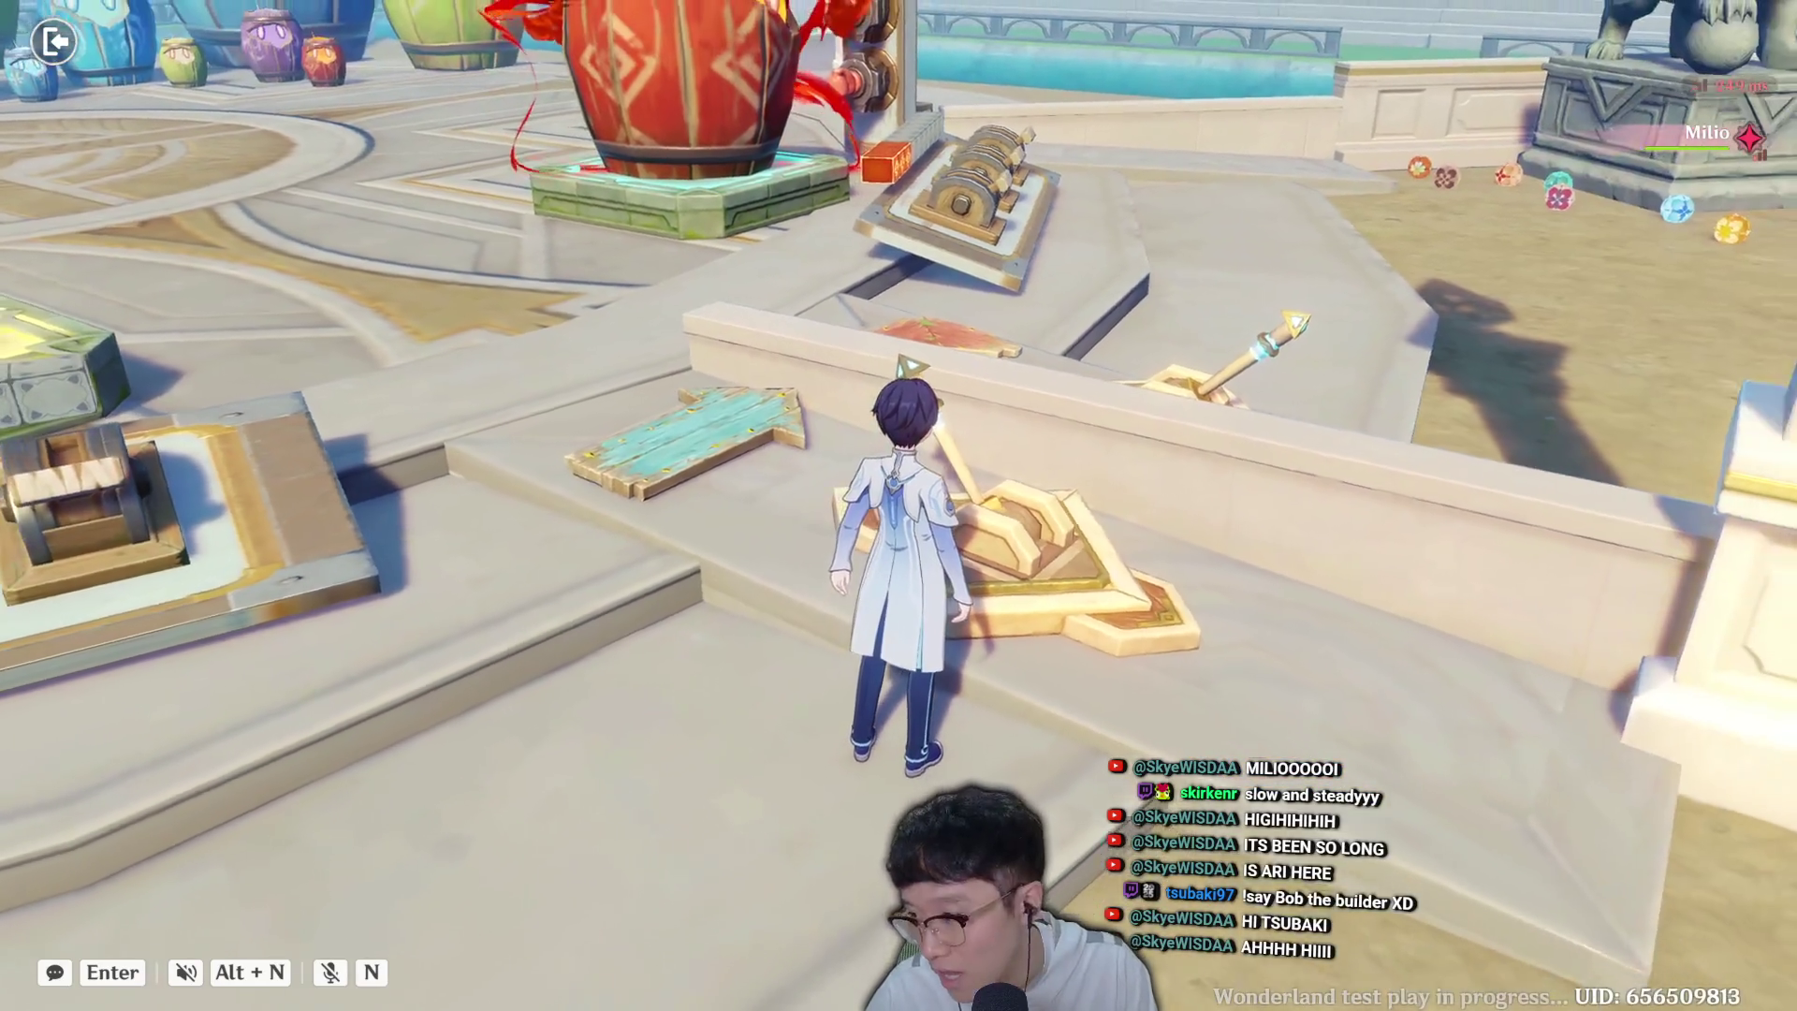
key(w)
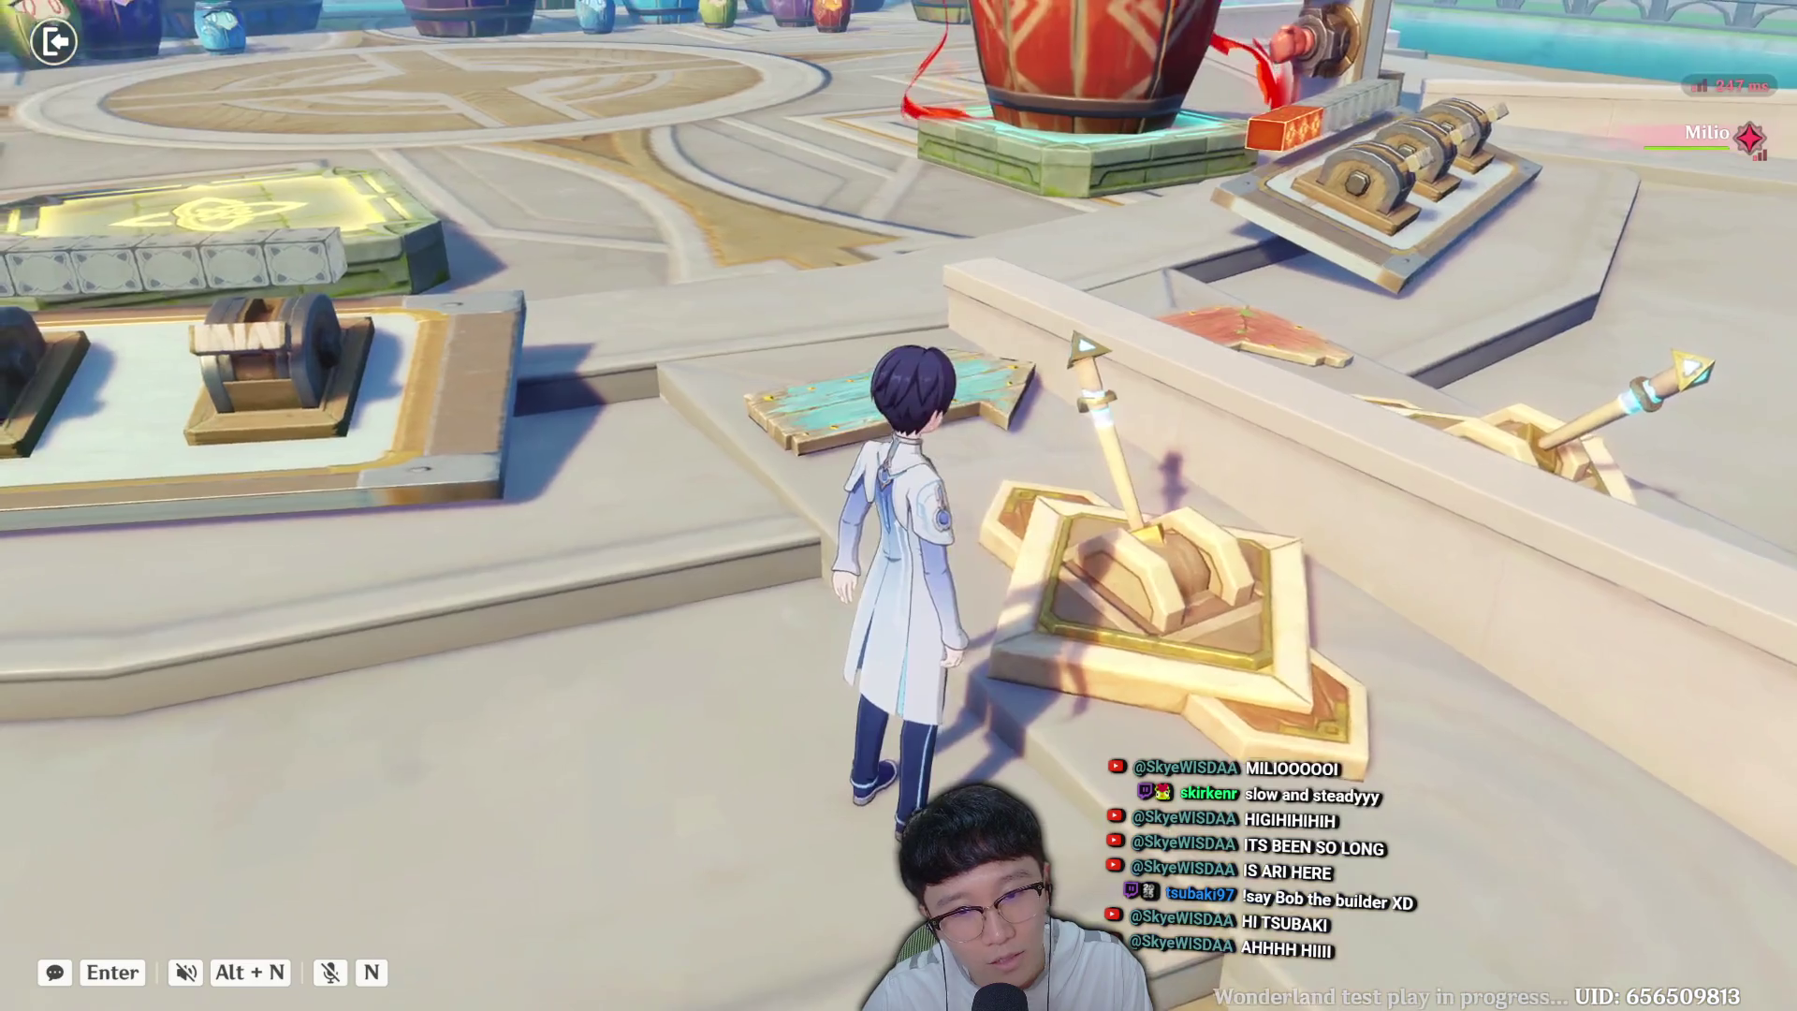
key(w)
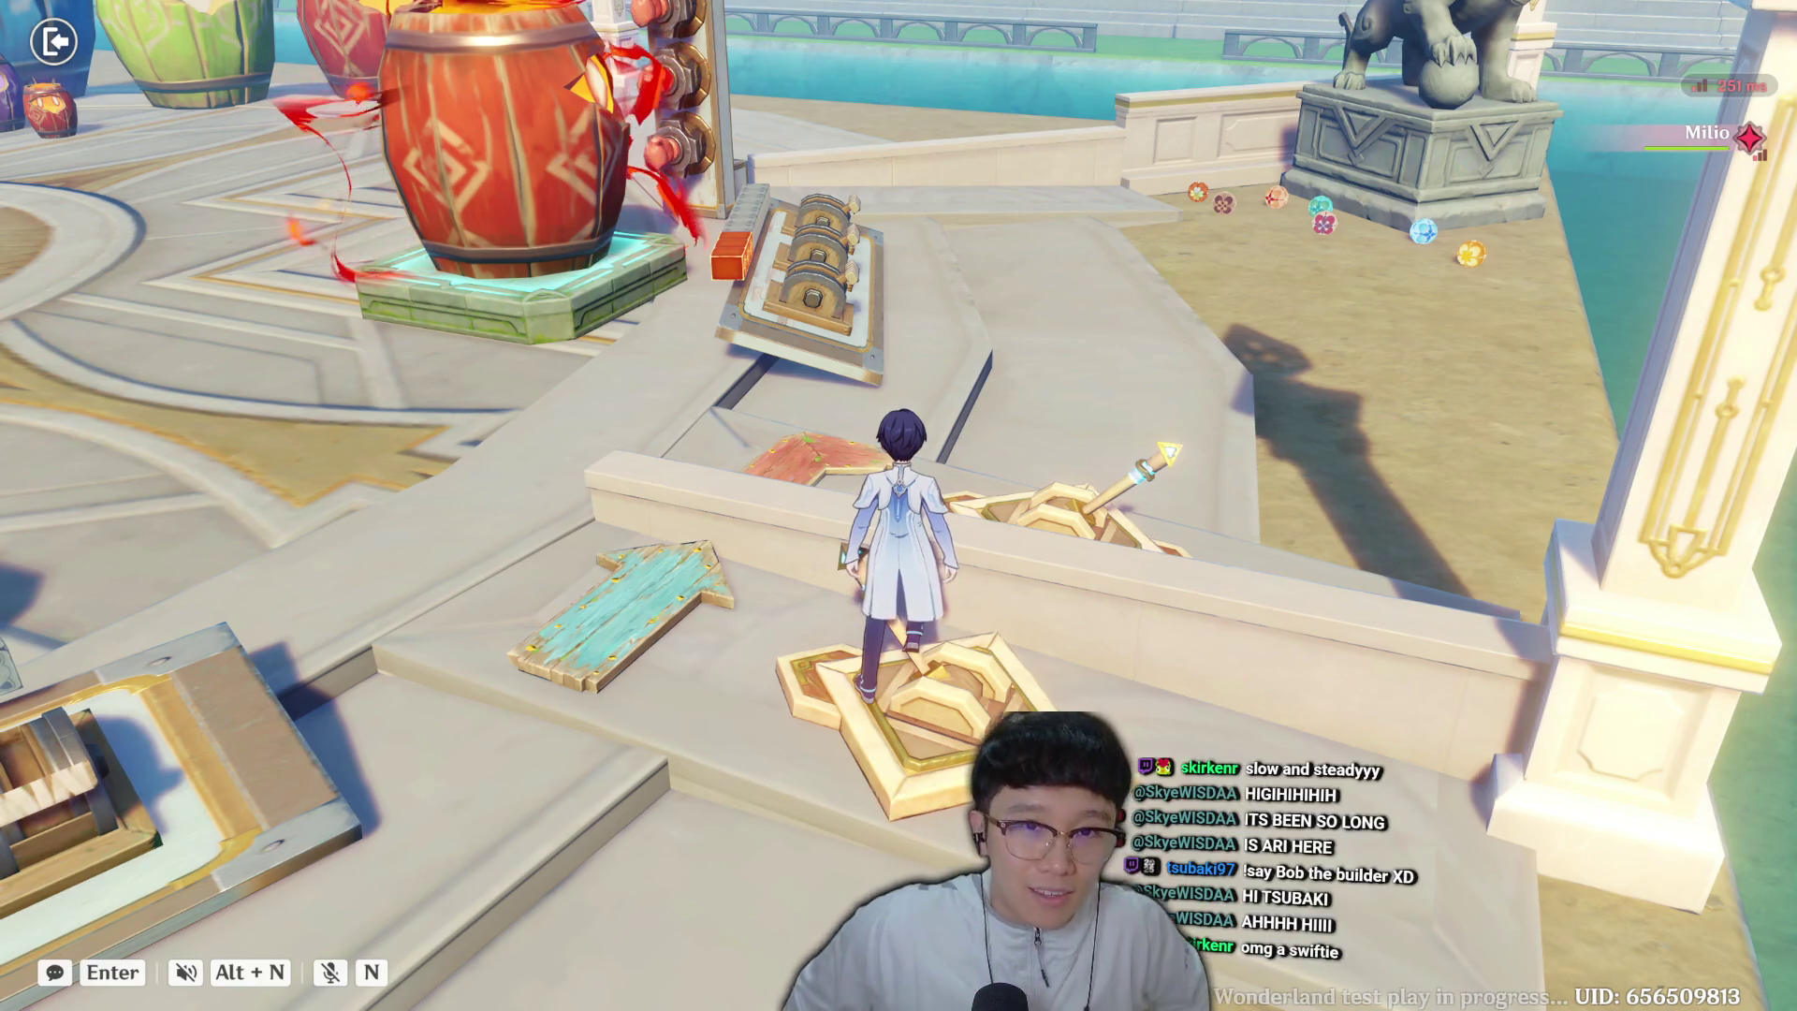
key(Escape)
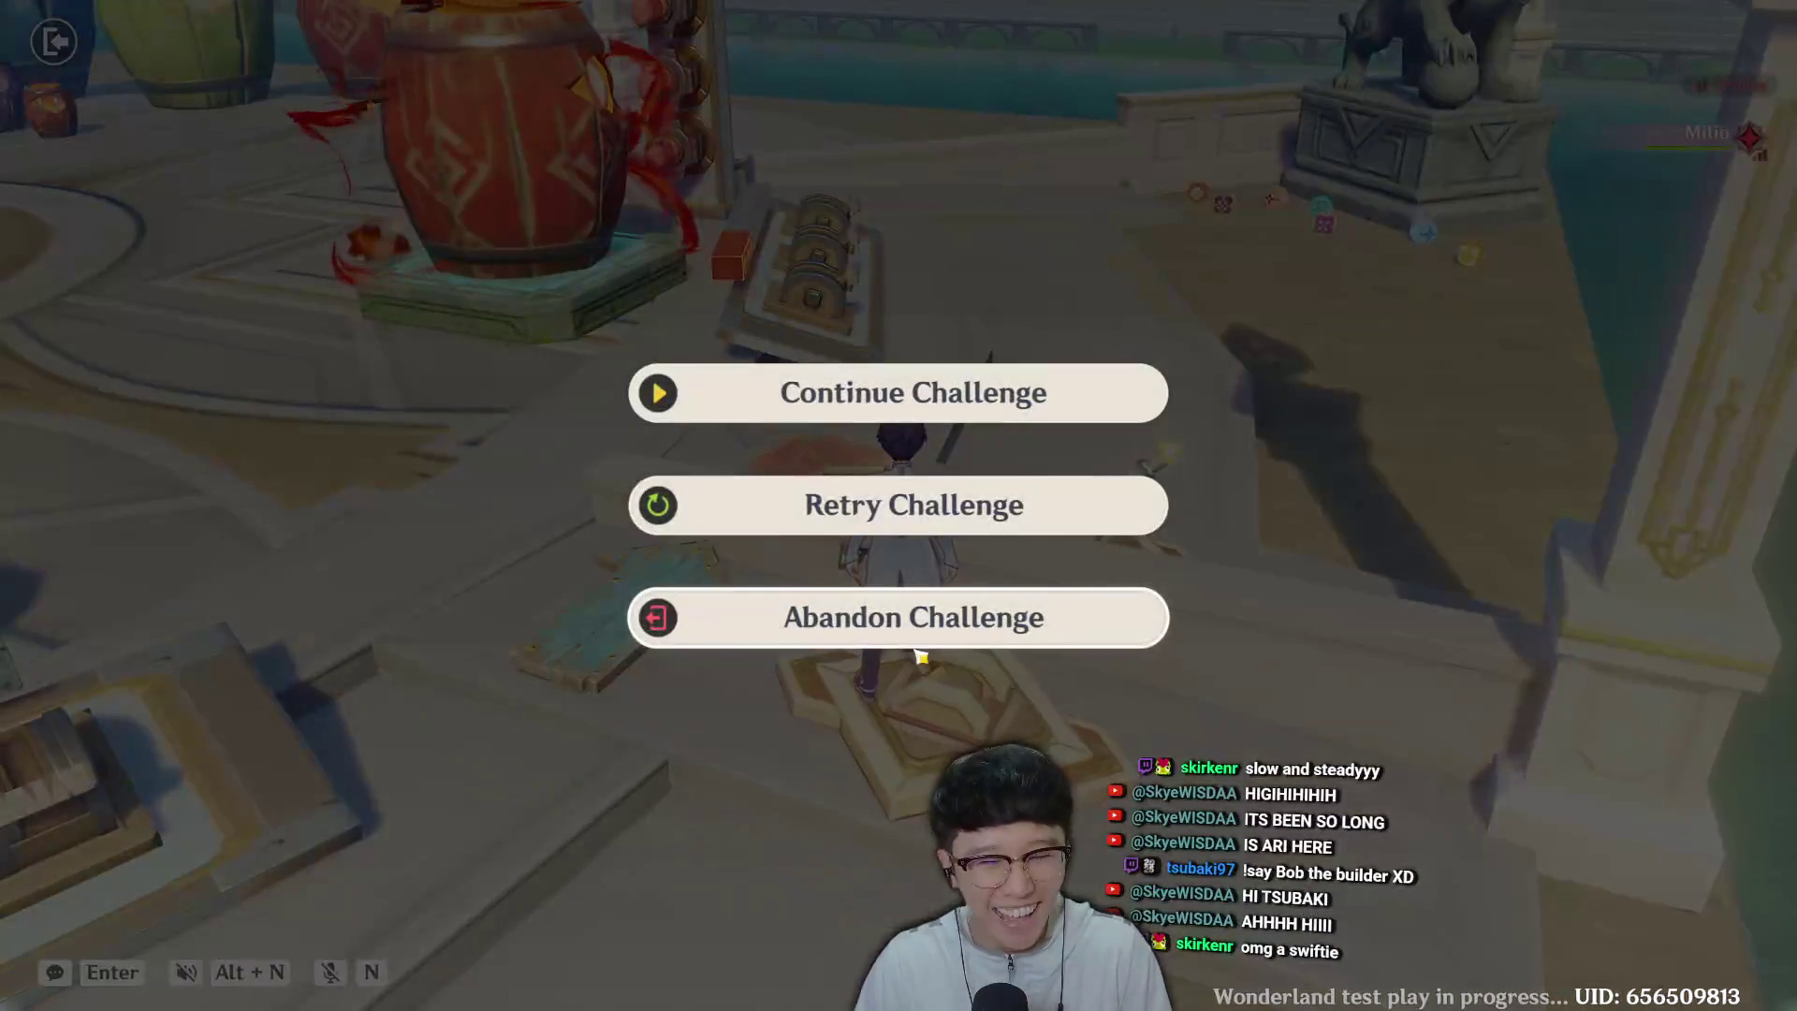
Abandon the challenge and exit the results screen back to the editor.
click(974, 604)
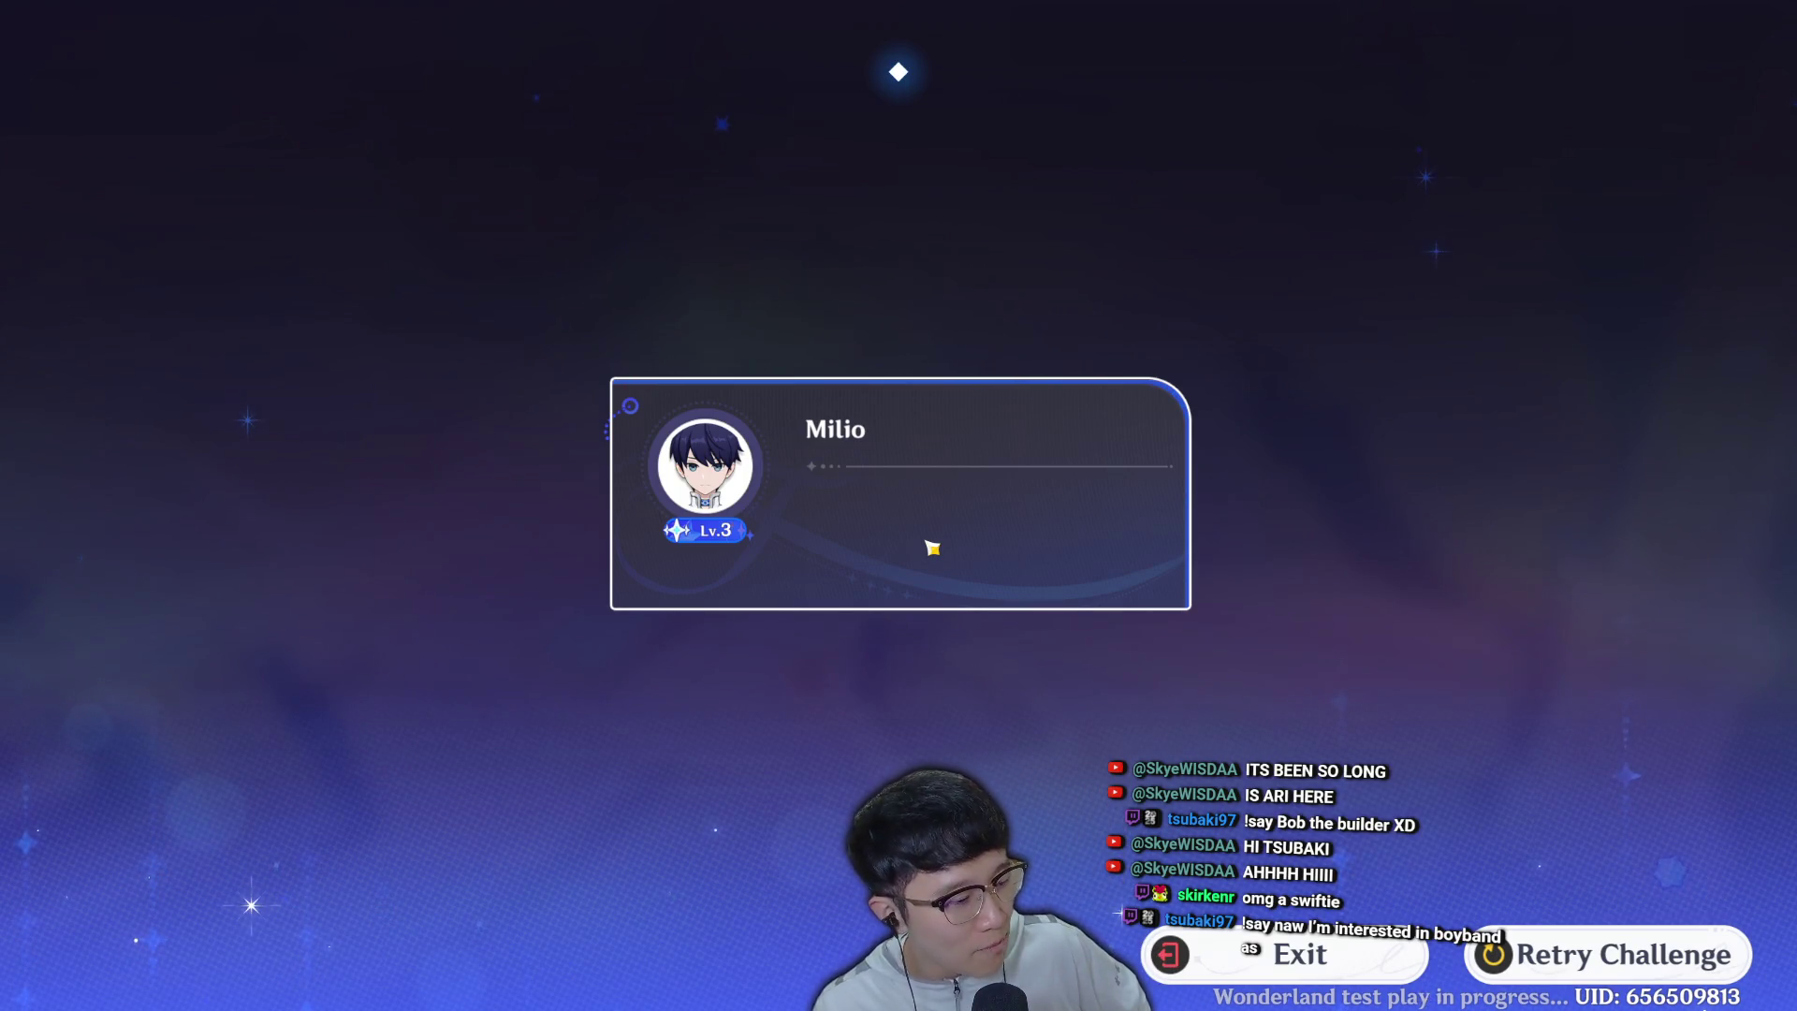
click(1338, 973)
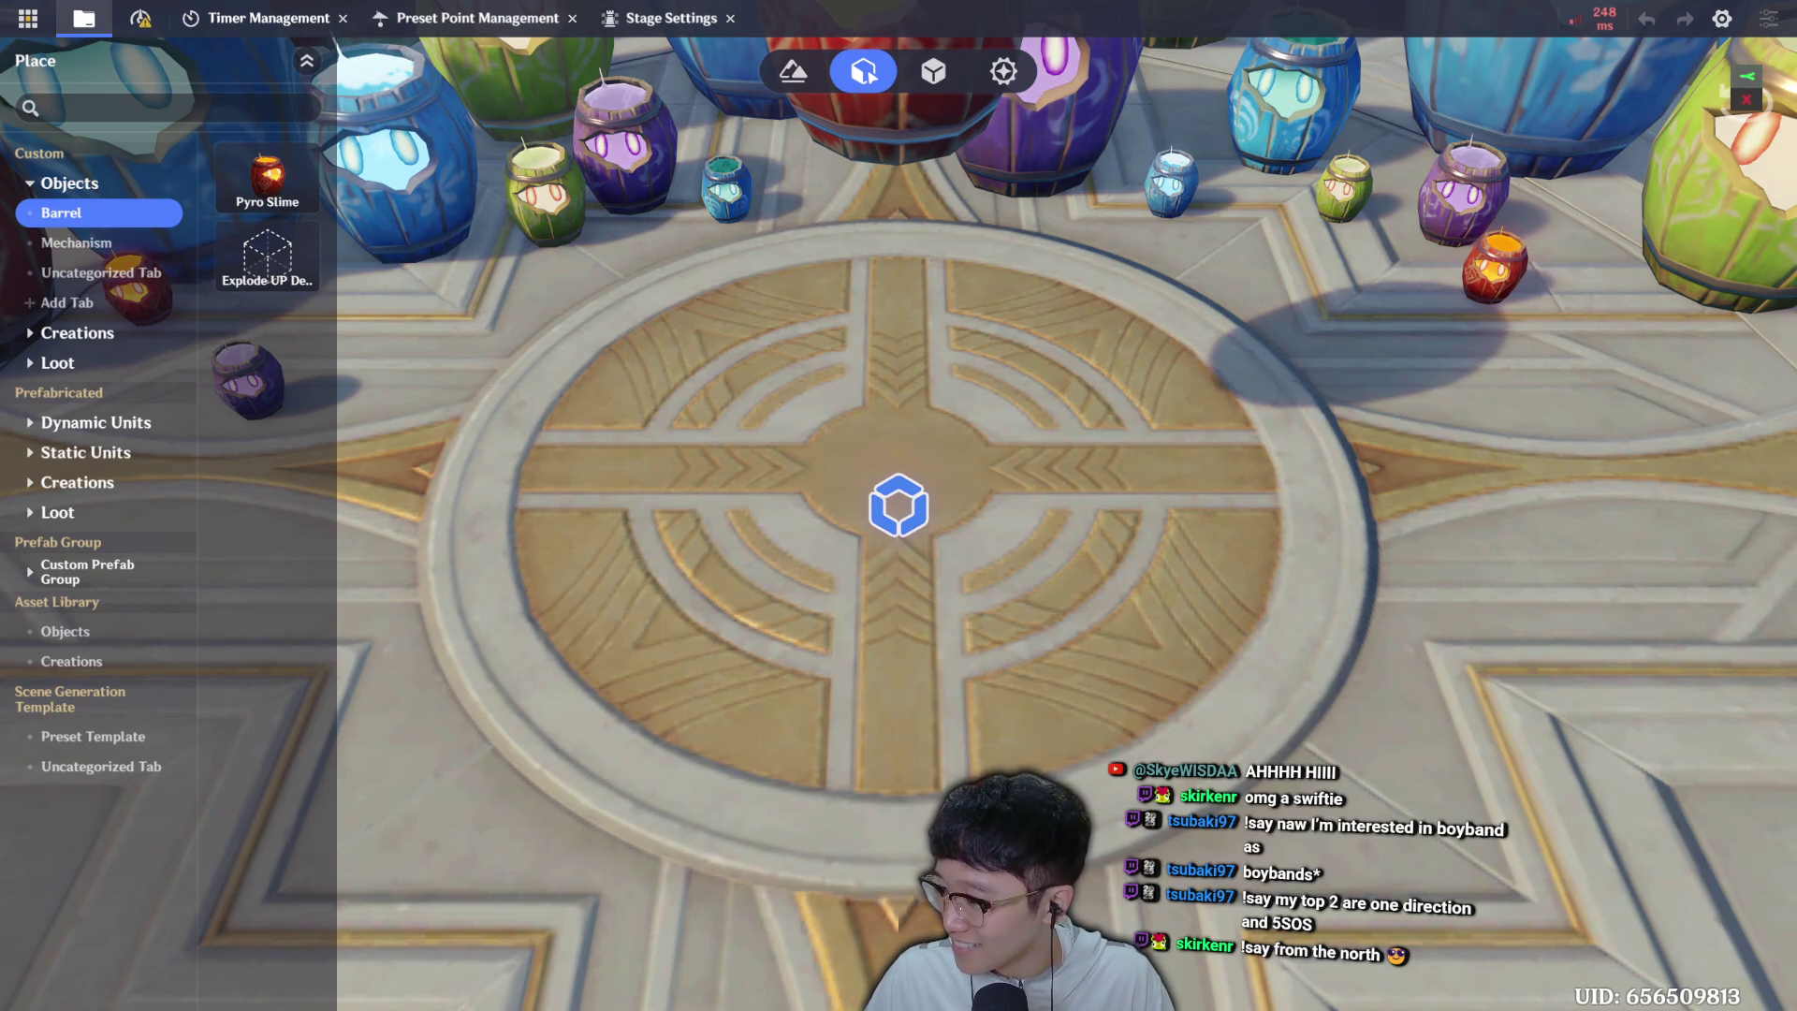
Launch another Test Play using Direct Upload without rendering the navmesh.
click(29, 17)
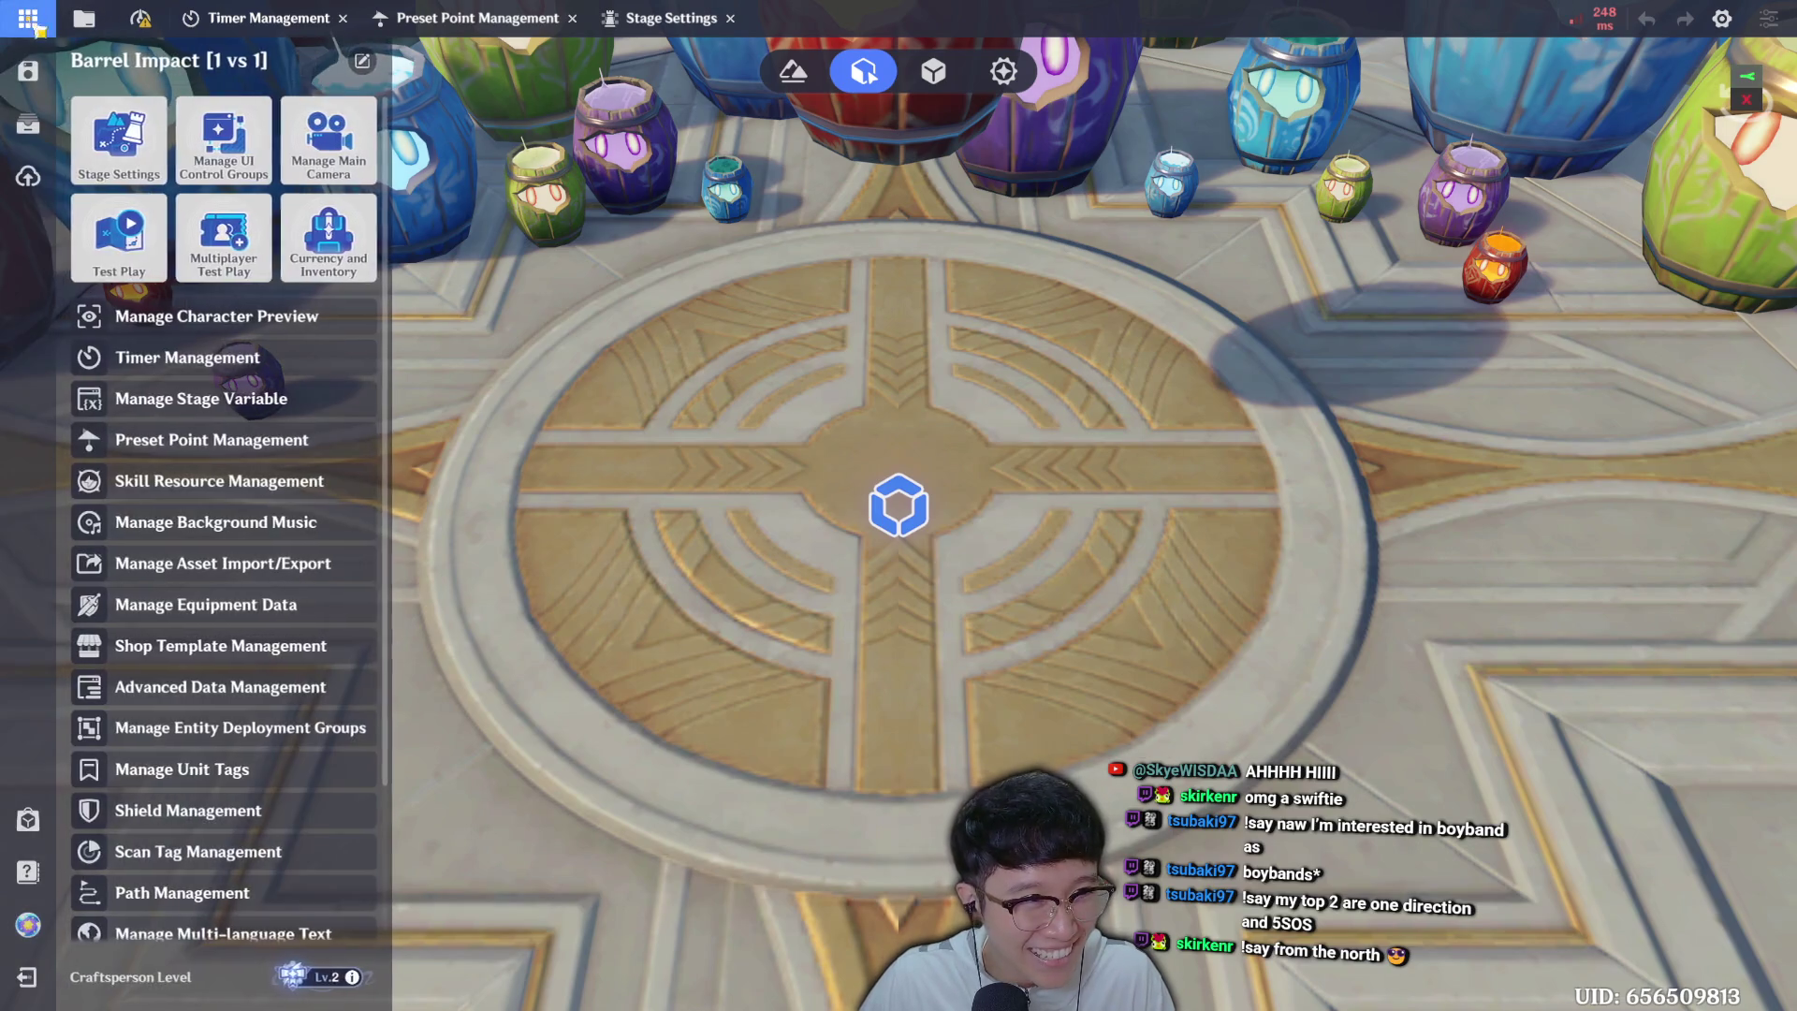
click(120, 131)
click(1034, 582)
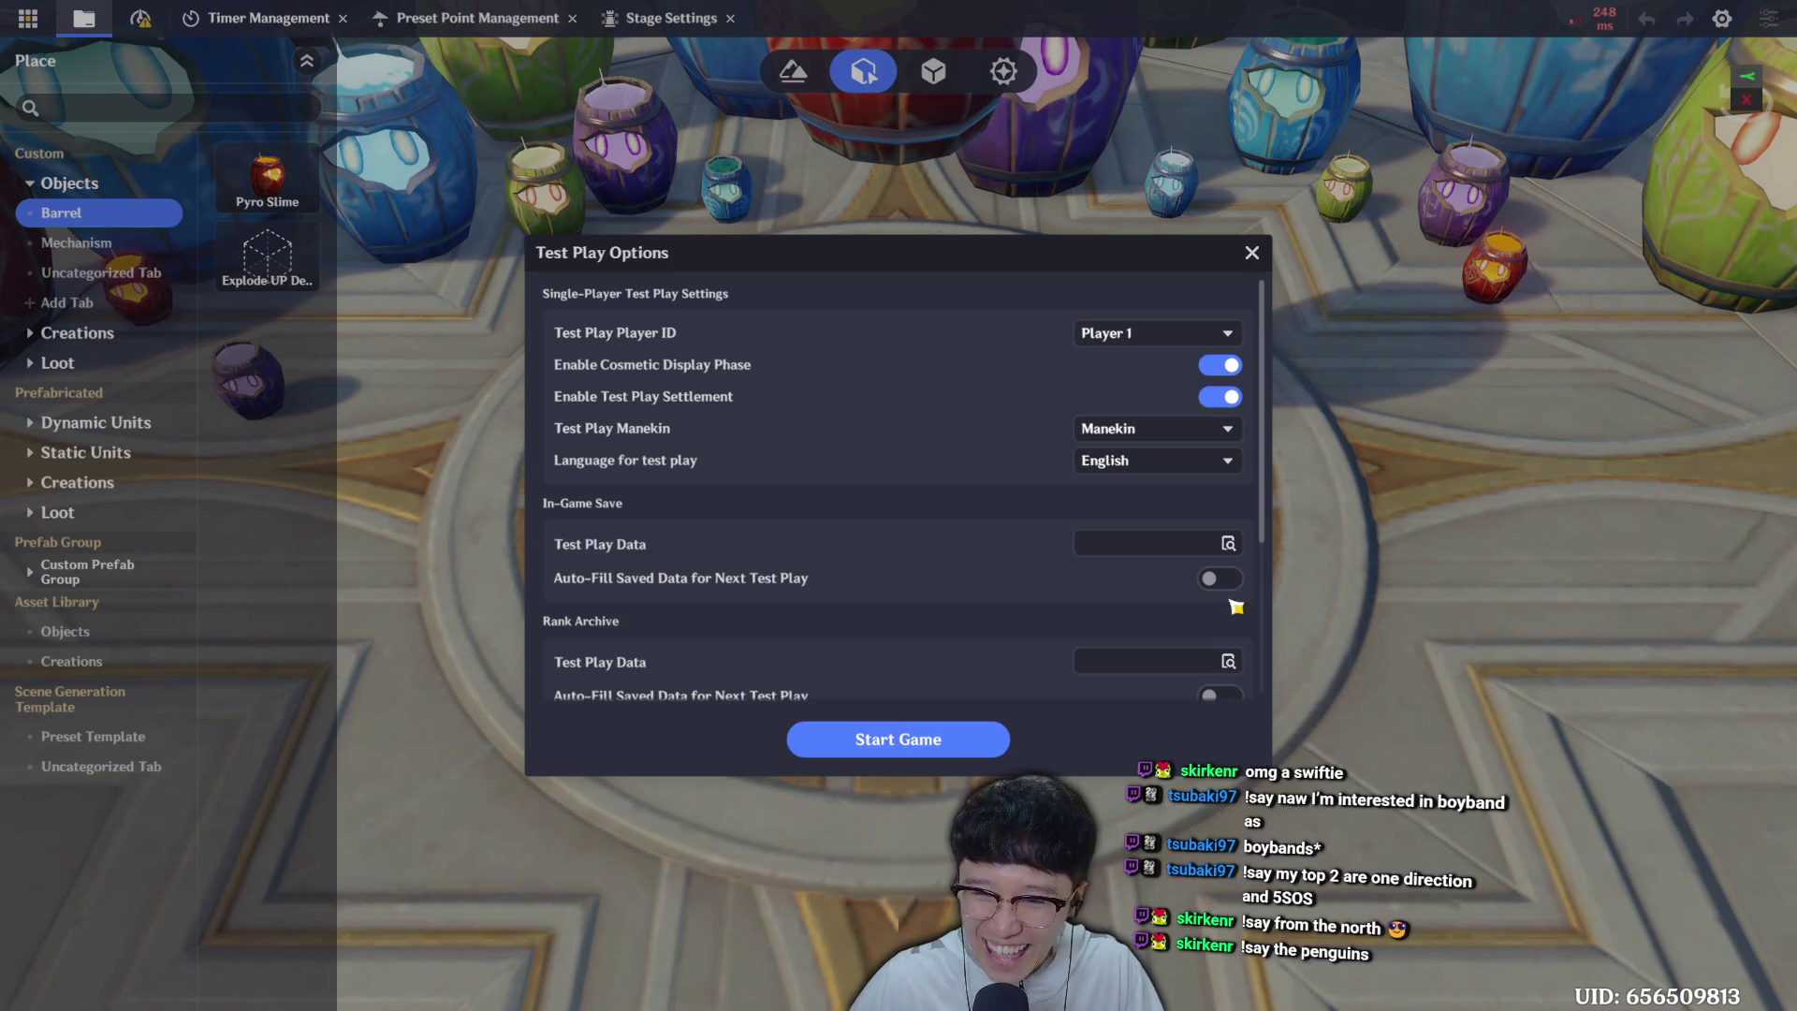
click(930, 738)
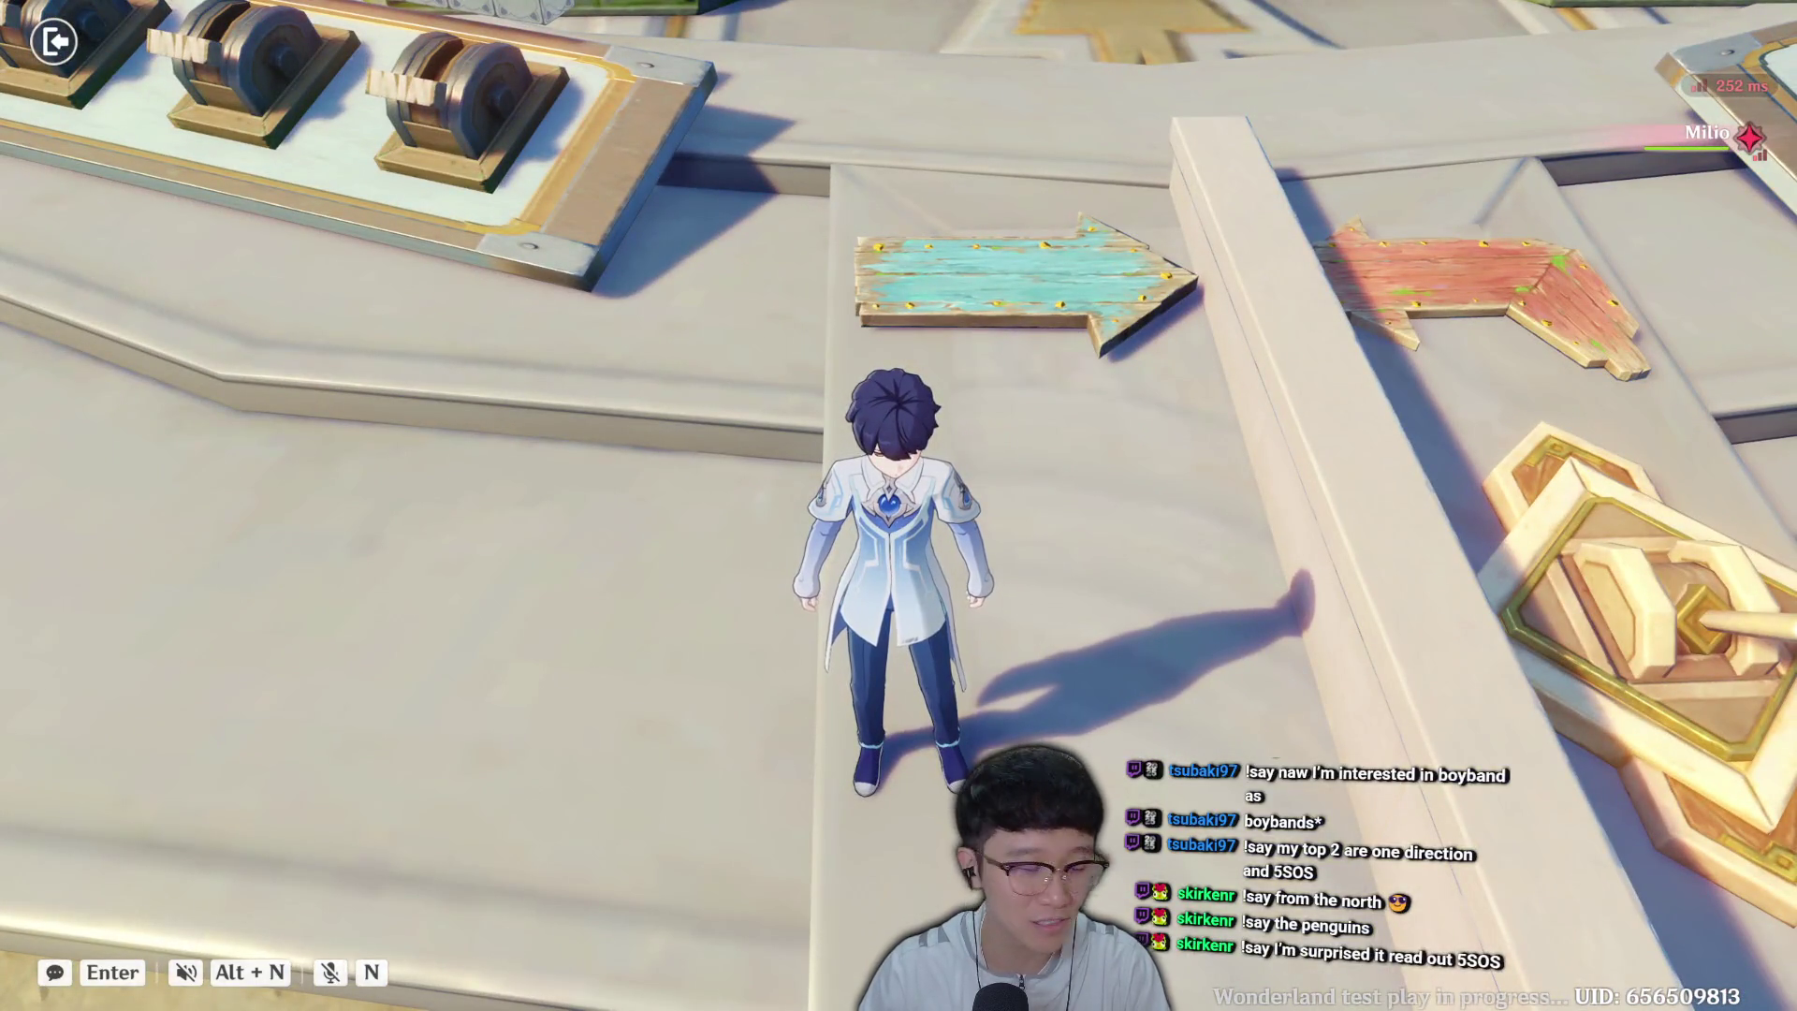
Walk past the blue arrow sign across the plaza, then pause and abandon the challenge.
key(a)
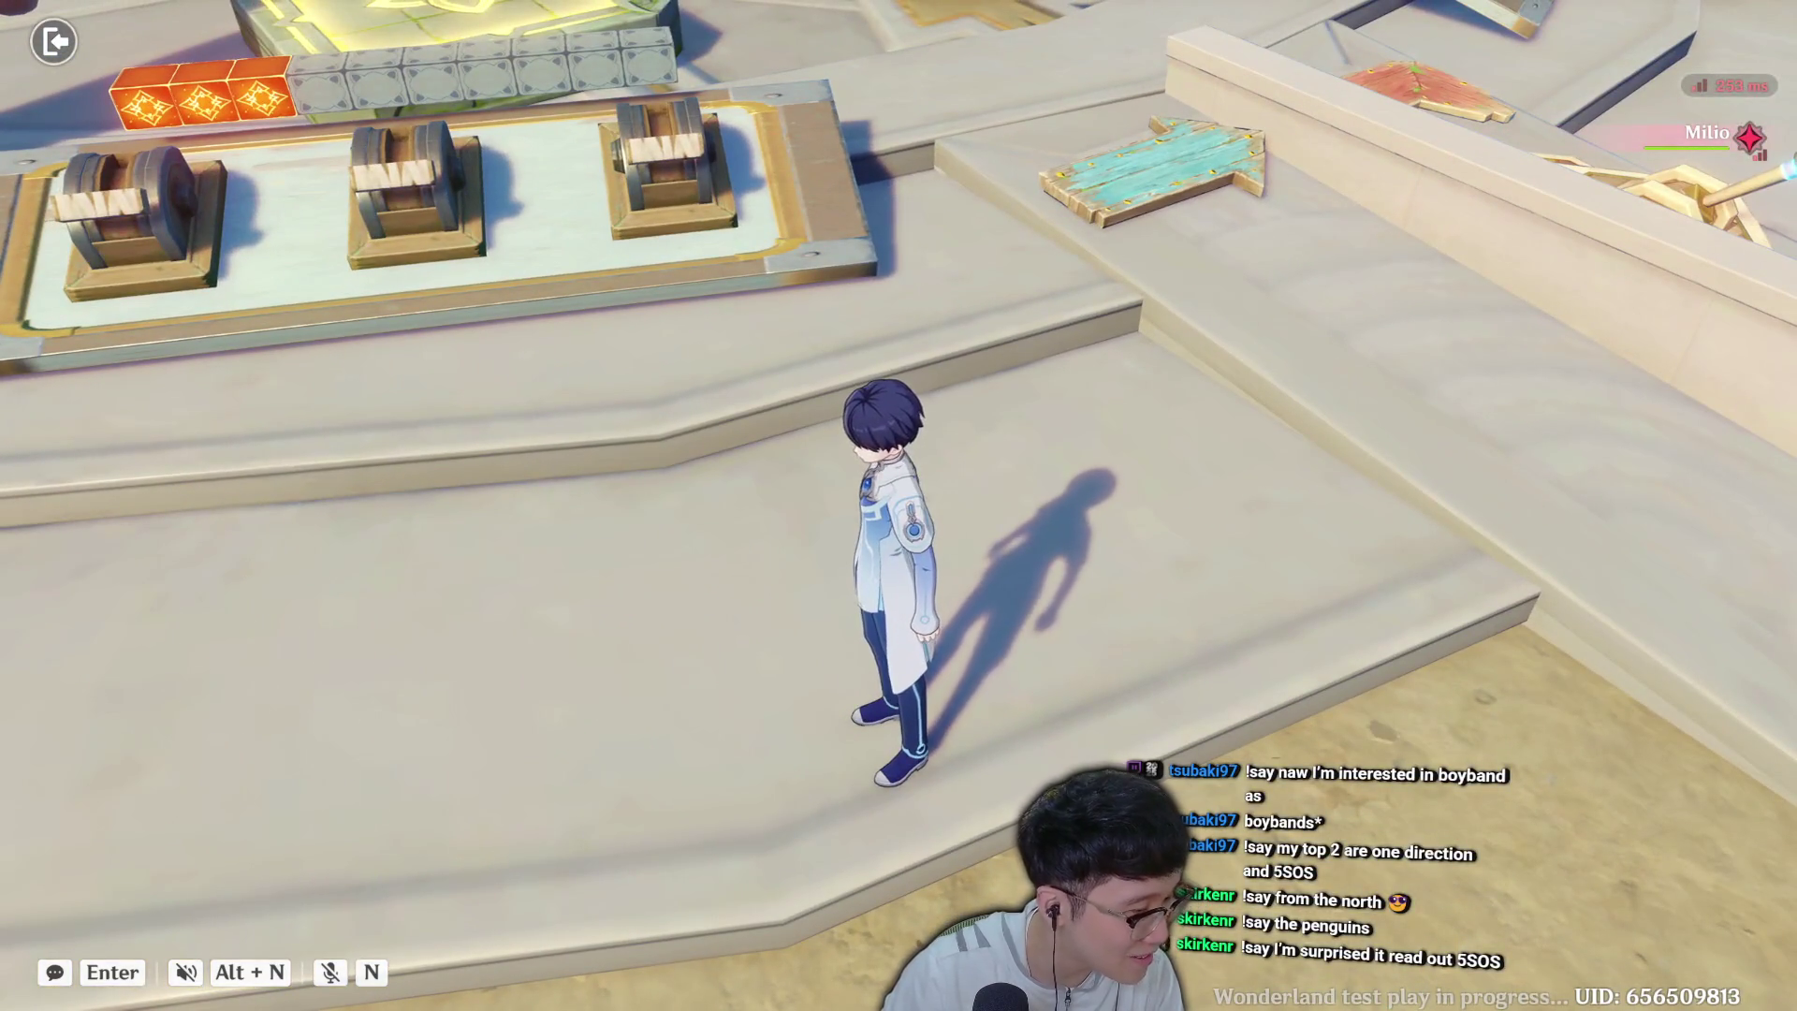
key(w)
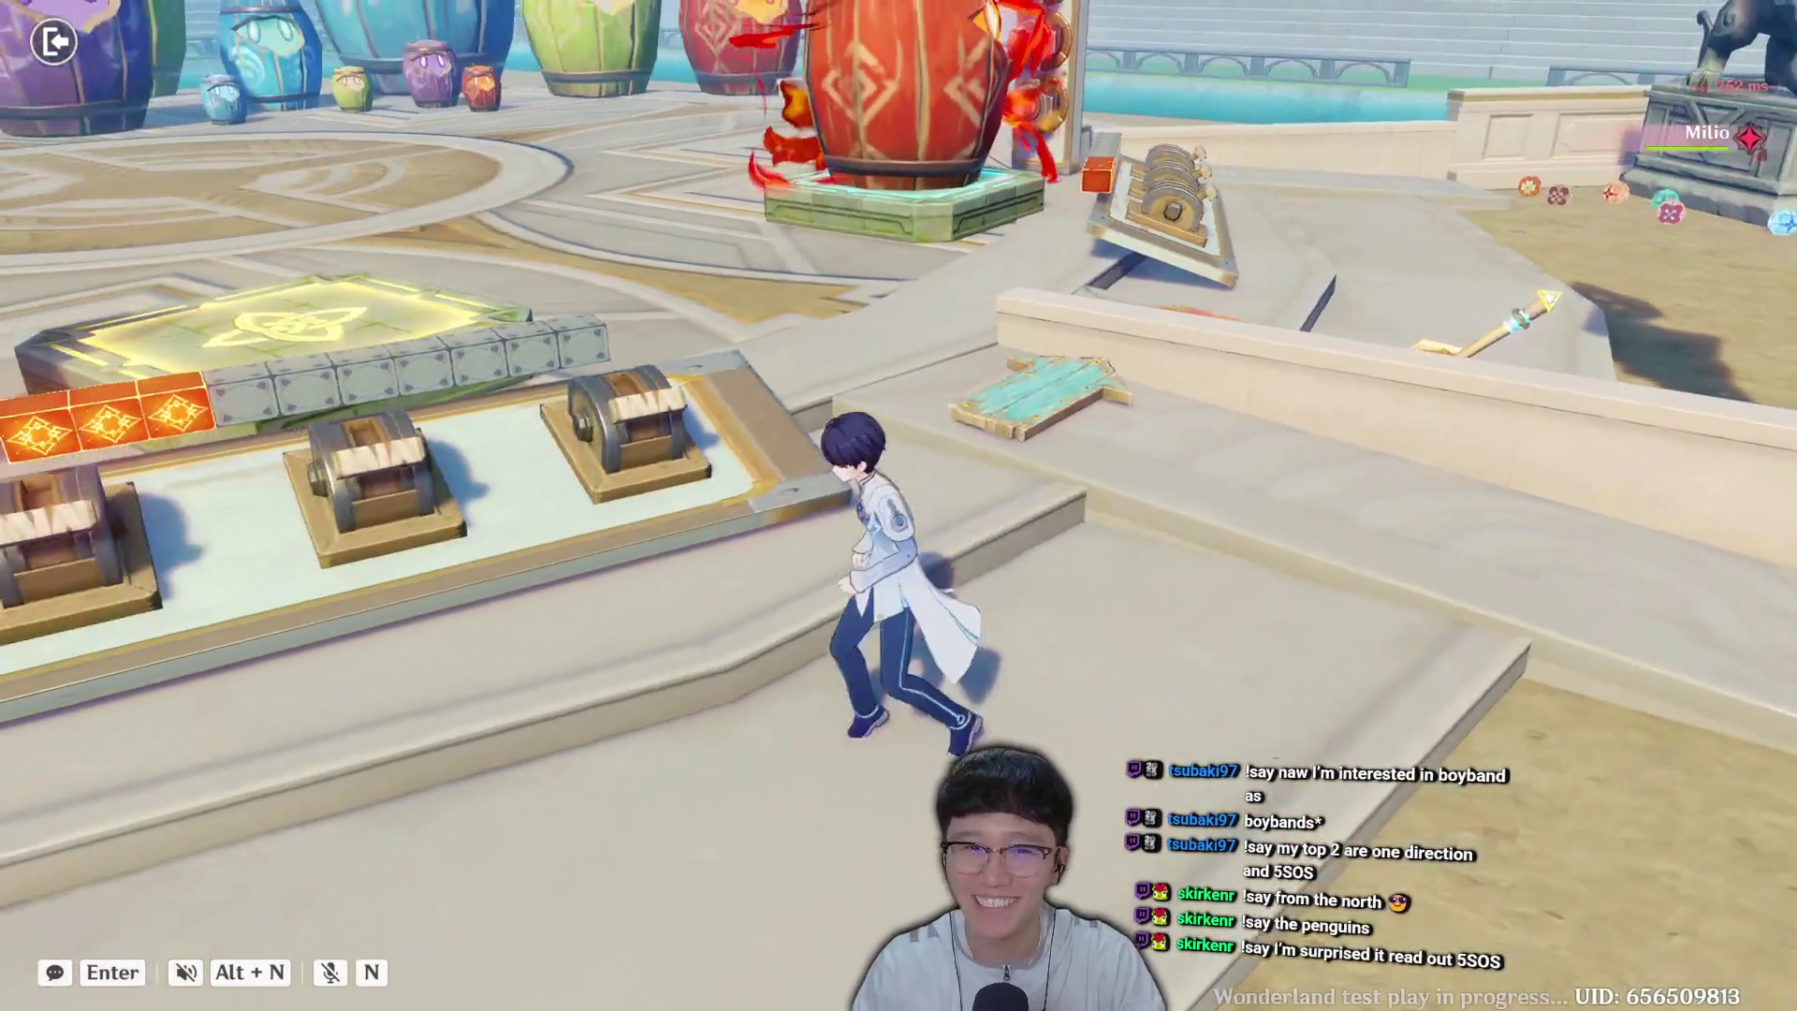
key(Escape)
click(927, 614)
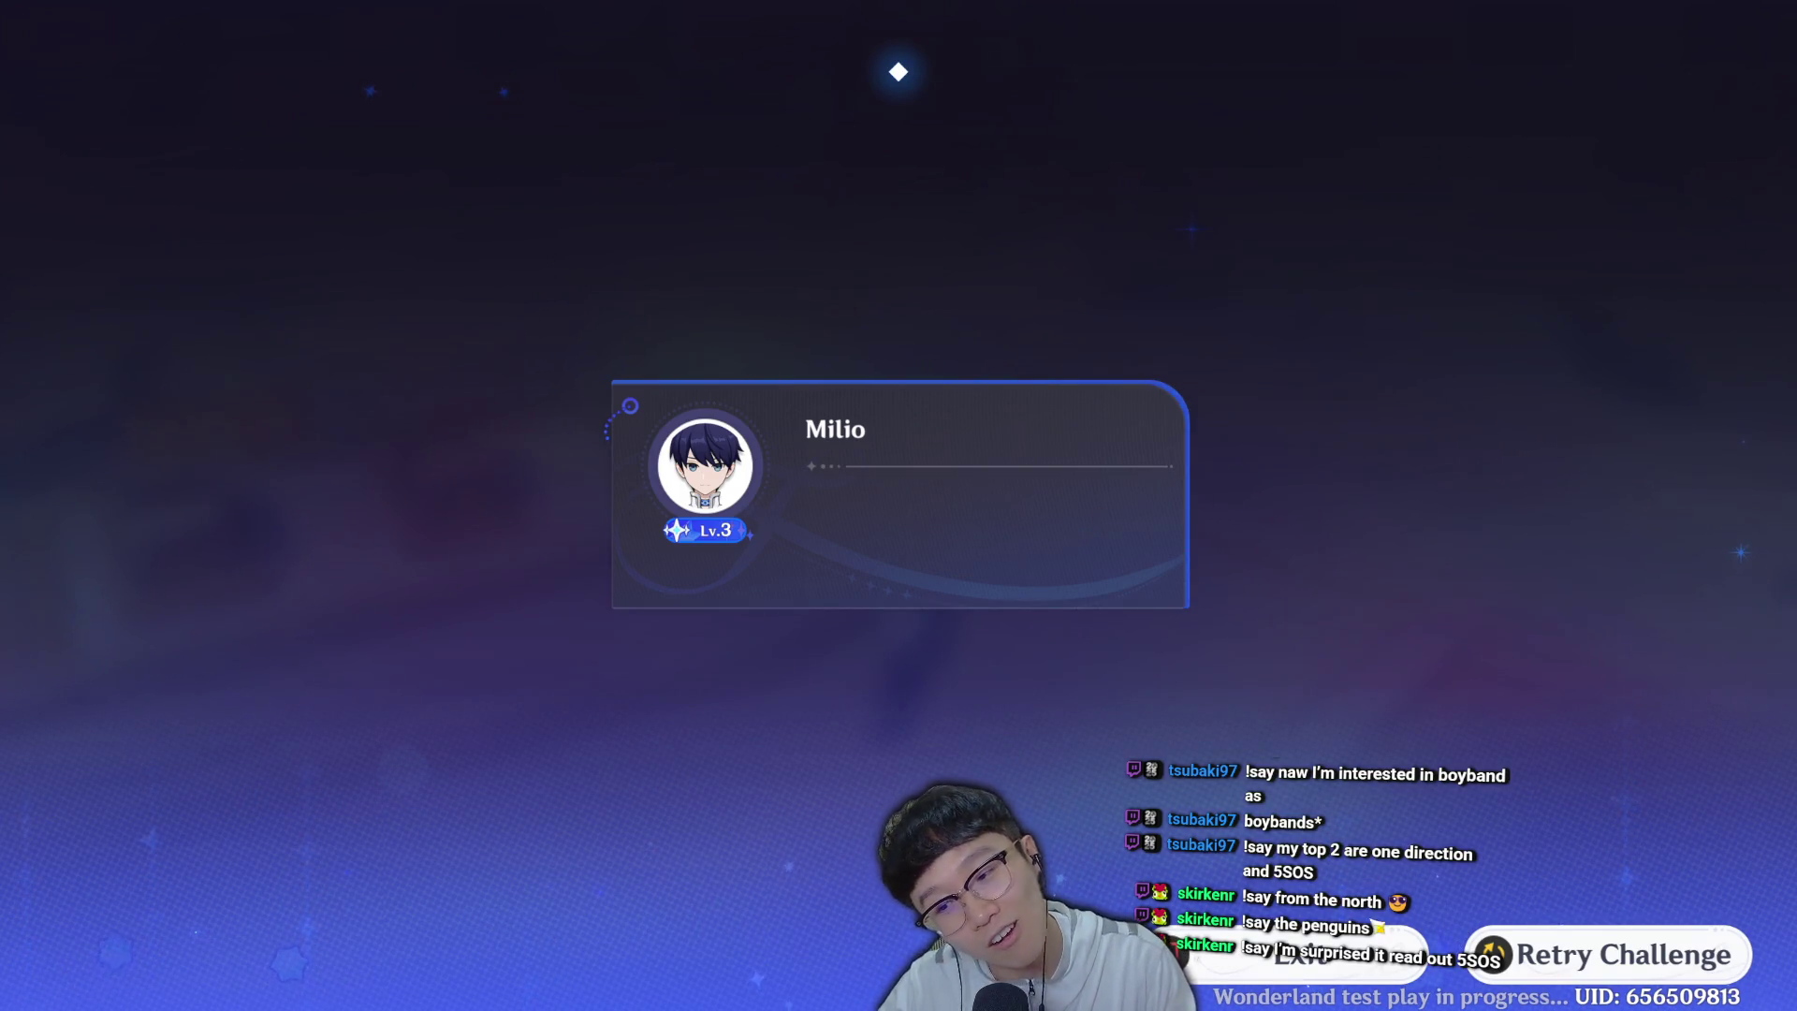
Return to the editor, select the blue Arrow Sign near the lever and copy its GUID.
click(1365, 981)
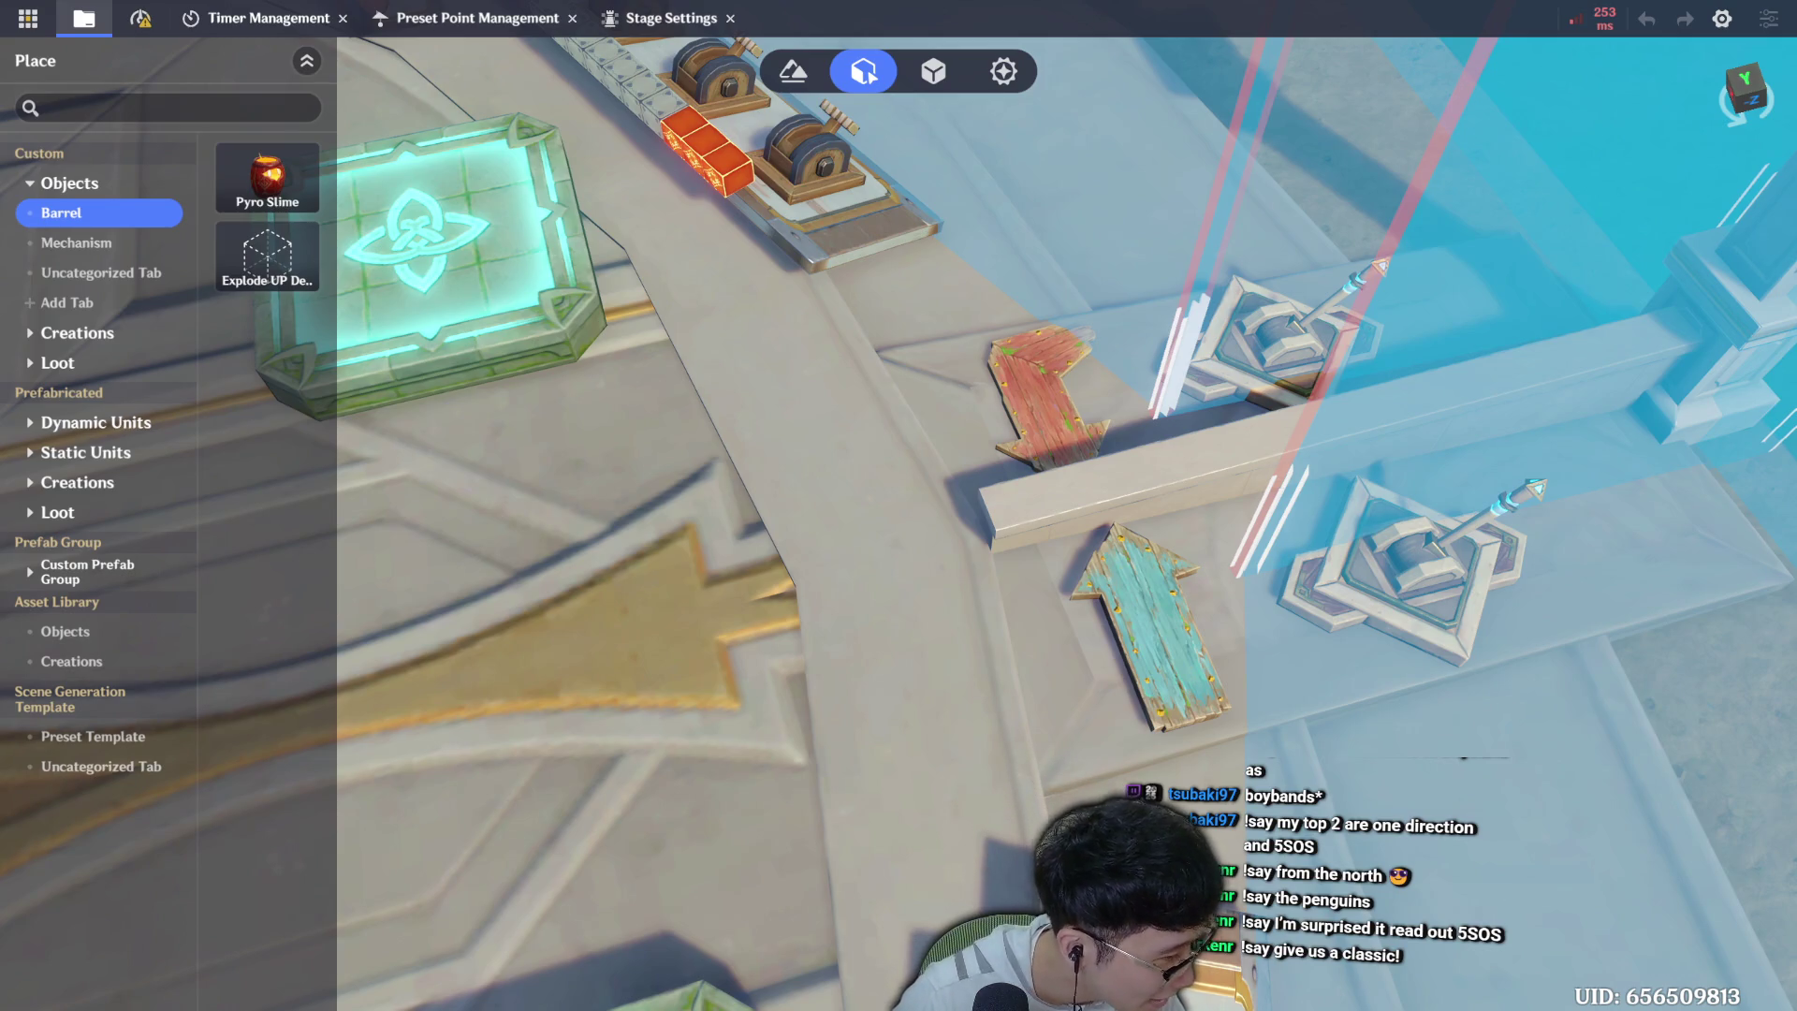
click(1151, 637)
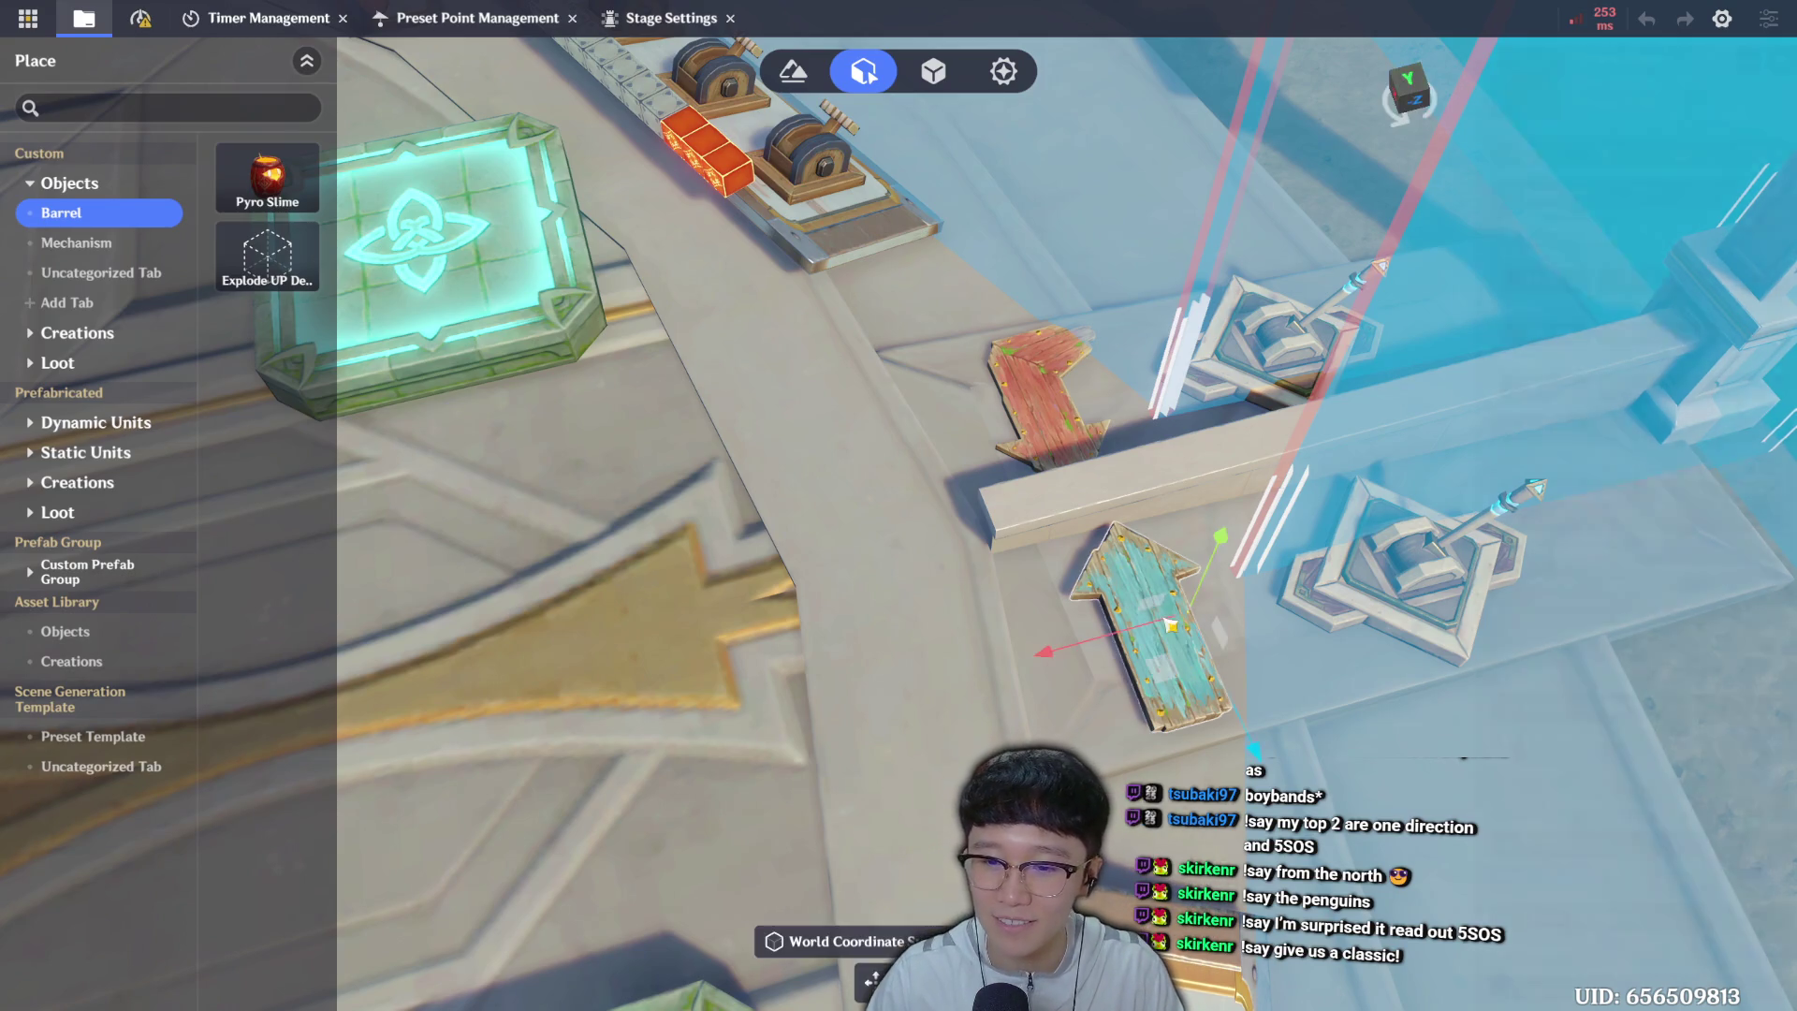
click(1673, 83)
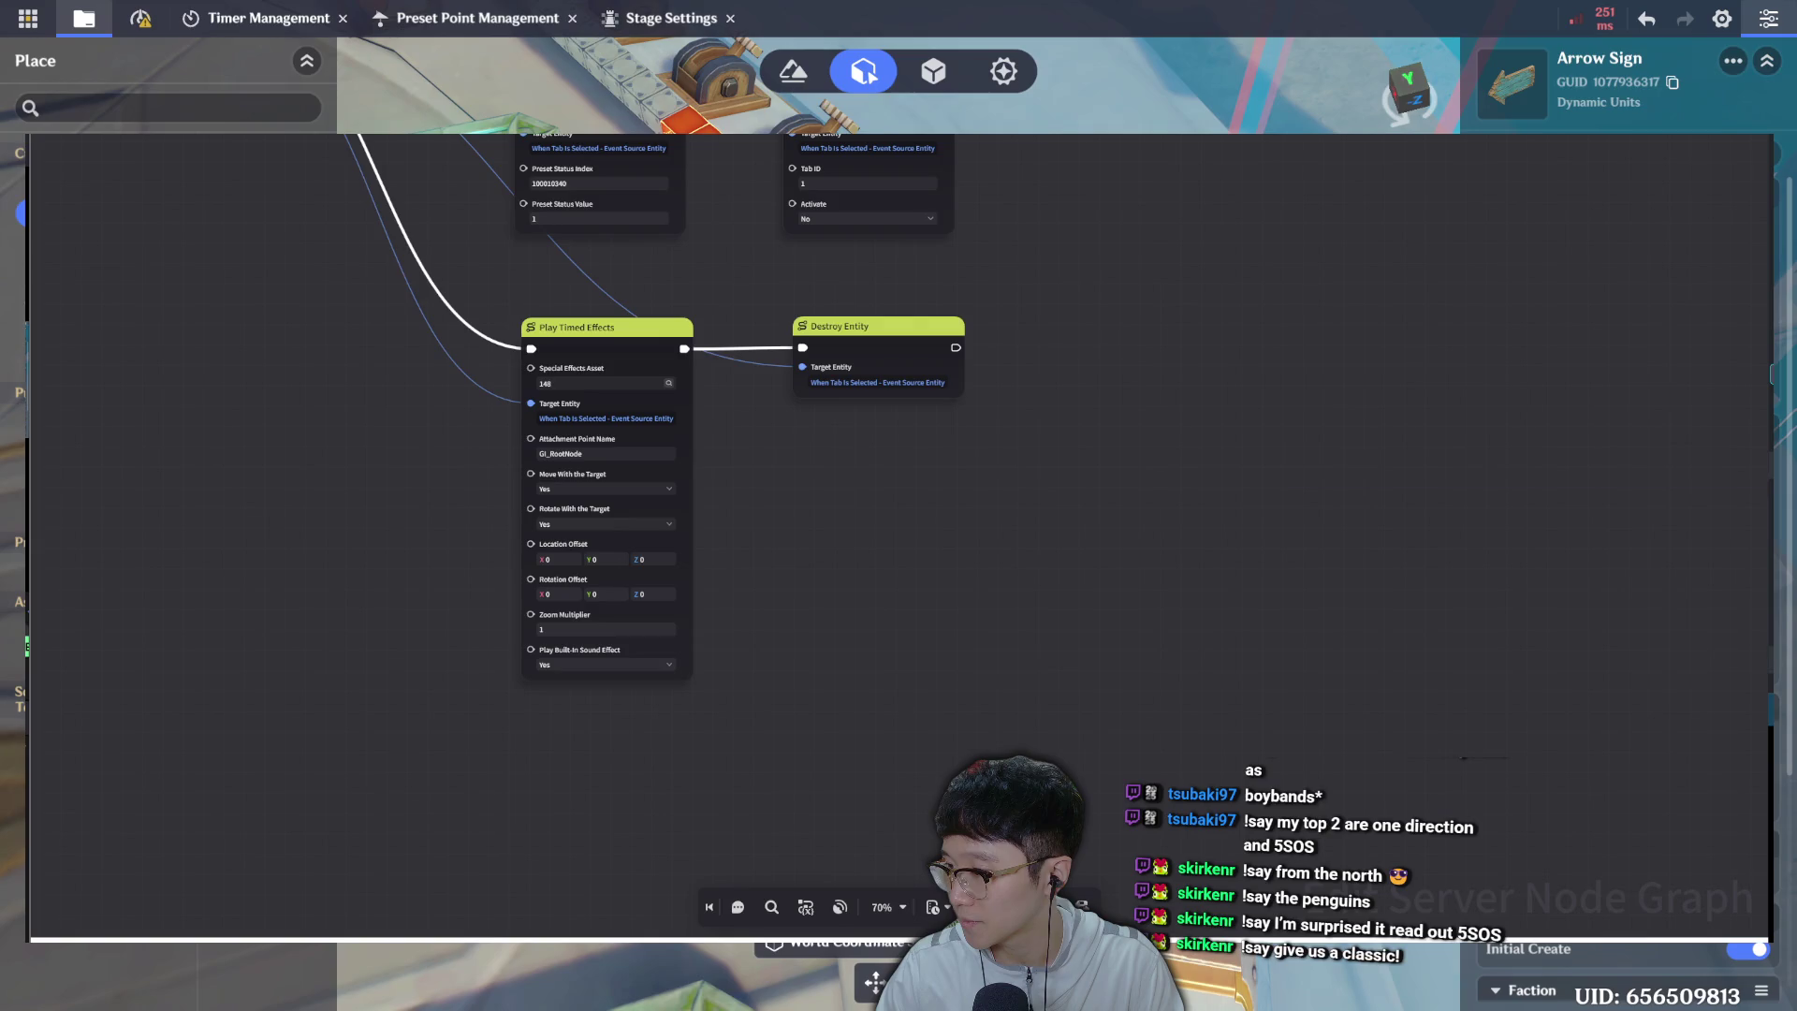
Pan the Arrow Sign's node graph to center on Play Timed Effects and Destroy Entity.
drag(995, 462, 1182, 509)
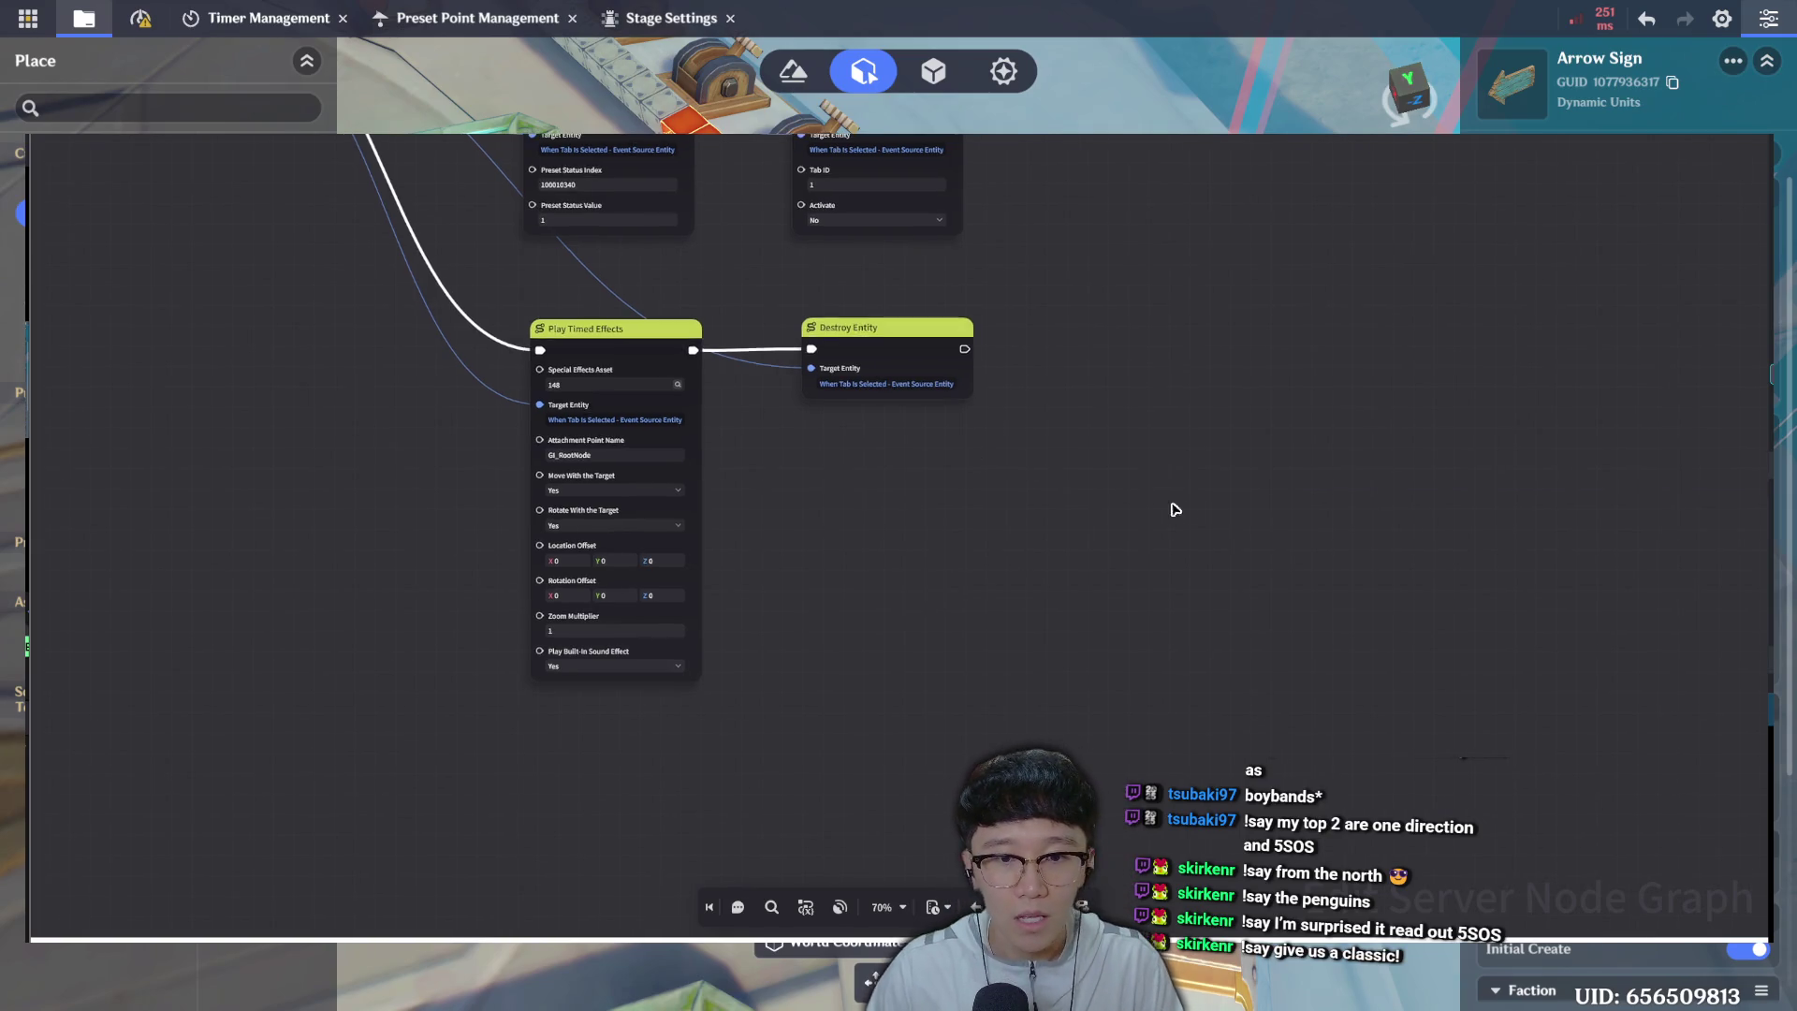
drag(1106, 580, 1147, 505)
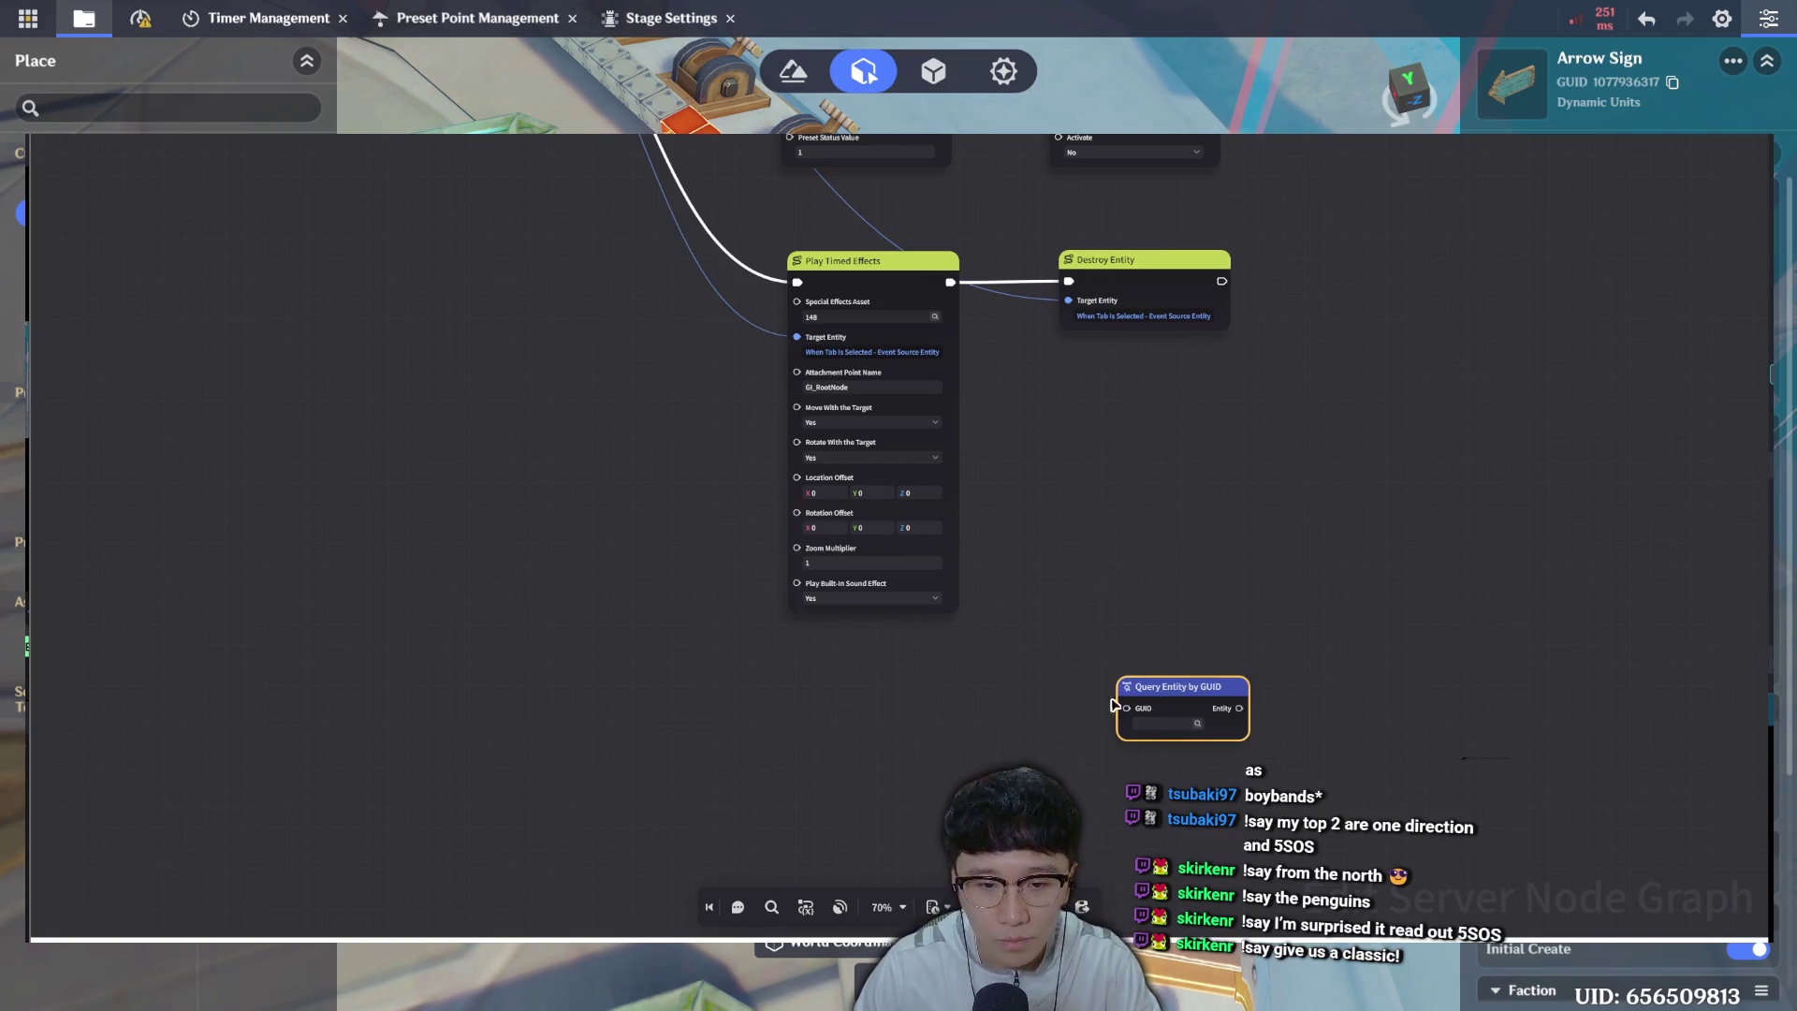
Paste a second Destroy Entity, feed Query Entity by GUID into its Target Entity, and chain Play Timed Effects into it.
drag(1178, 687, 793, 655)
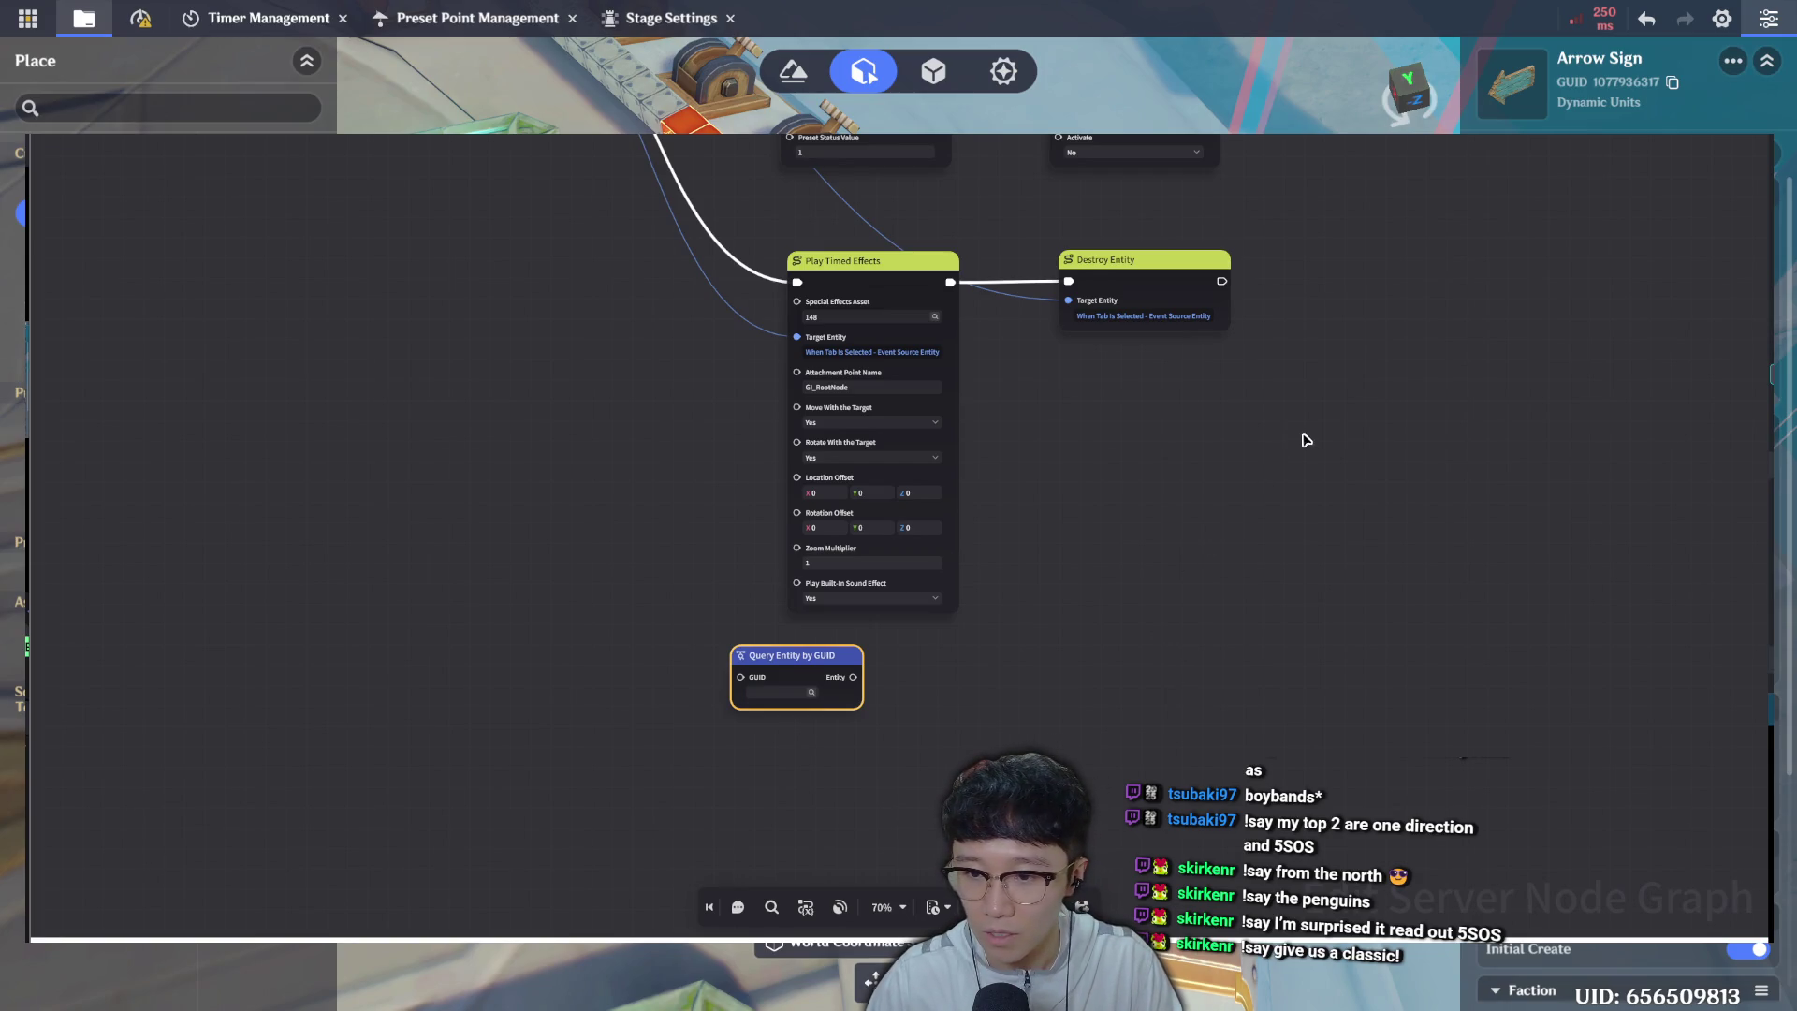
key(ctrl+v)
drag(1198, 670, 1165, 610)
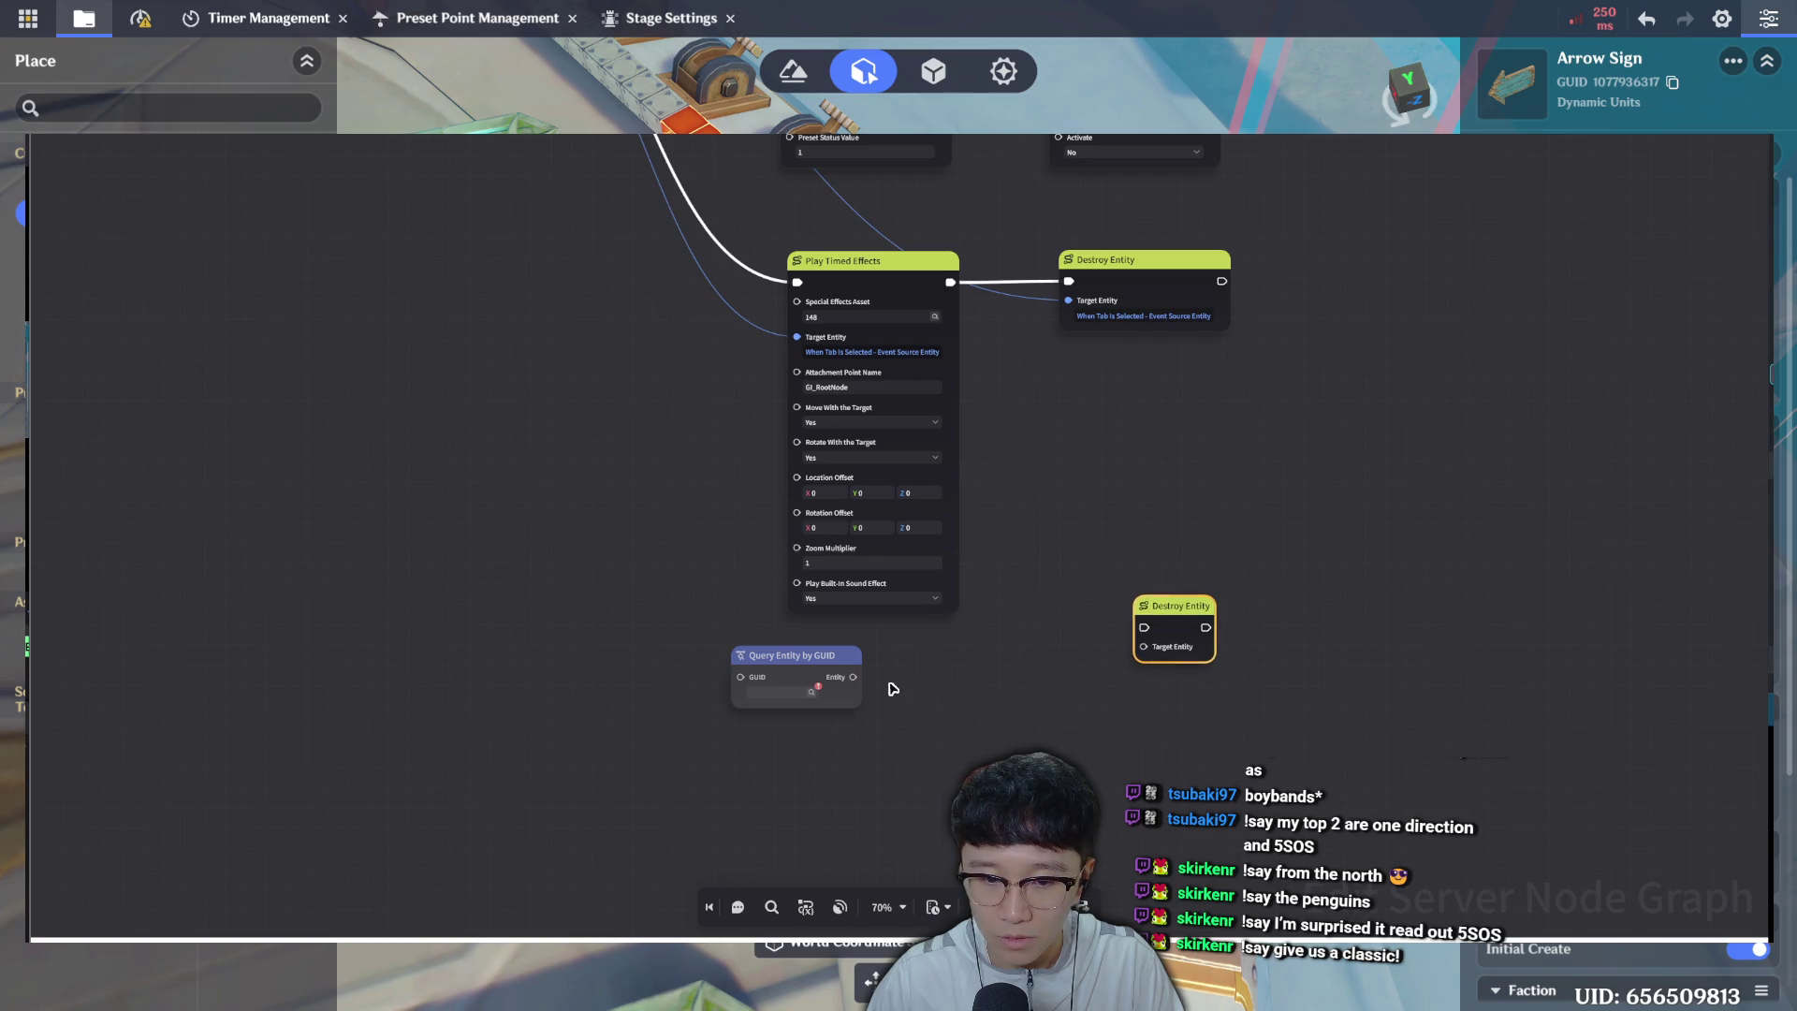
mouse_move(852, 677)
mouse_down()
mouse_move(1183, 638)
mouse_move(1108, 646)
mouse_up()
mouse_move(825, 651)
mouse_down()
mouse_move(983, 647)
mouse_move(557, 655)
mouse_up()
drag(950, 282, 1078, 661)
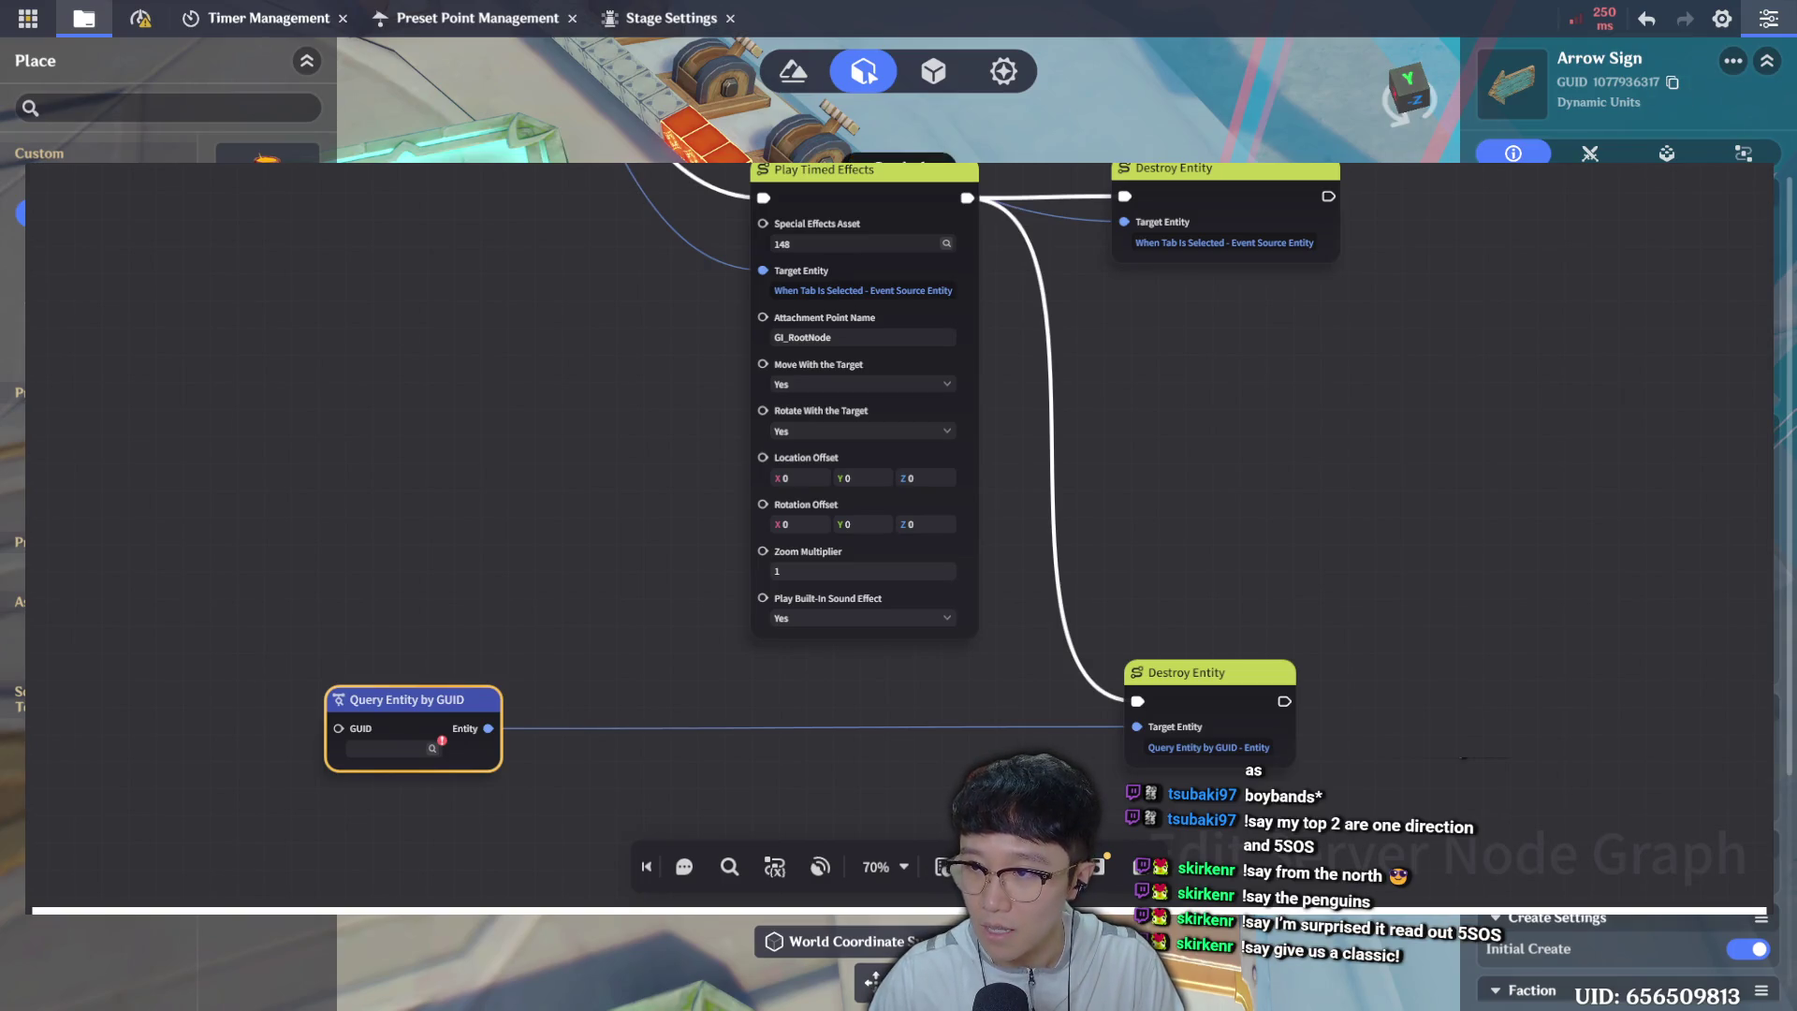
click(384, 747)
key(ctrl+v)
click(752, 770)
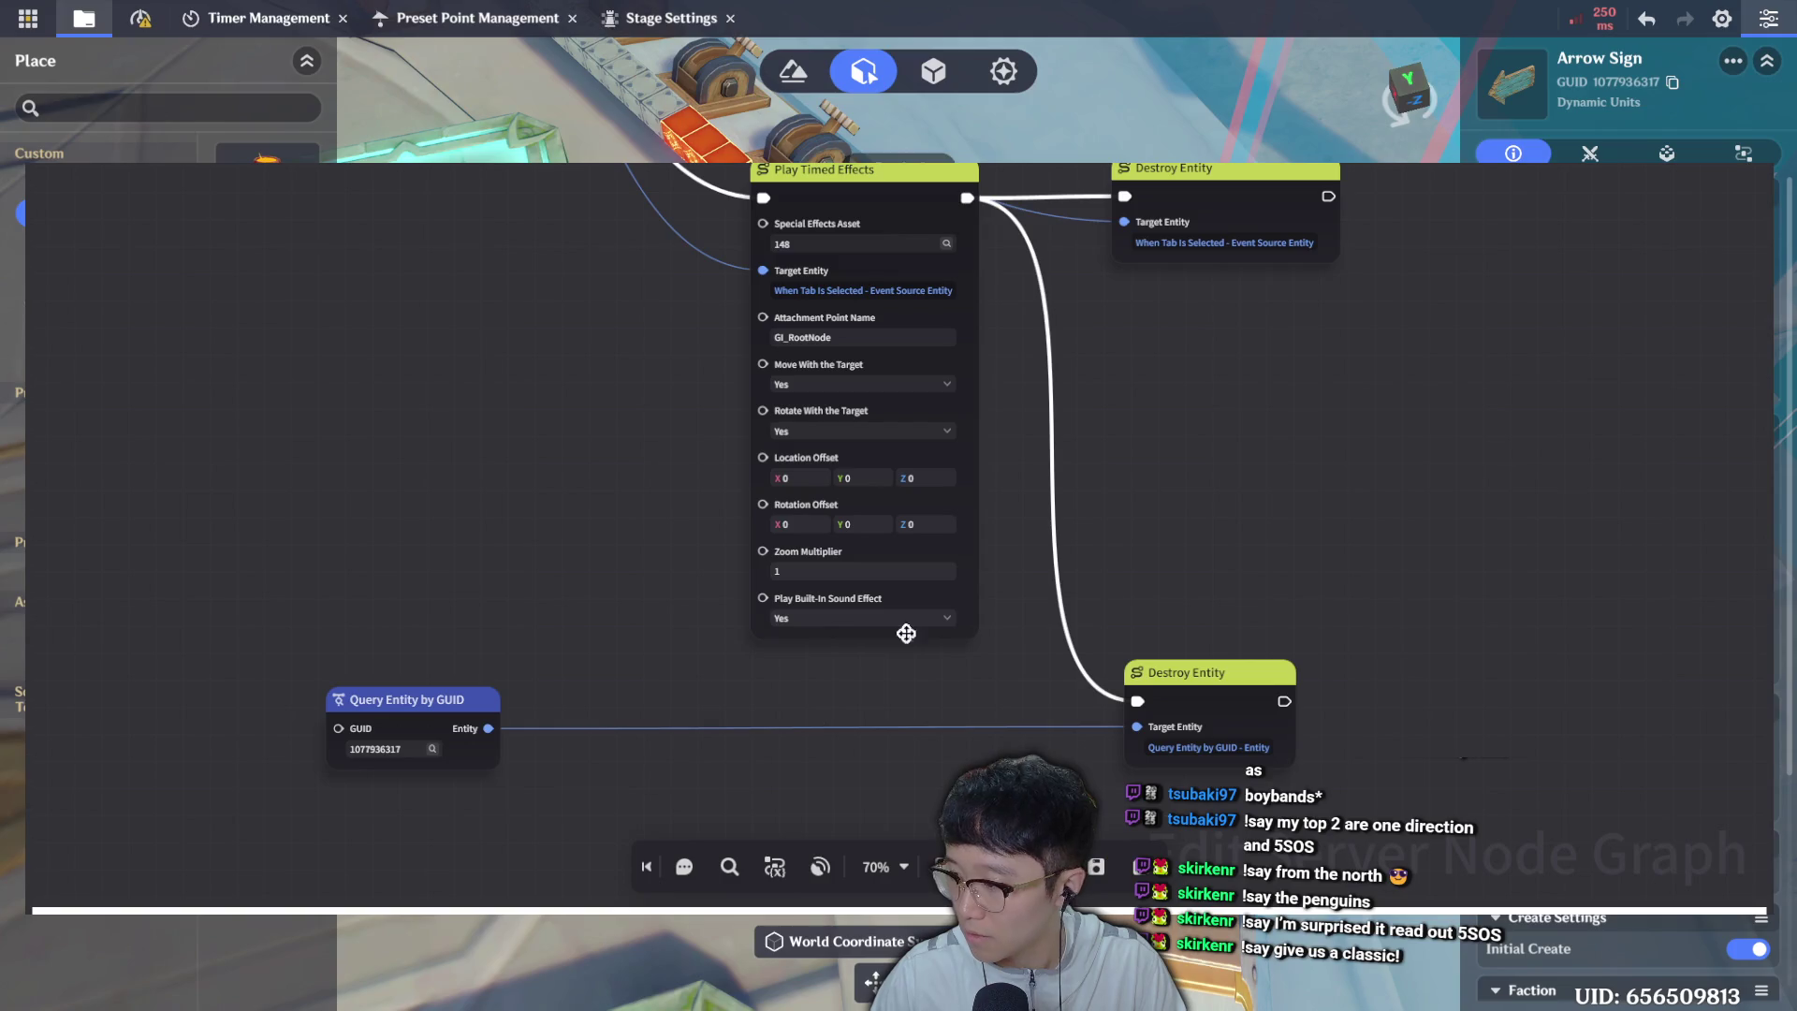
drag(1151, 473, 1094, 459)
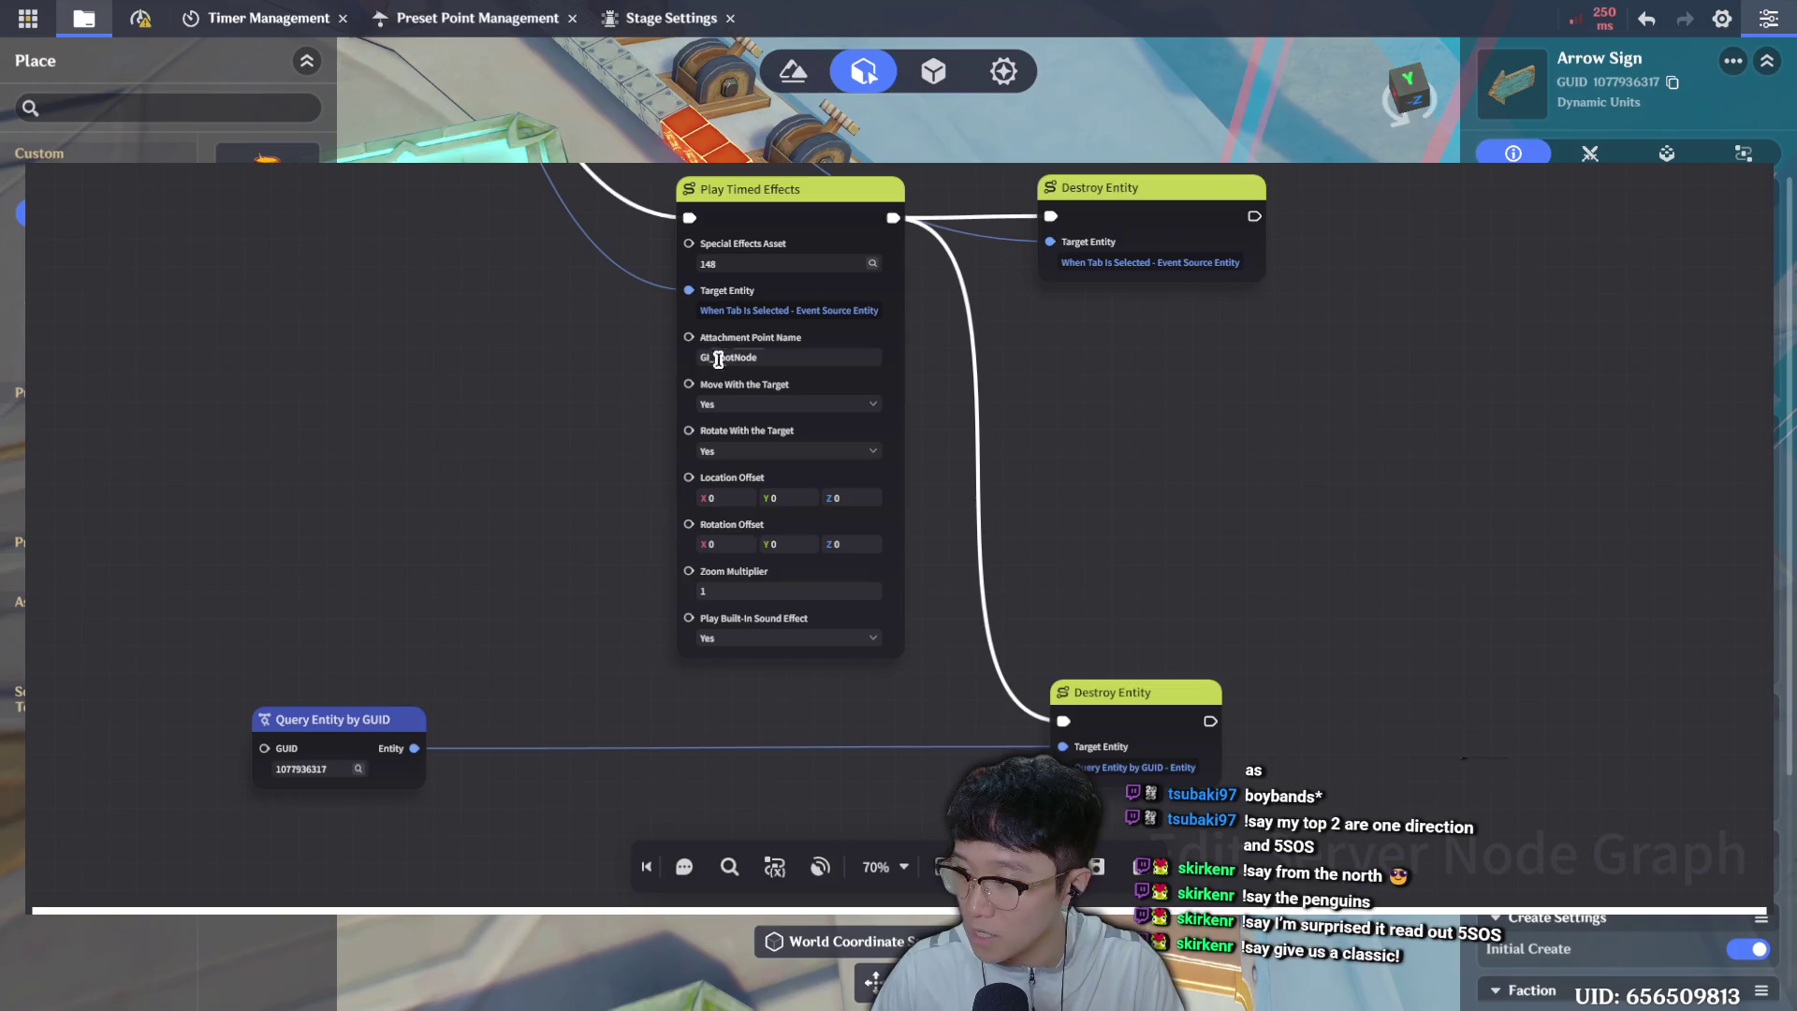
click(276, 742)
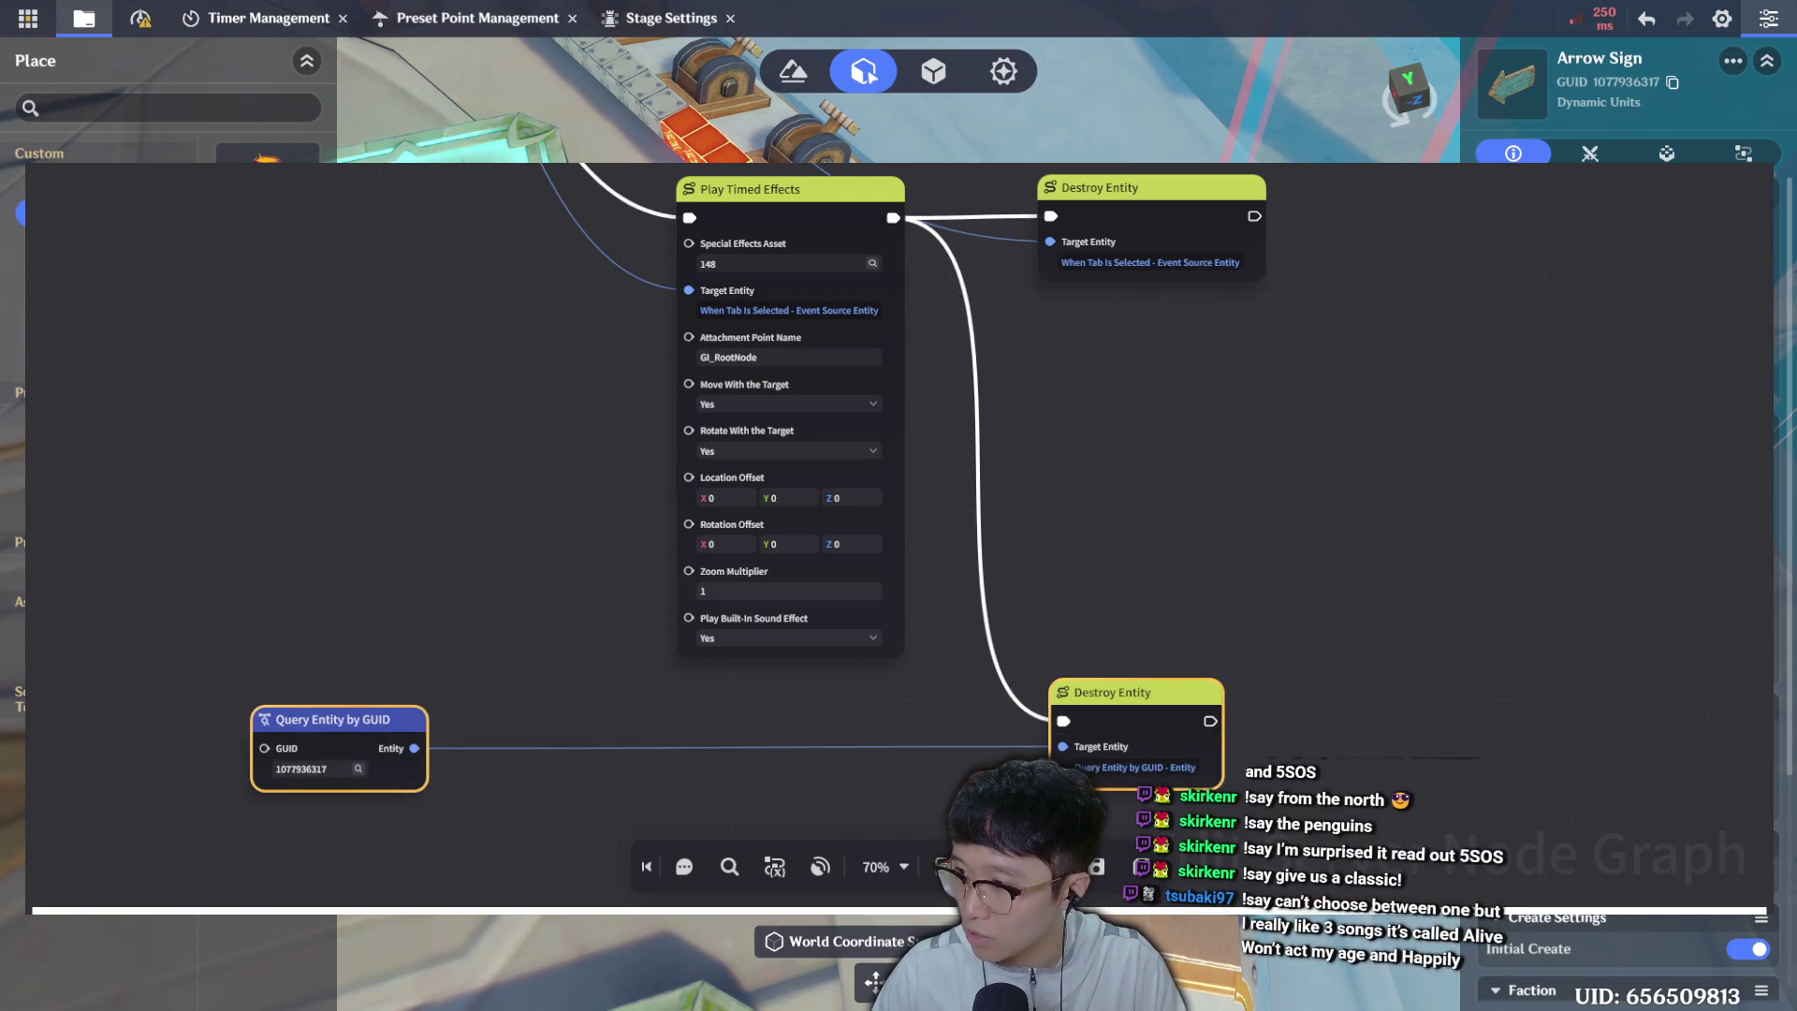
key(Home)
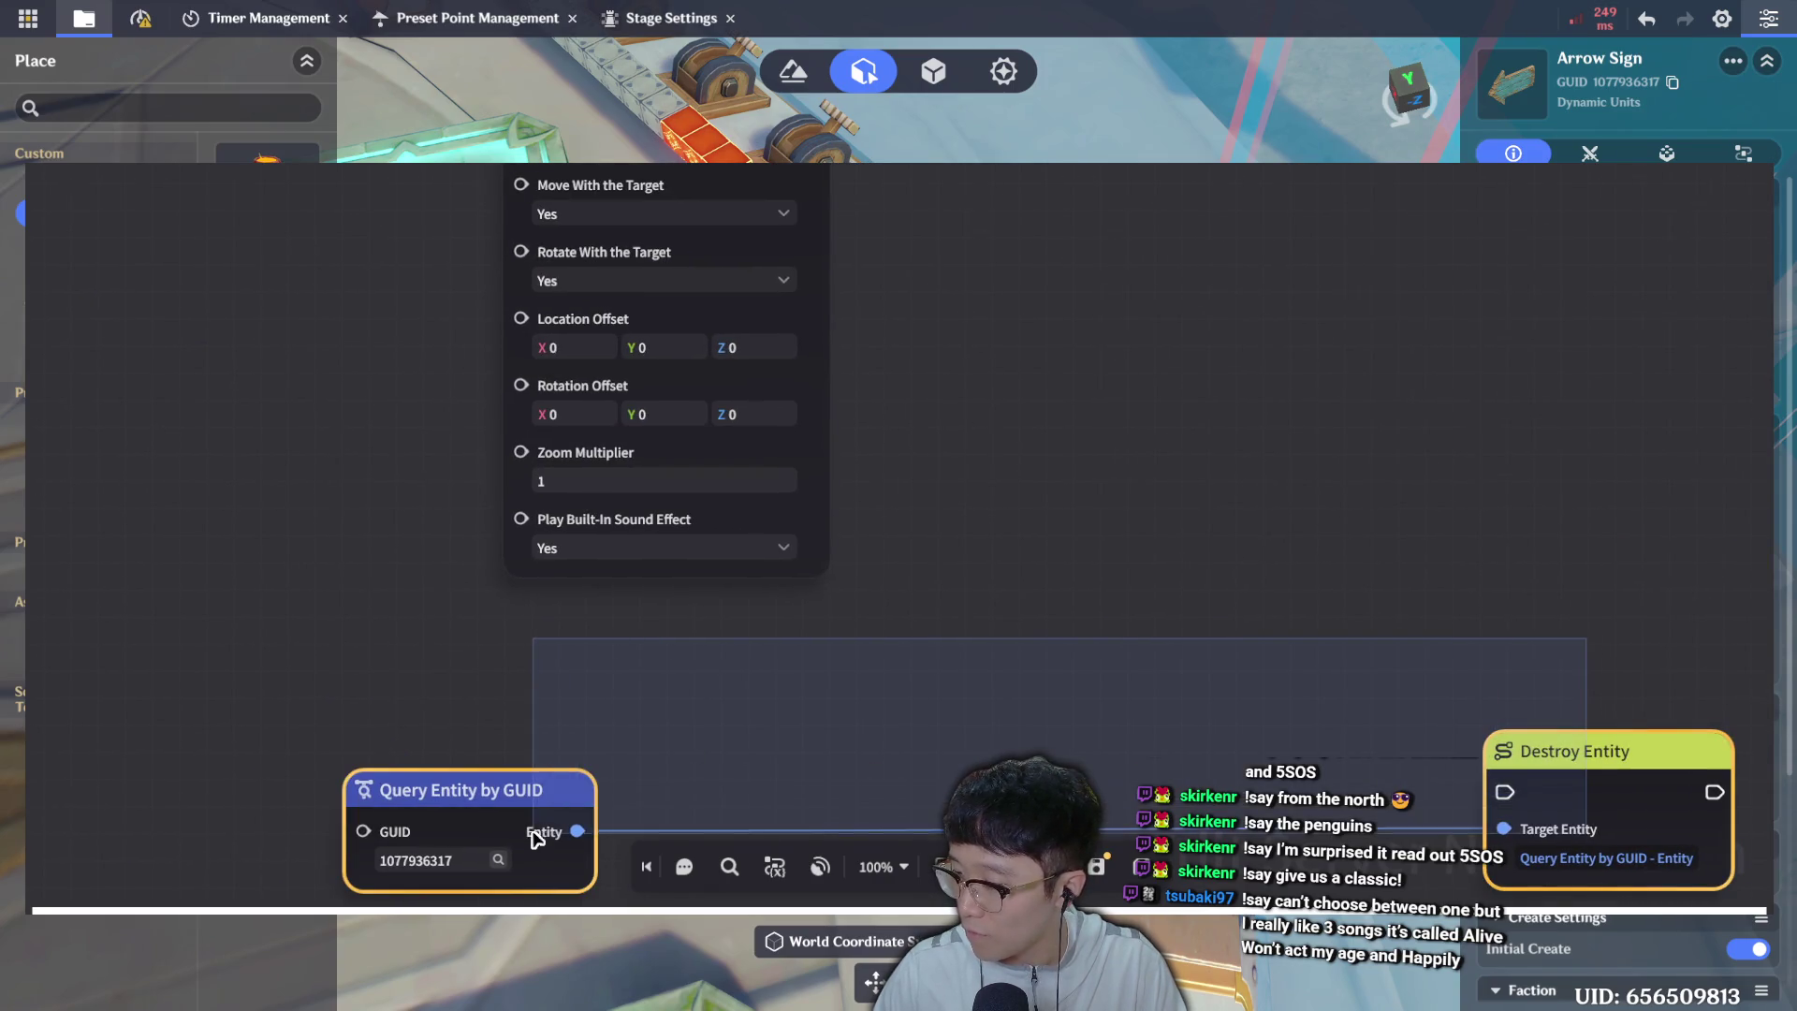
mouse_move(1596, 745)
mouse_down()
mouse_move(1137, 664)
mouse_move(1116, 639)
mouse_move(1193, 671)
mouse_move(1173, 650)
mouse_up()
scroll(1132, 580, down, 2)
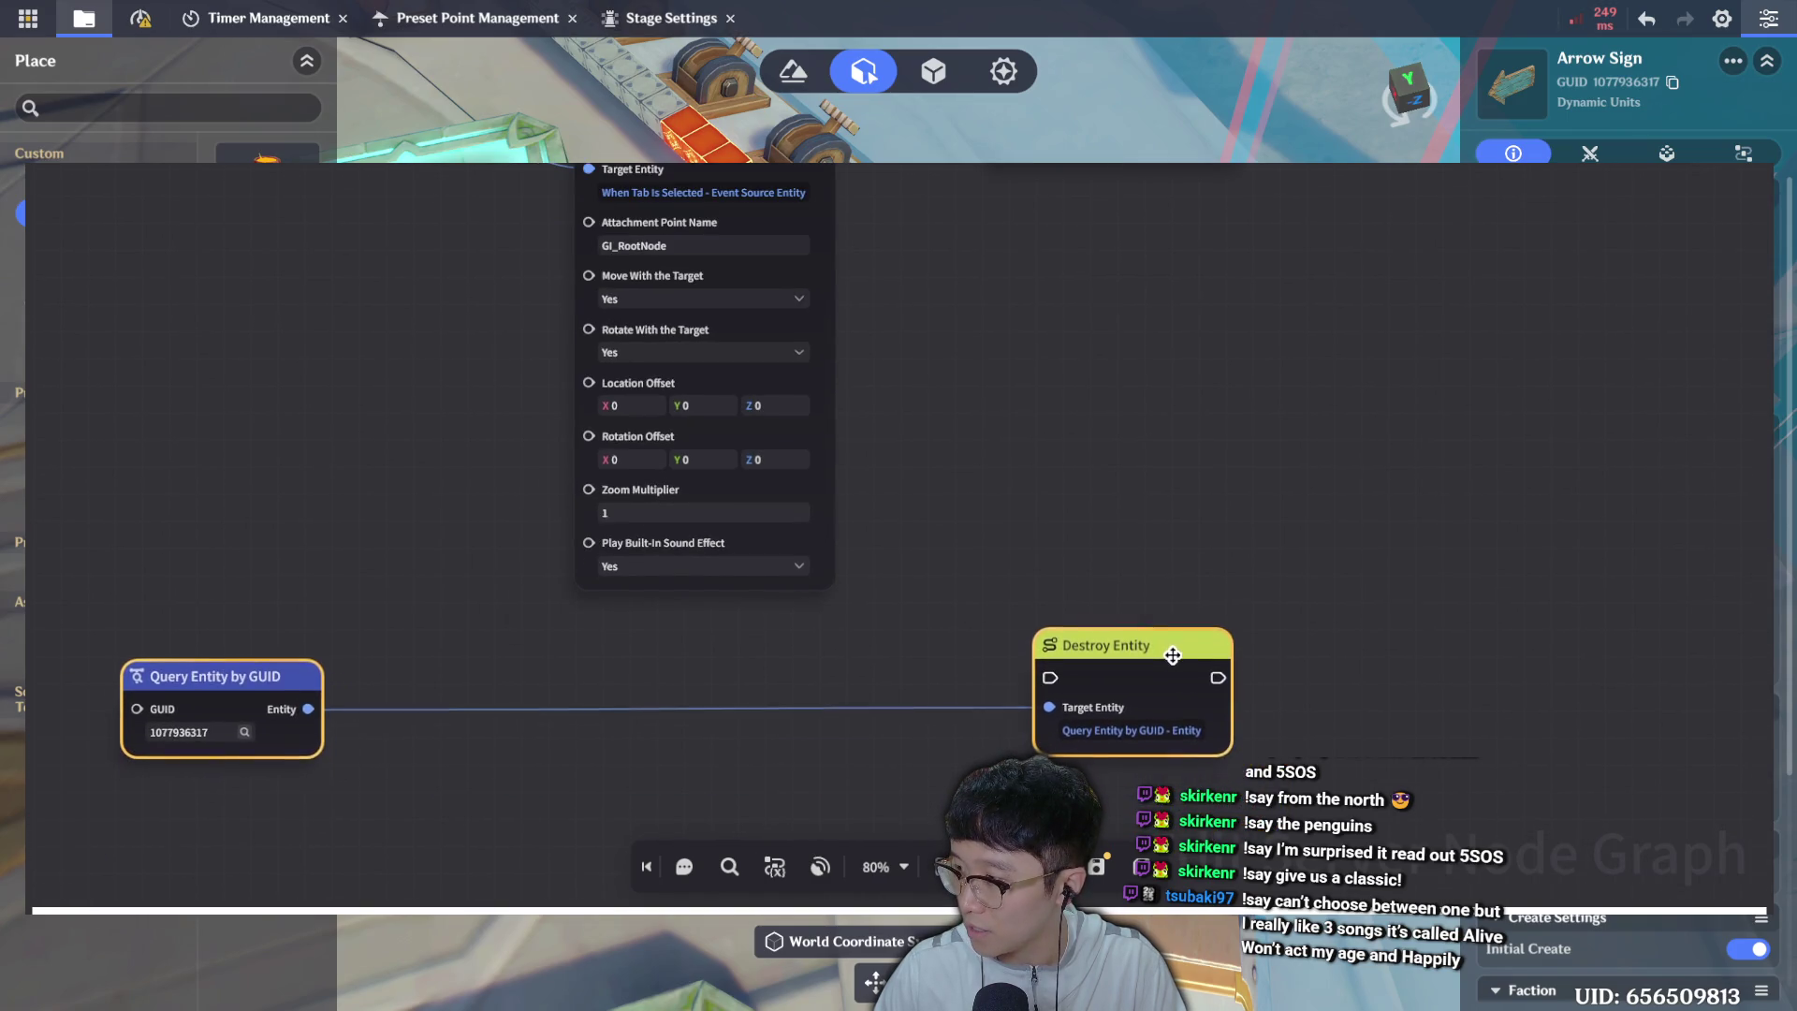
click(1167, 461)
drag(1076, 329, 1048, 670)
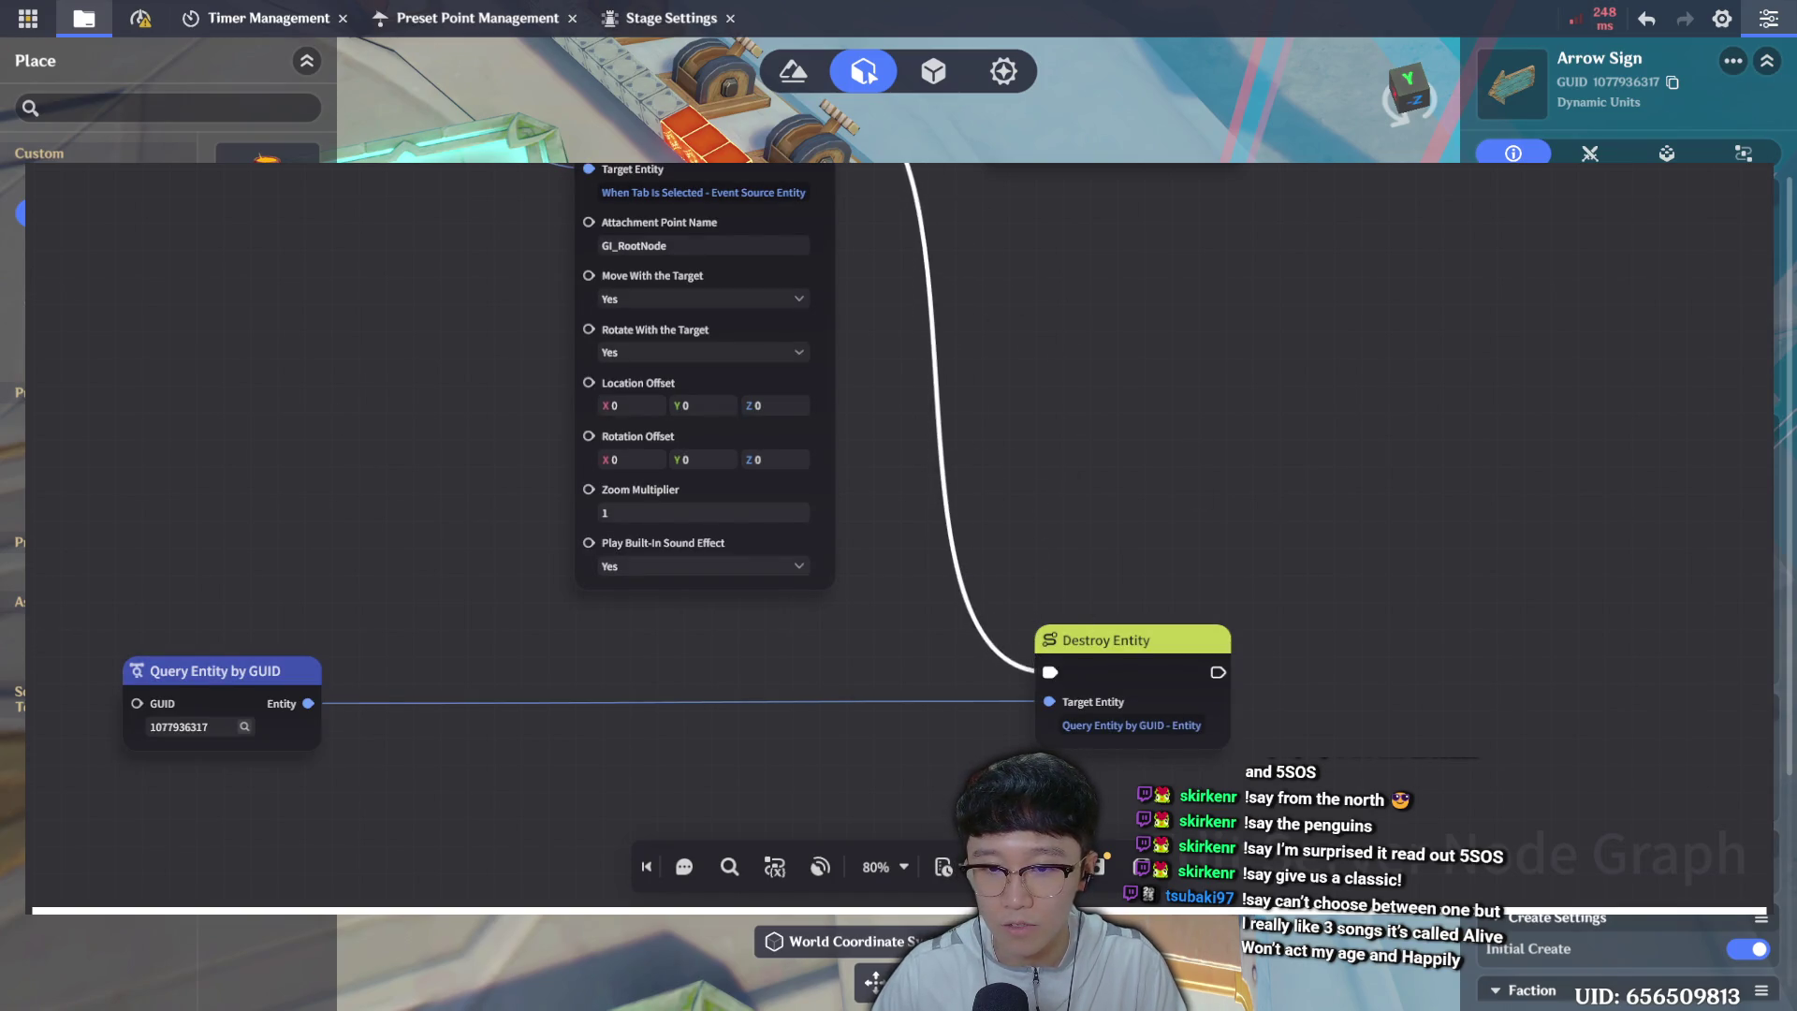
key(ctrl+v)
scroll(397, 509, down, 2)
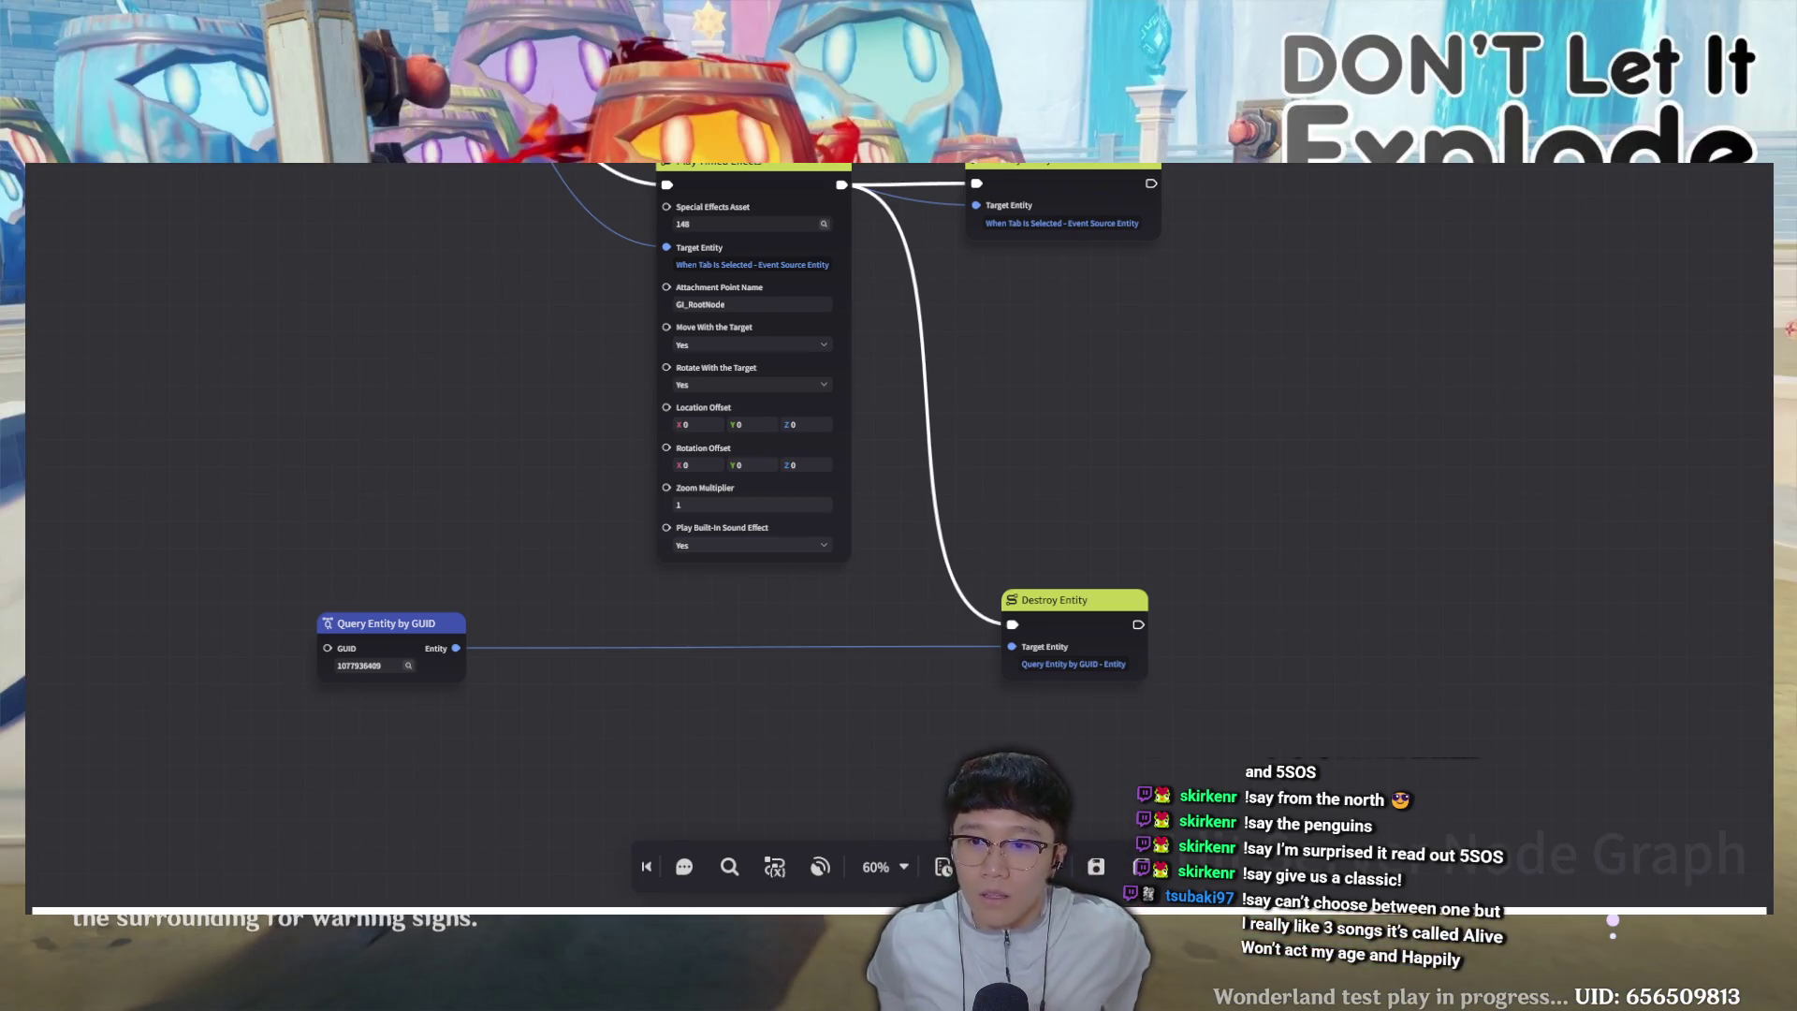
Scroll the node graph back up to review the arrow-sign lookup wiring.
scroll(739, 443, up, 1)
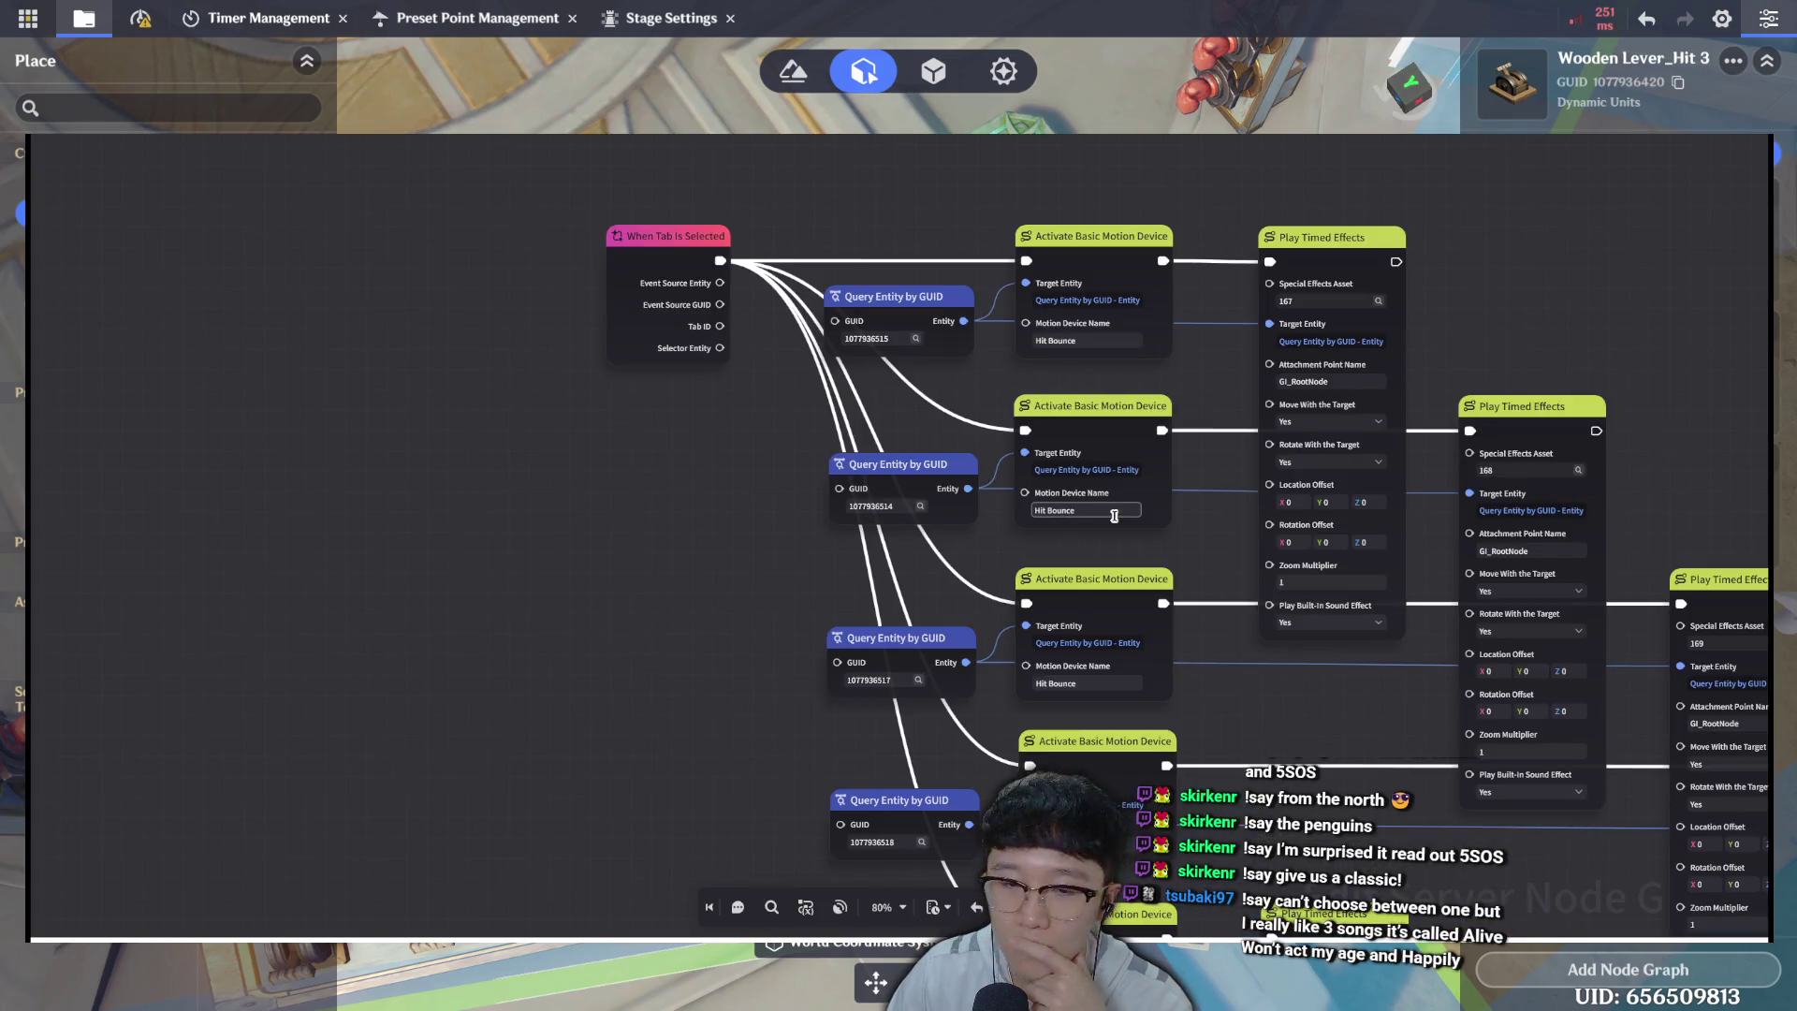
drag(1218, 696, 817, 538)
scroll(815, 533, down, 1)
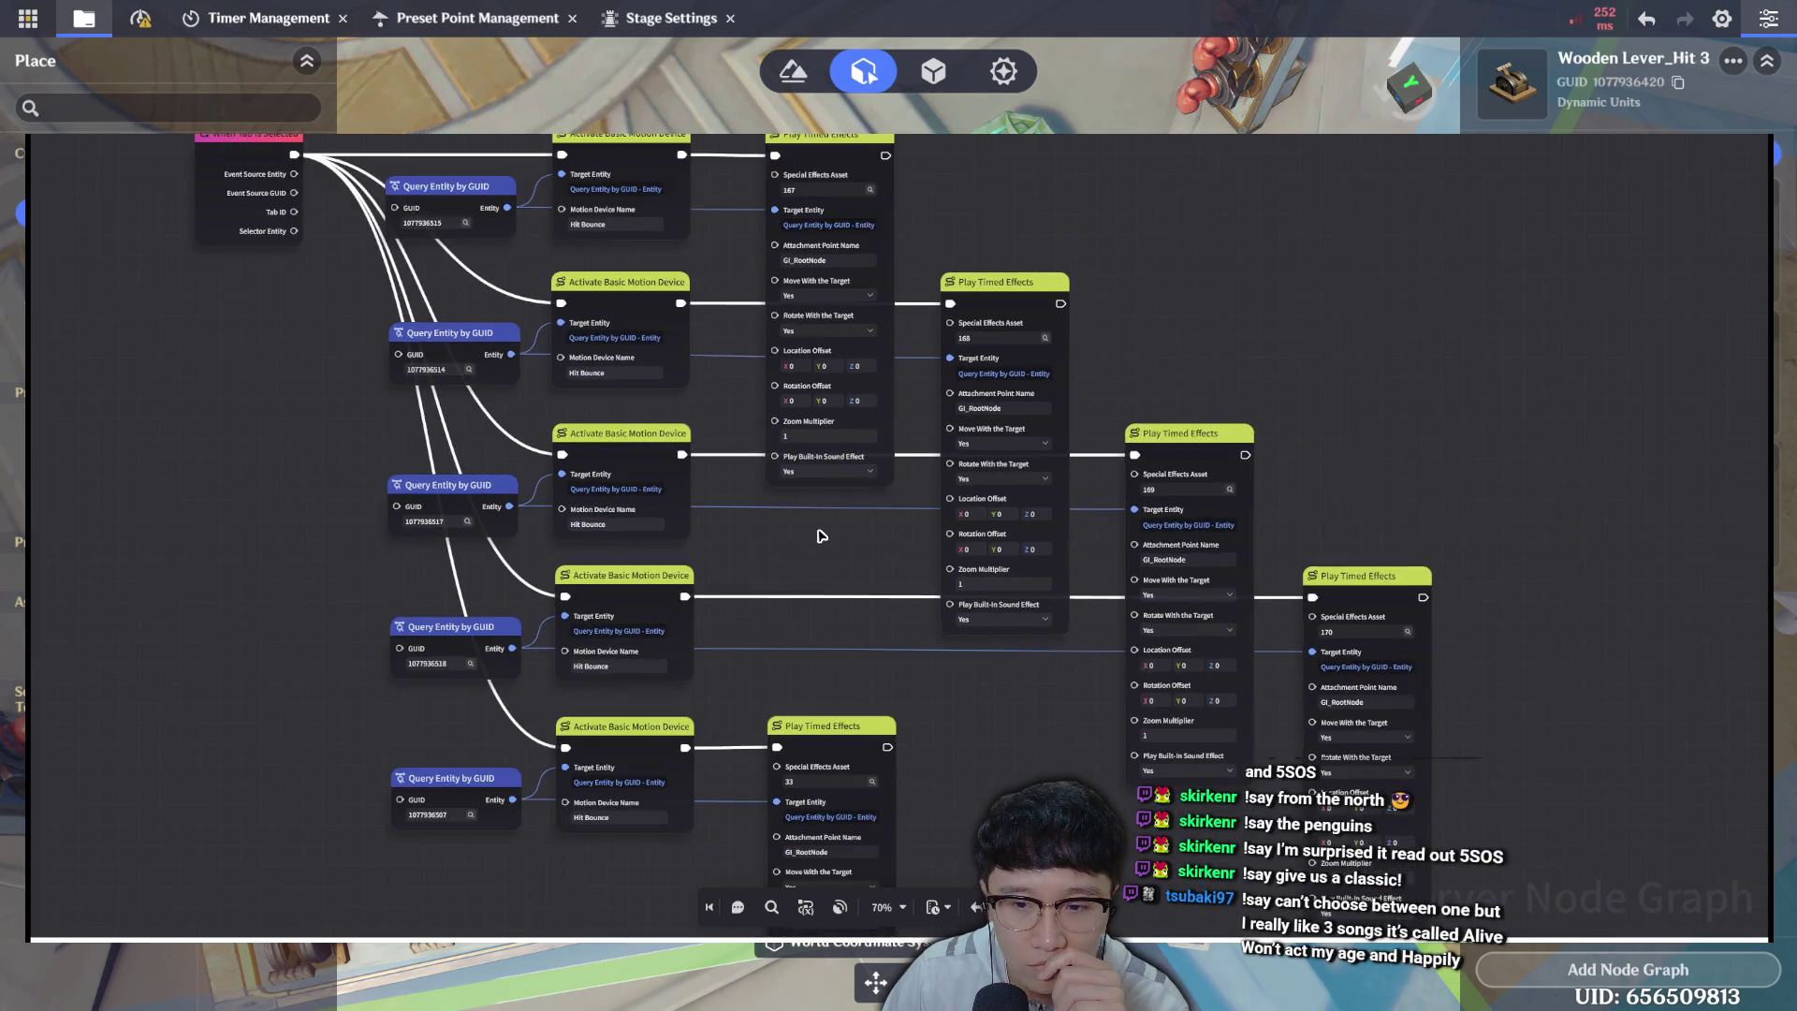
scroll(822, 535, down, 2)
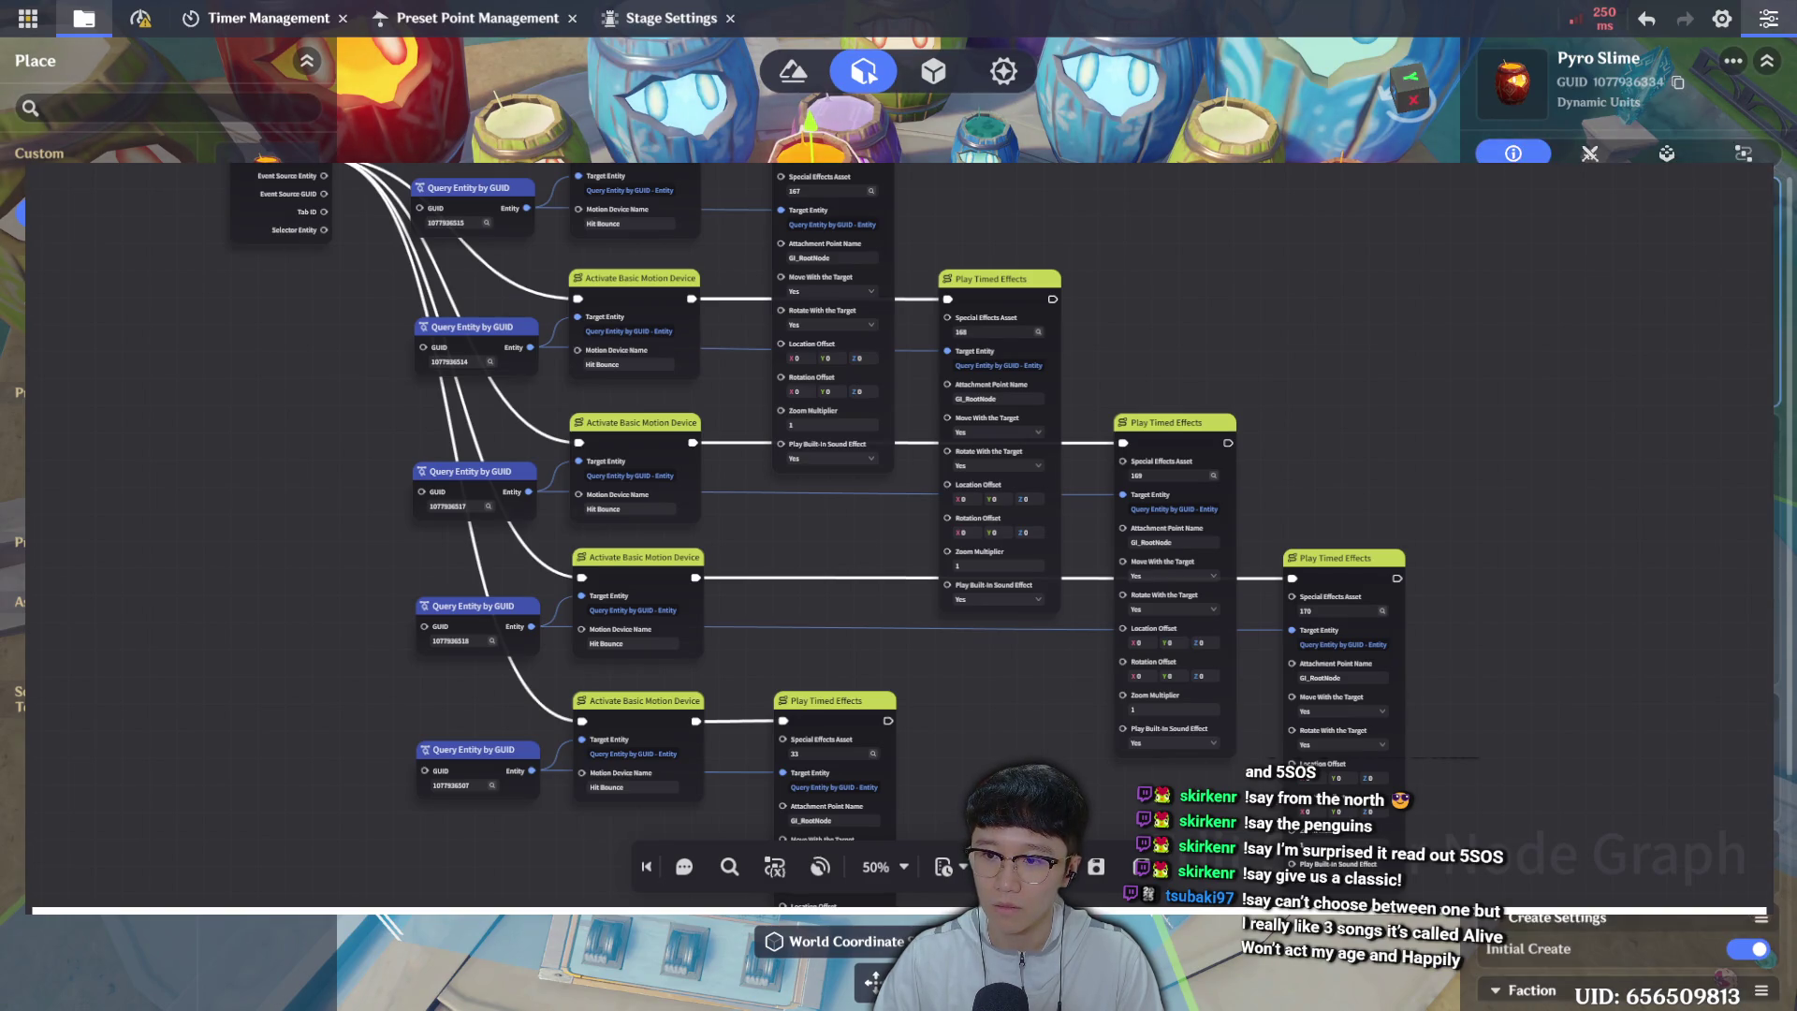
Preview the Pyro Slime barrel's Basic Motion Device movement from its components, then end the preview.
click(1666, 153)
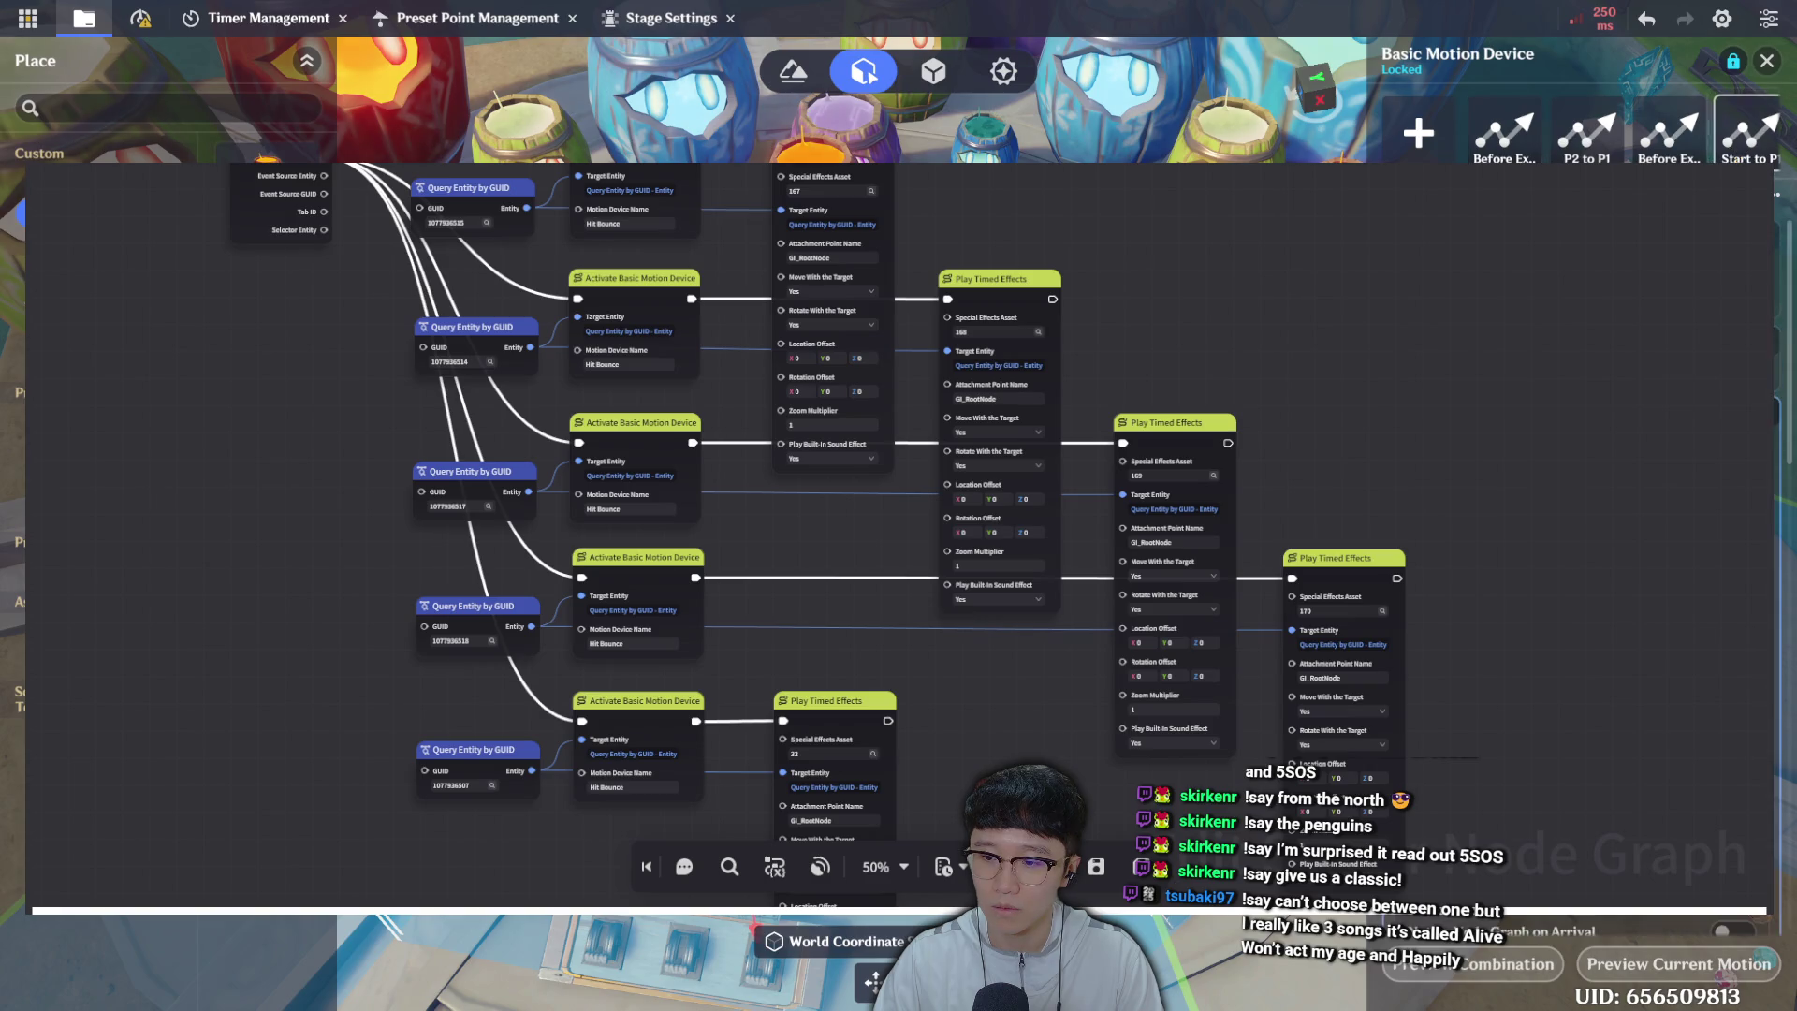
scroll(1581, 562, down, 5)
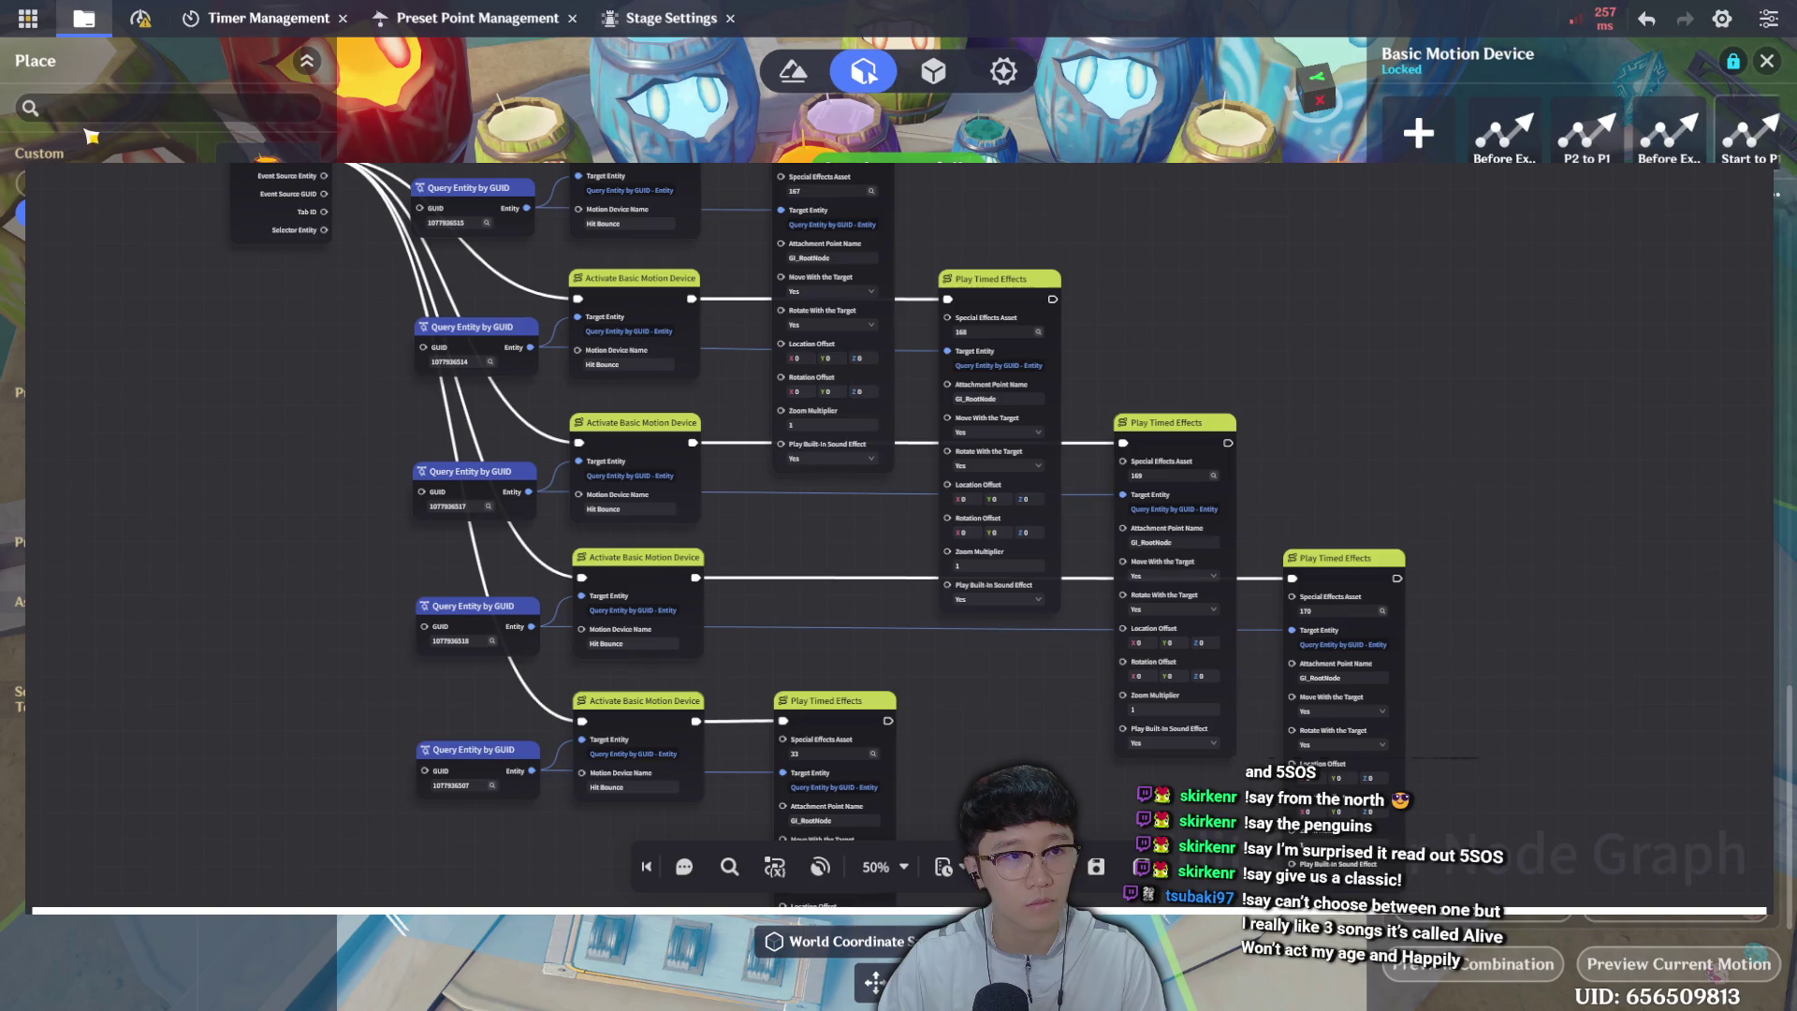
click(1759, 978)
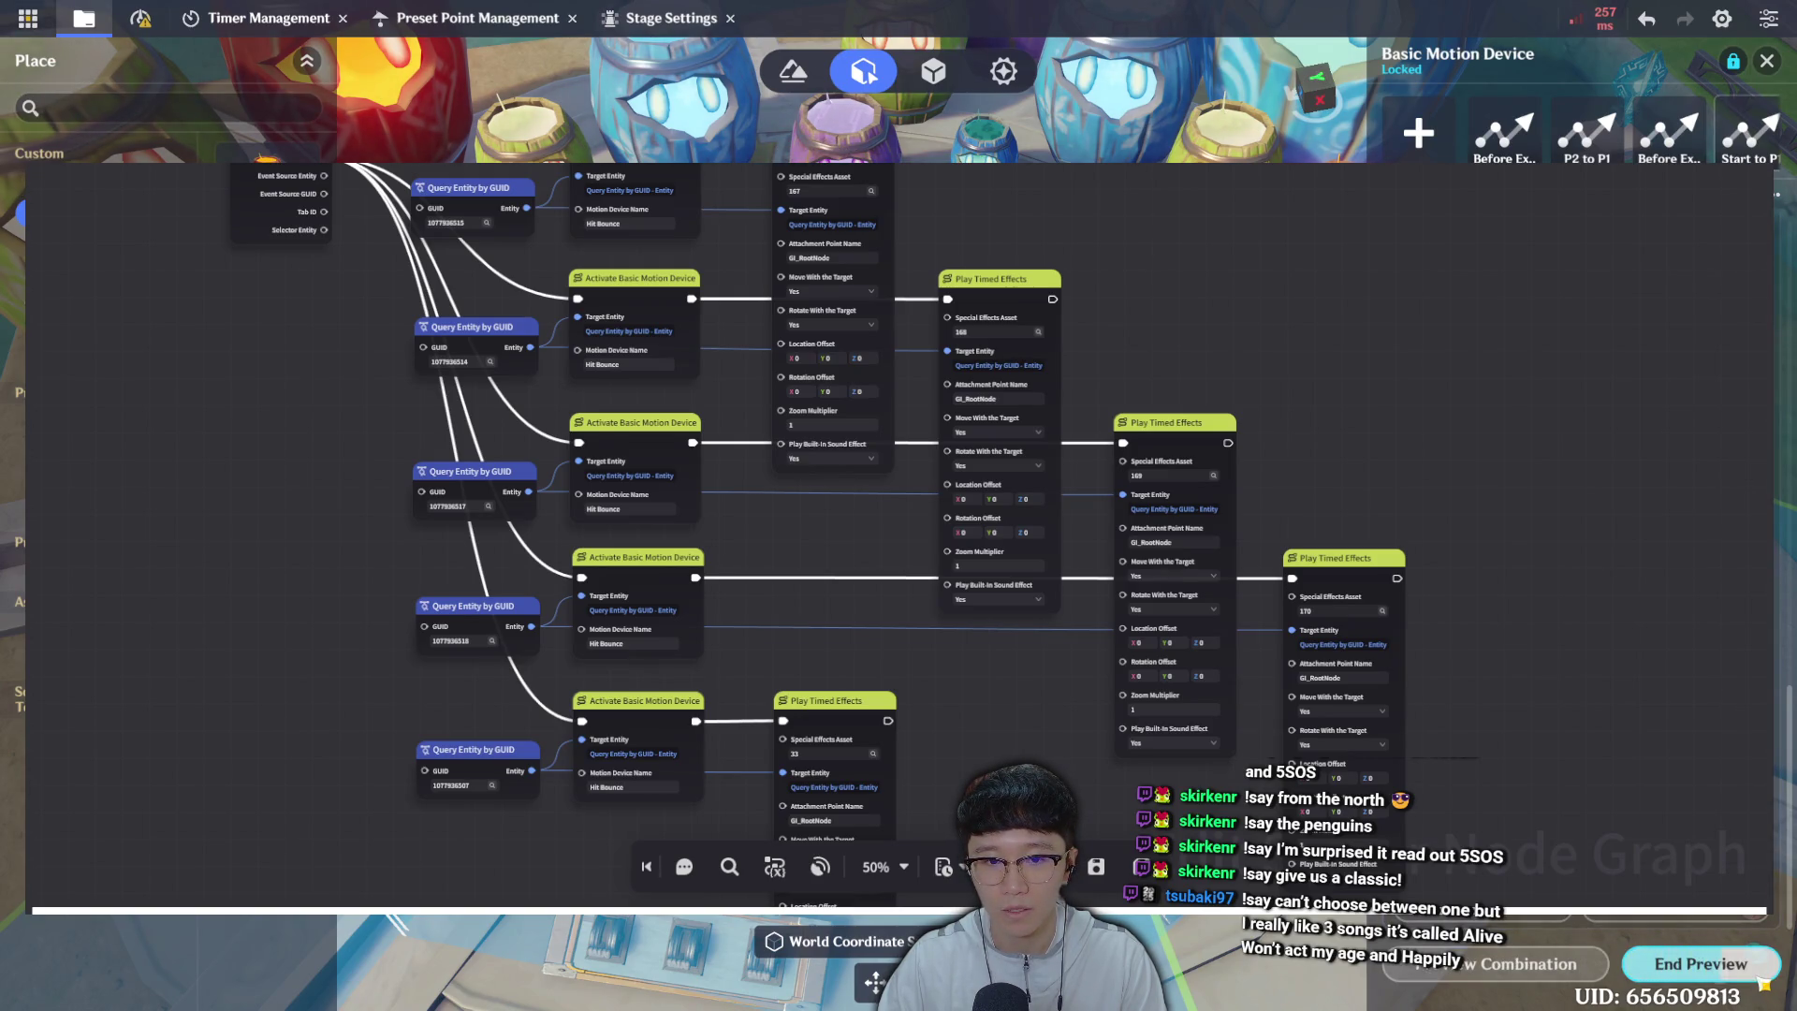
click(1763, 982)
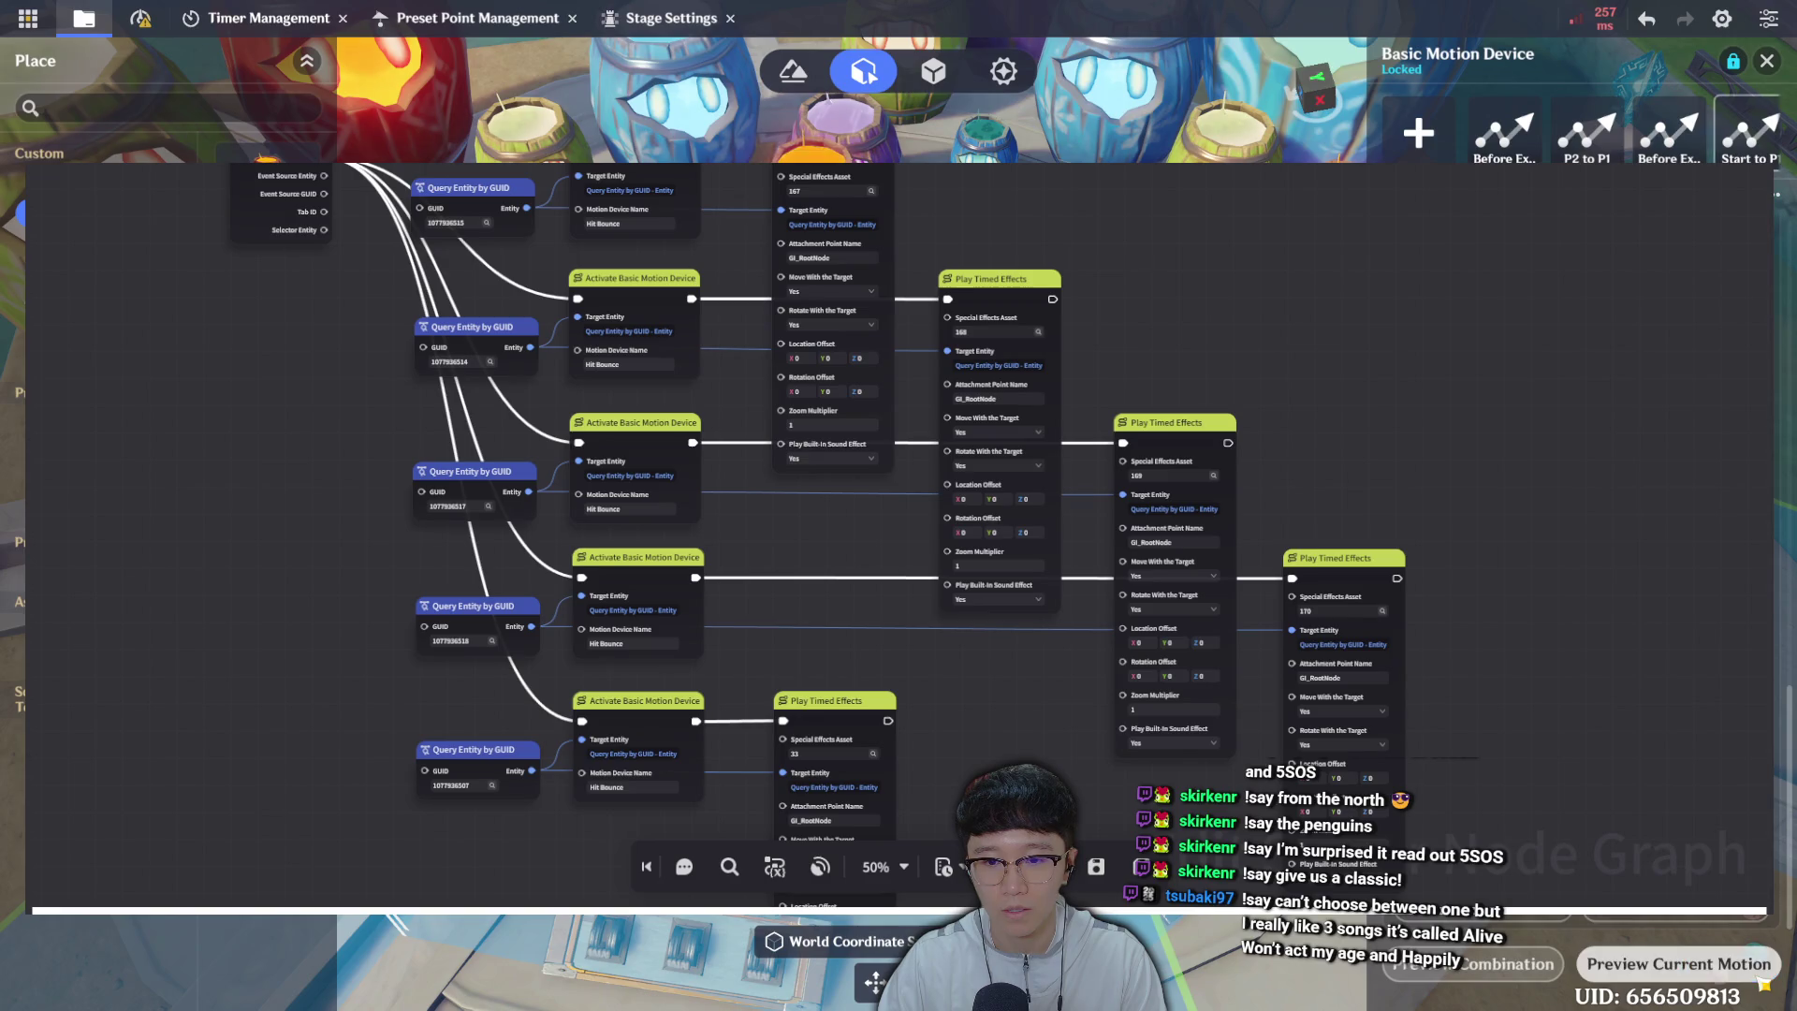
click(29, 20)
click(84, 18)
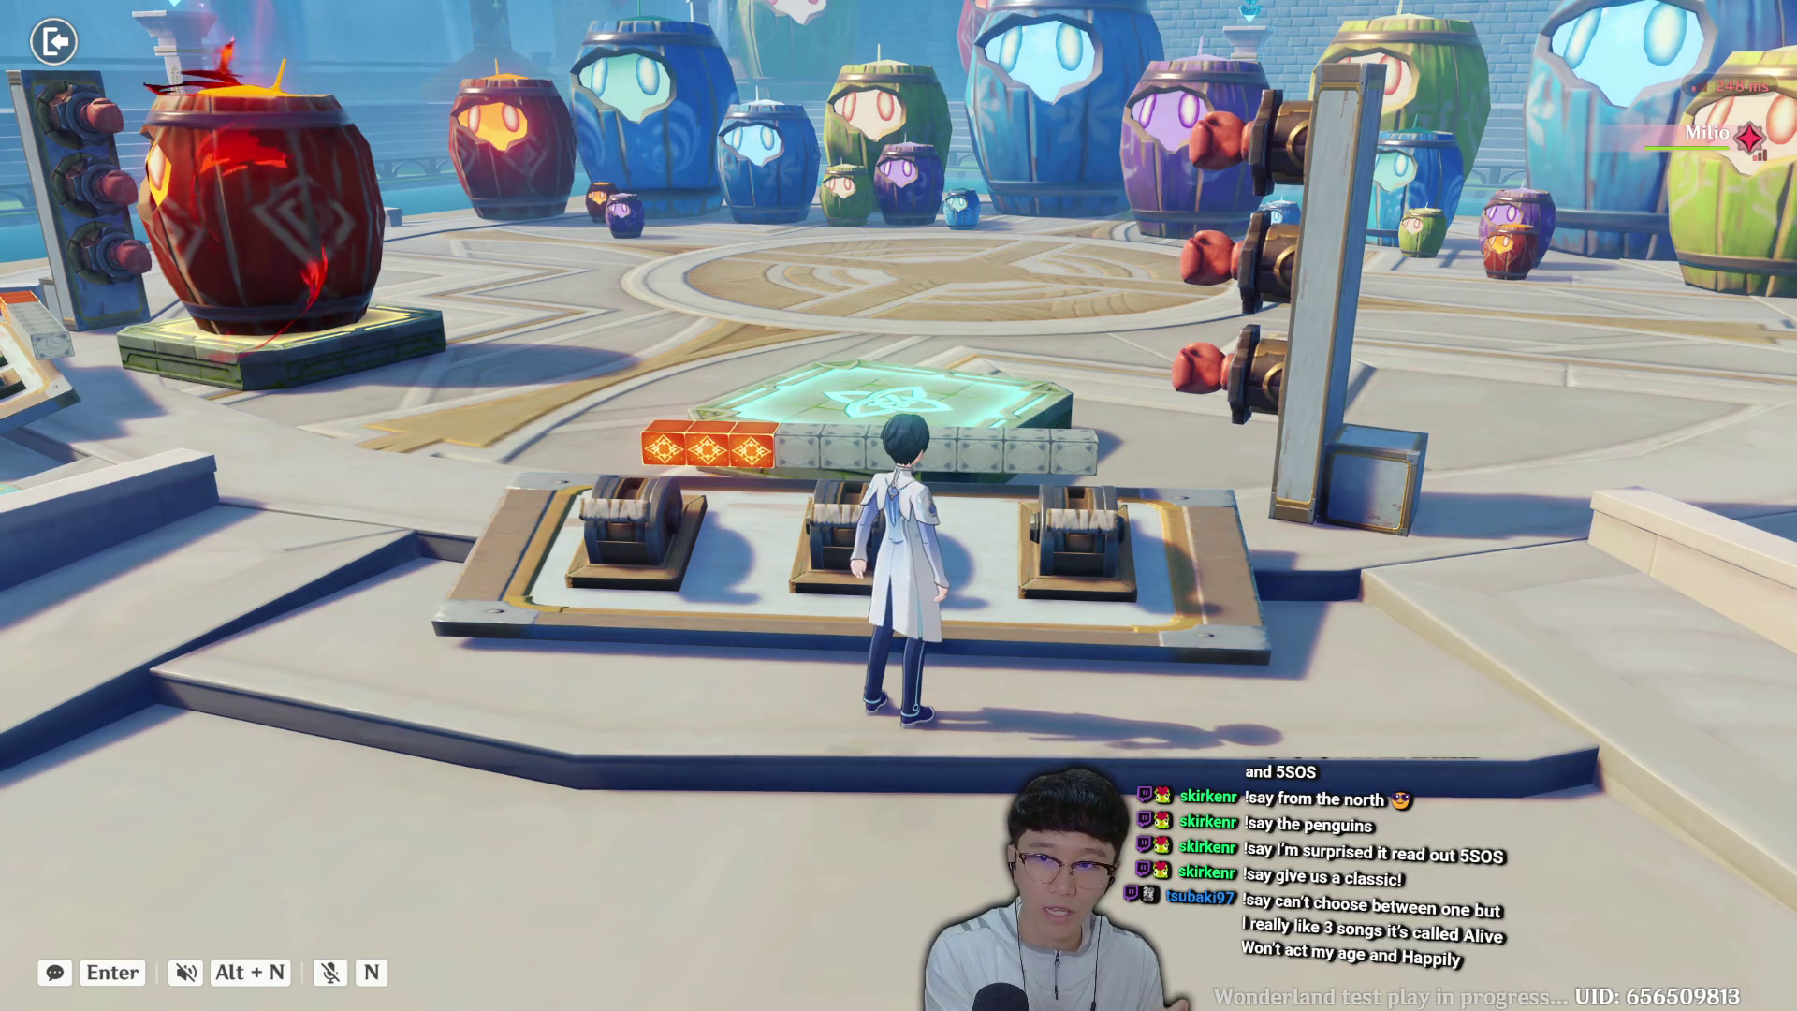
Pause the Barrel Impact test play to retry the challenge.
key(Escape)
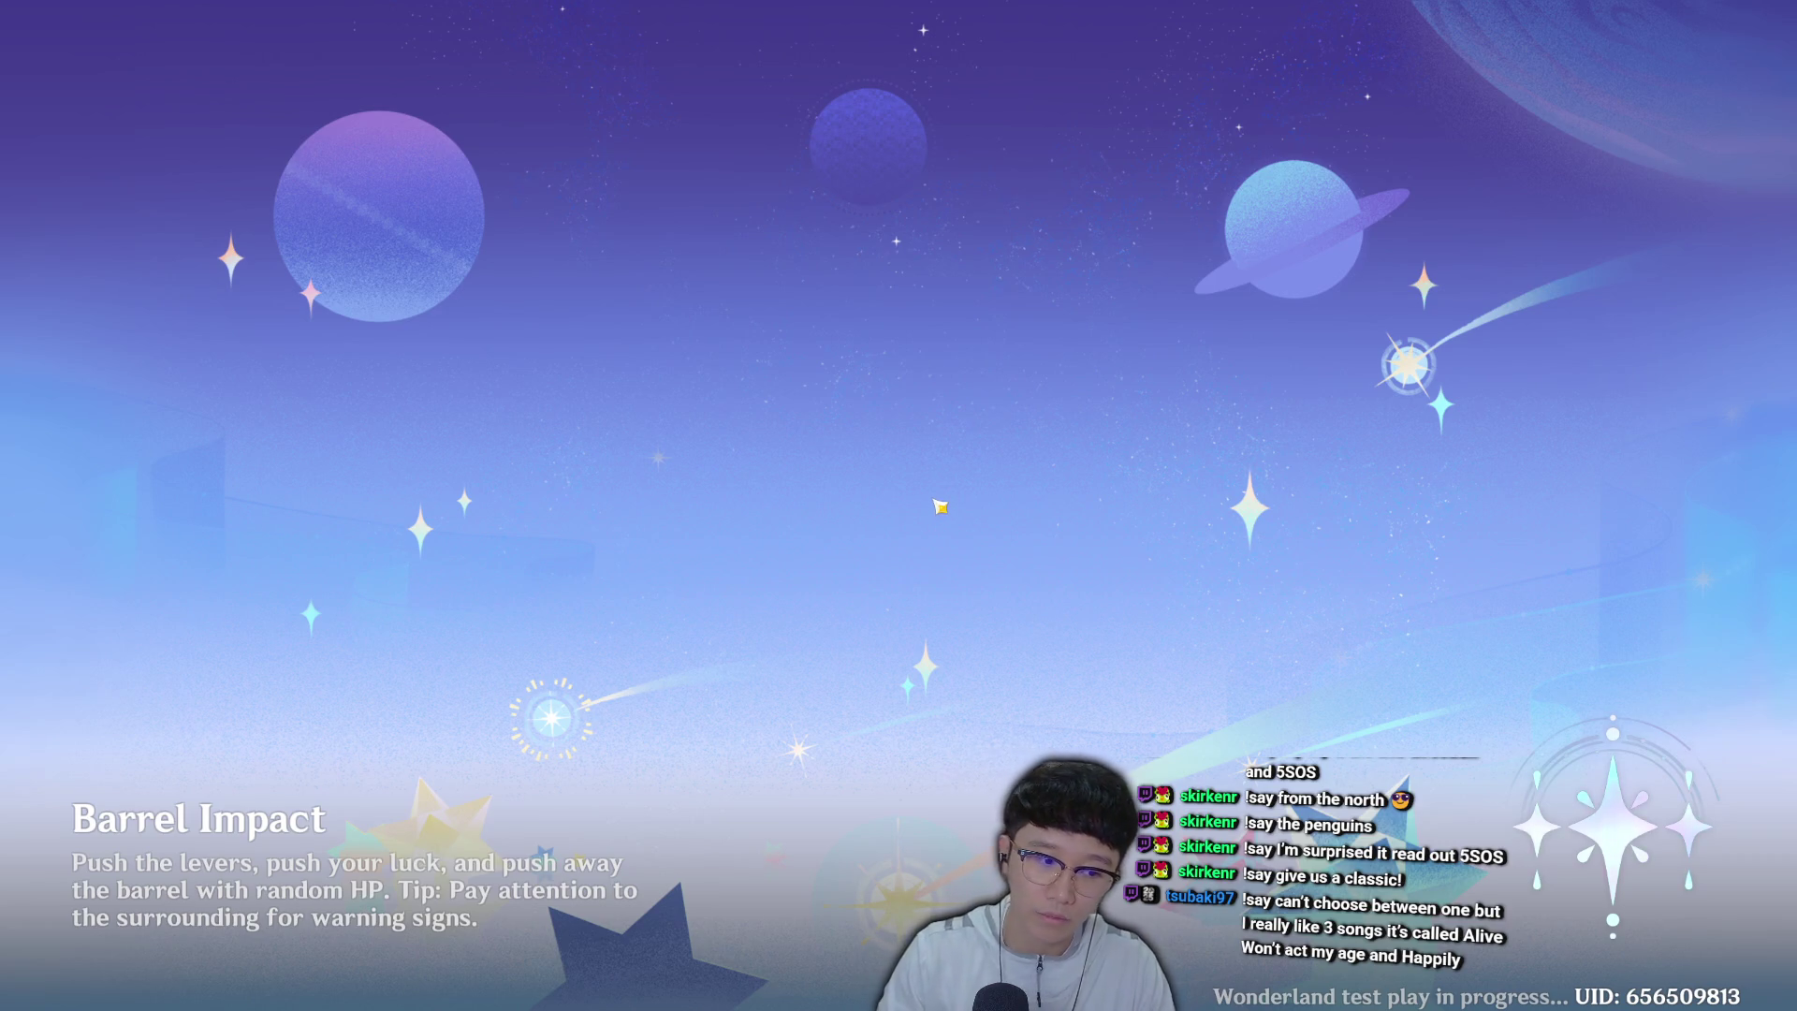
Run into the arena, pull the Hit 3 lever, and retry the challenge.
key(w)
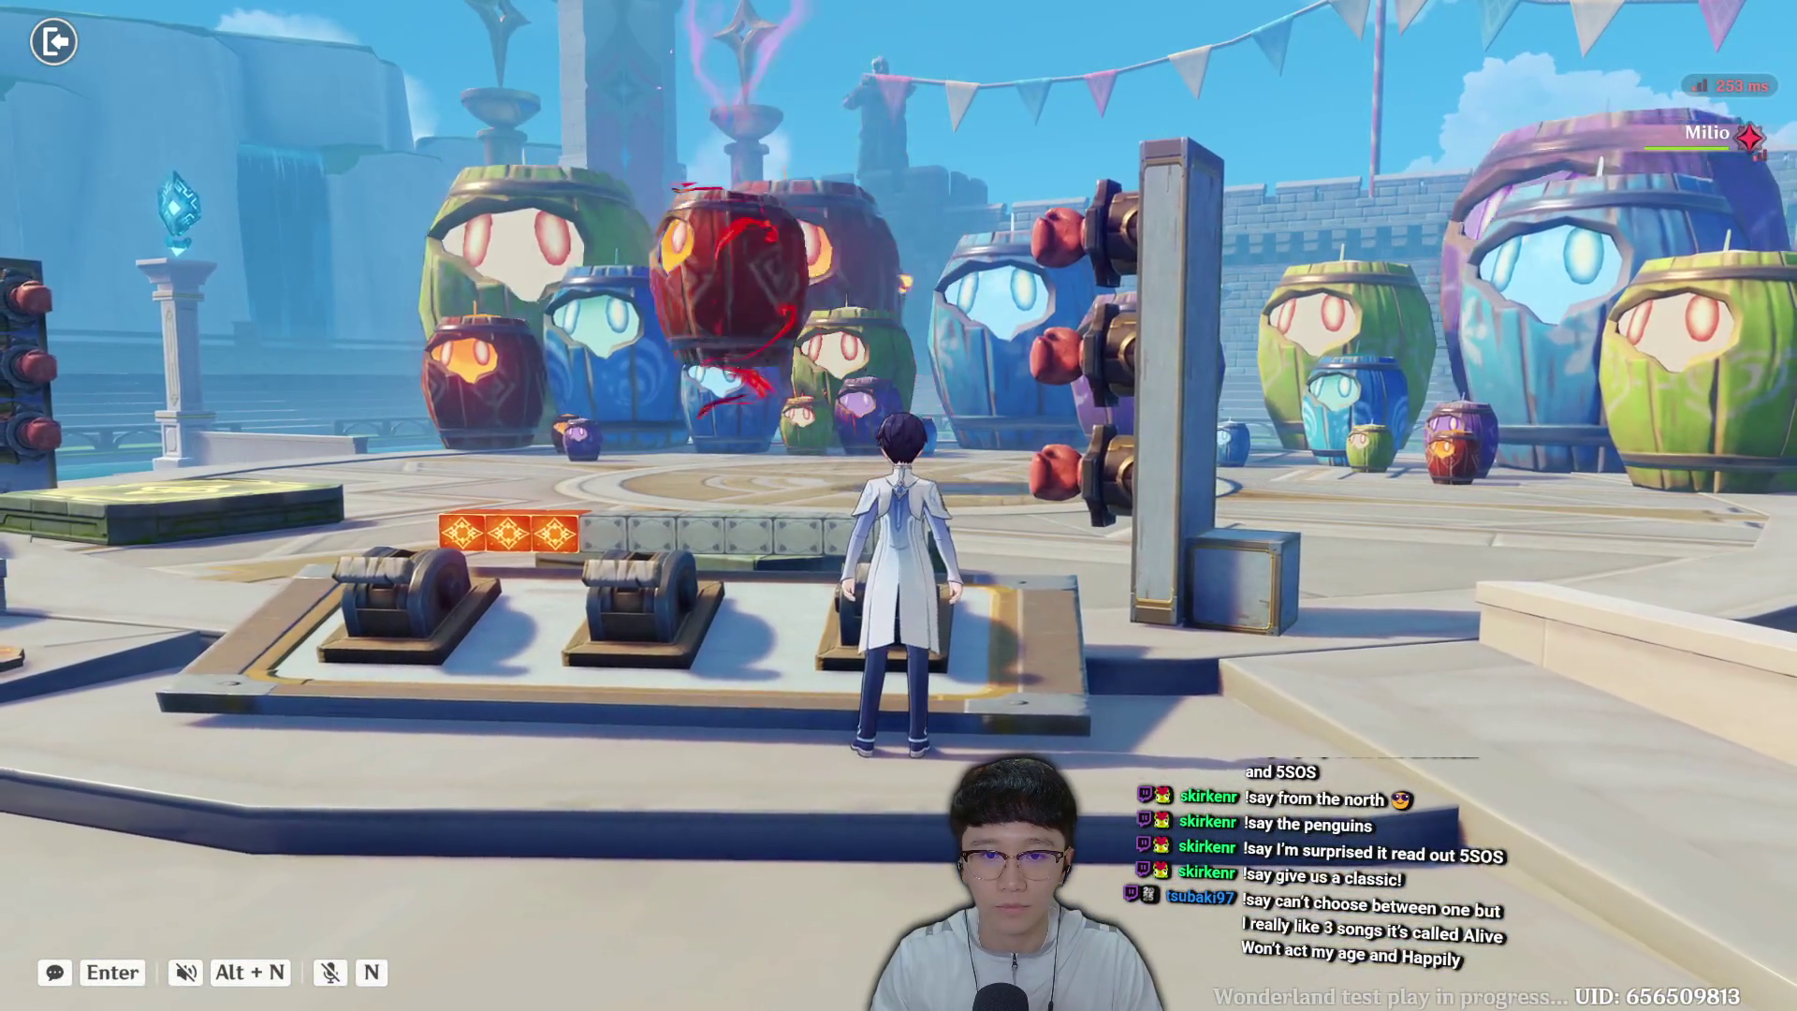
key(f)
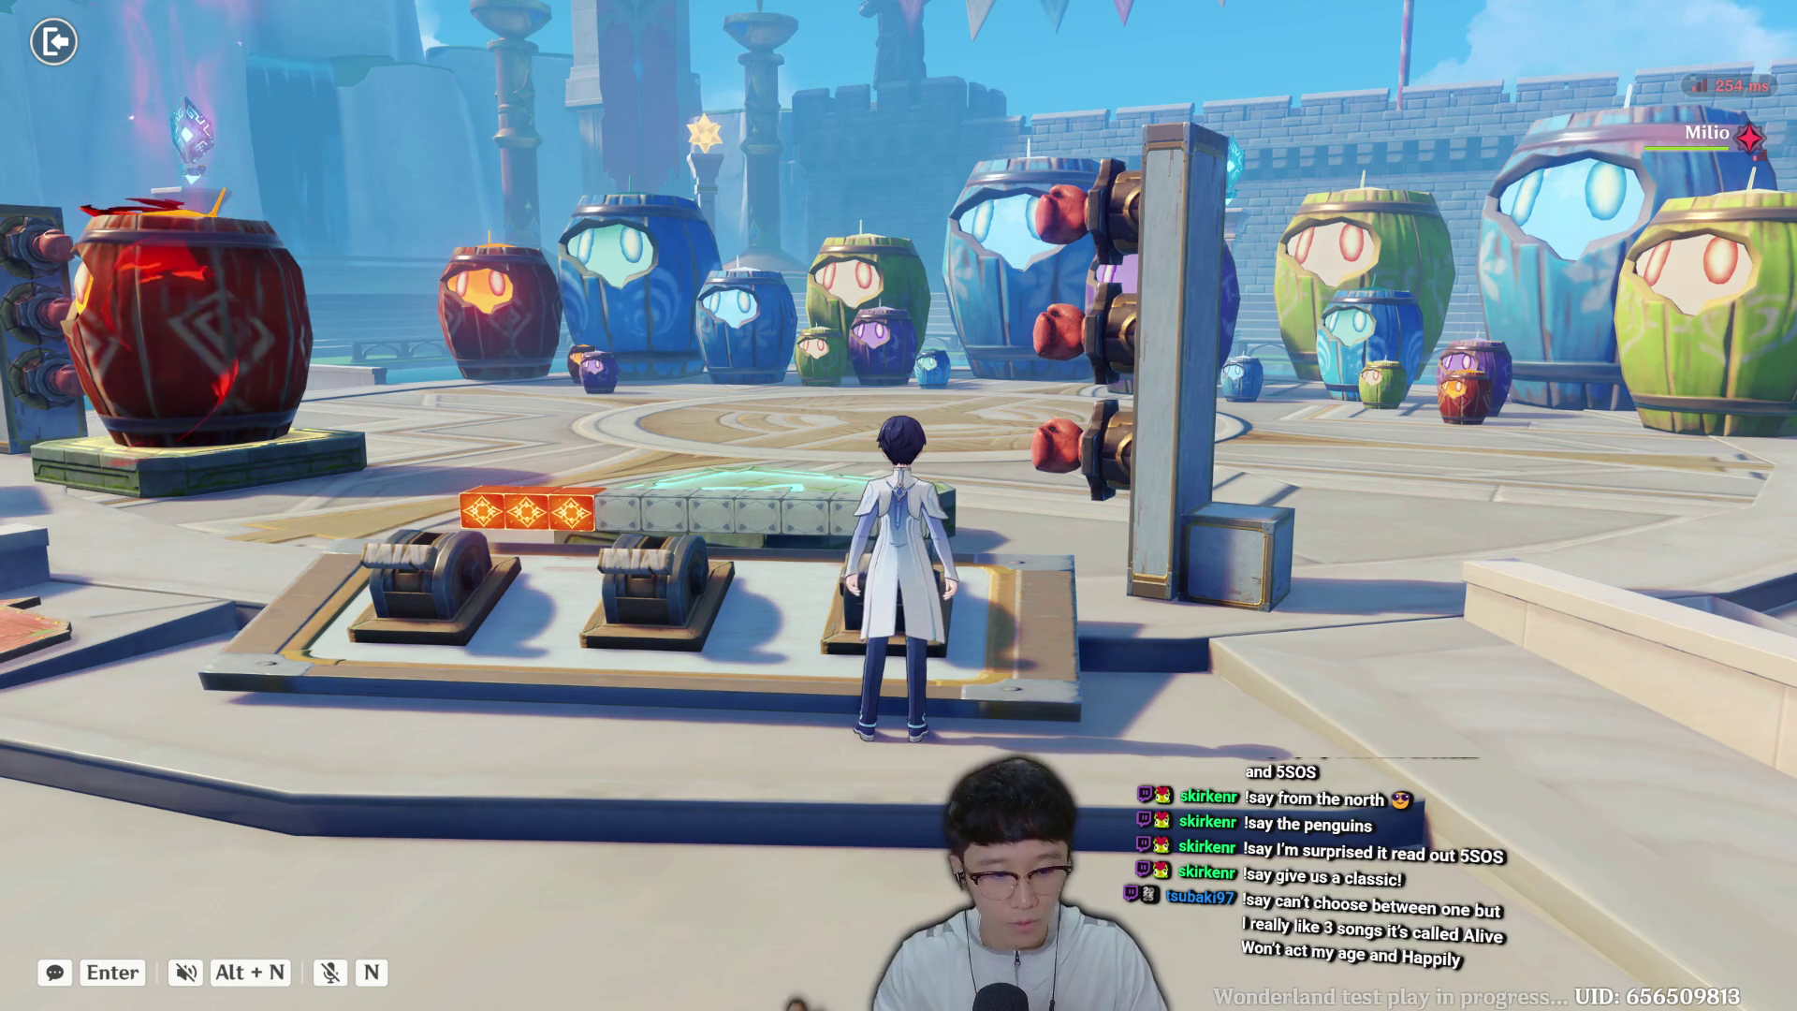
key(Escape)
click(906, 507)
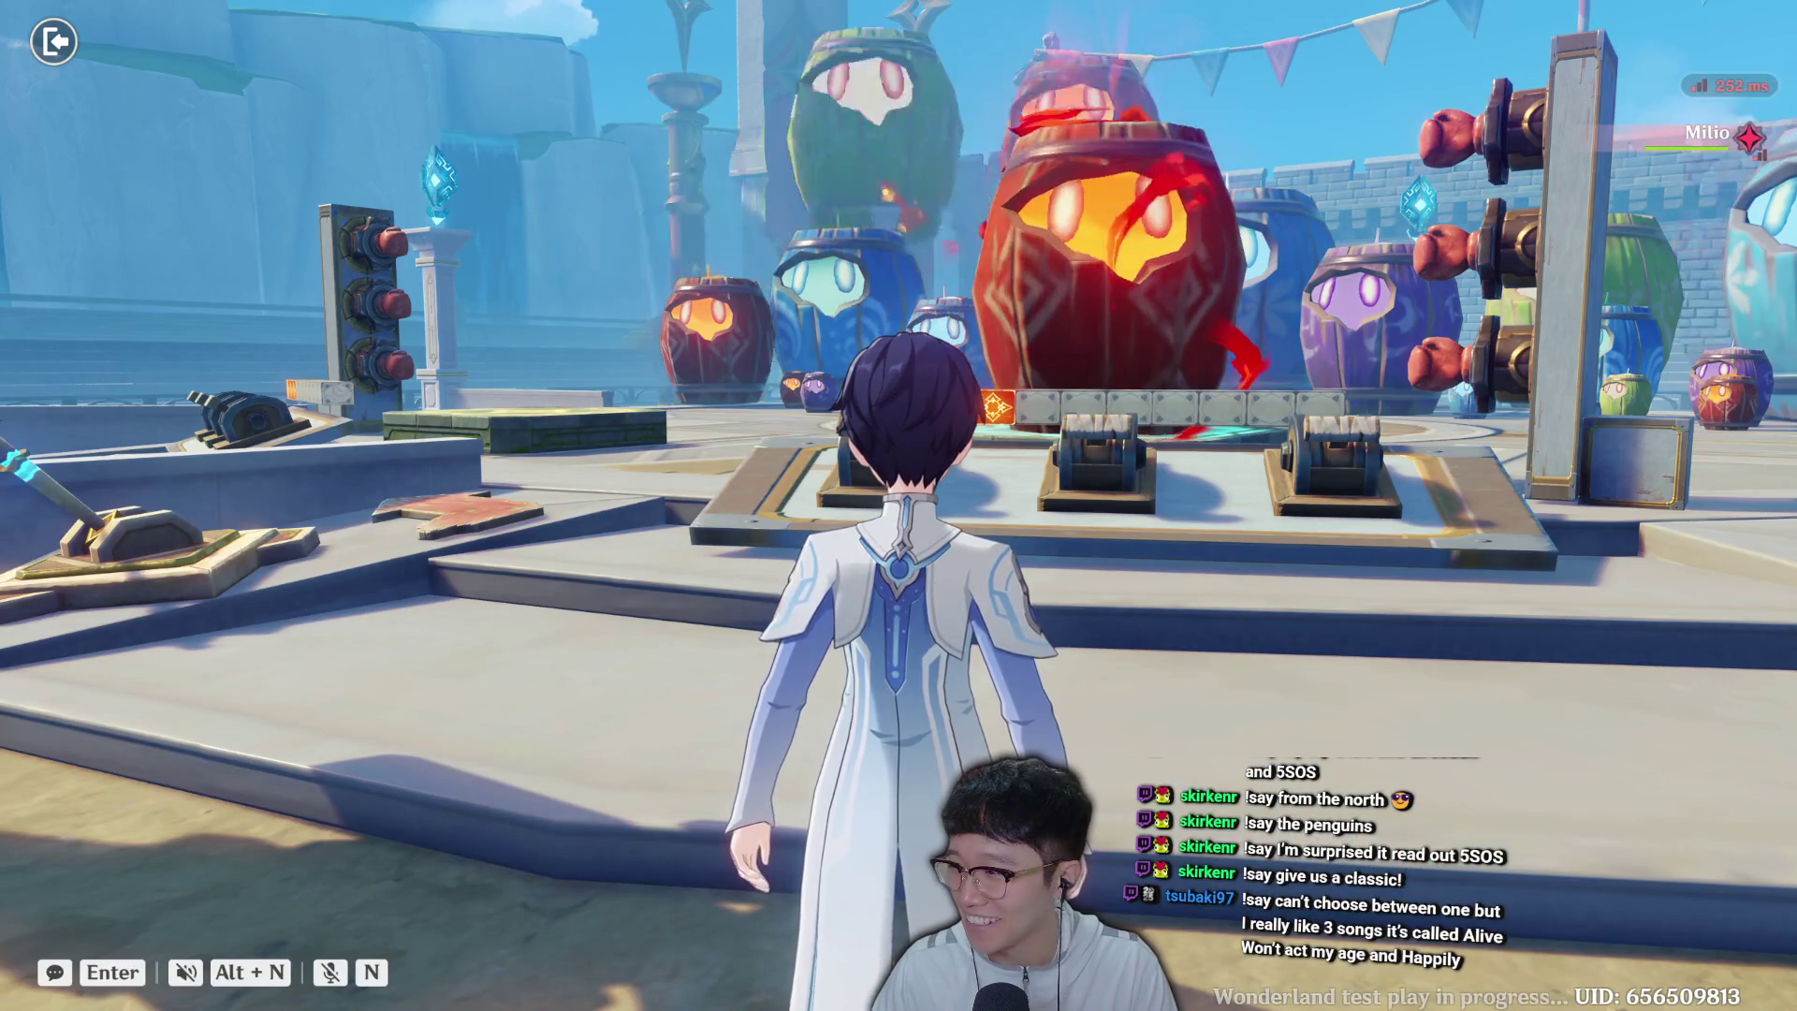
Move along the platform to pull the middle Hit 2 lever at the barrel, then restart.
key(d)
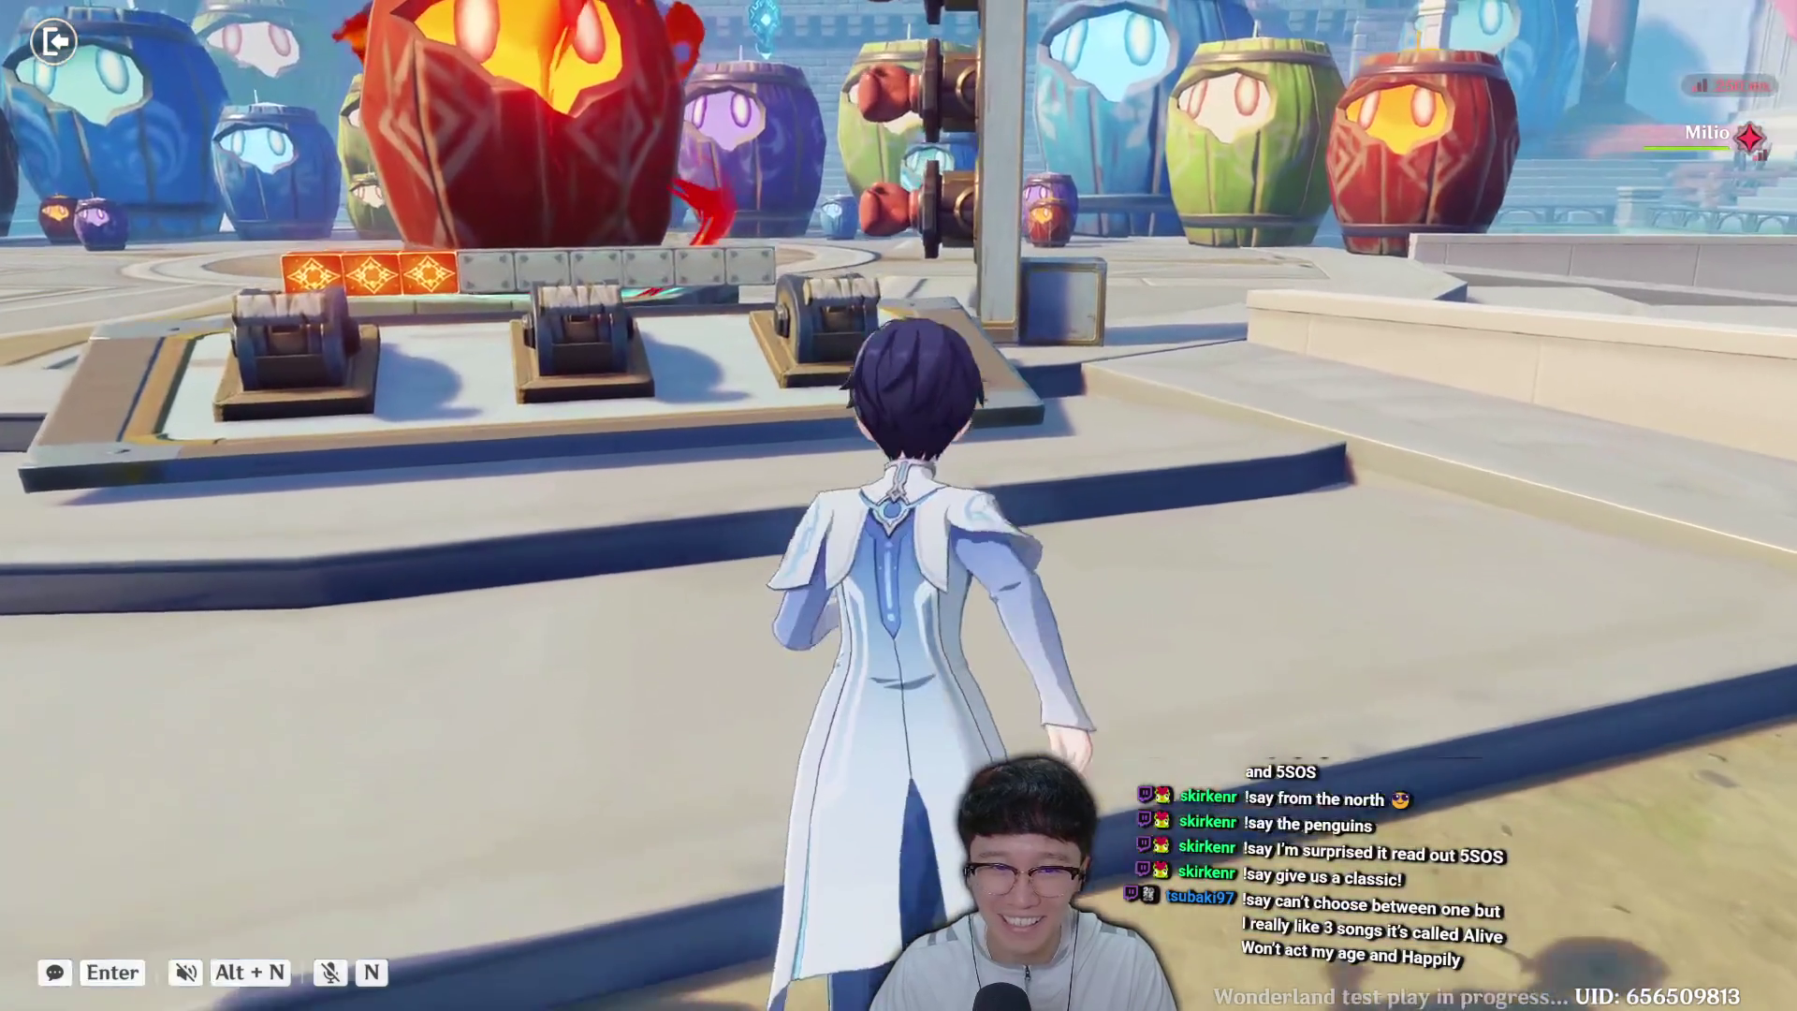
key(w)
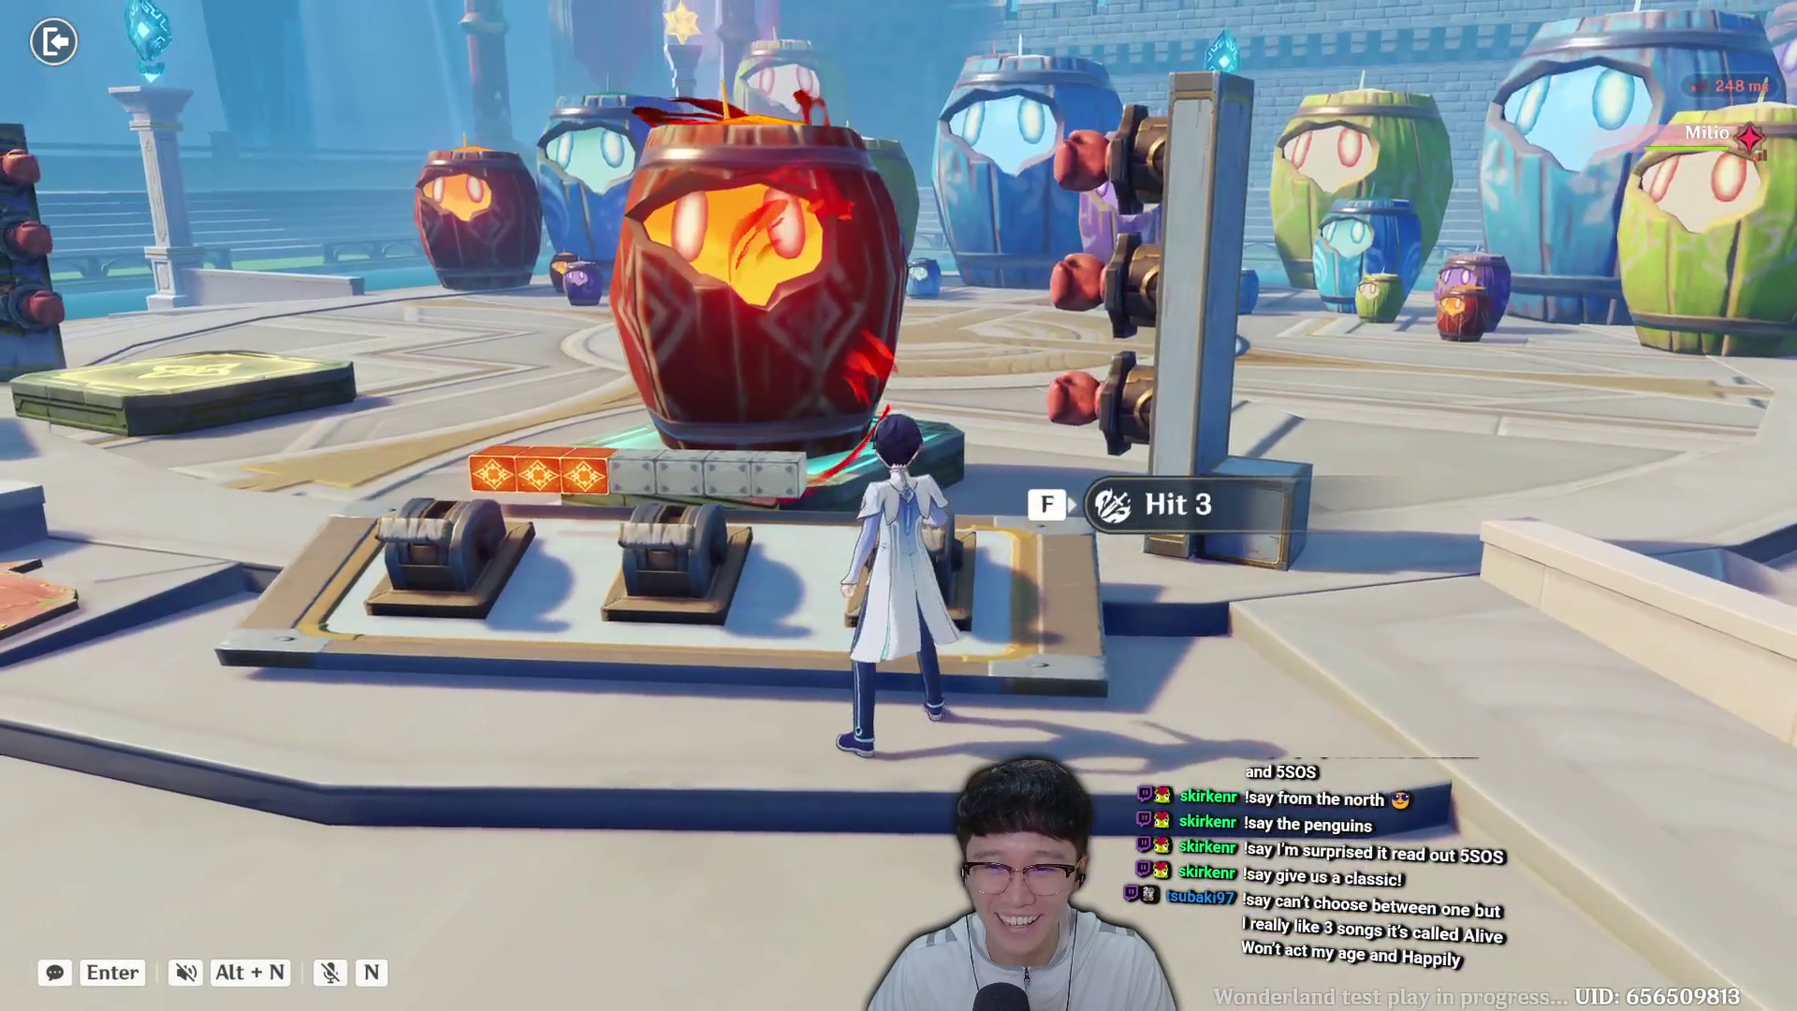
key(a)
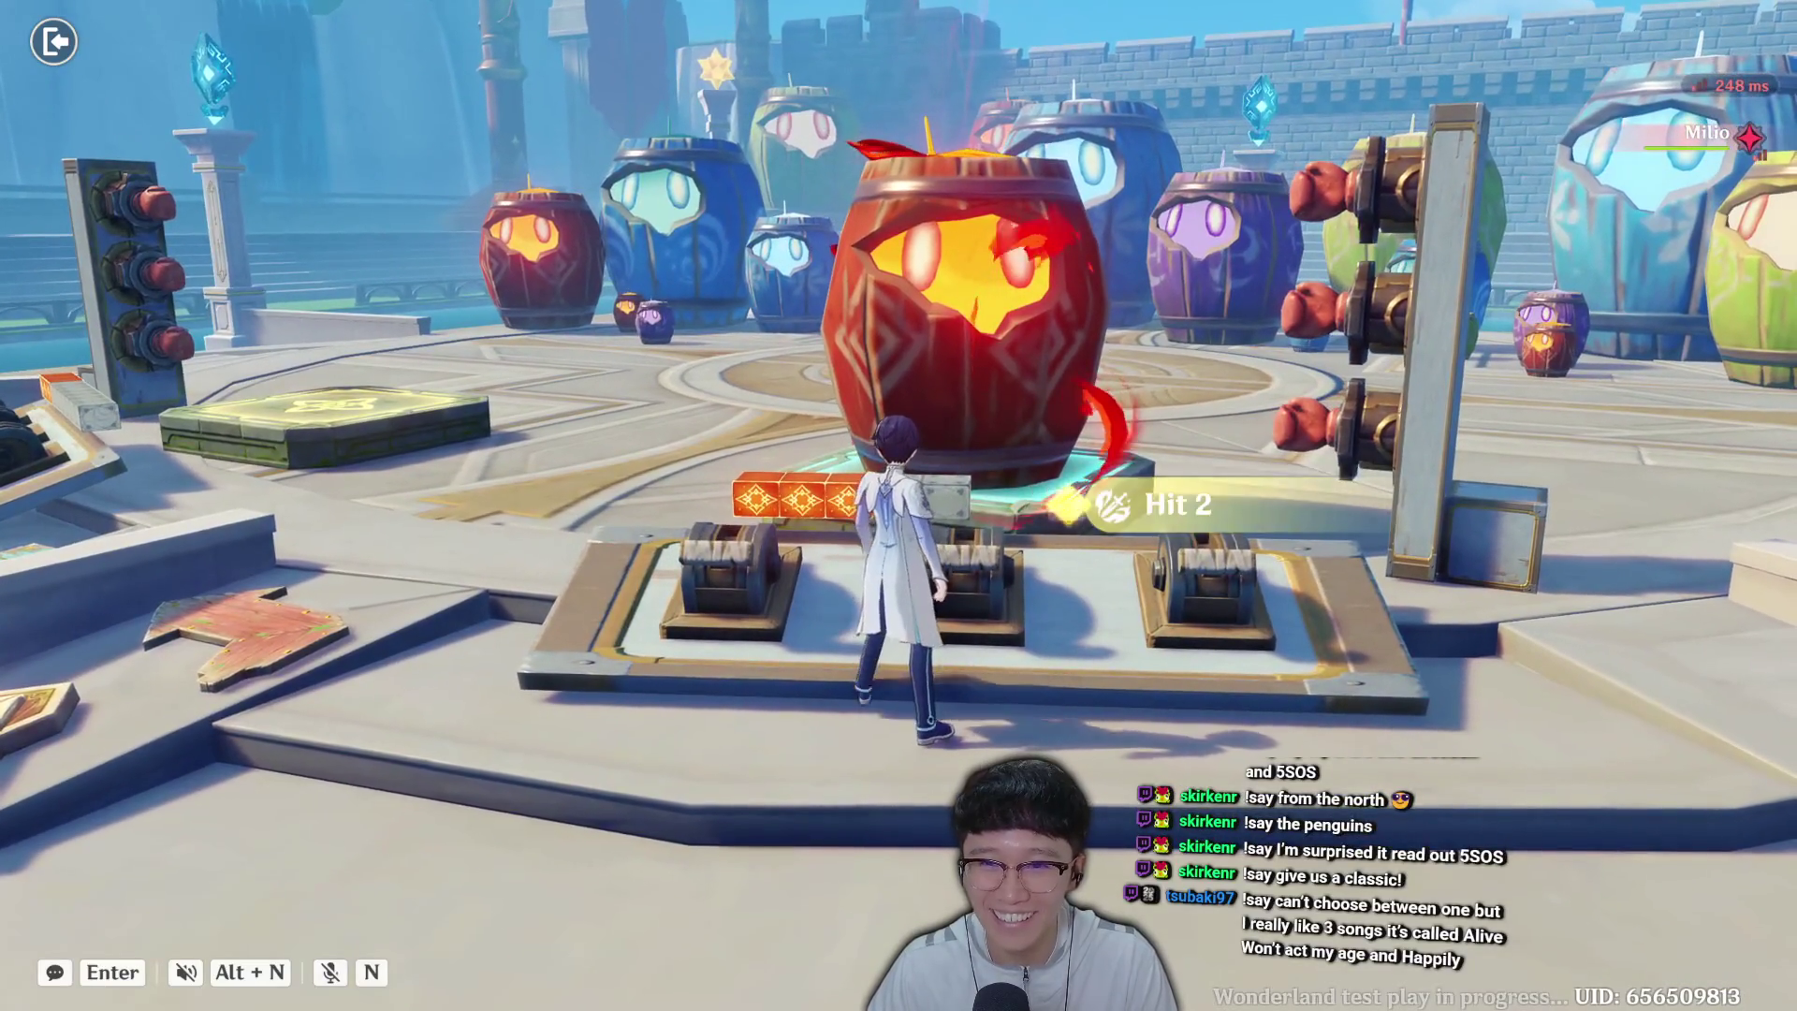
key(f)
key(Escape)
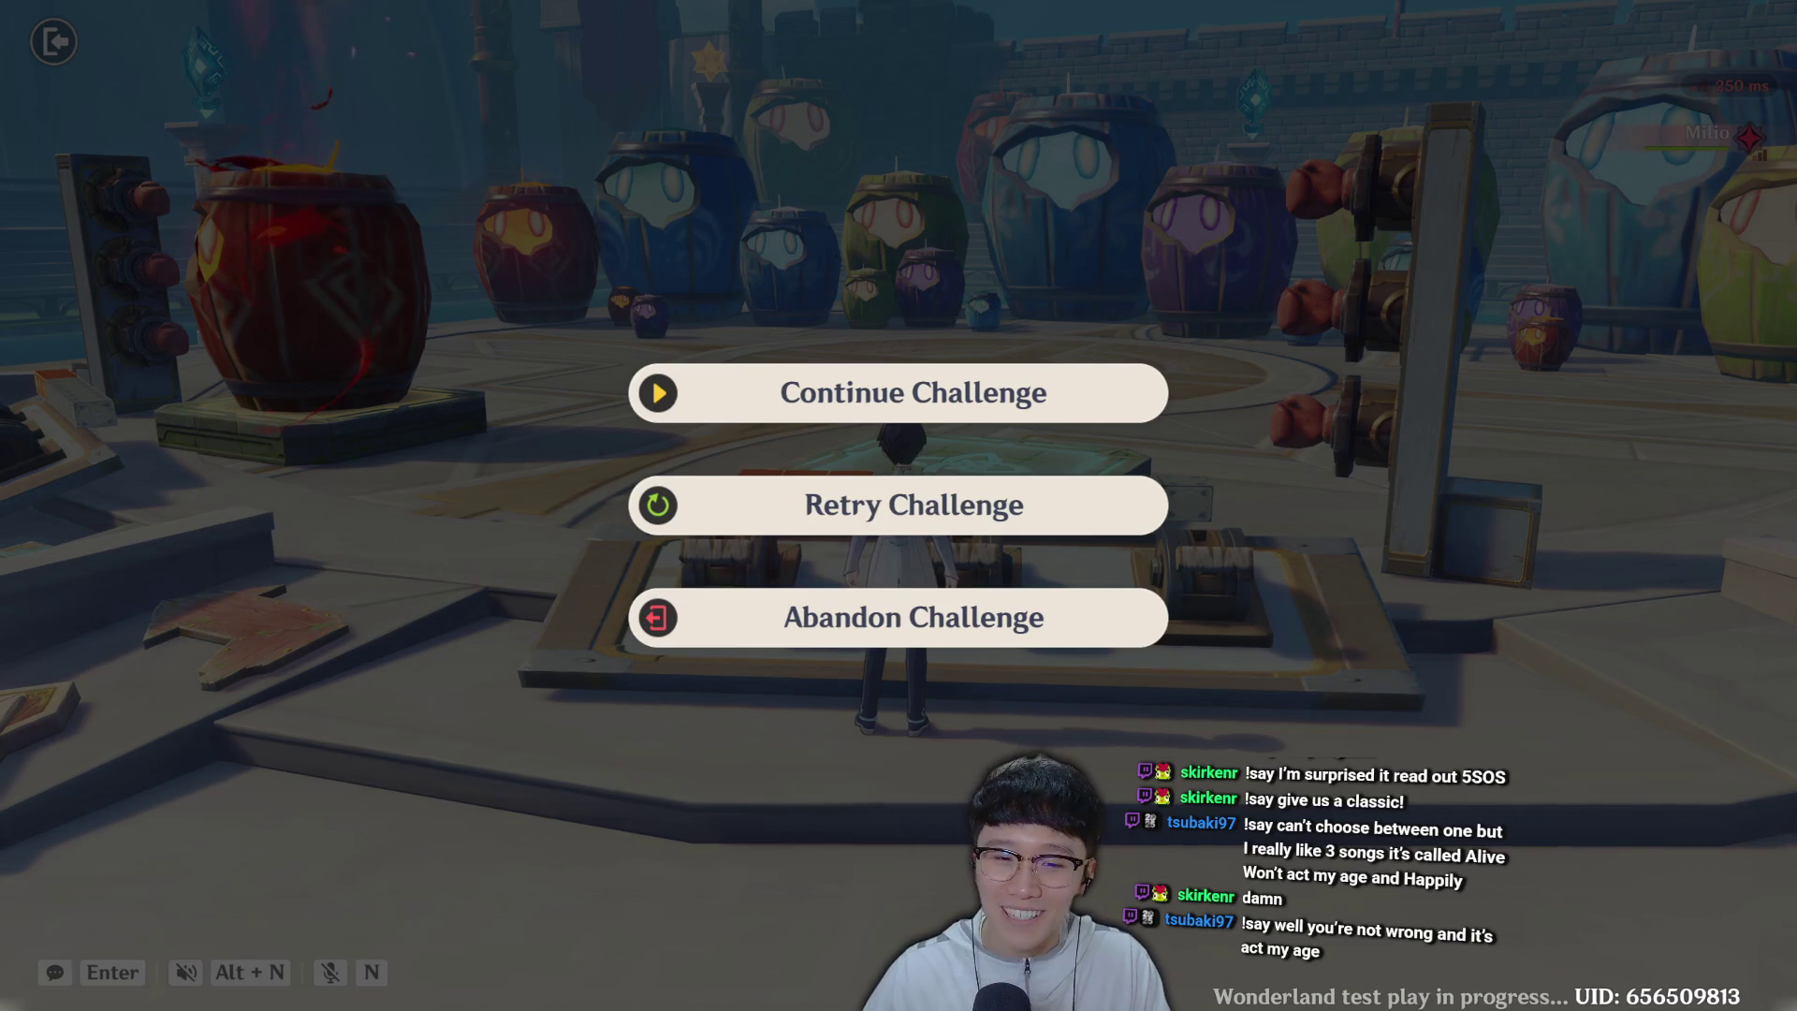
click(908, 510)
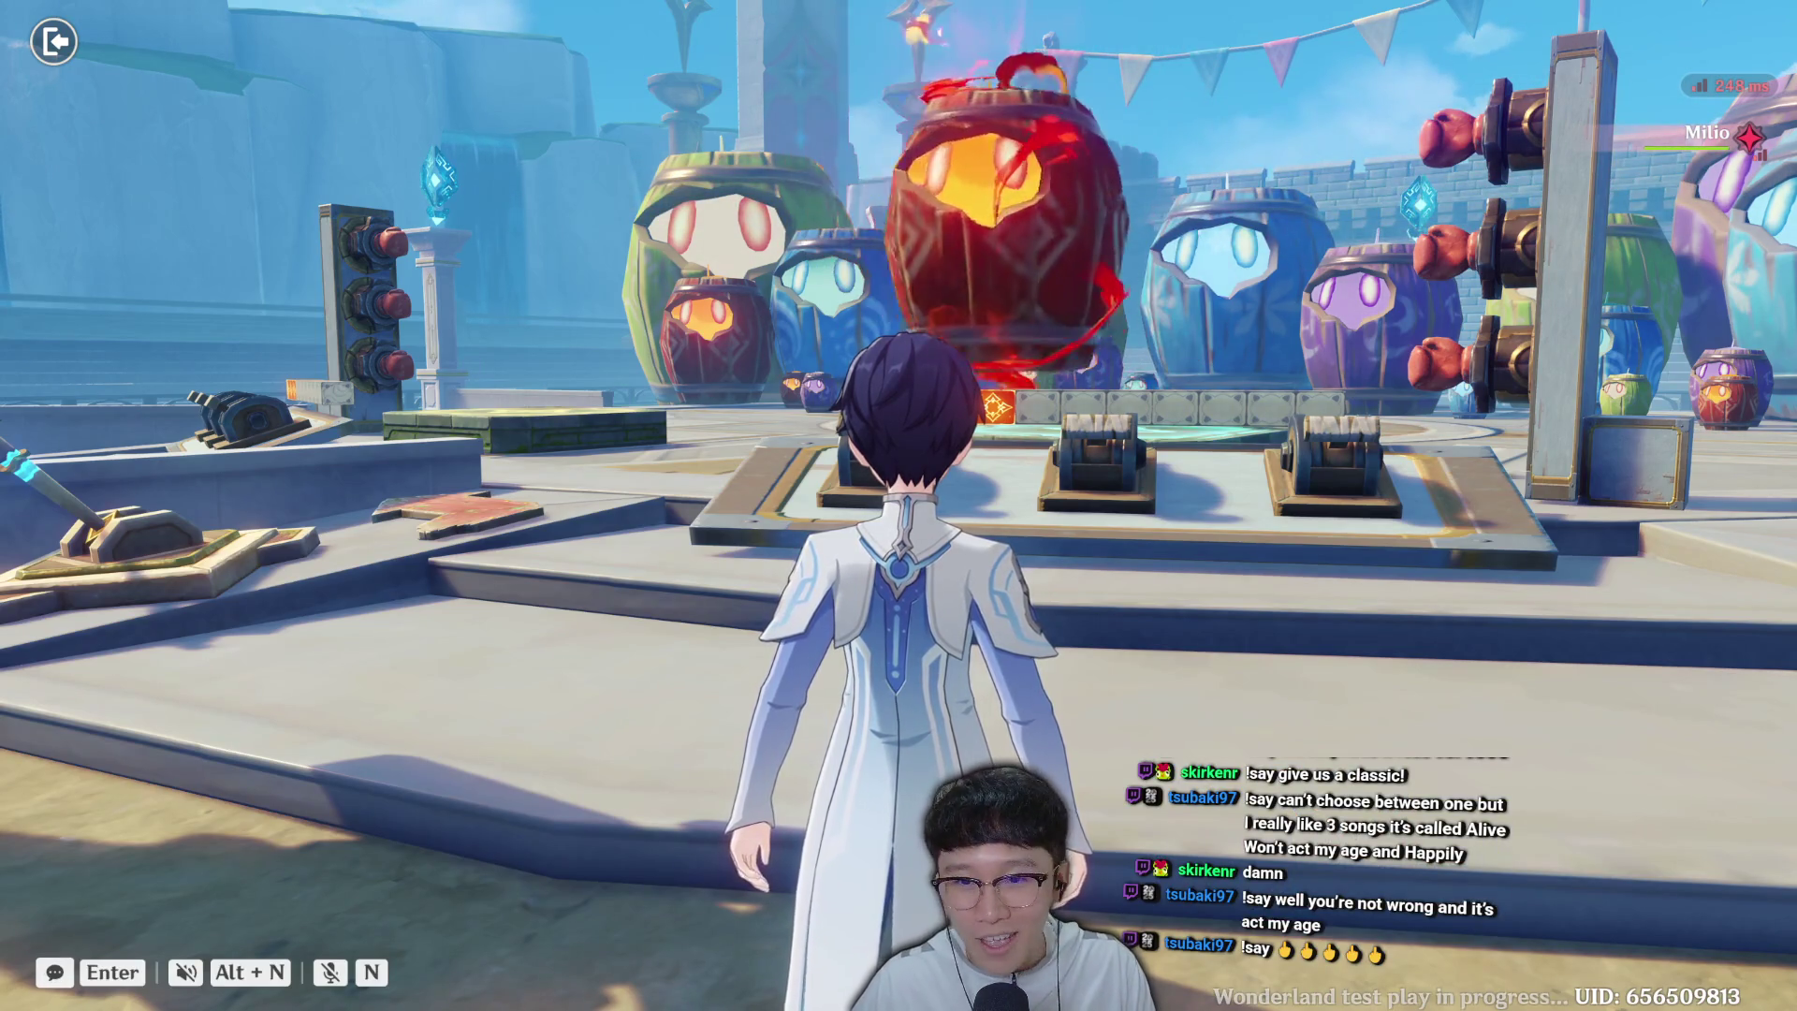
Walk to the barrel platform, knock the barrel aside, and retry once more.
key(w)
key(w)
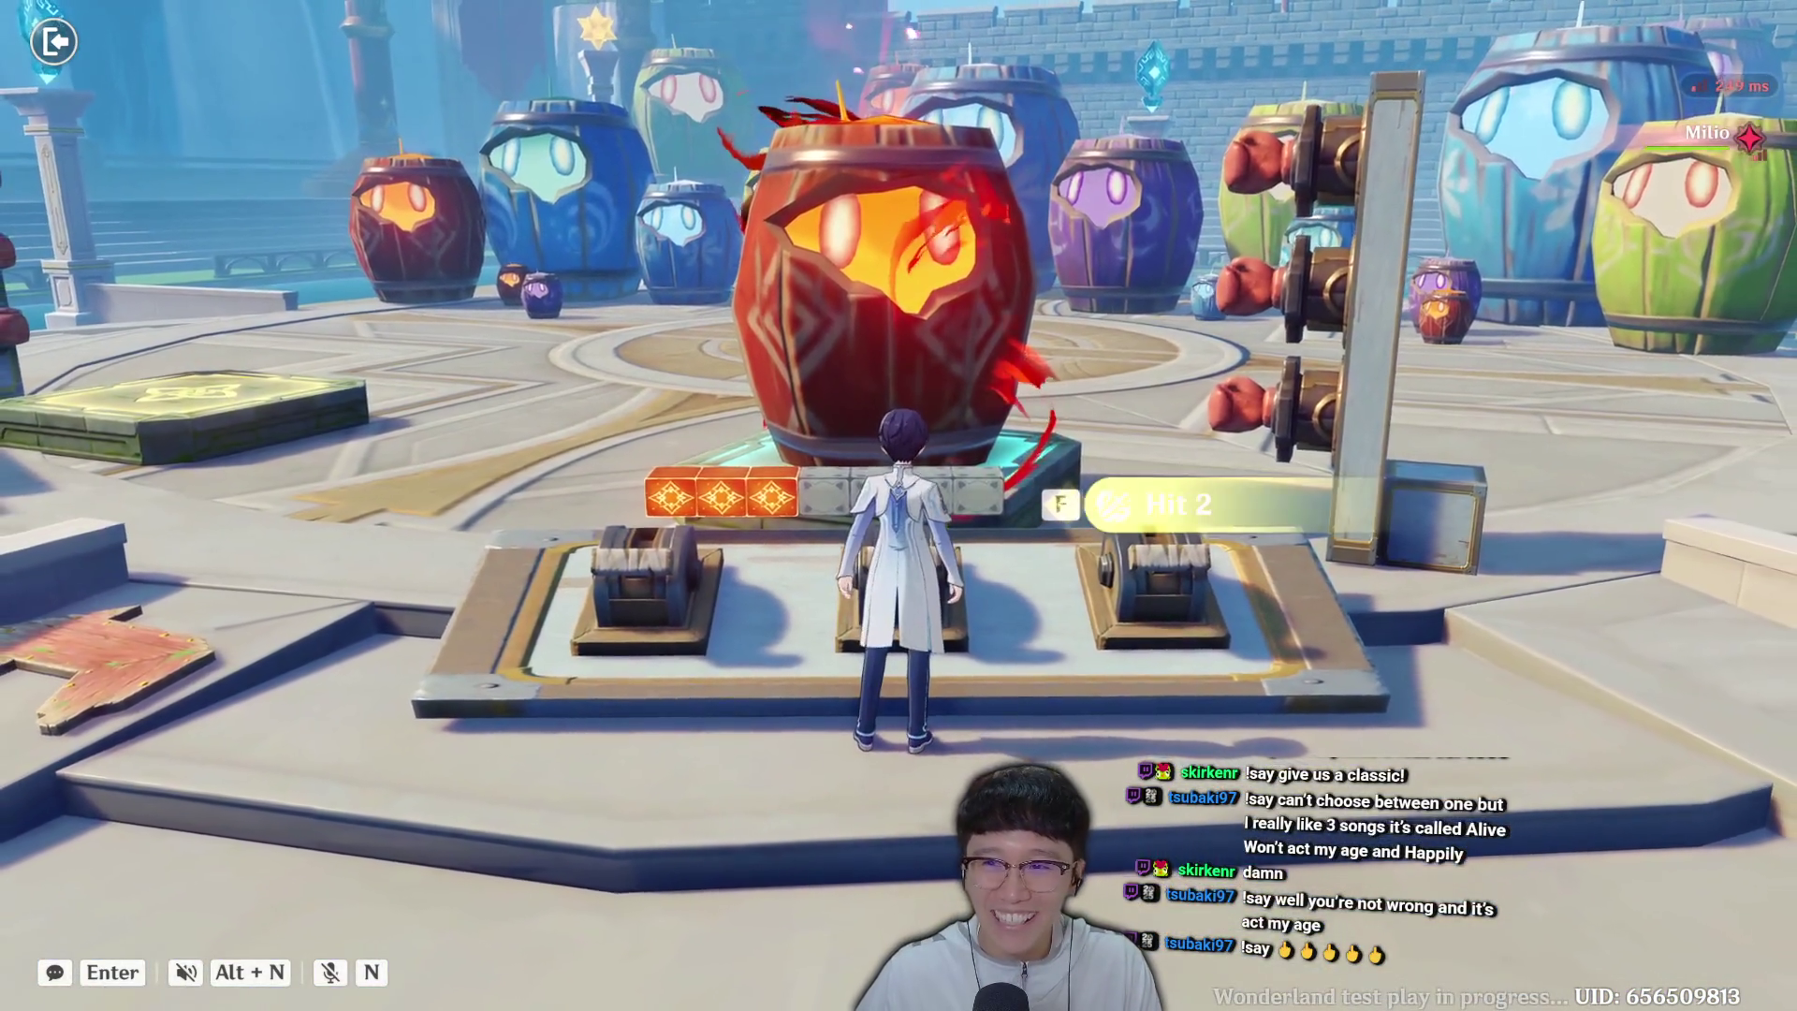
key(f)
key(Escape)
click(915, 528)
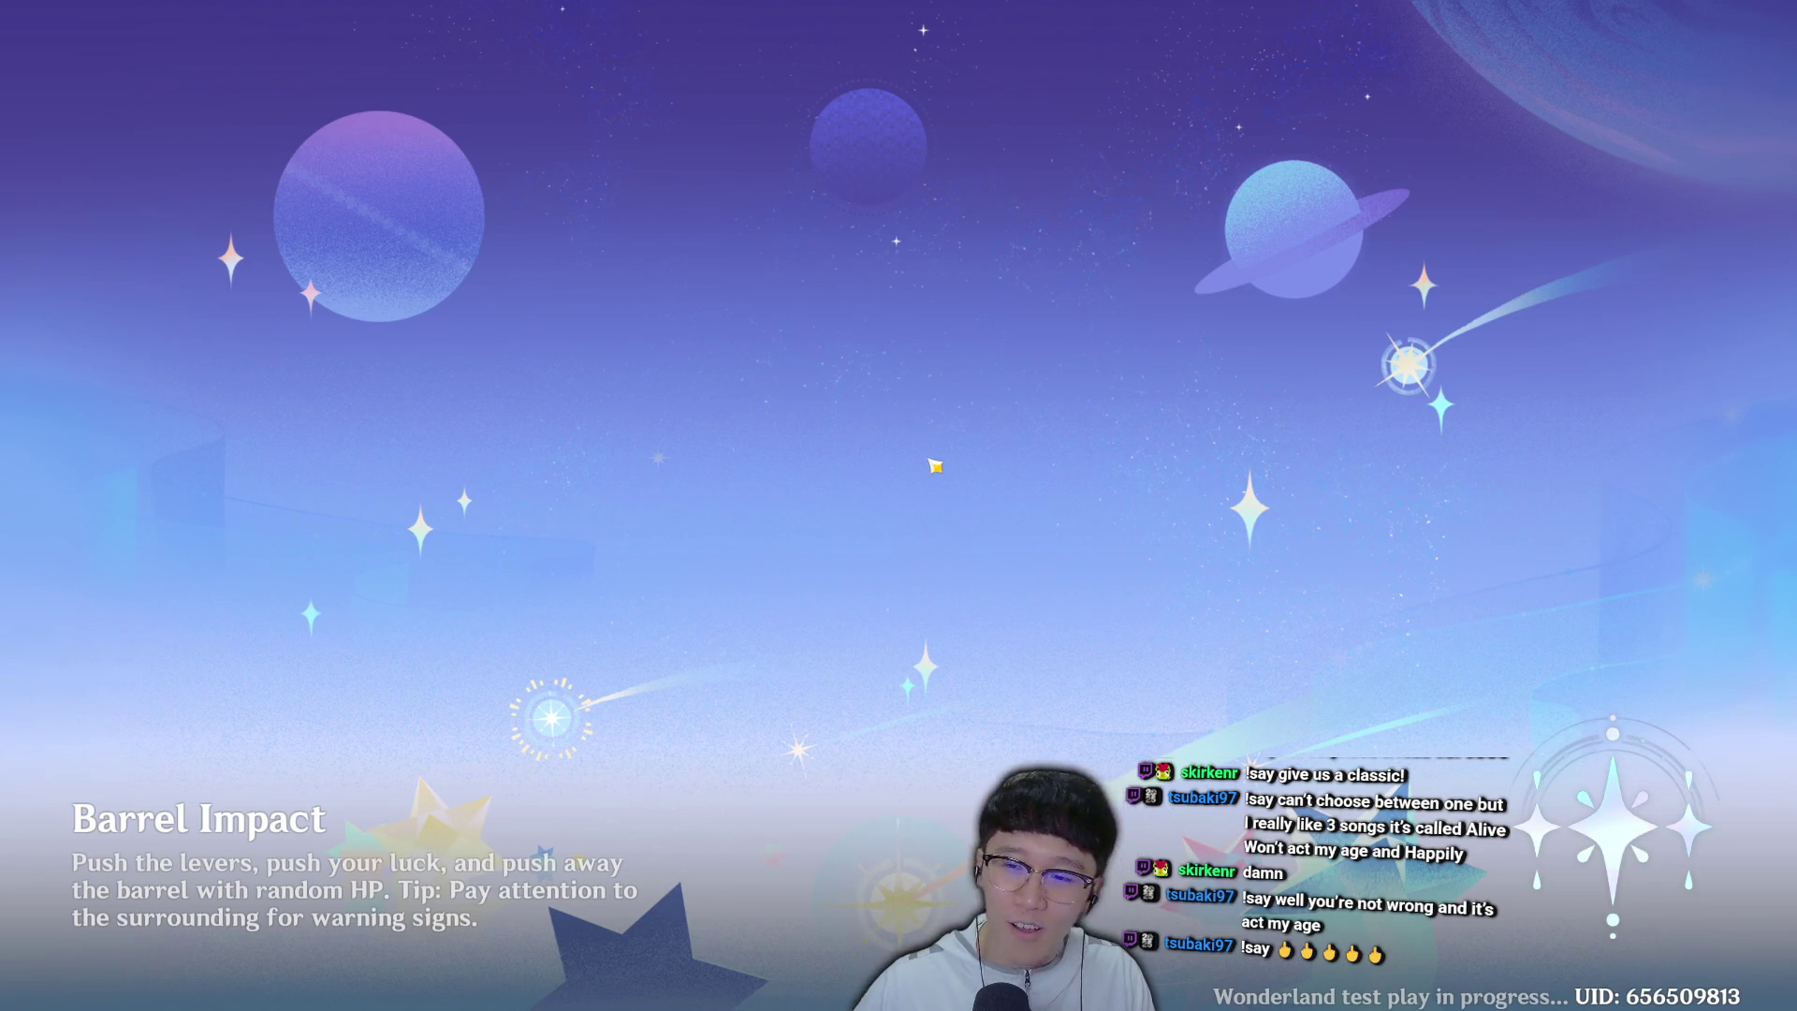
Walk to the first lever, punch the barrel with its glove, and retry the challenge.
key(w)
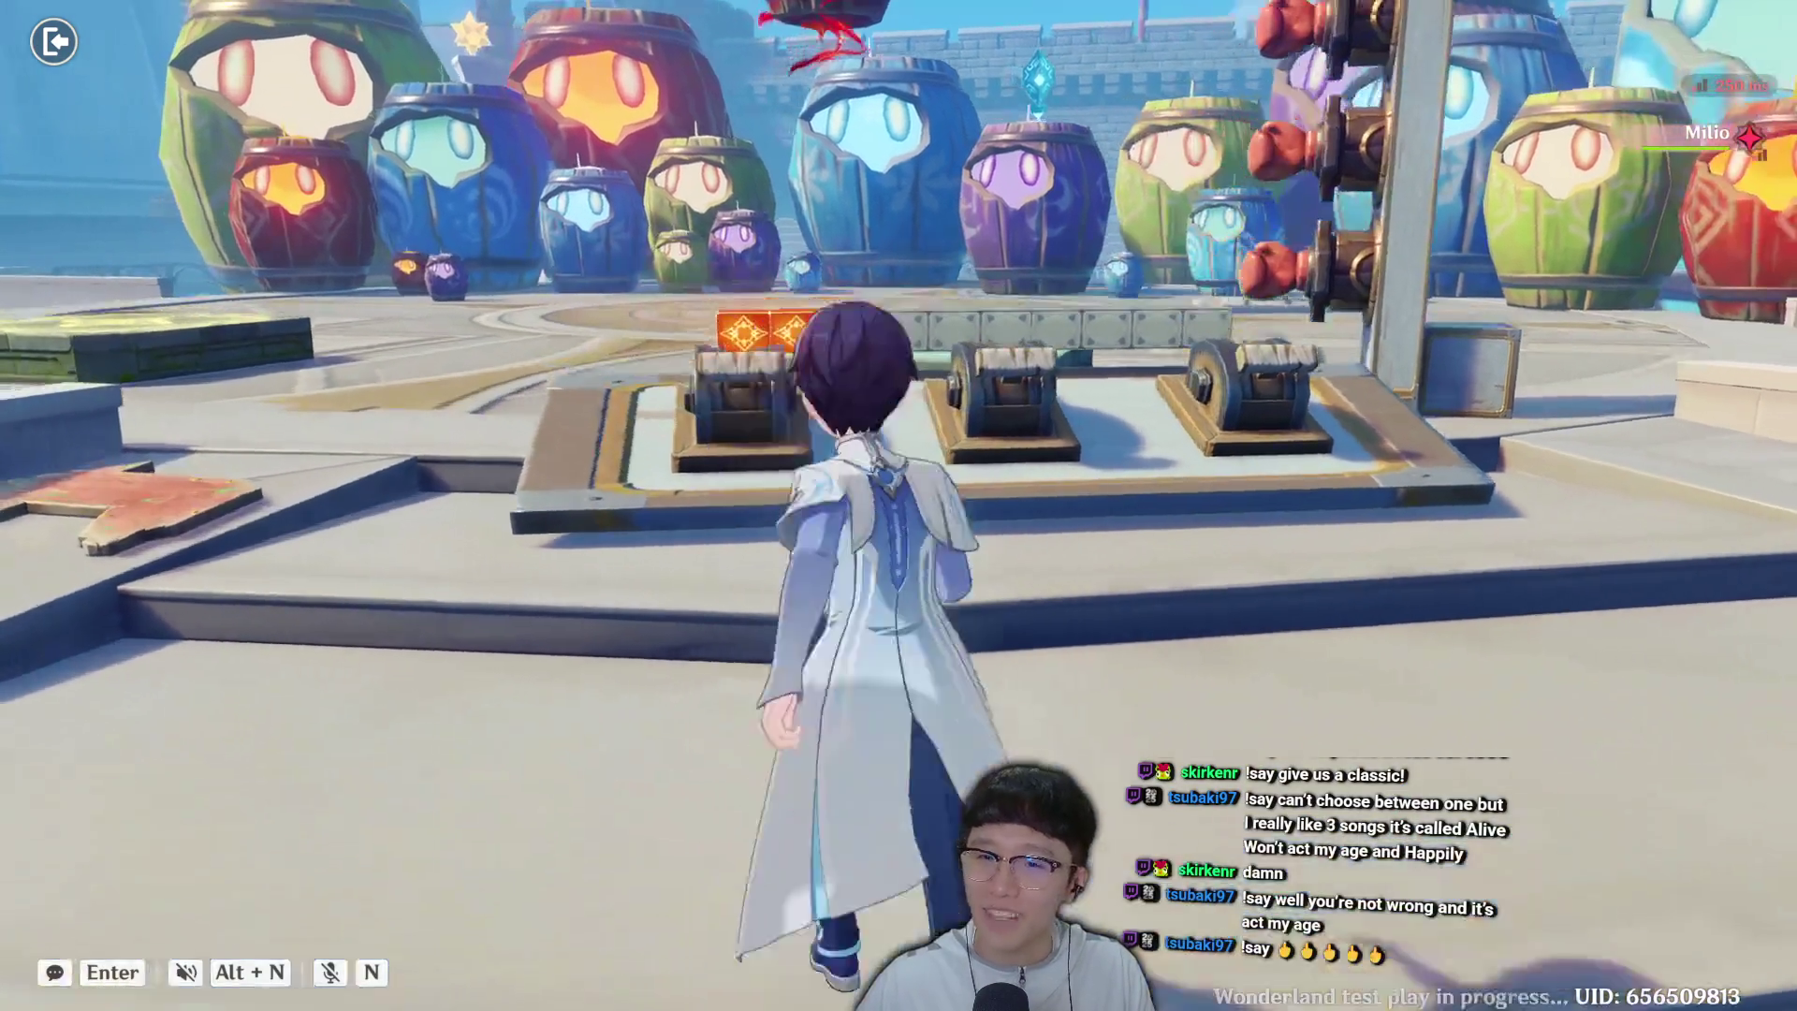
key(w)
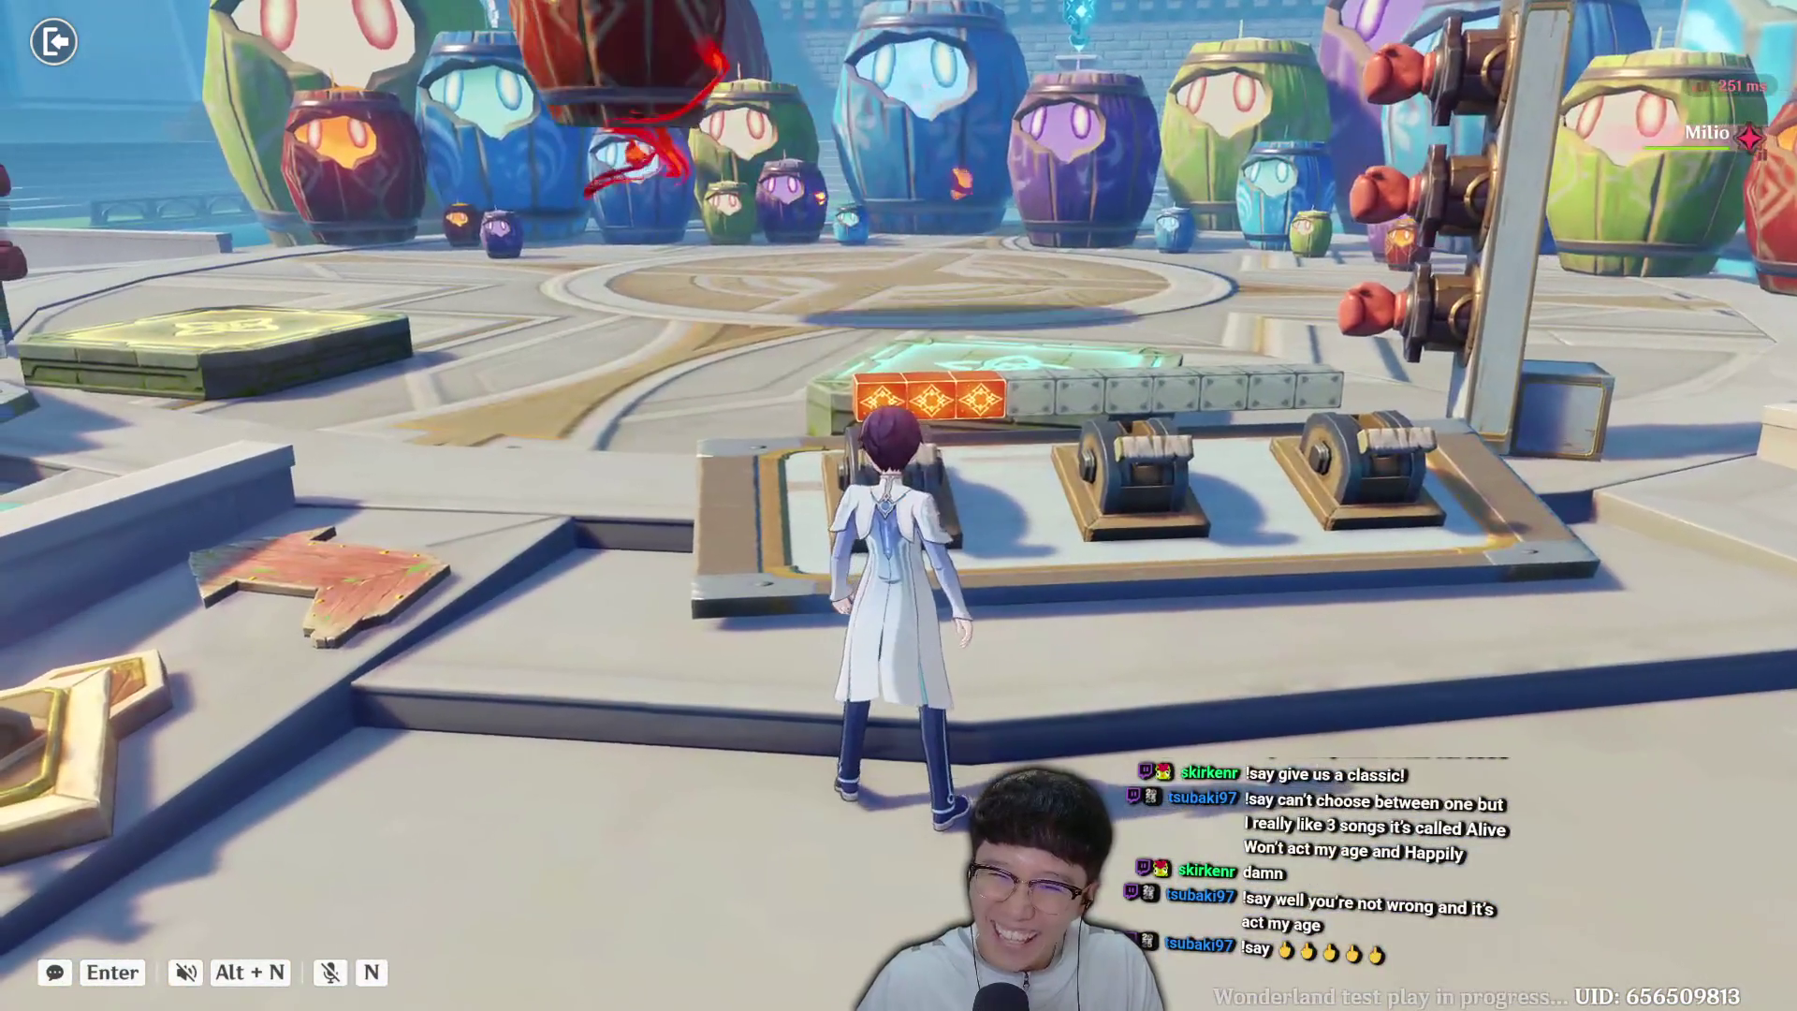
key(f)
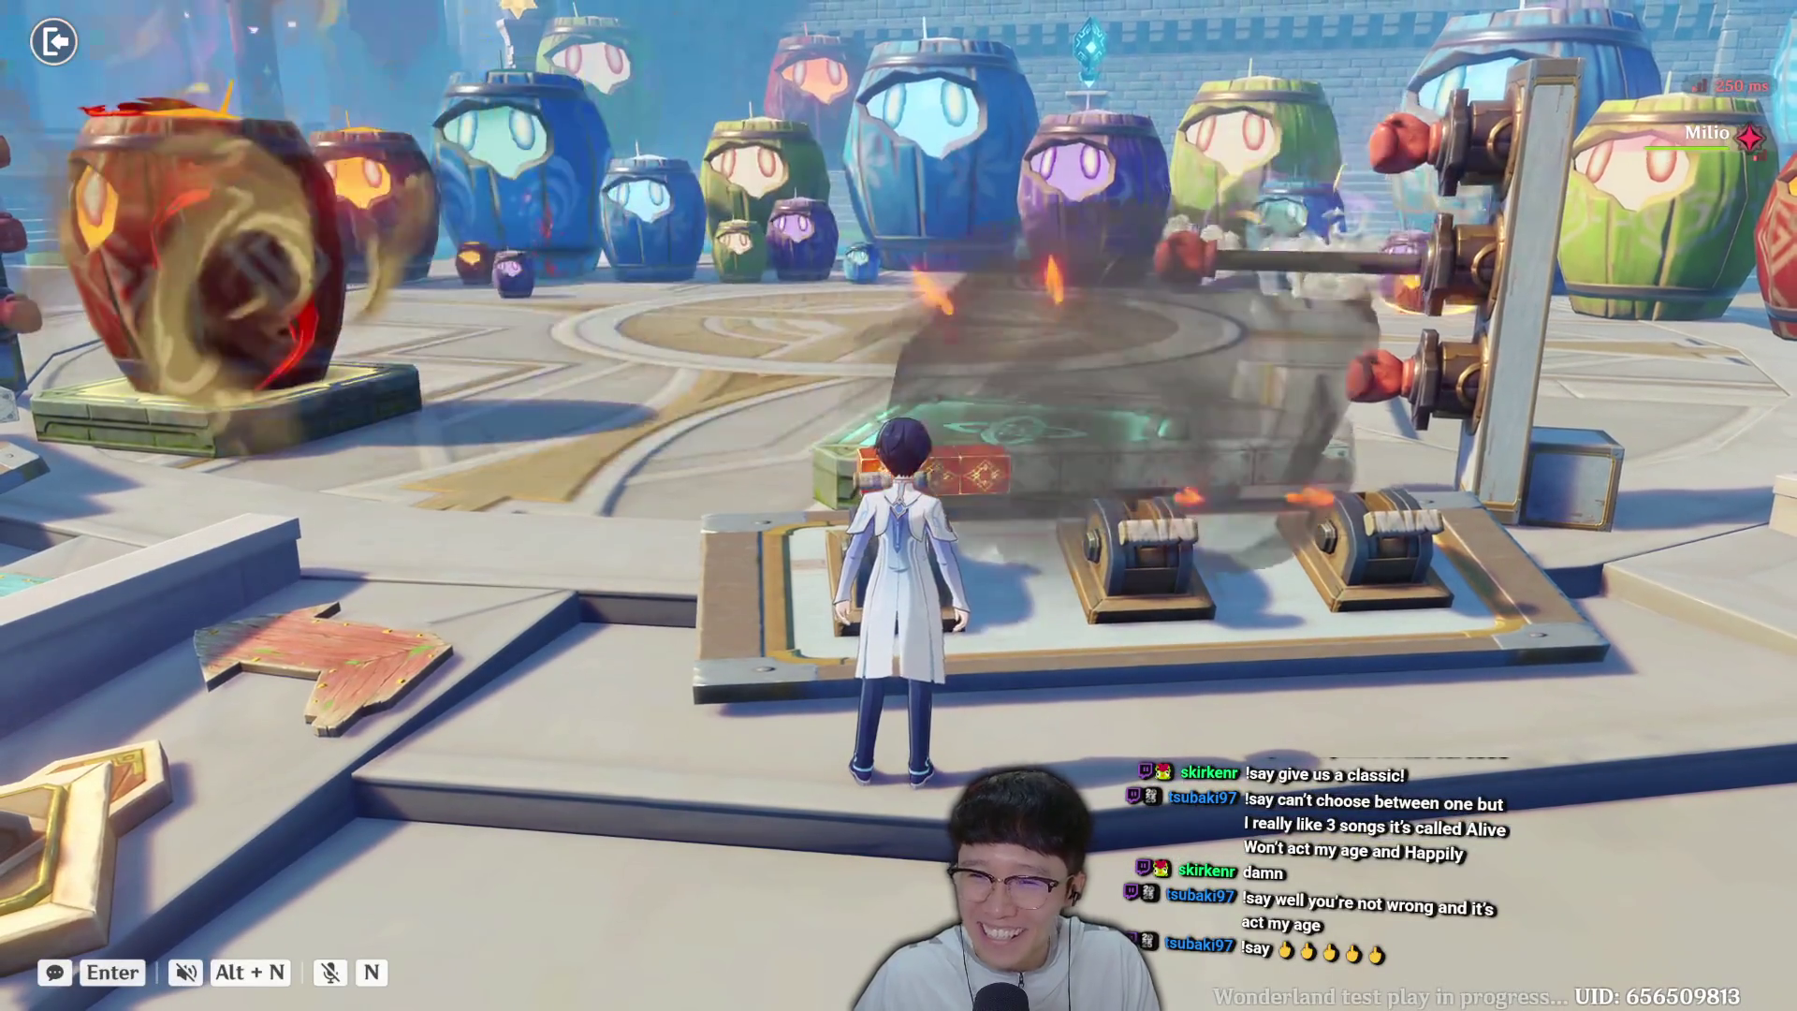
key(Escape)
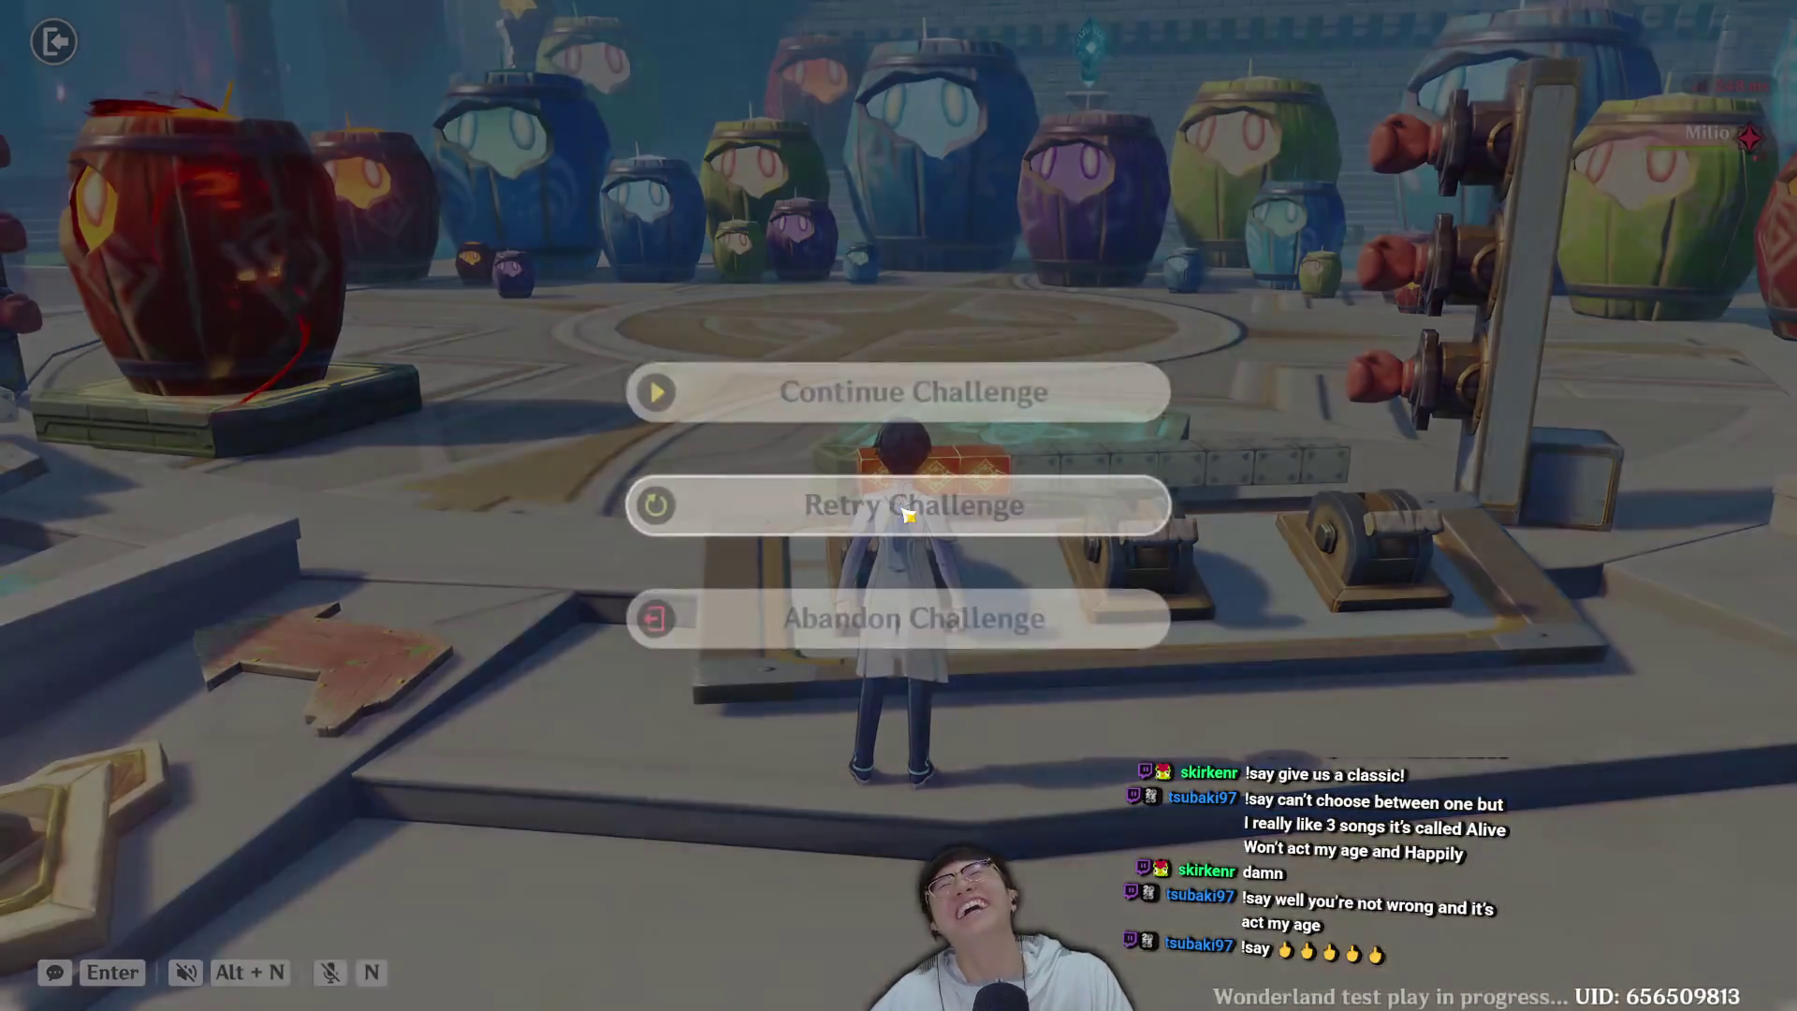
click(906, 514)
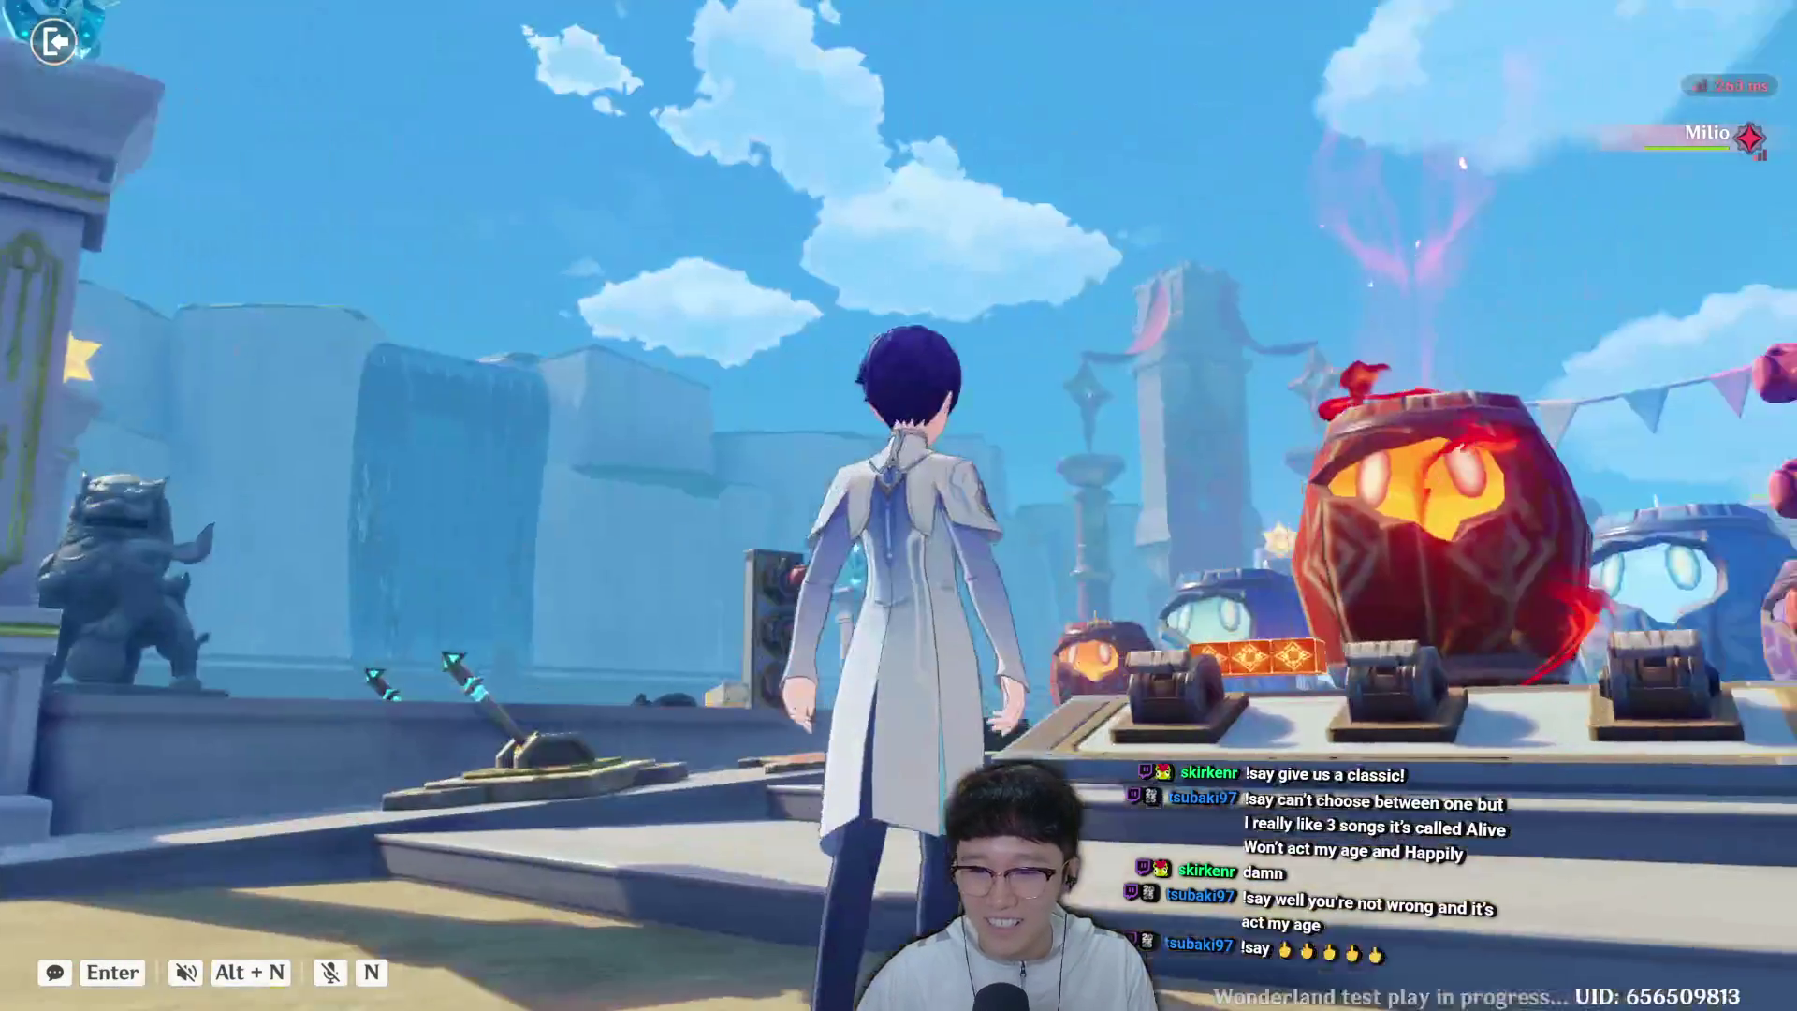
Run to the lever by the big barrel, turn toward the barrel wall, and restart.
key(w)
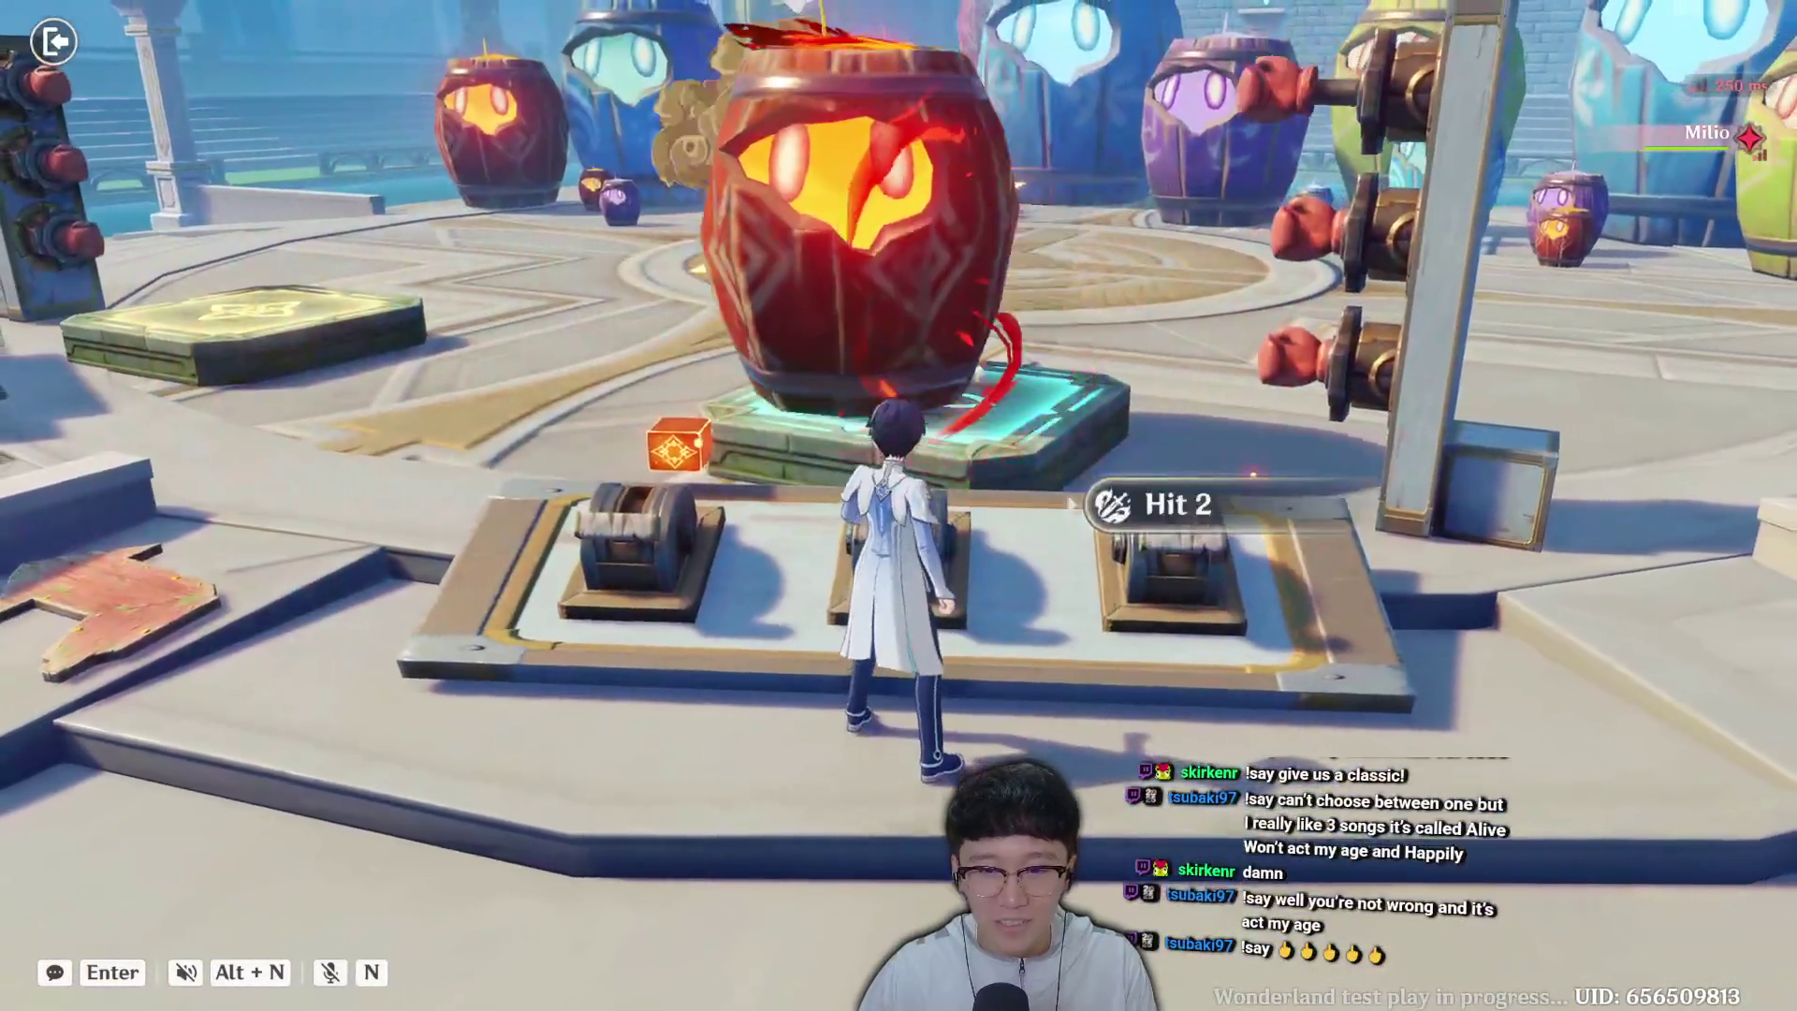
key(s)
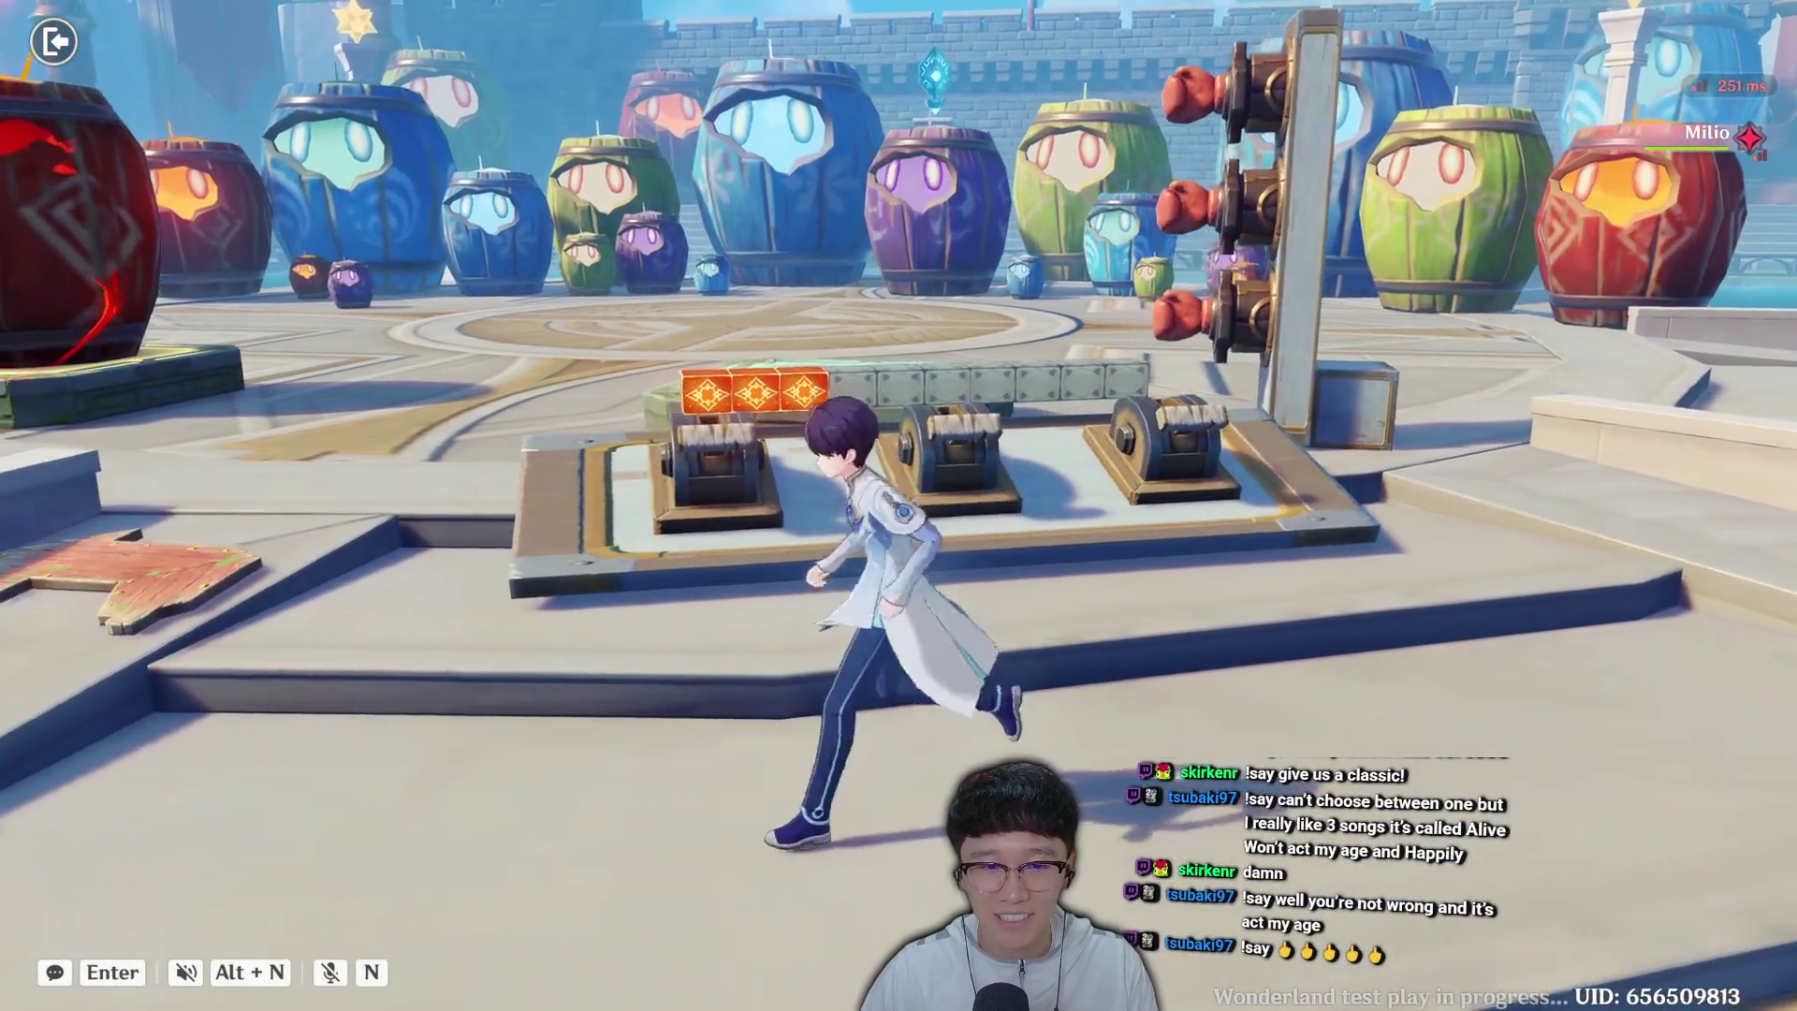
key(Escape)
click(906, 512)
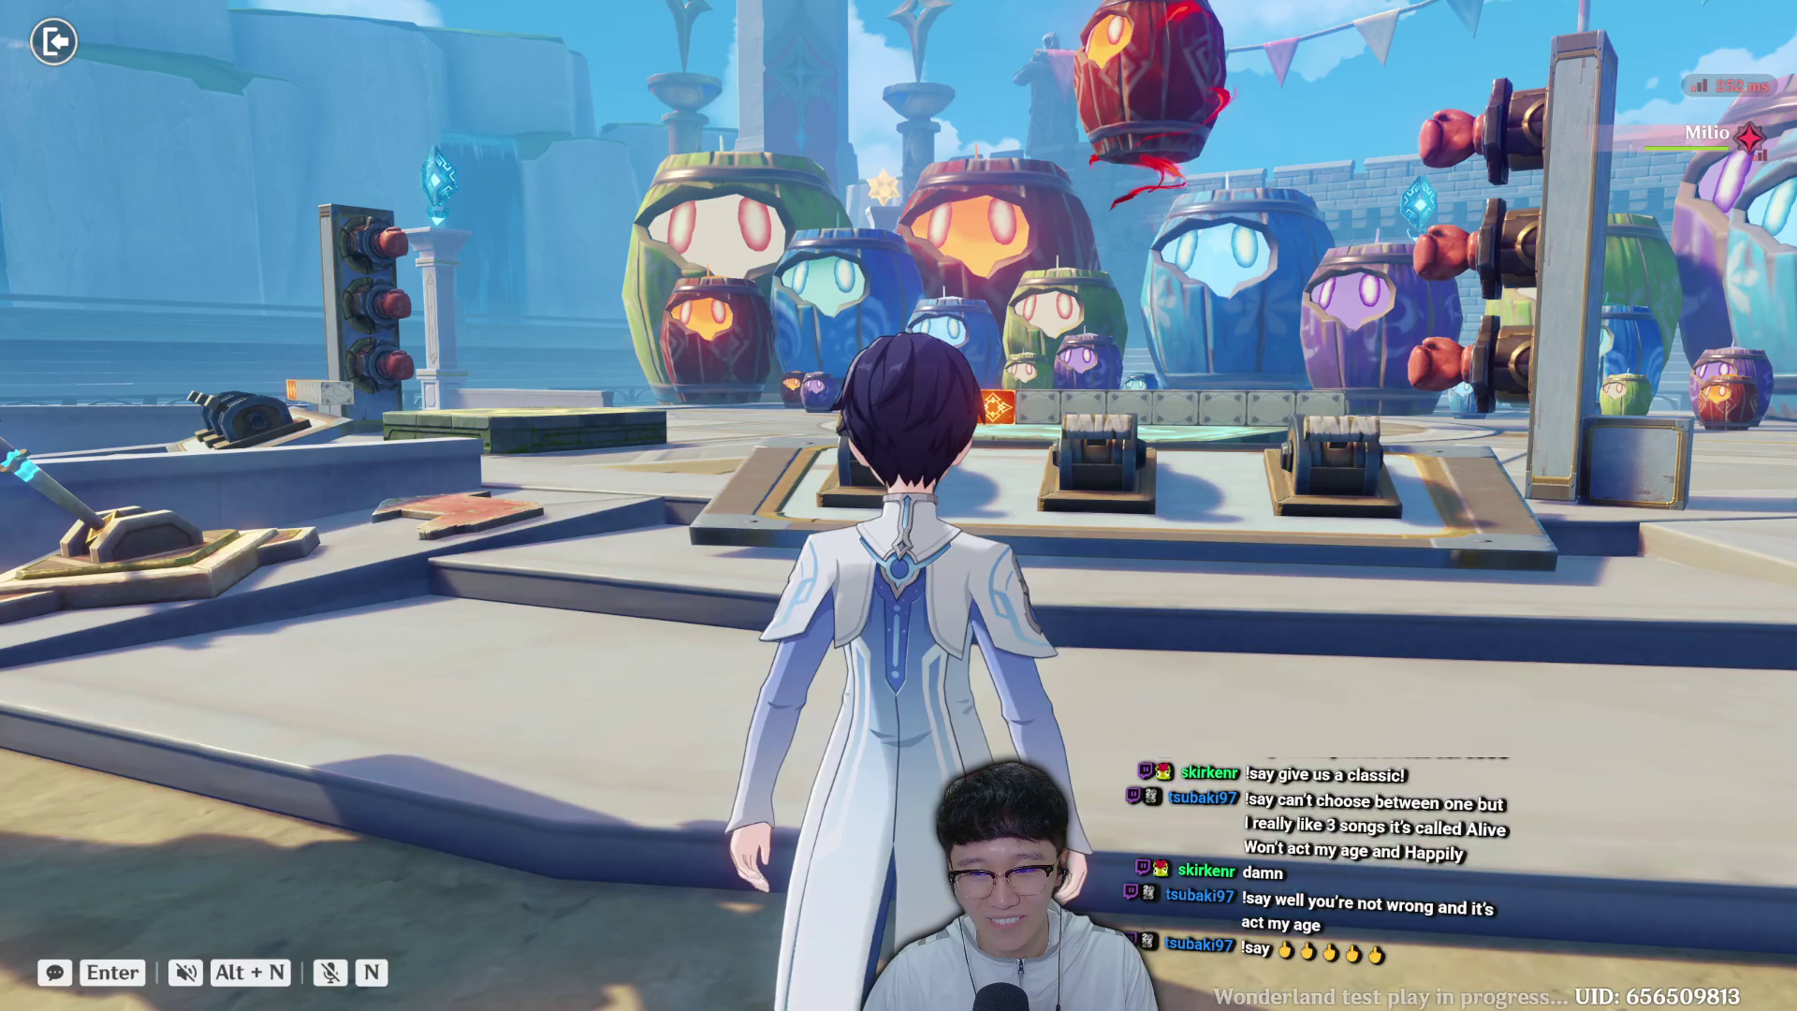
Run along the platform, burst the red barrel with the third lever, and run away.
key(w)
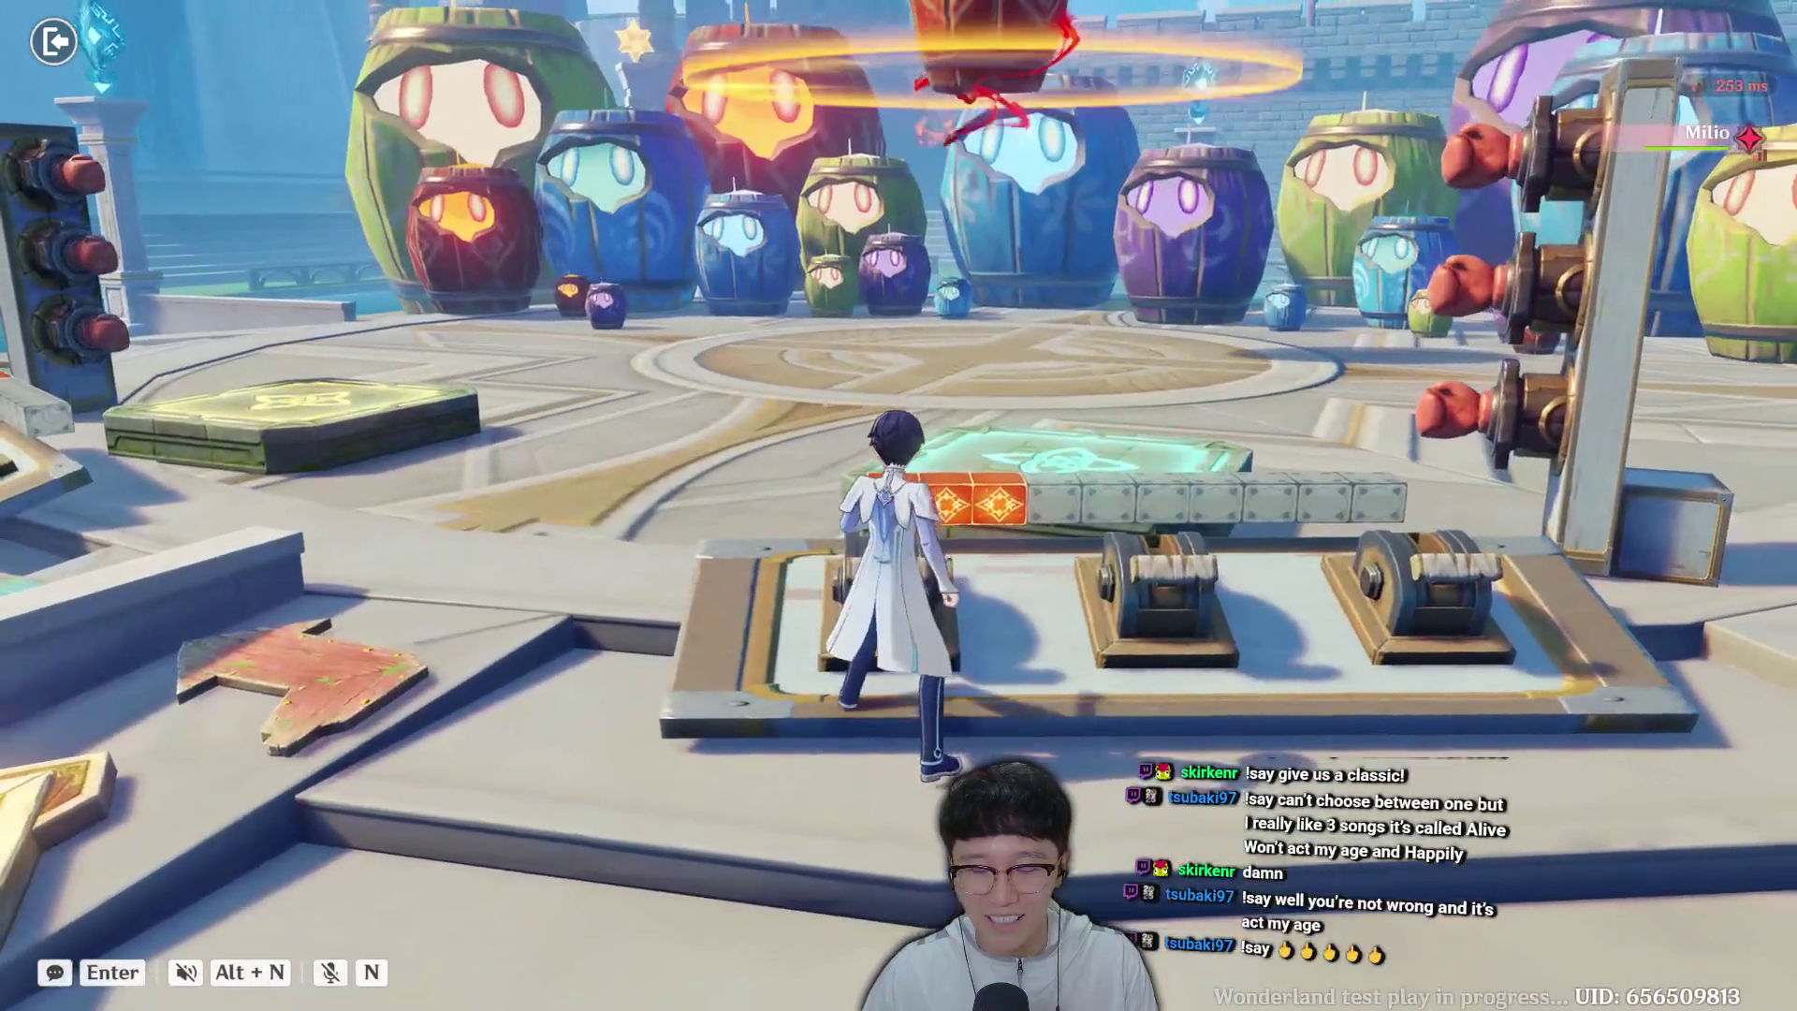
key(d)
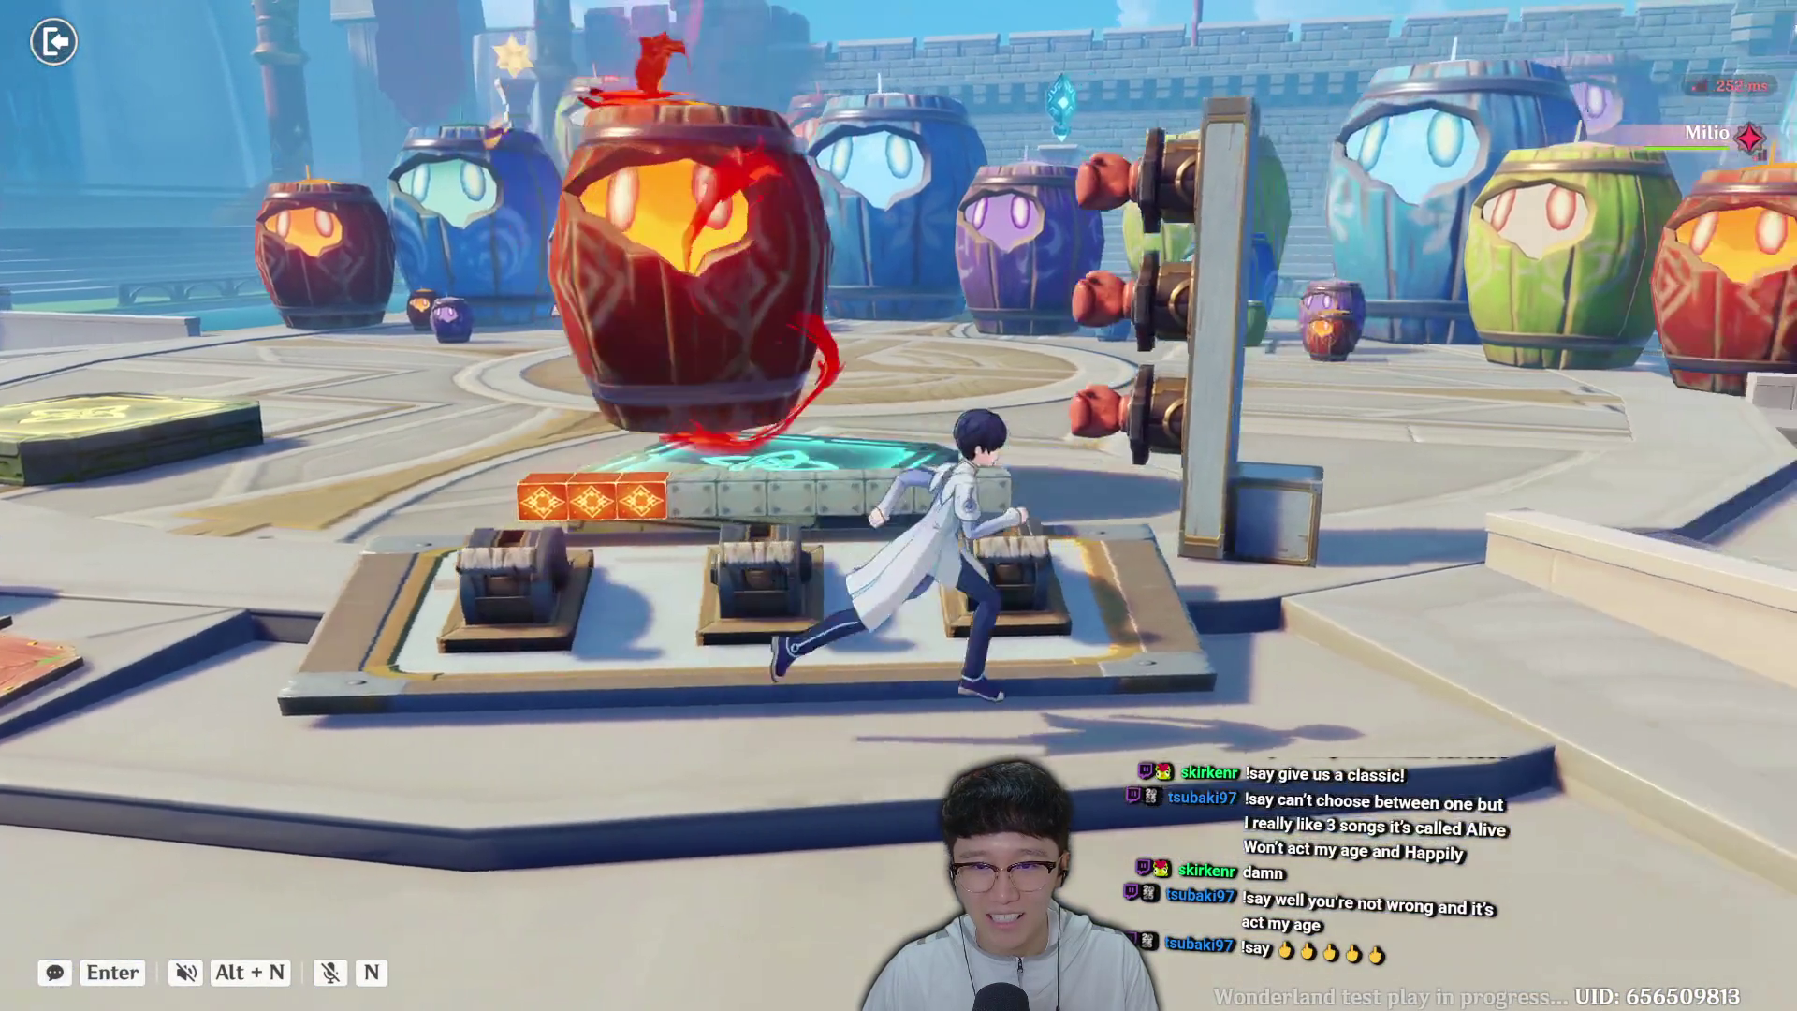
key(f)
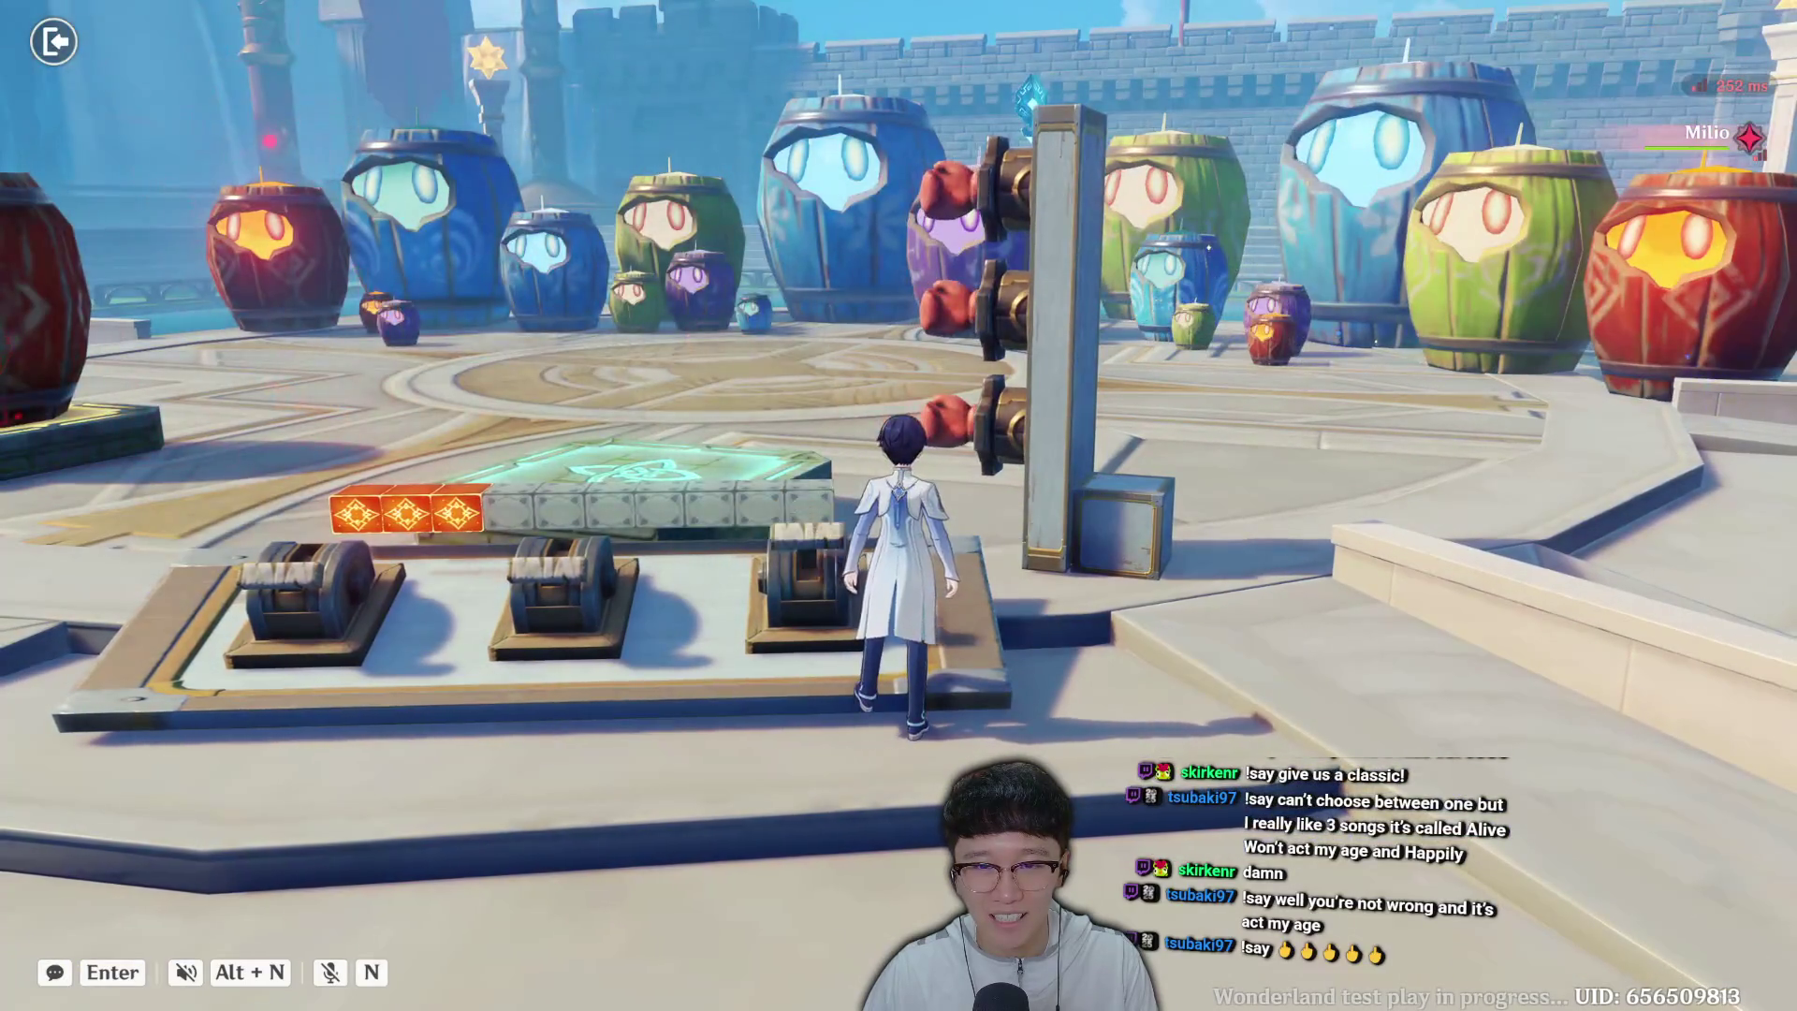
key(s)
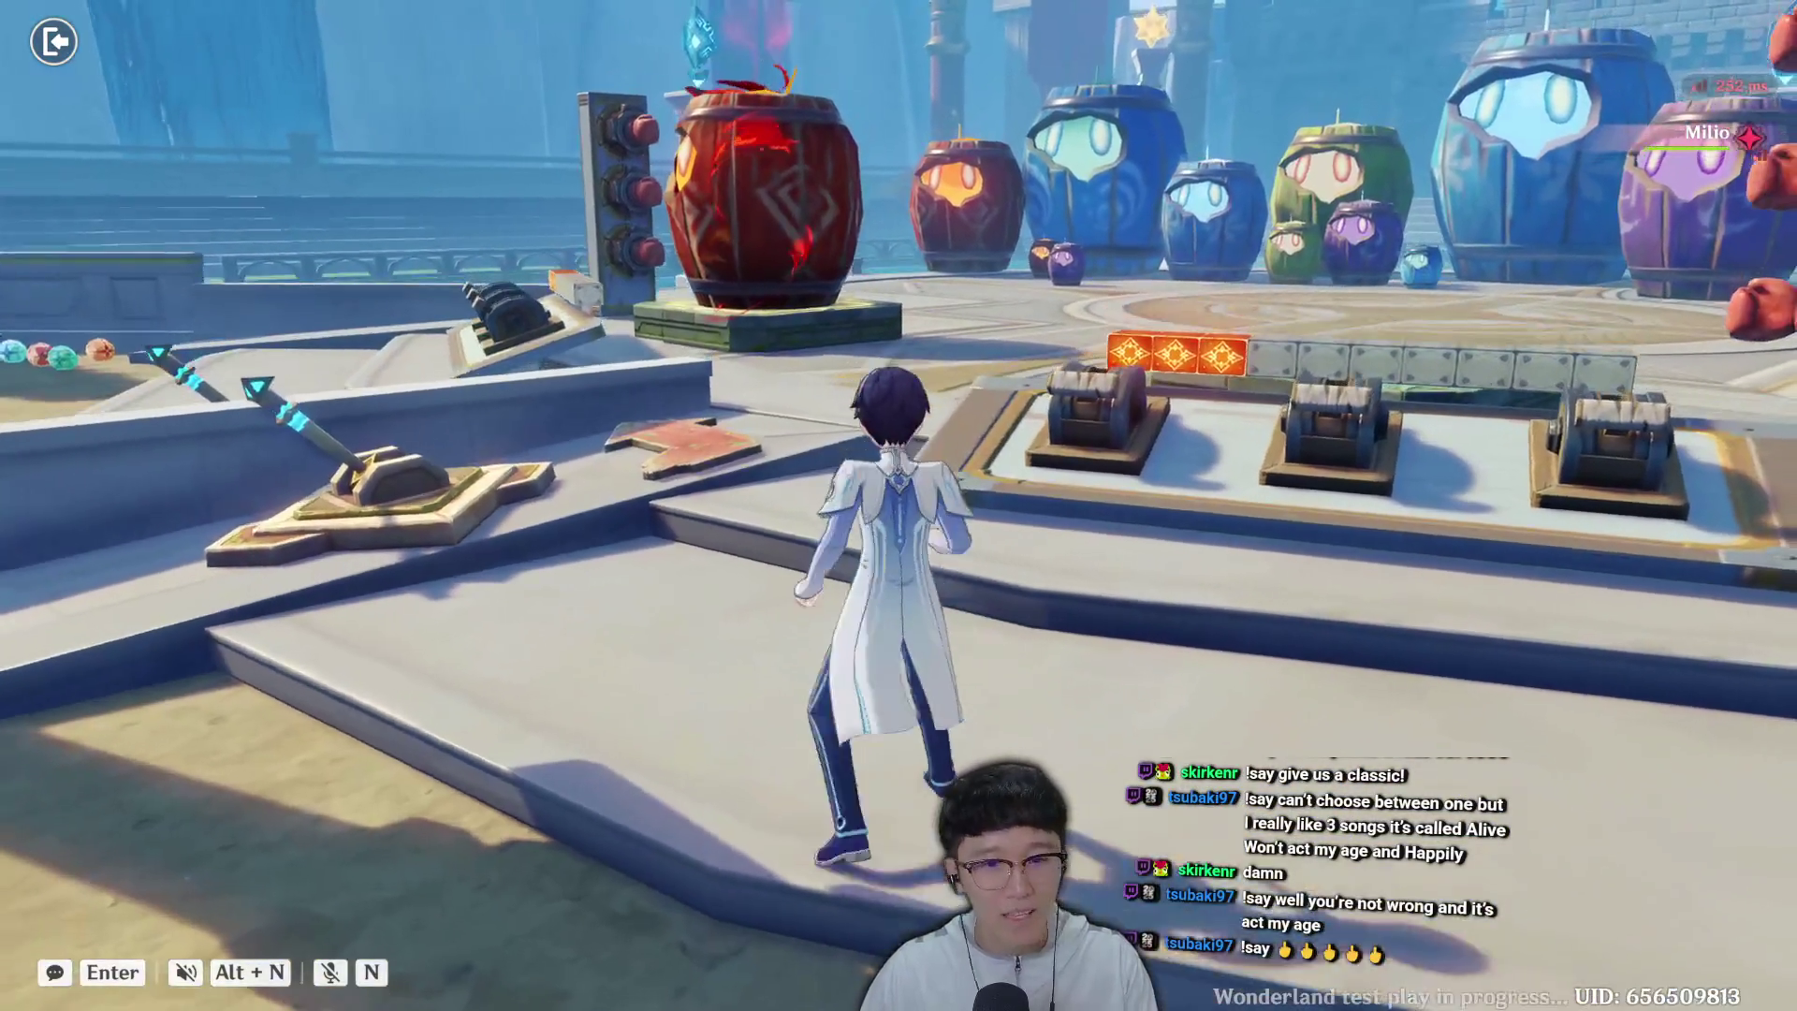
key(Escape)
key(Escape)
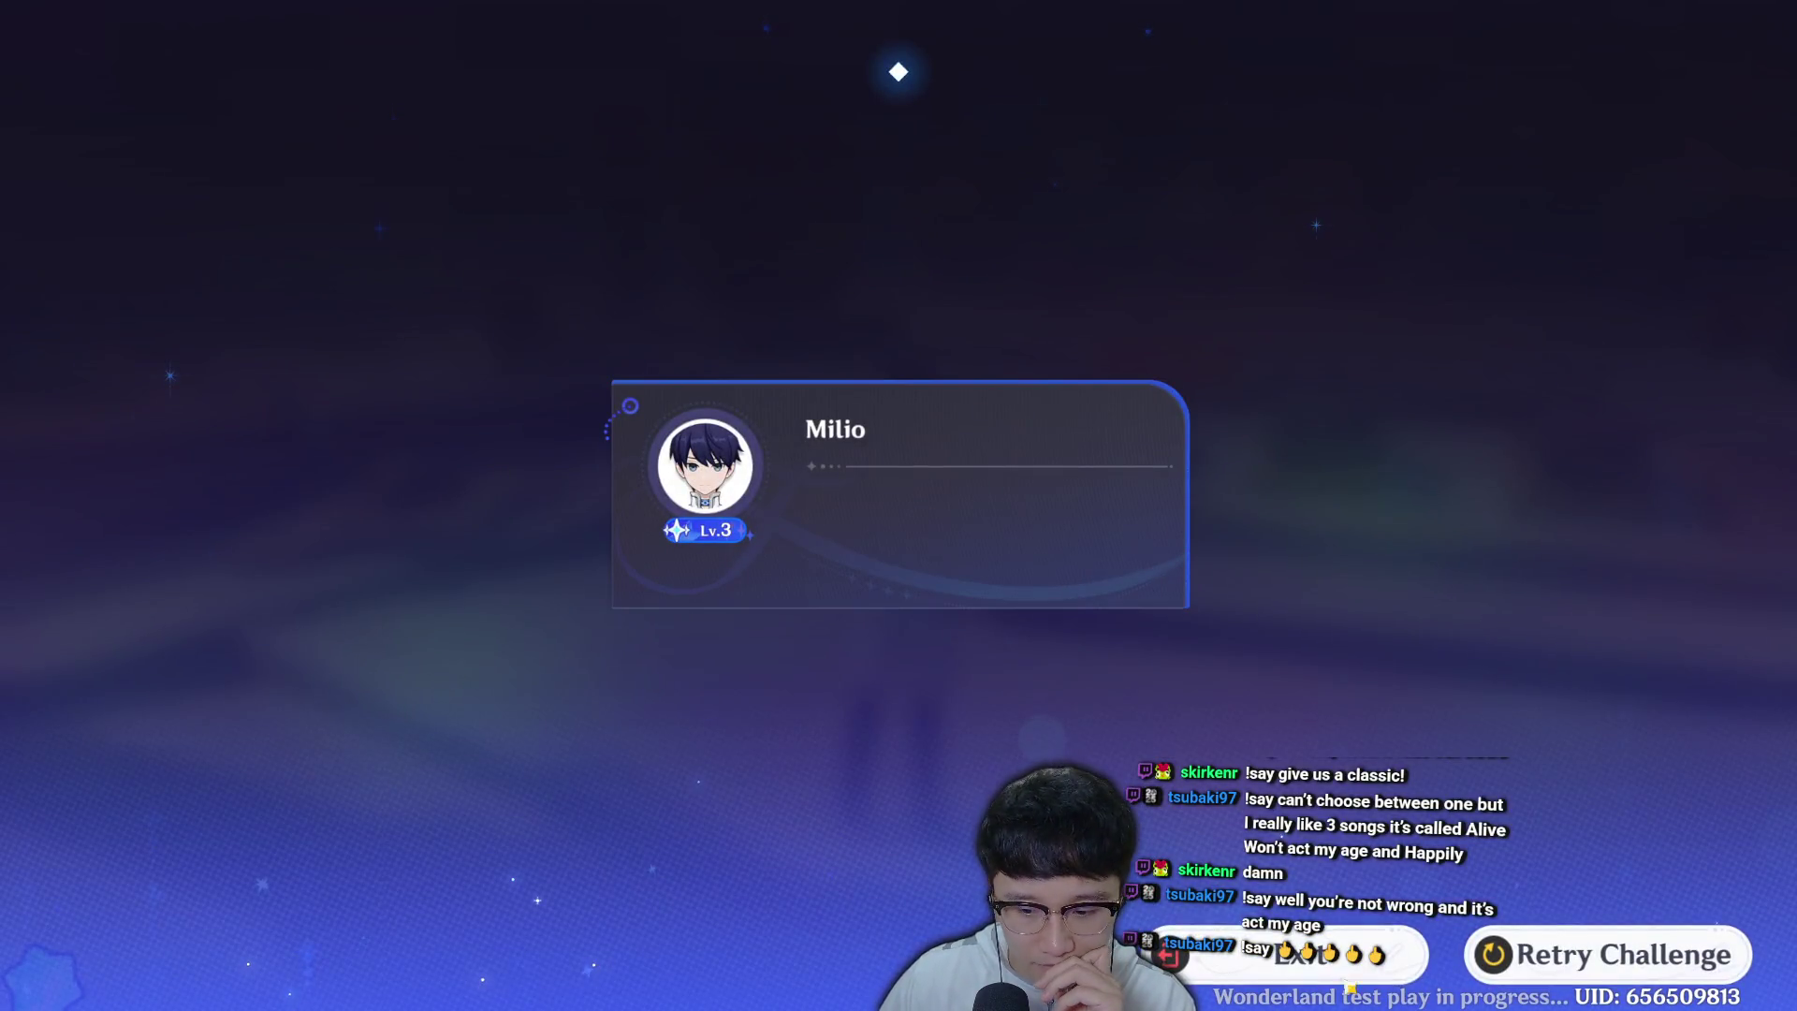
Exit the Incomplete test play from the result screen back to the arena editor.
click(1371, 978)
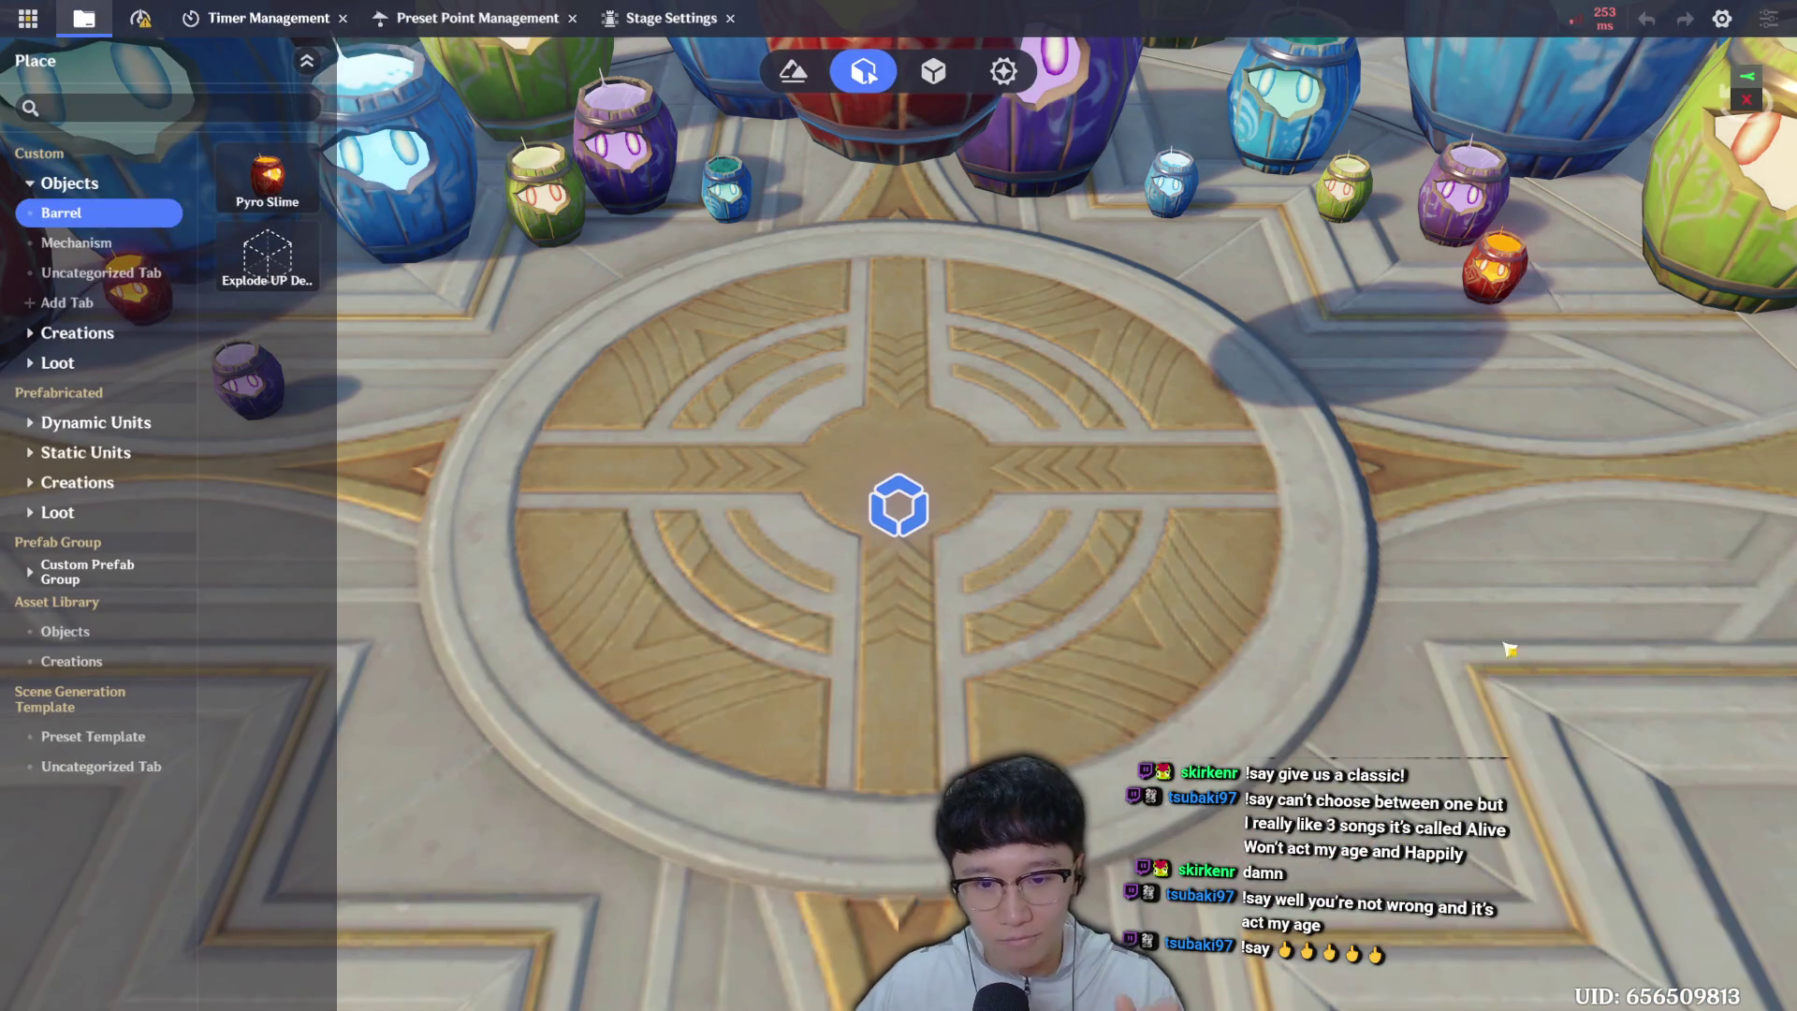
Position the camera over the lever platform, save the arena with Ctrl+S, and open the node graph browser.
mouse_move(1247, 477)
mouse_down()
mouse_move(1262, 655)
mouse_move(1264, 483)
mouse_up()
key(ctrl+s)
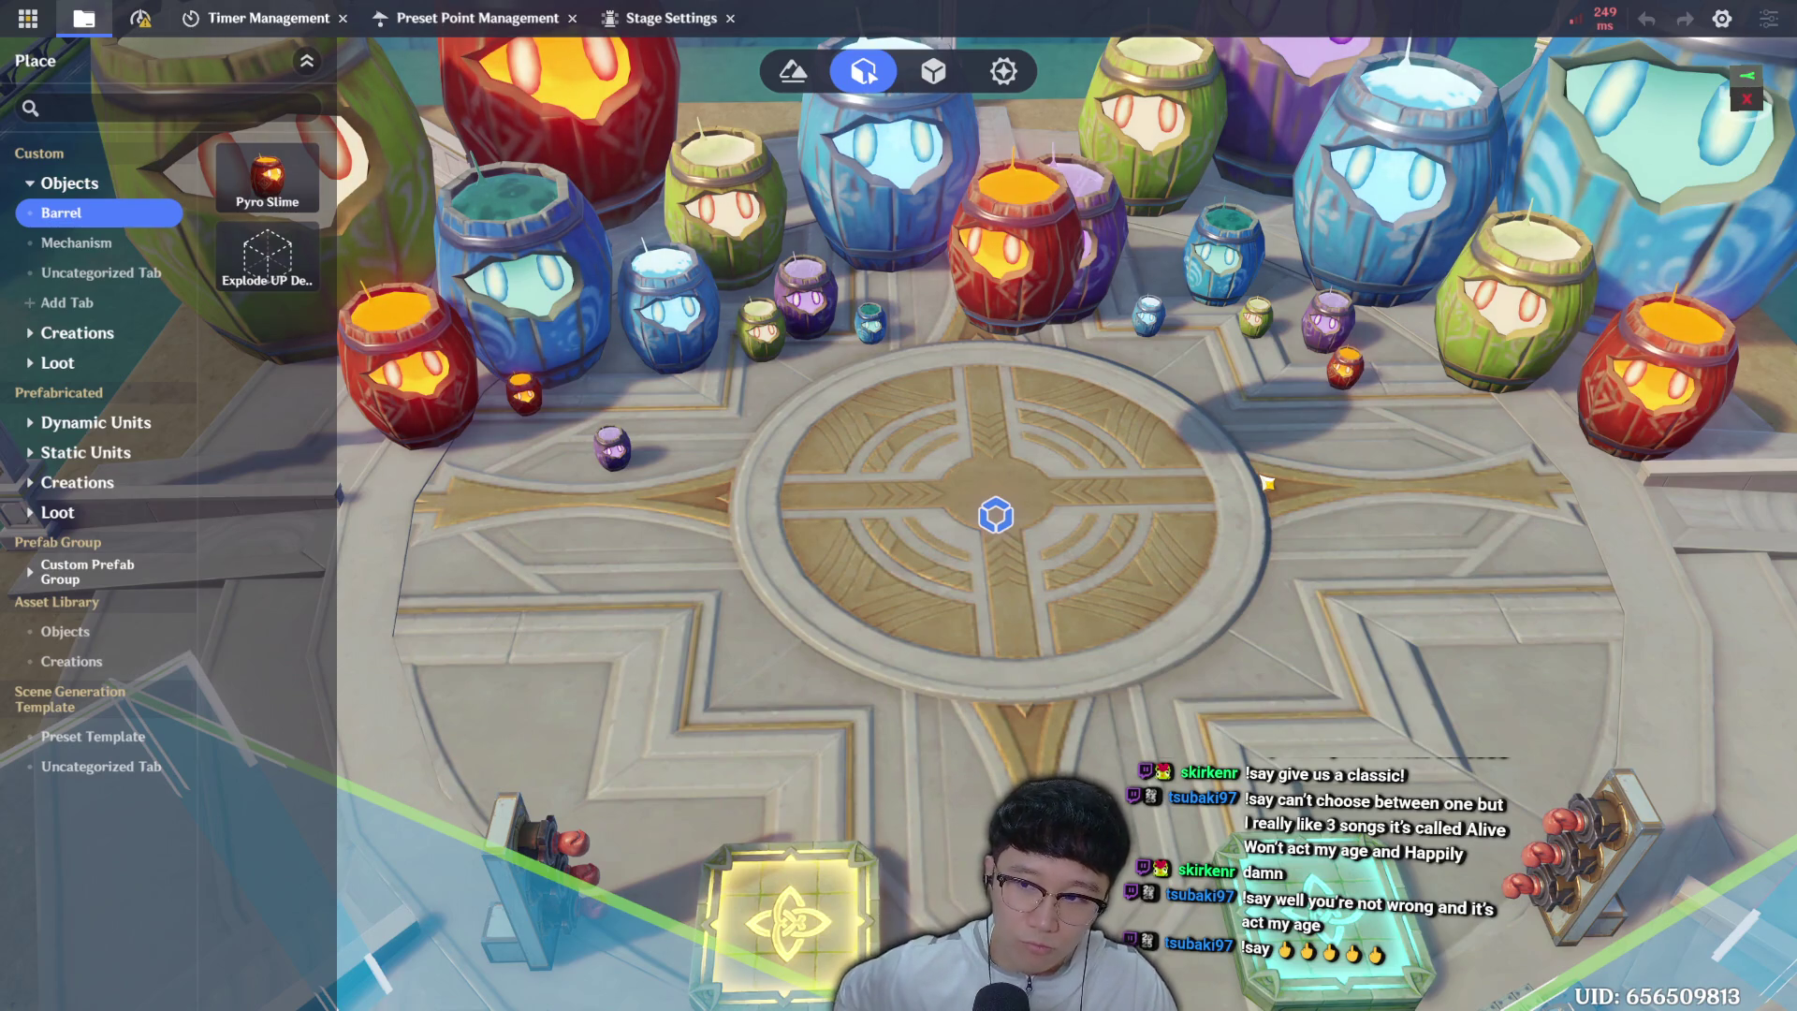
key(s)
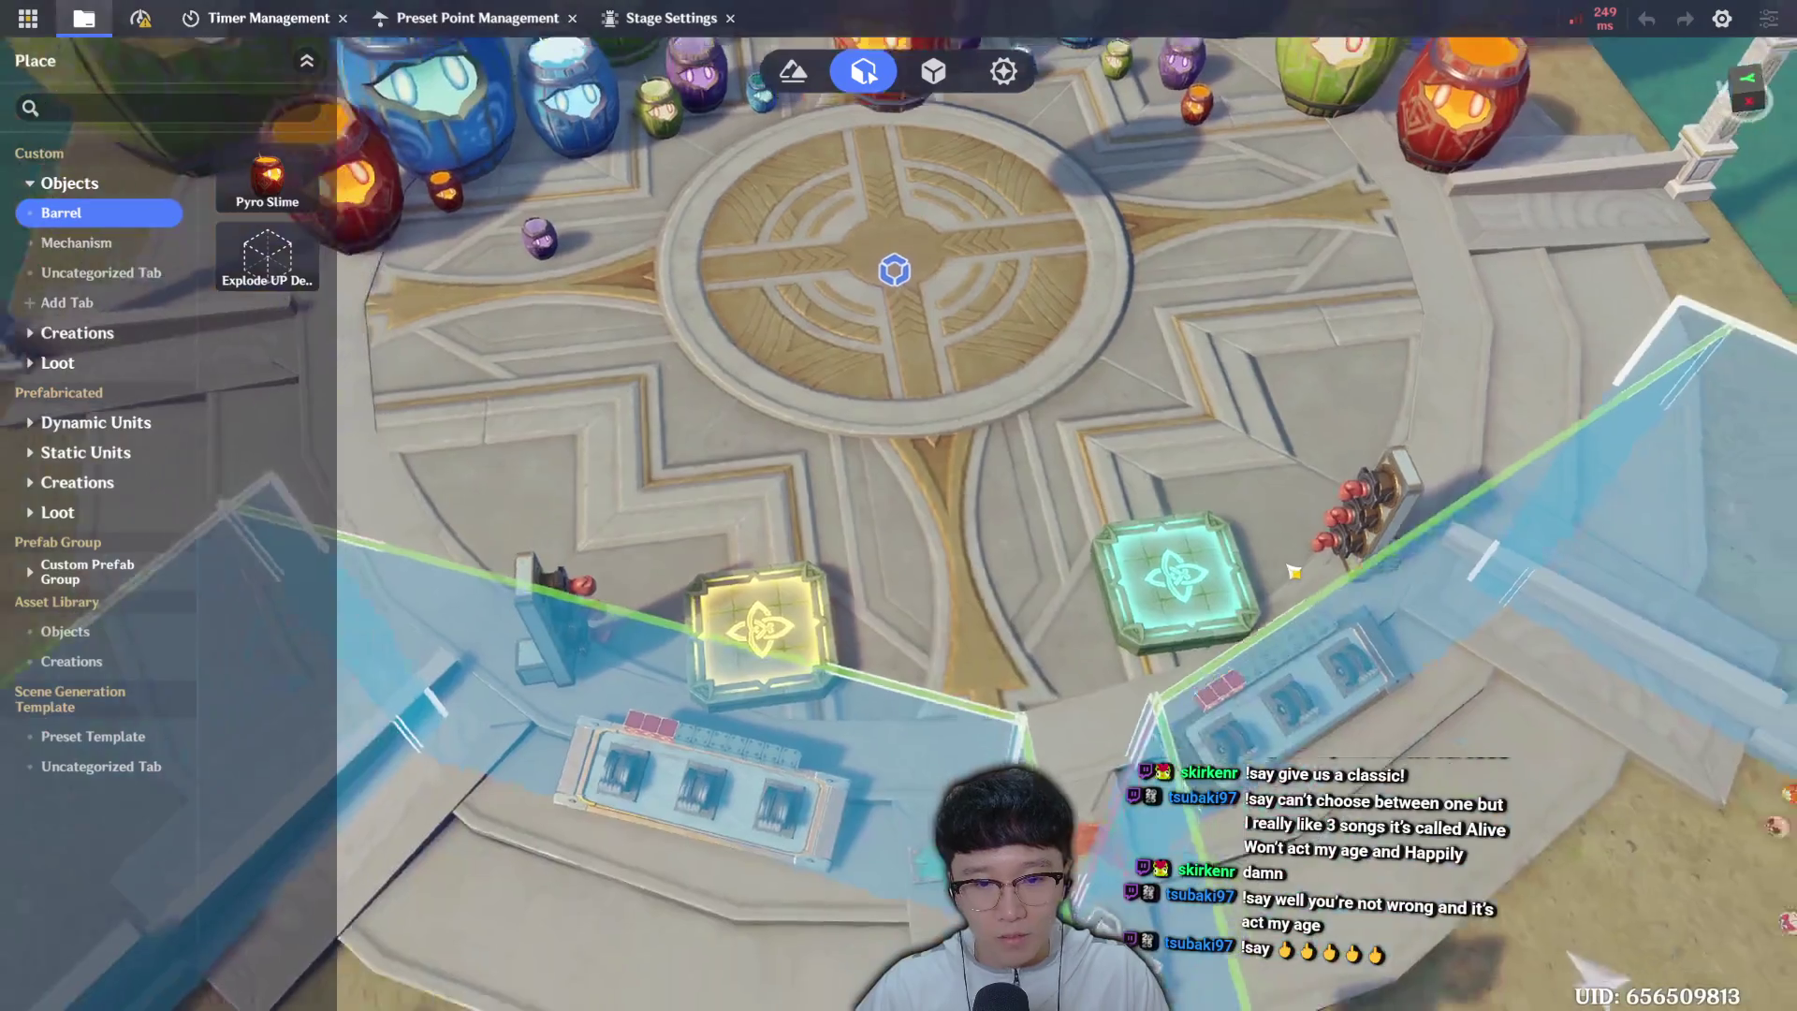
key(ctrl+s)
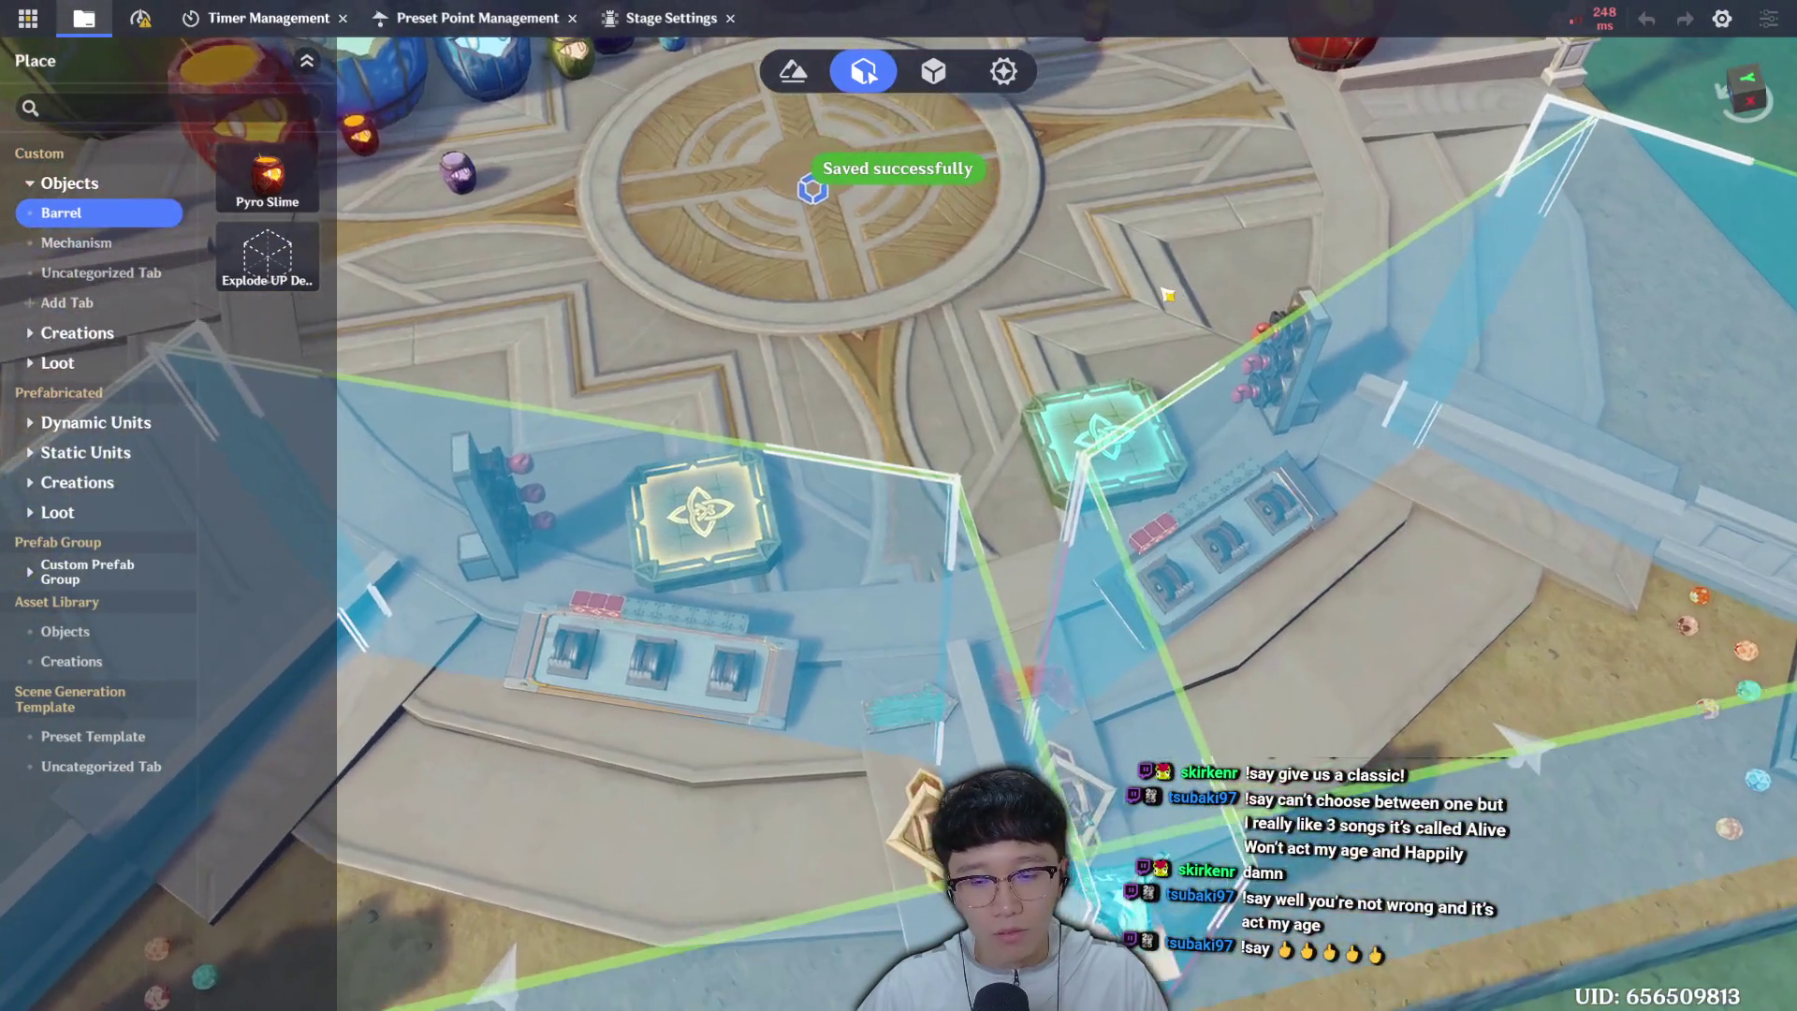
key(w)
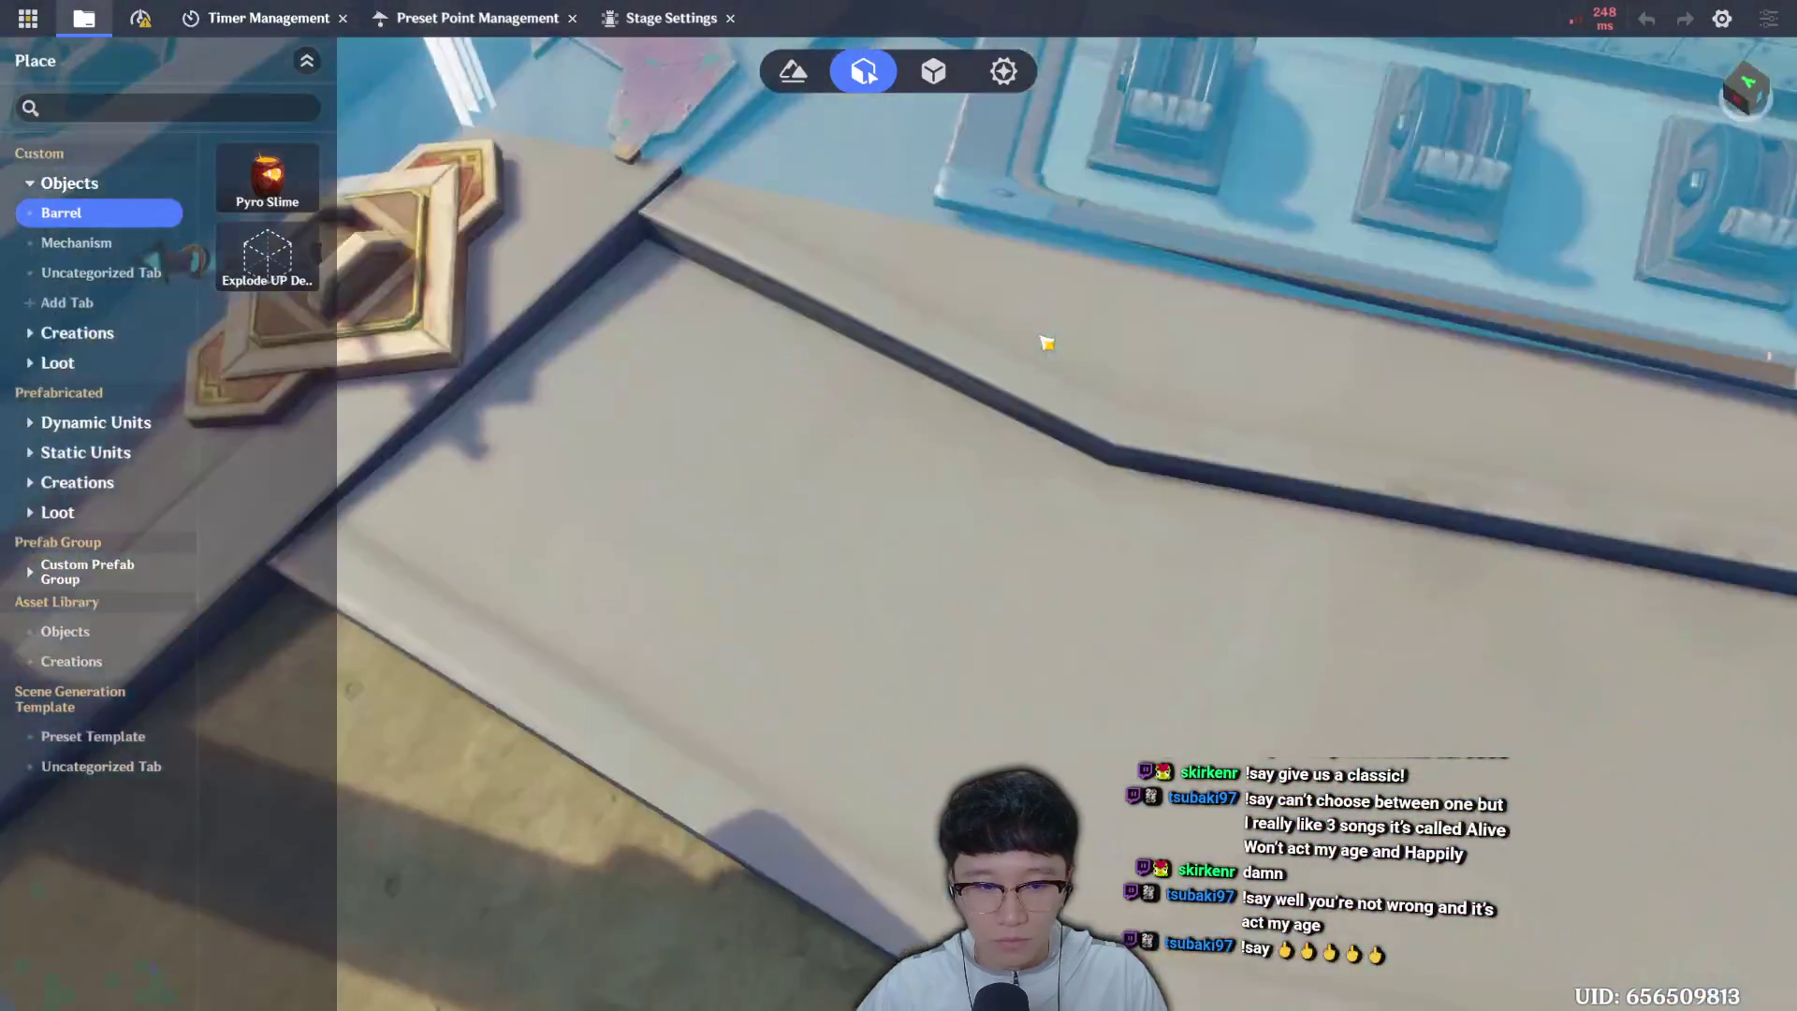
key(w)
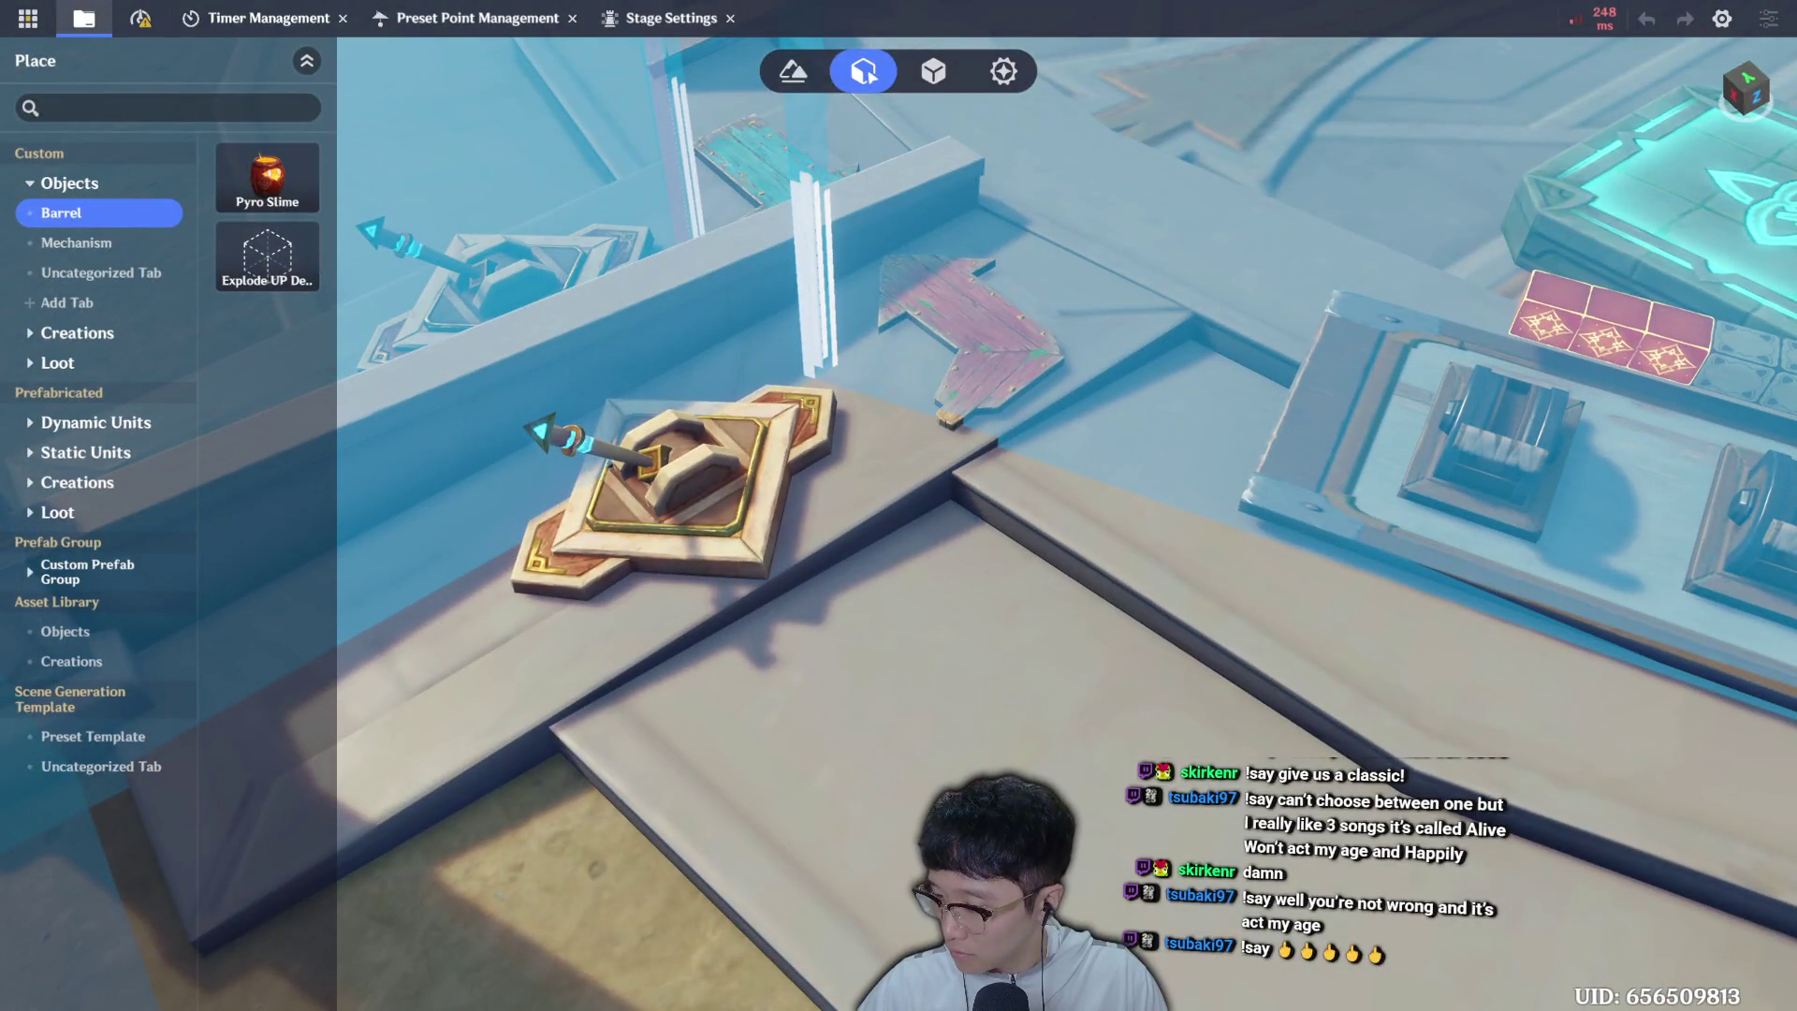
key(Tab)
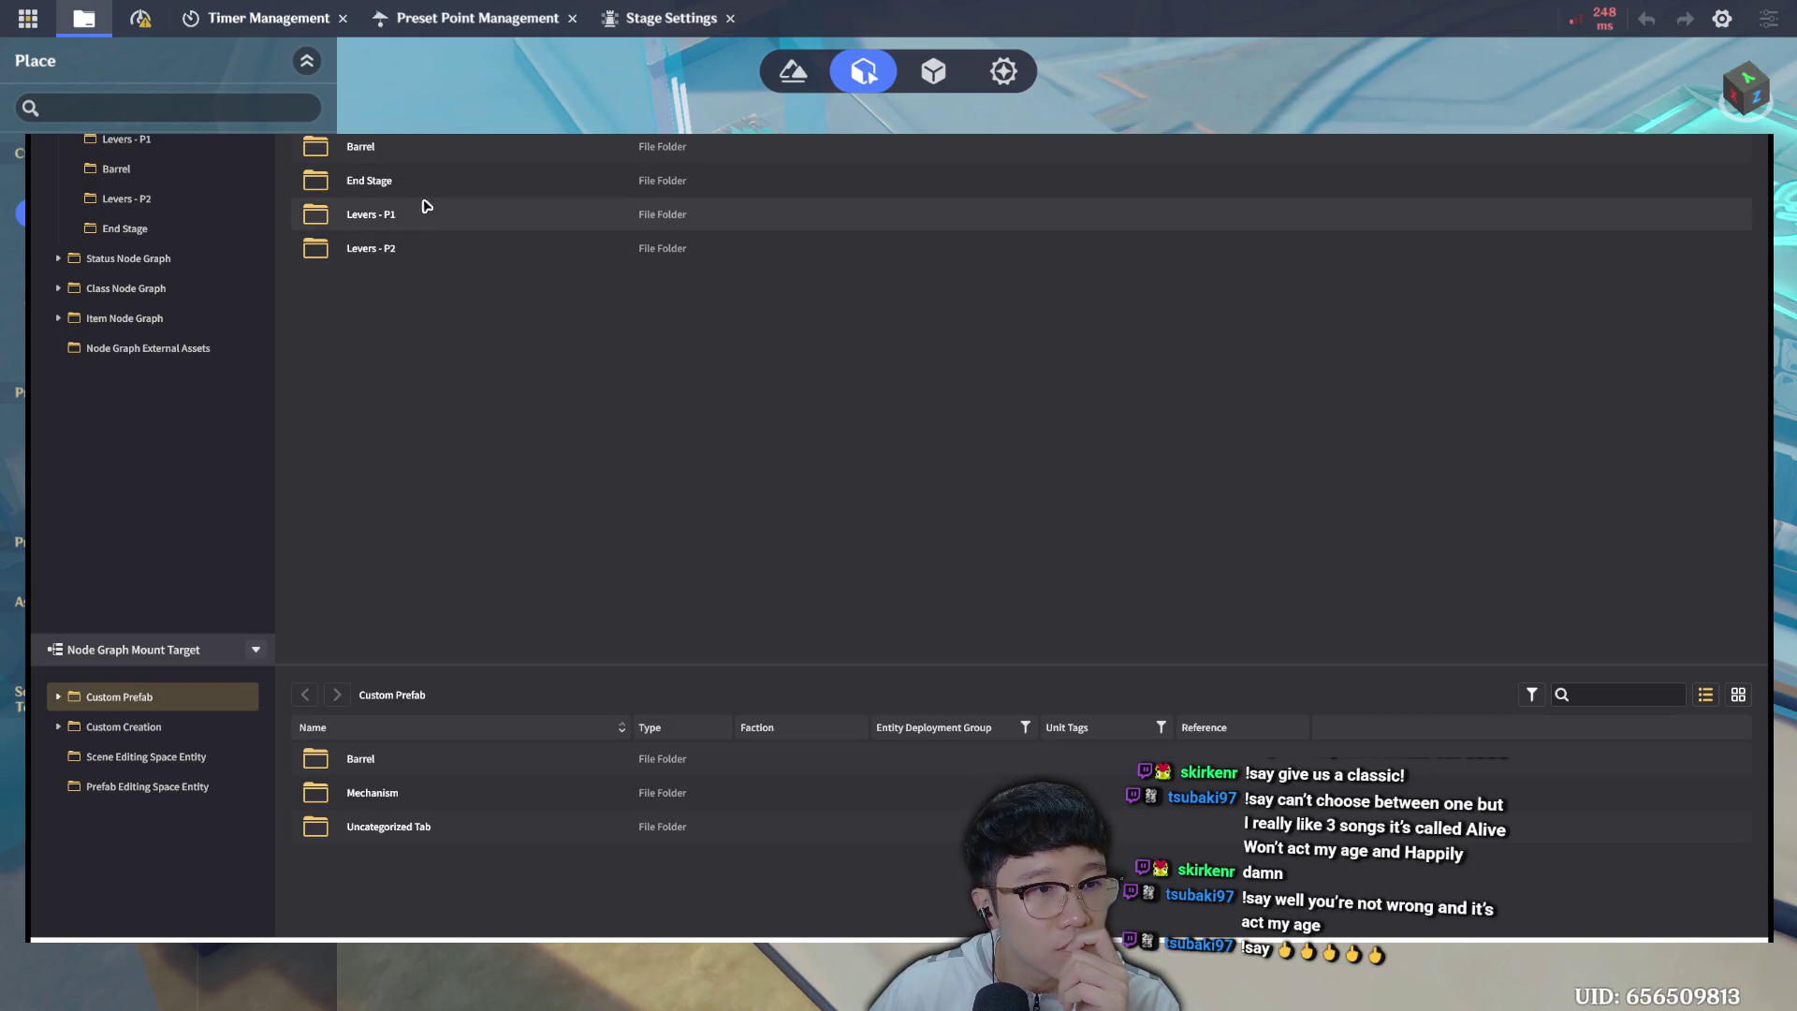
Open Levers - P2 > Lever - P2 to P1 and select its Query Entity by GUID node.
double_click(421, 246)
double_click(477, 386)
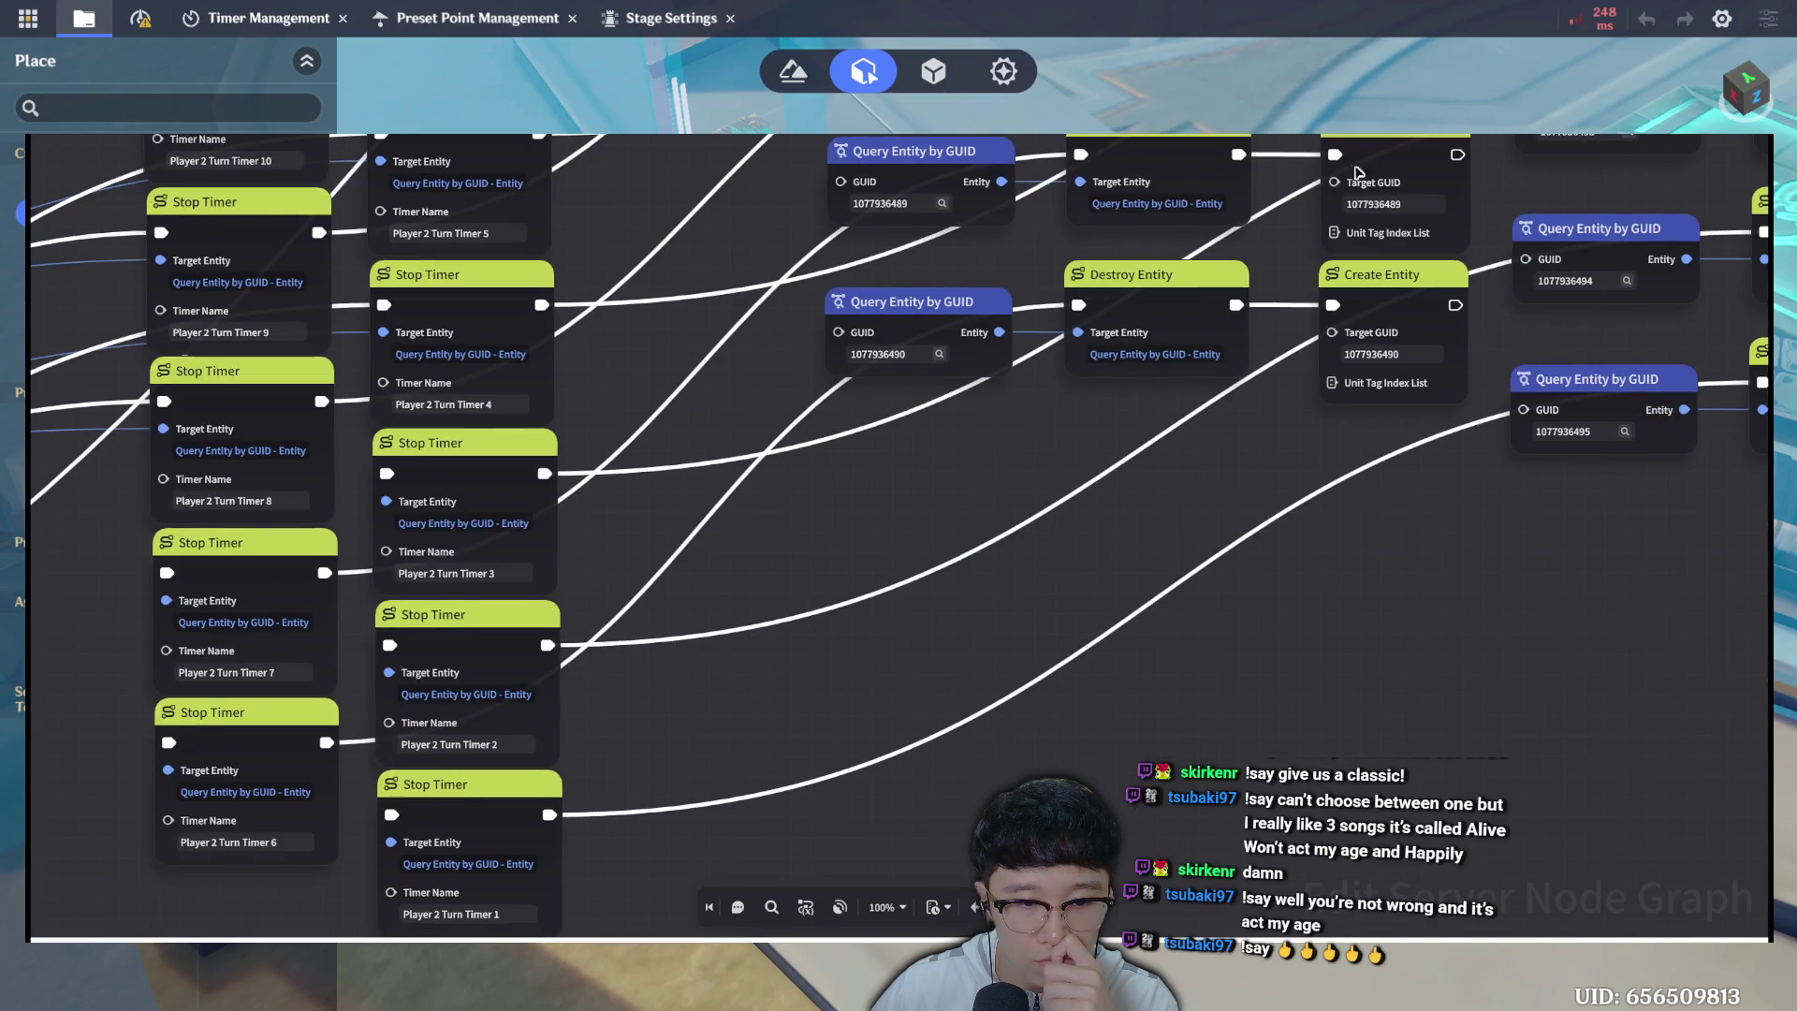
click(1358, 173)
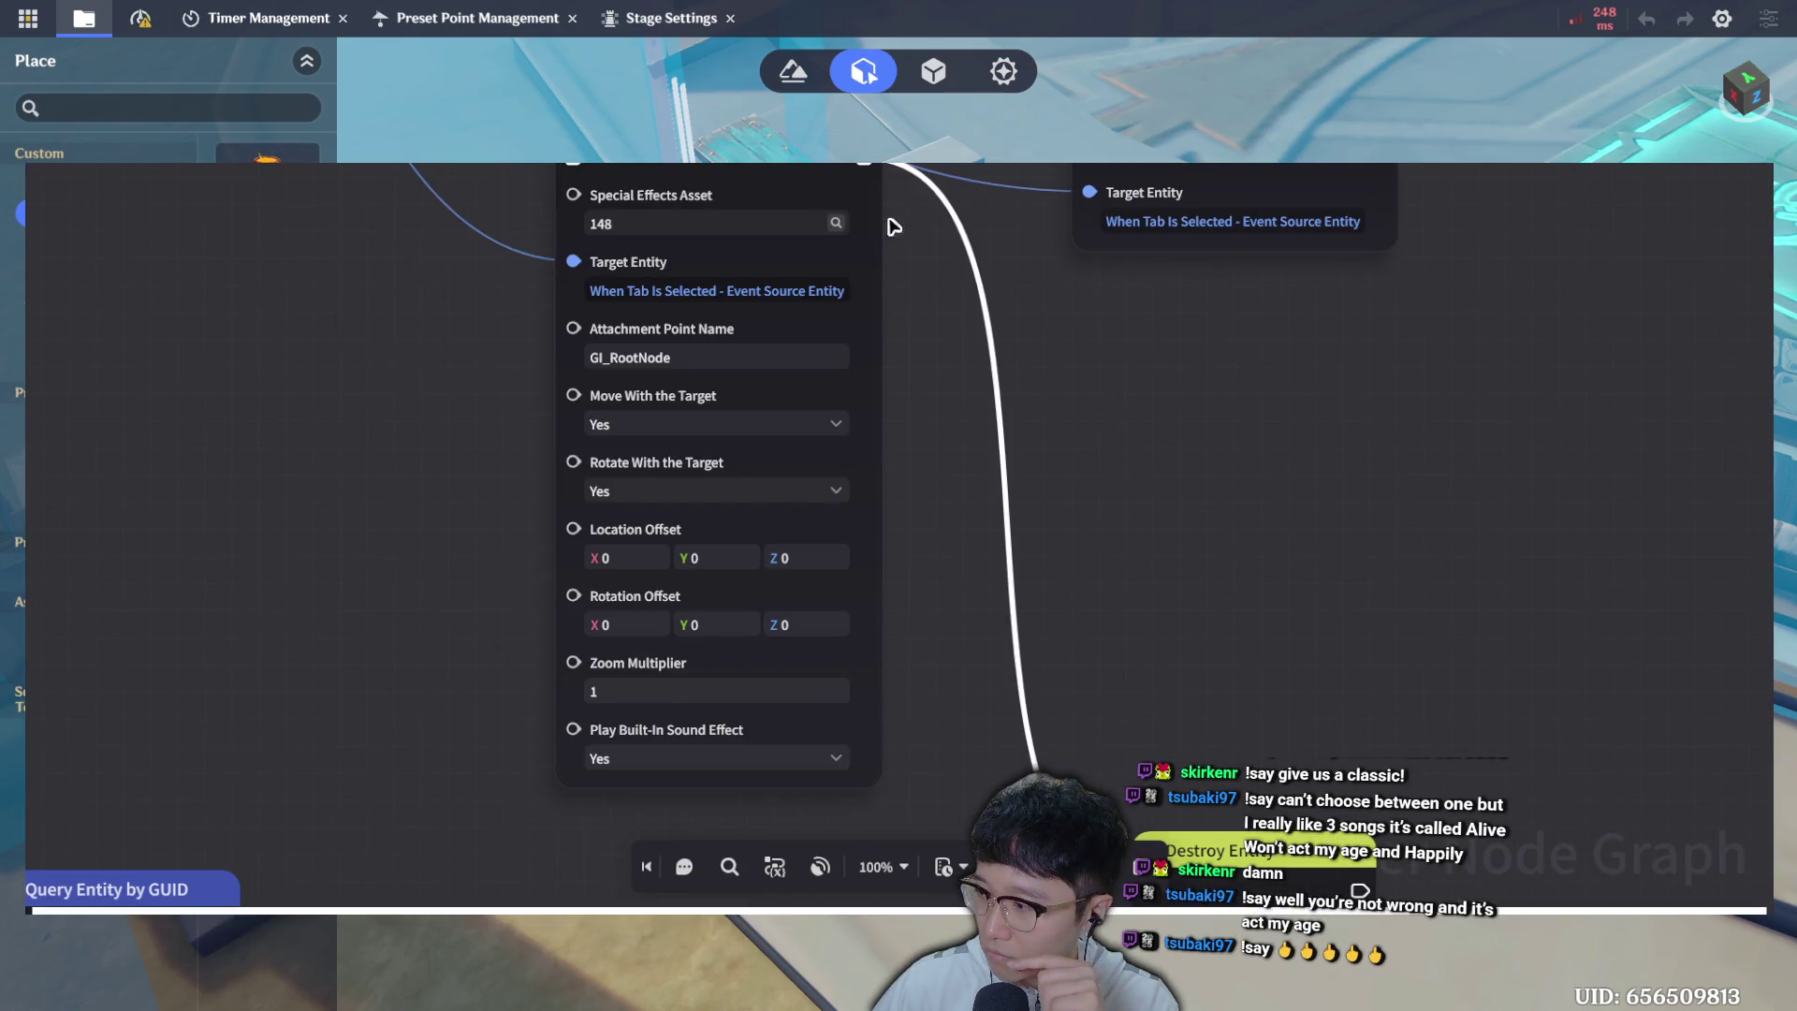
click(847, 226)
click(851, 239)
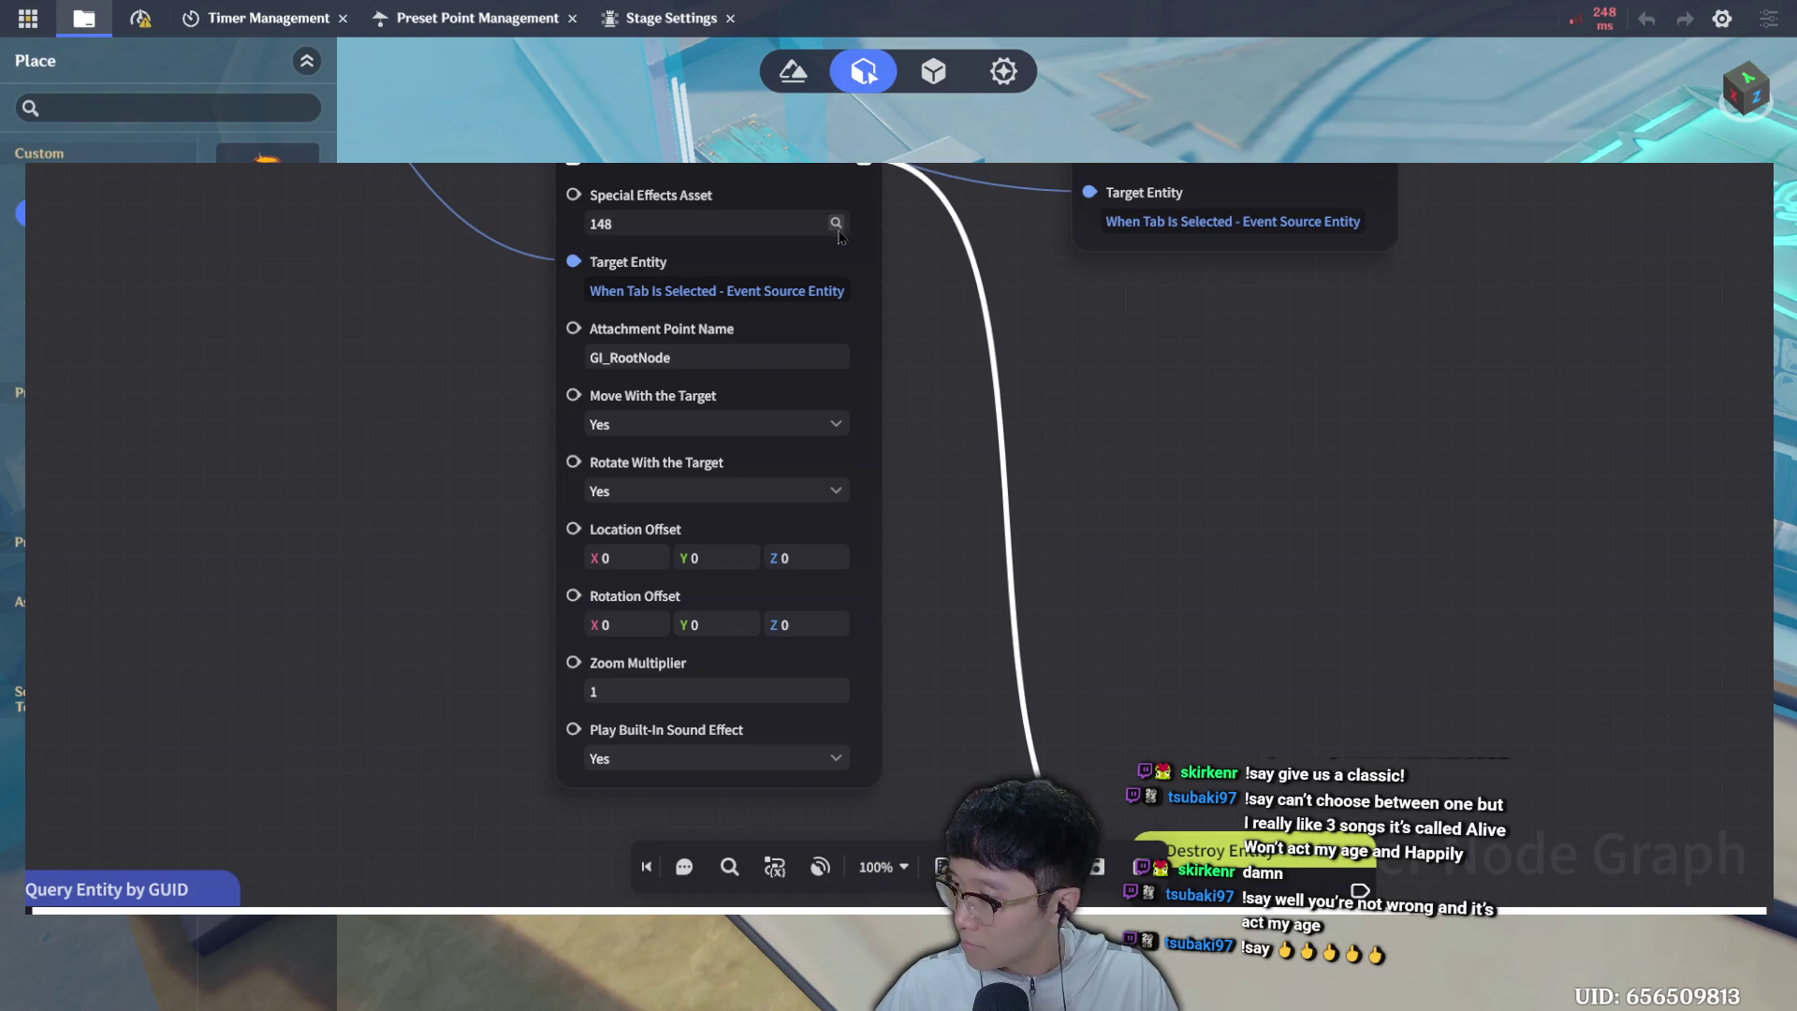
click(711, 222)
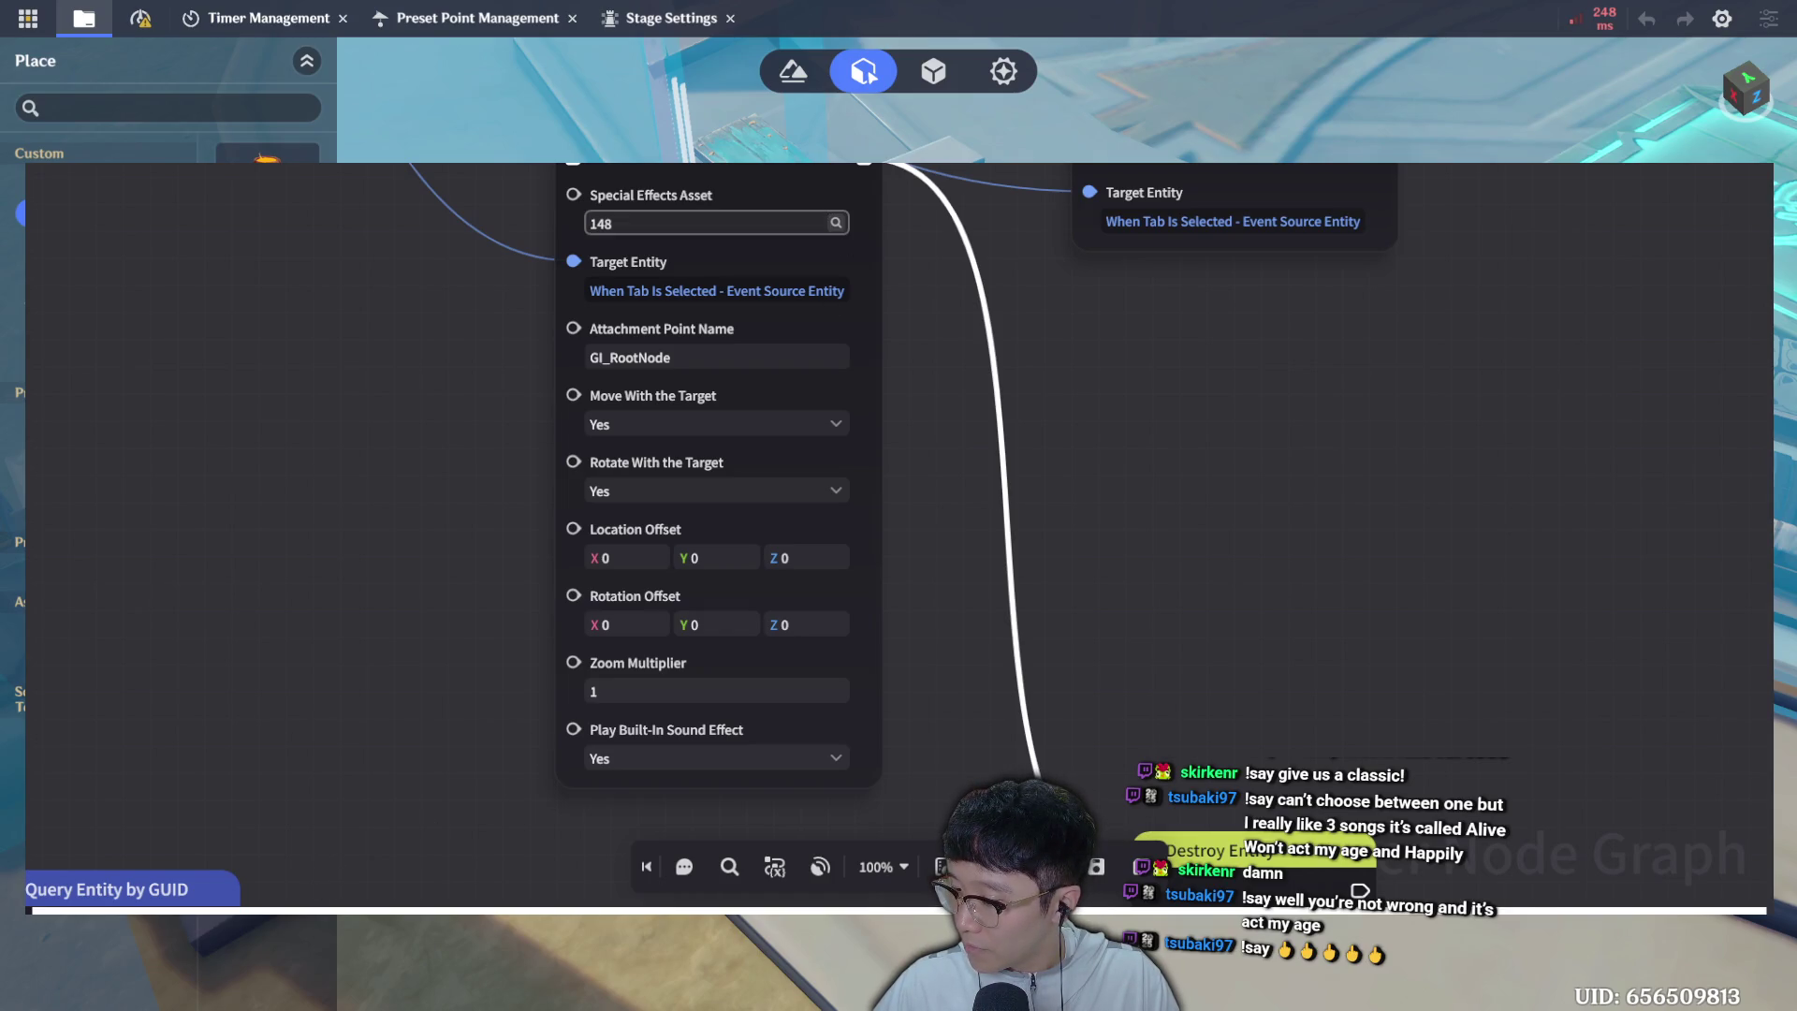
key(Return)
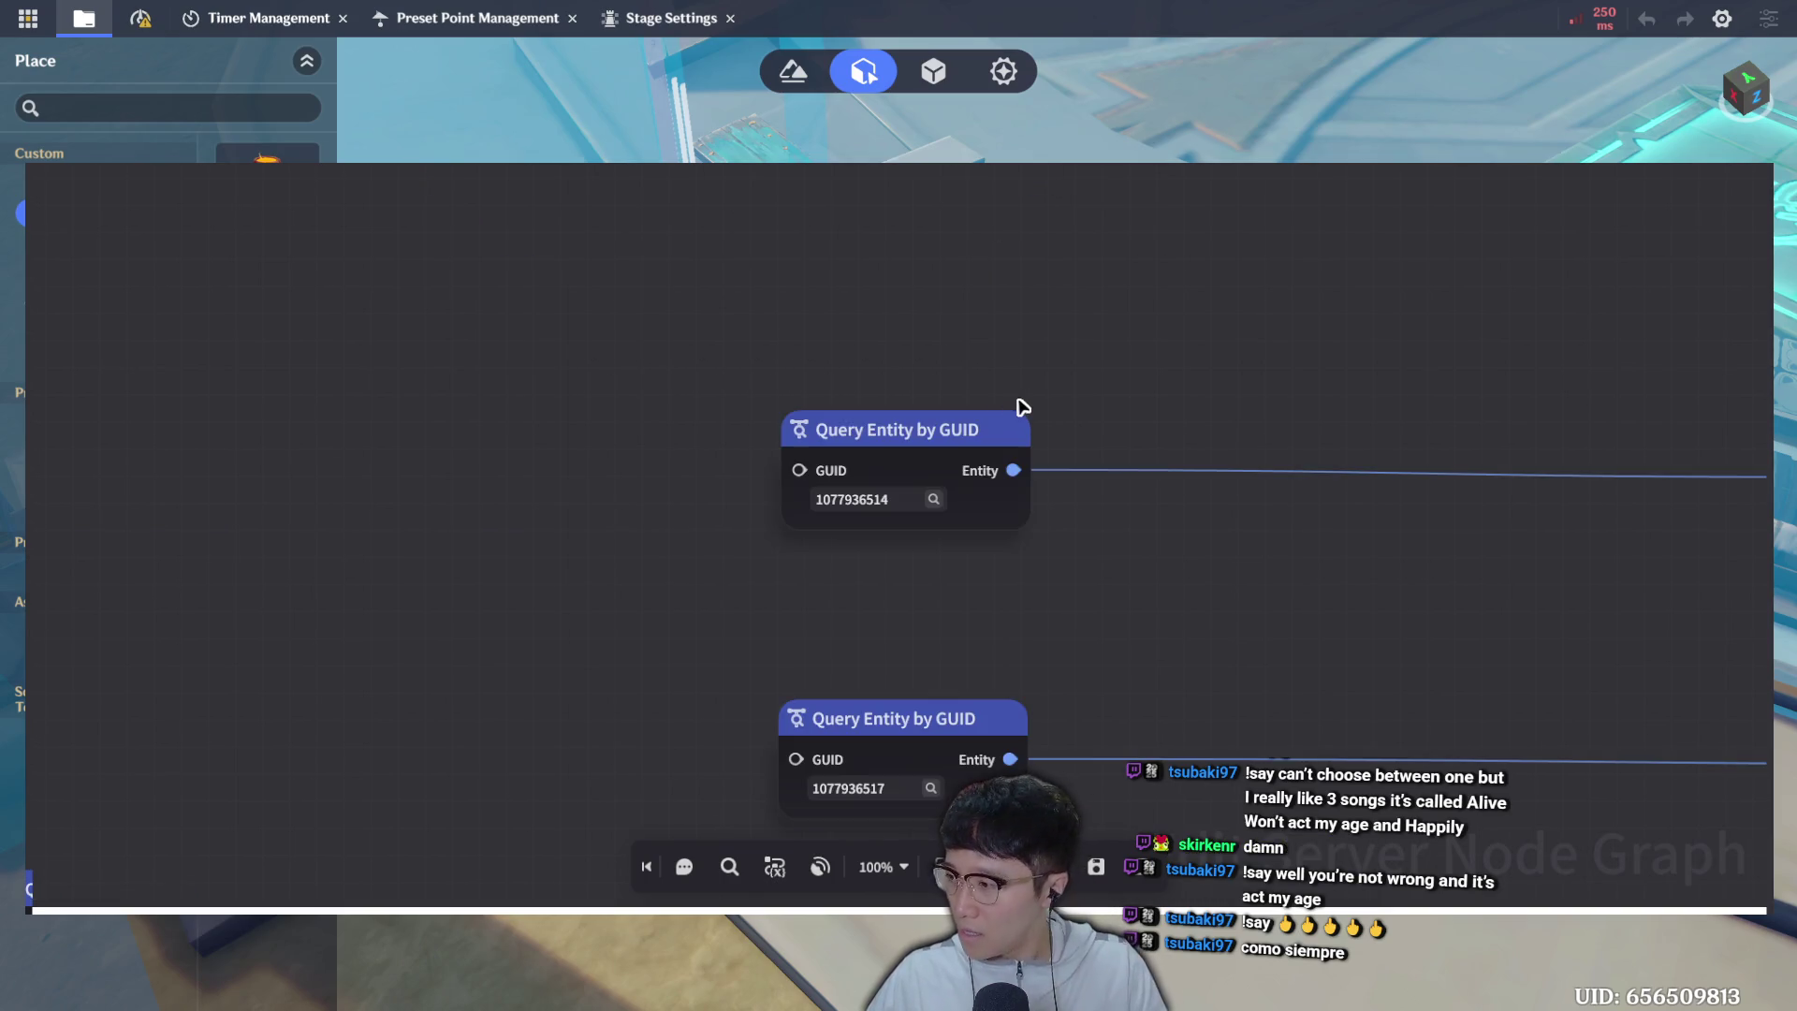
Zoom out and pan the Lever - P2 to P1 graph to show the lower Motion Device nodes.
scroll(738, 353, down, 2)
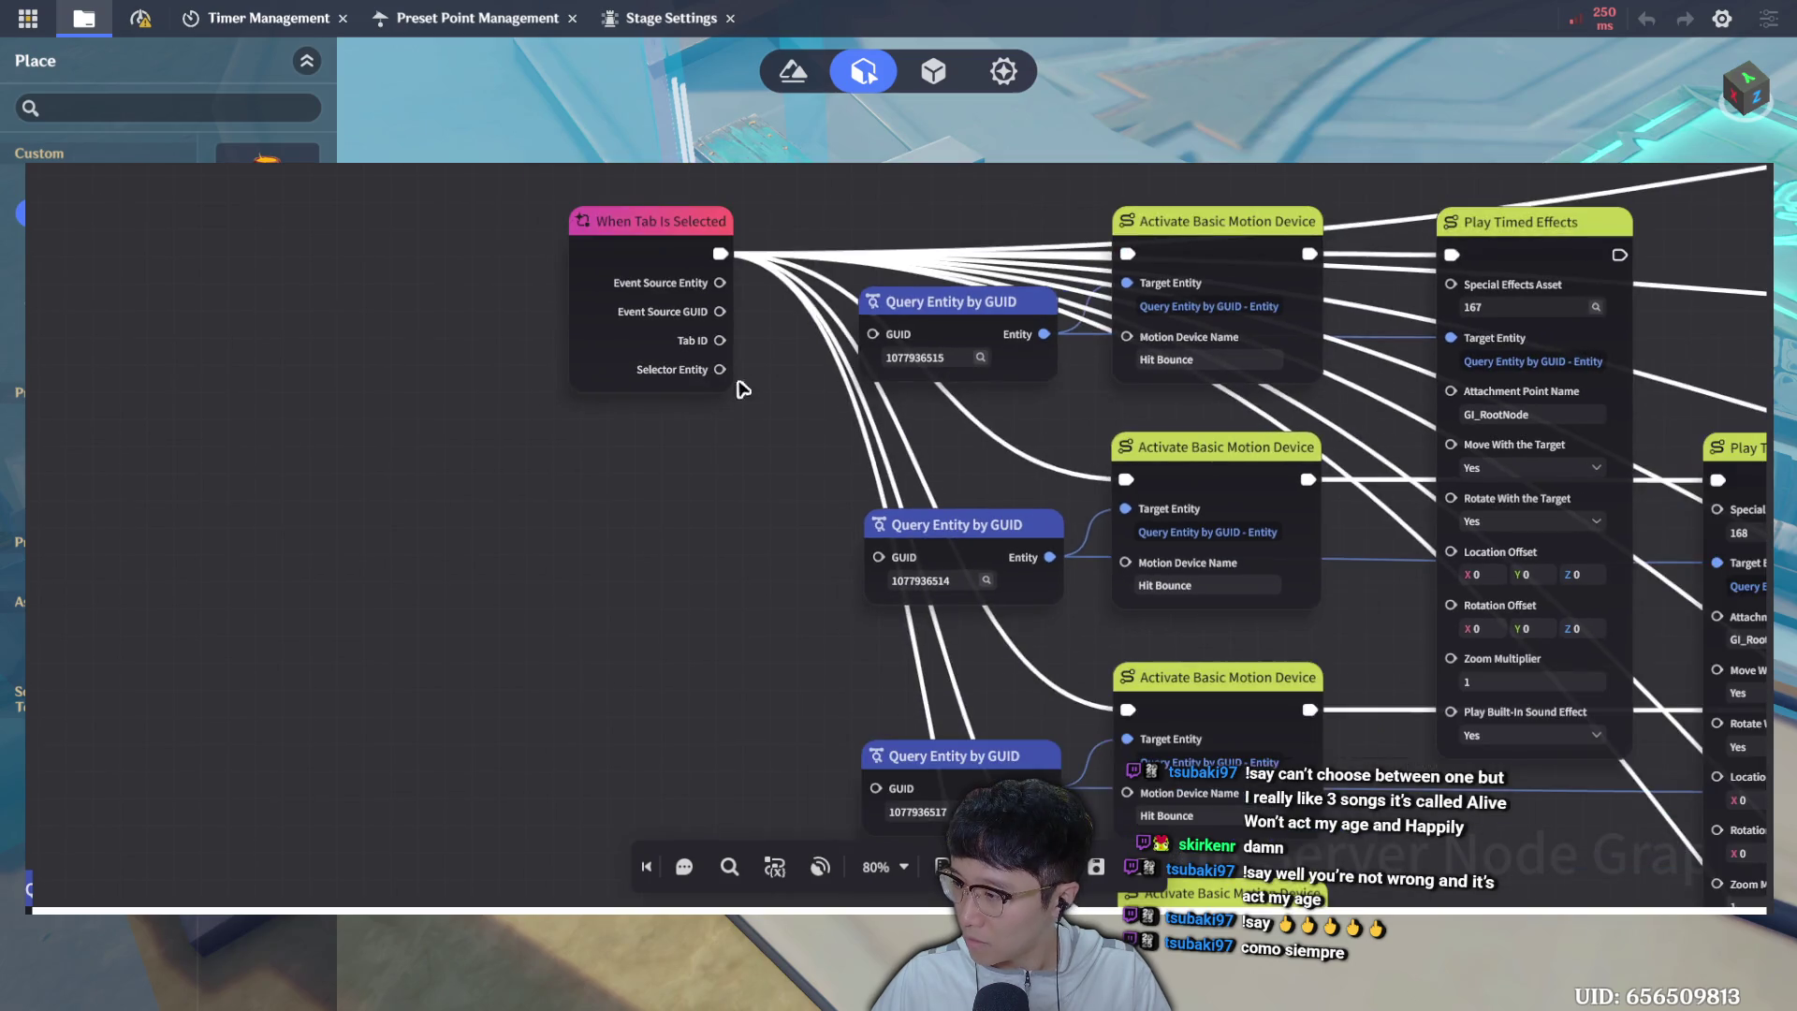
scroll(785, 569, down, 1)
drag(786, 569, 800, 305)
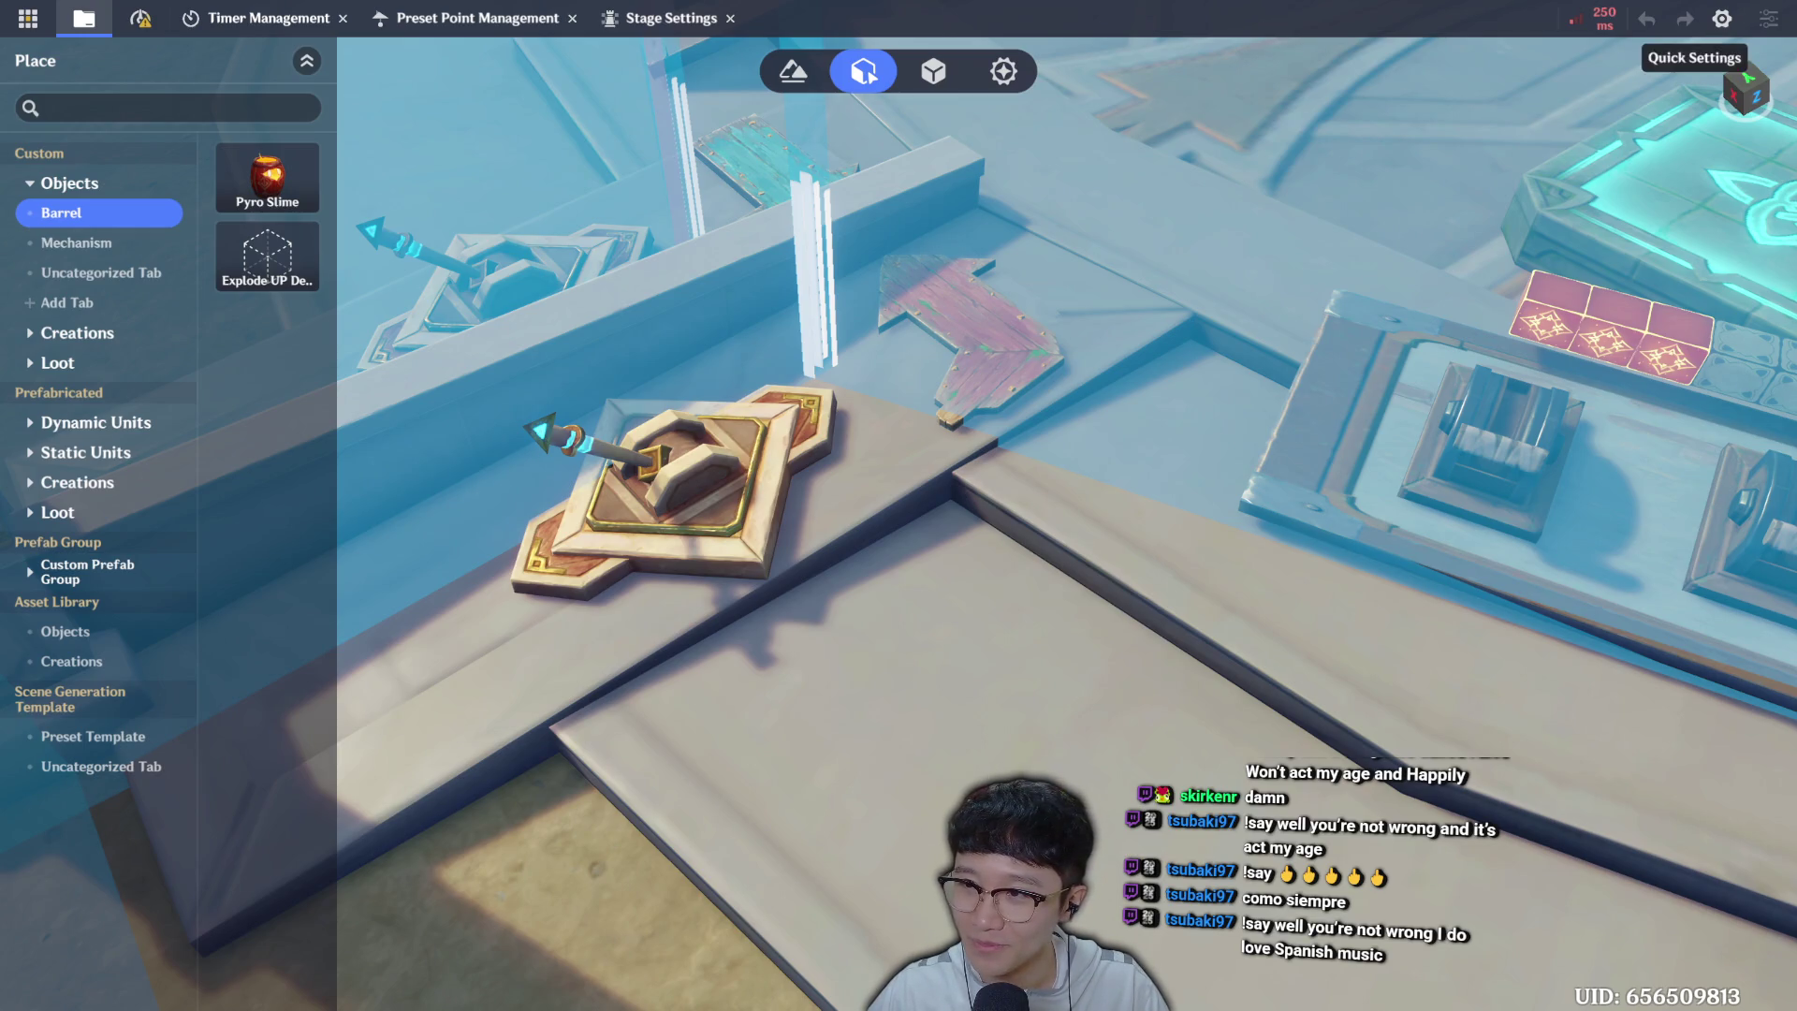
Fly the viewport over the circular barrel plaza and begin a test play.
key(s)
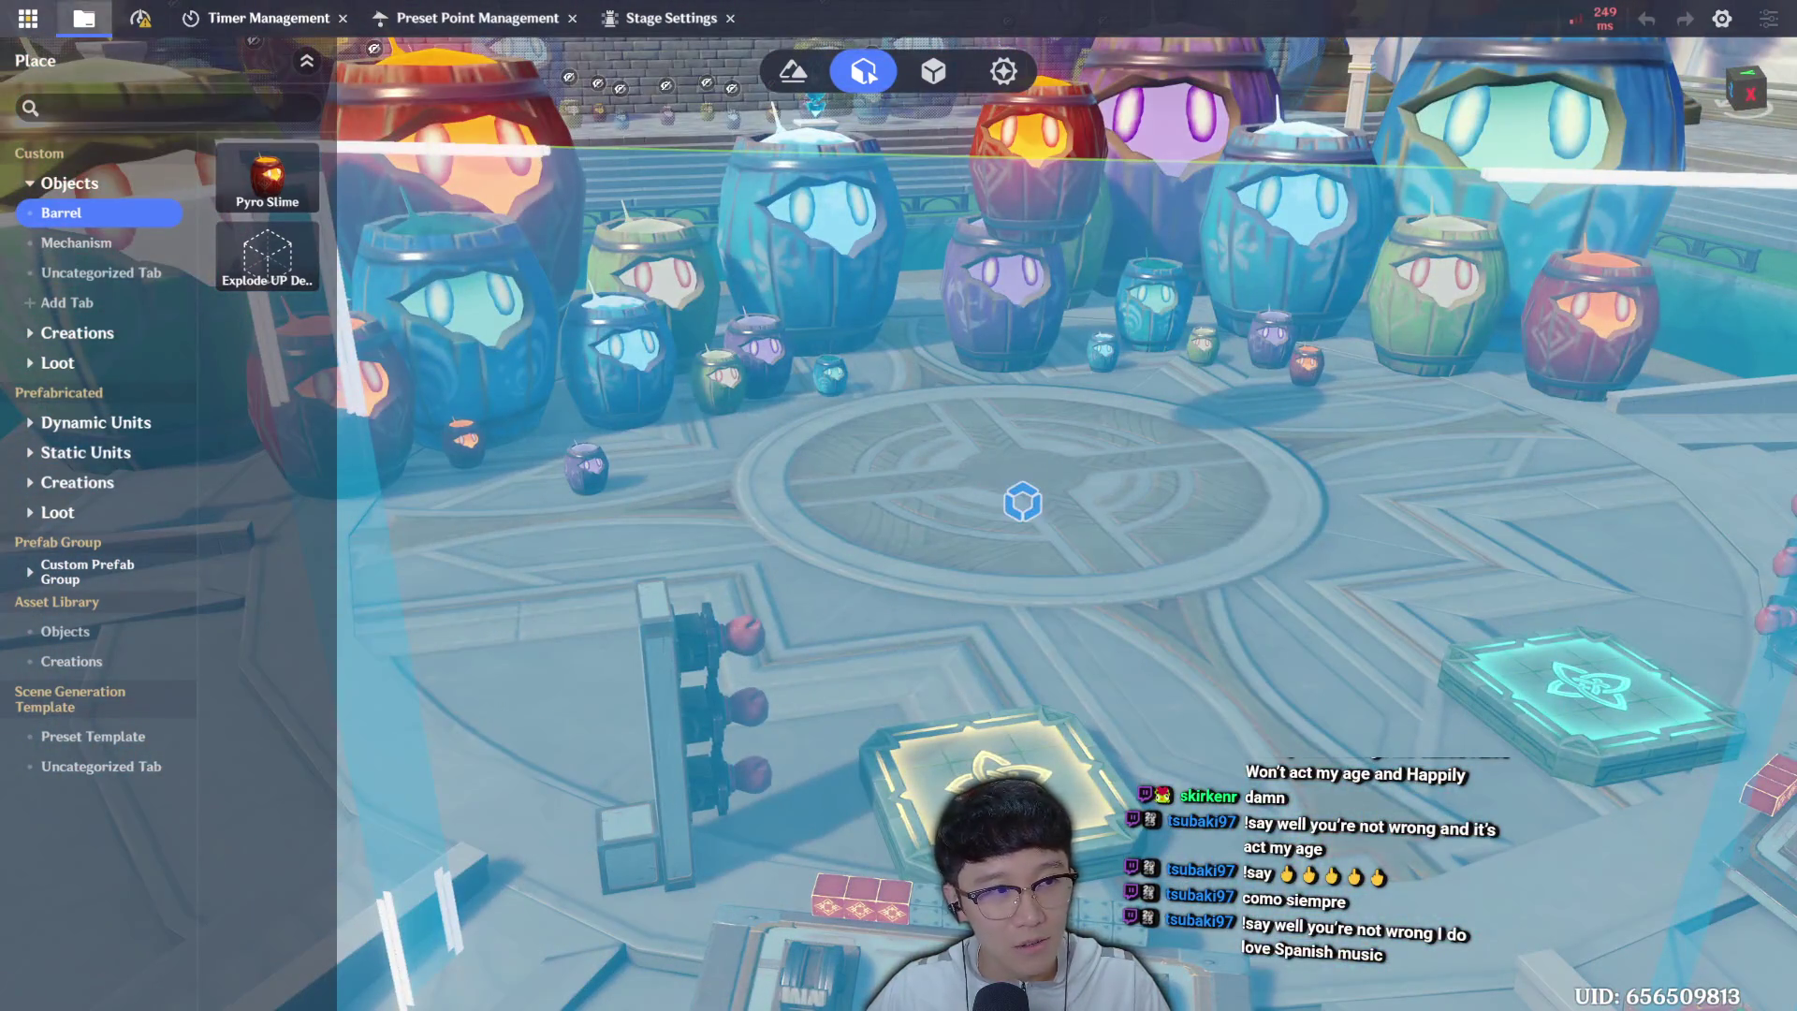
click(29, 18)
Launch a test play with Direct Upload as Player 1 and start the game.
click(131, 247)
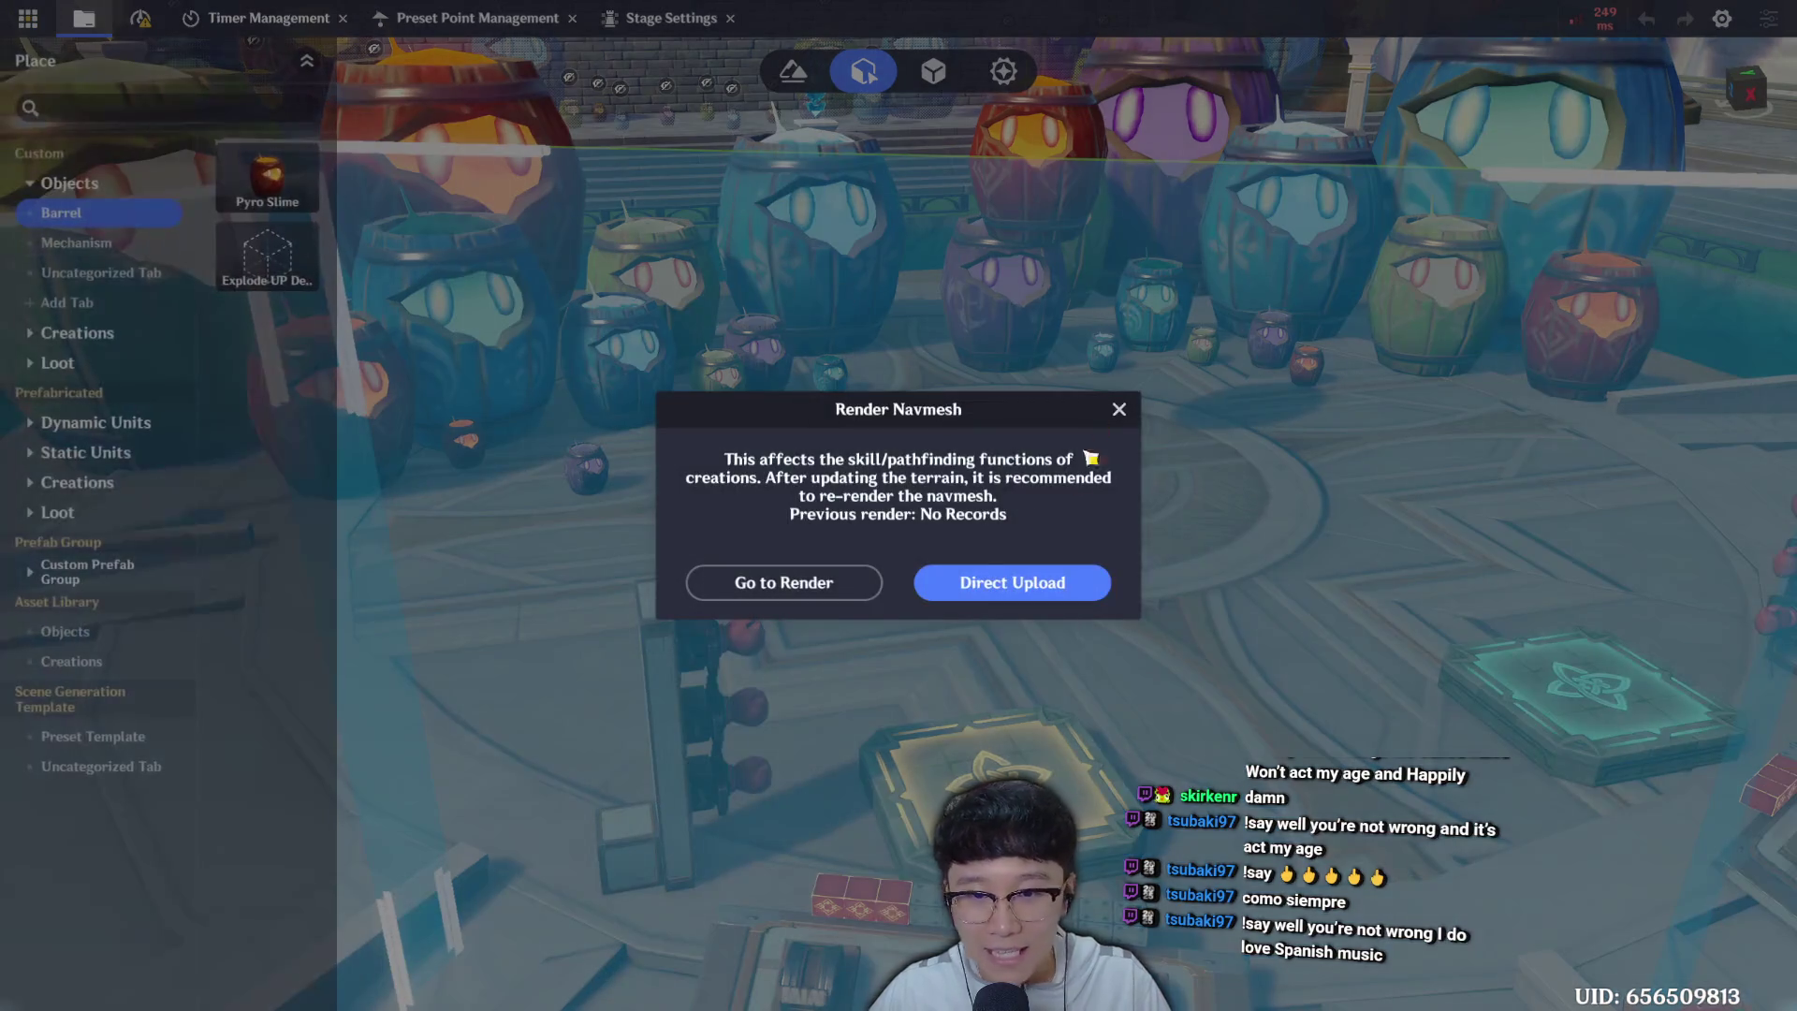
click(962, 584)
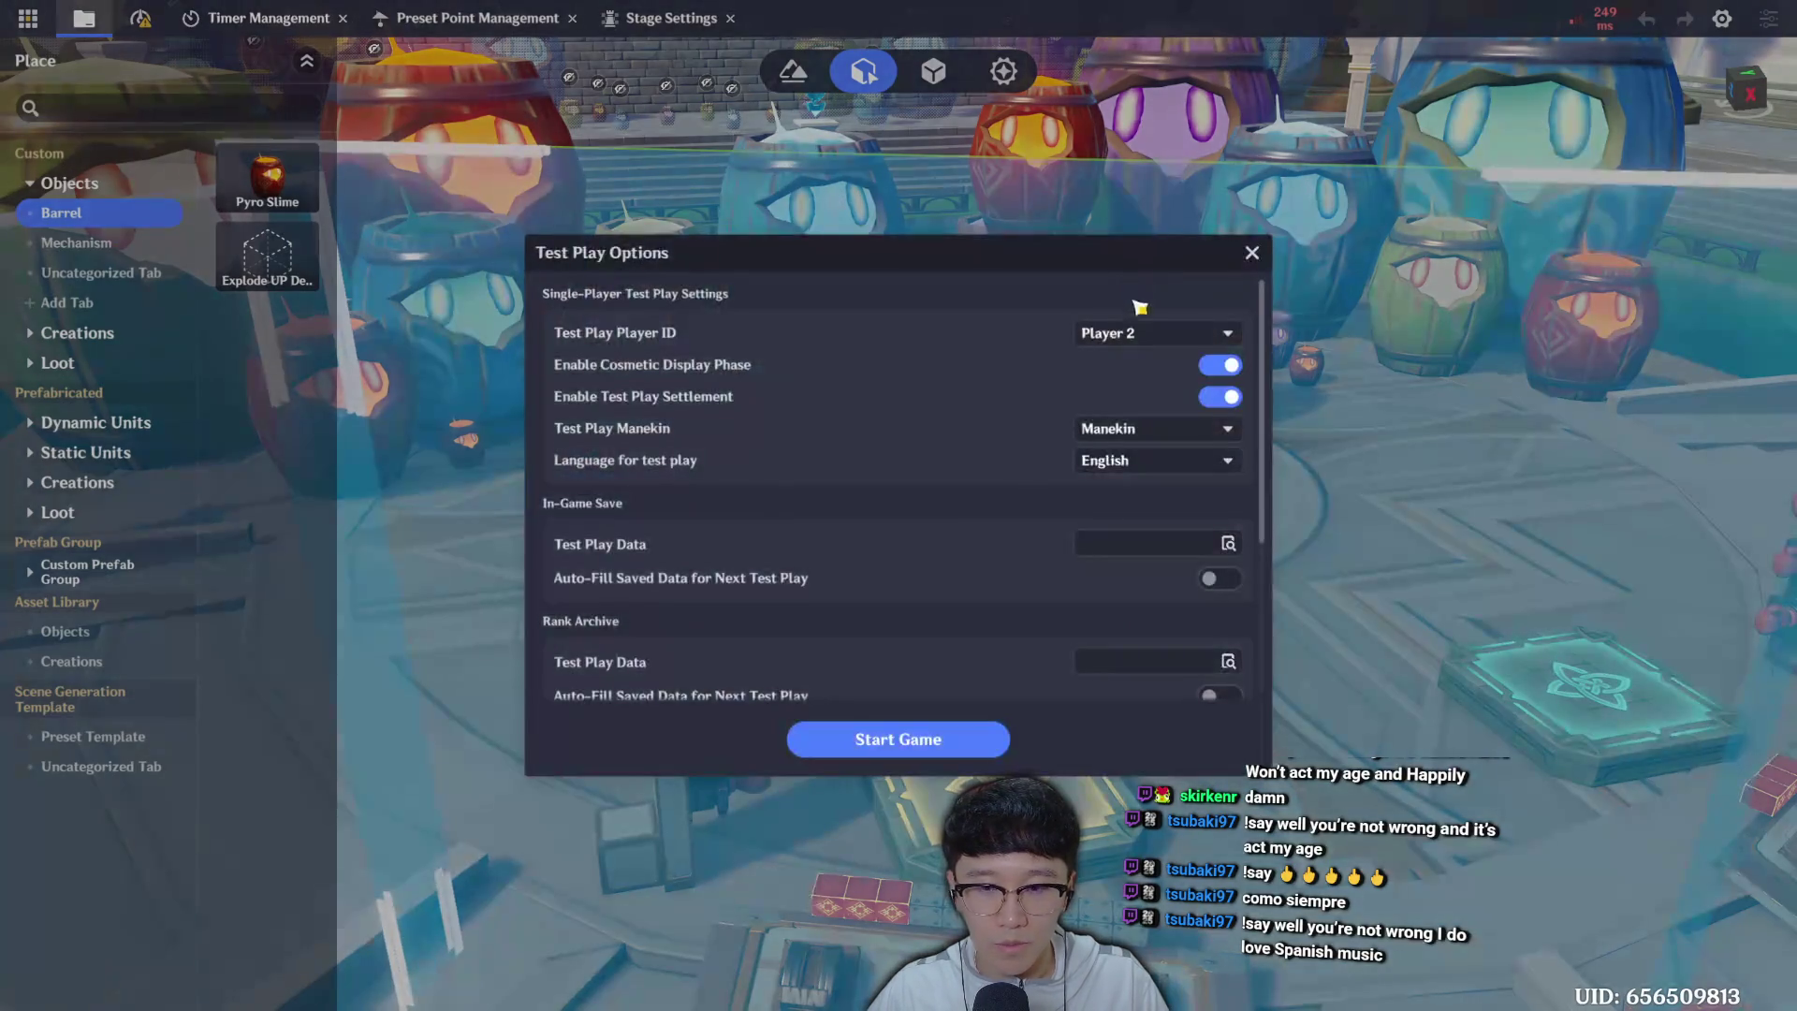
click(1151, 333)
click(1158, 382)
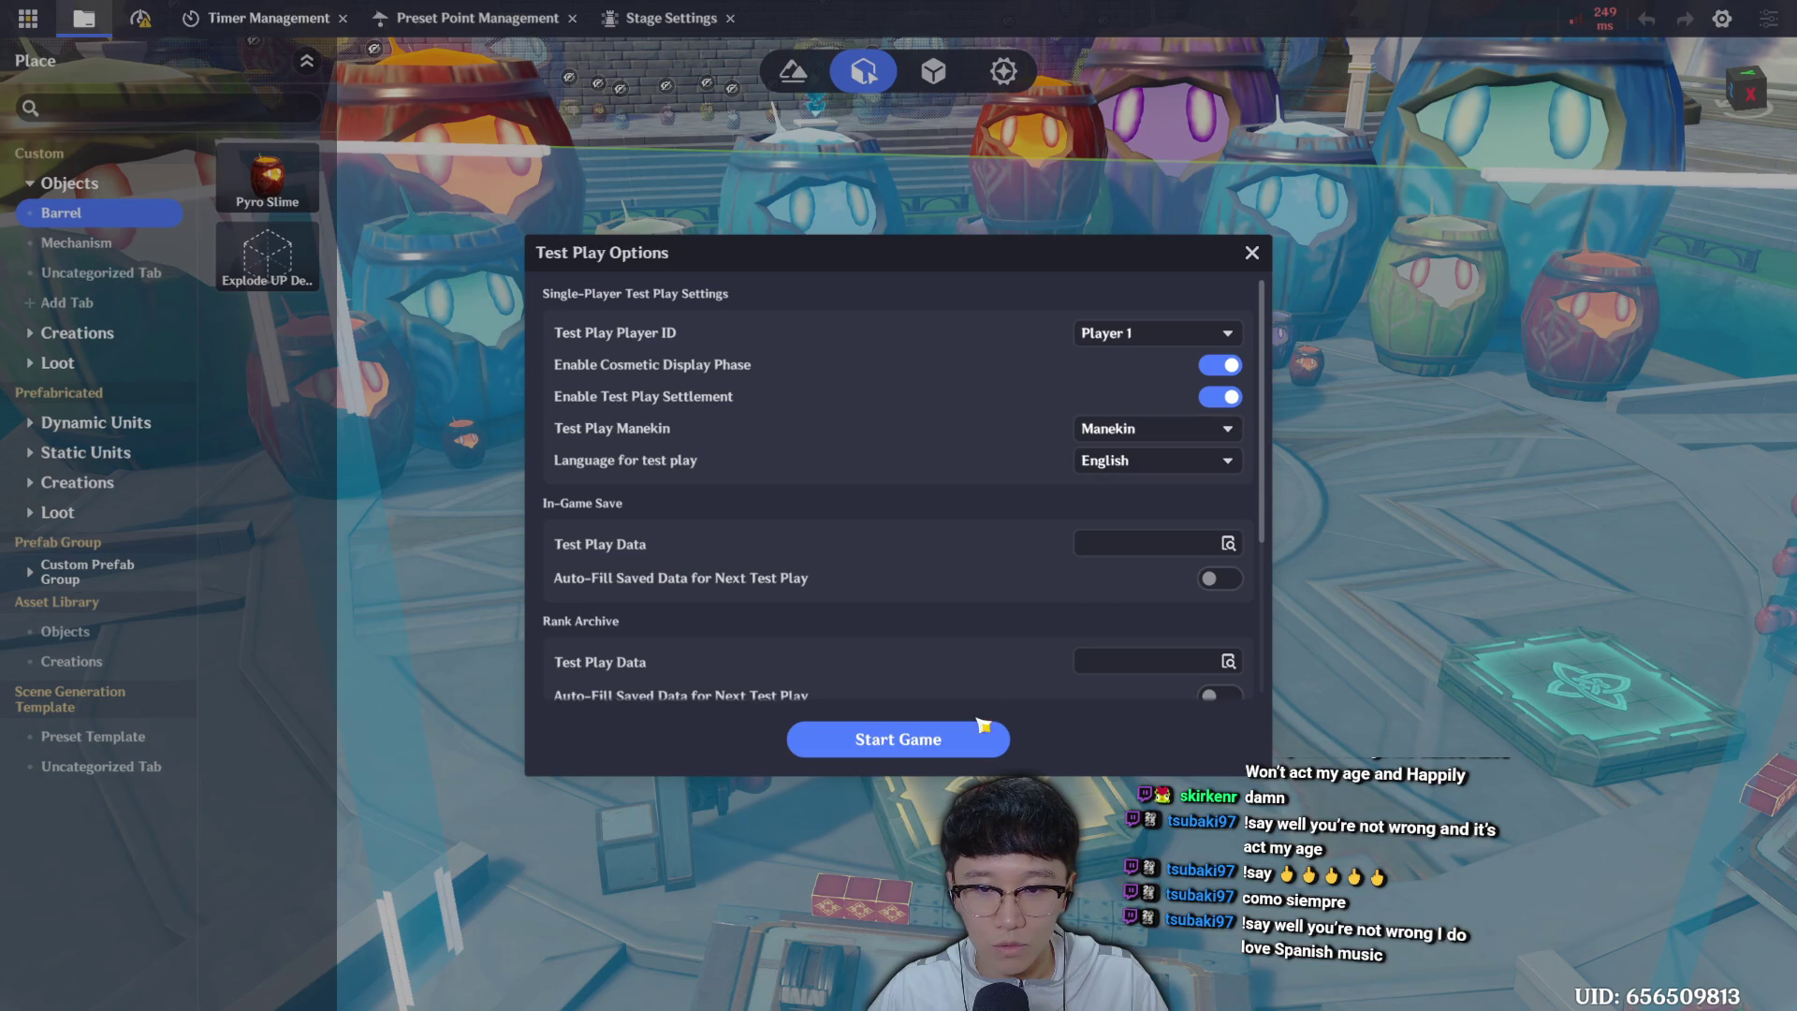
click(923, 740)
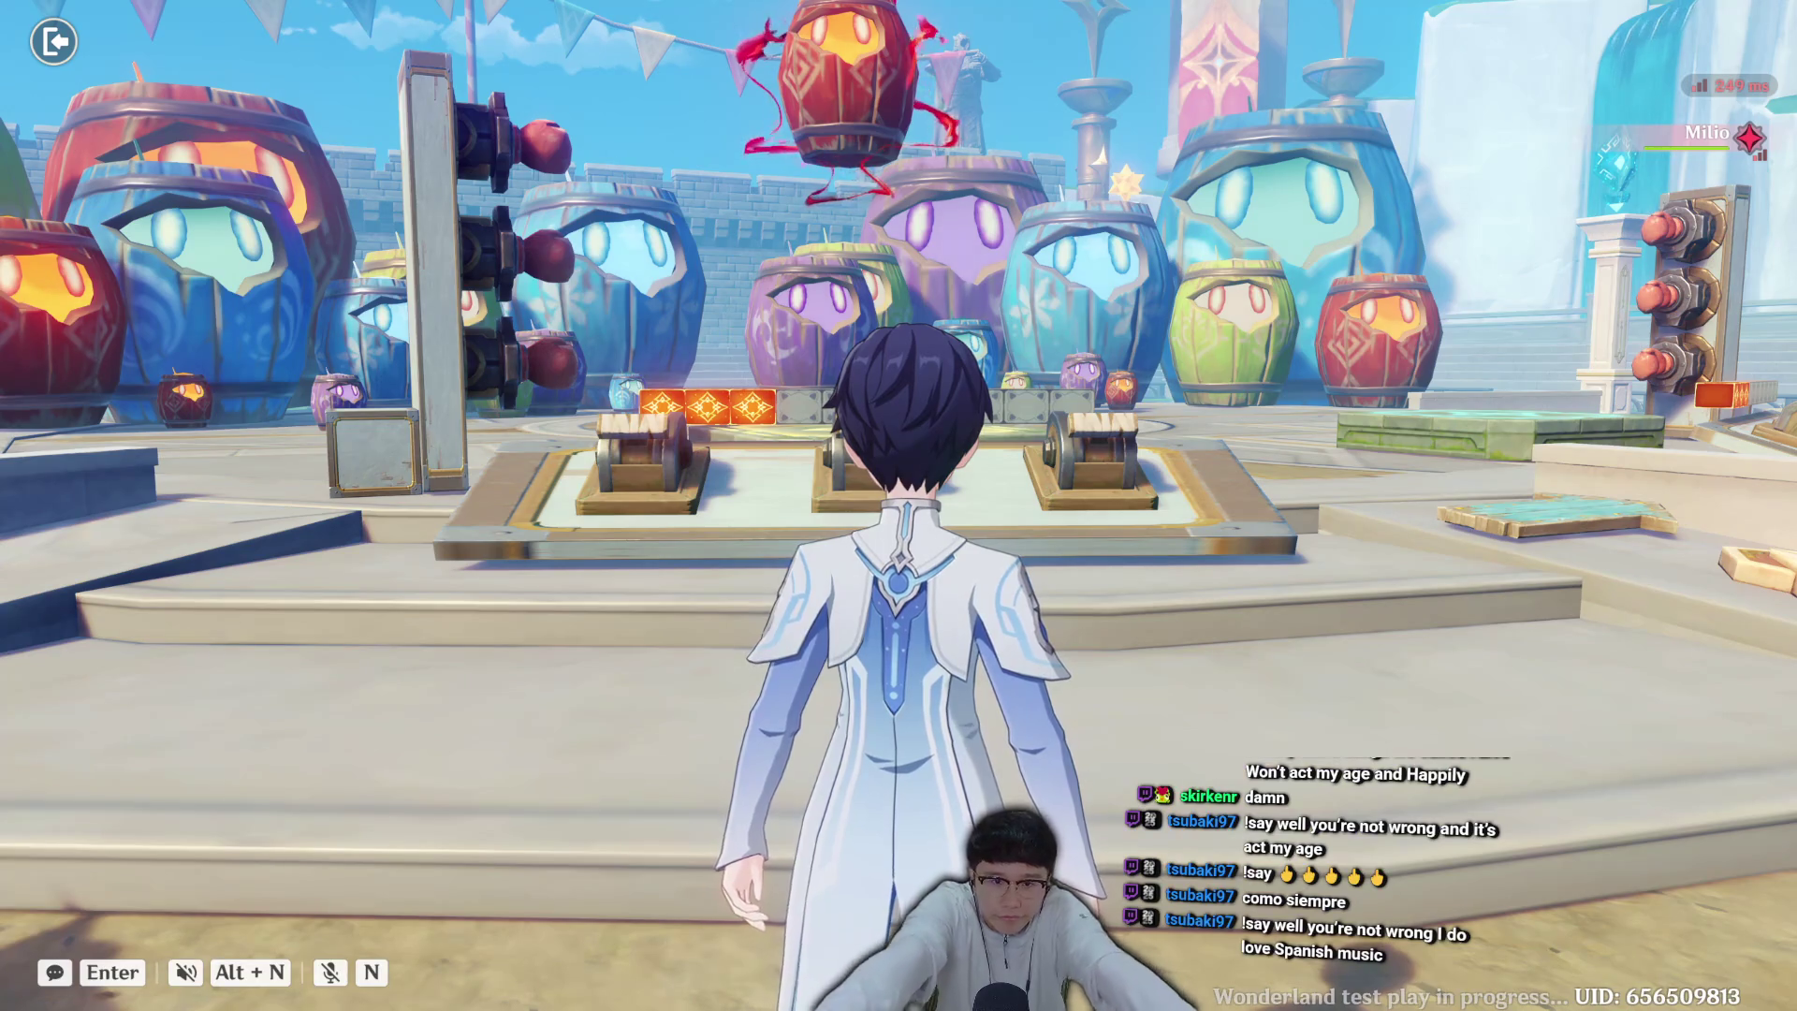
End the running challenge, exit the test play, and select the barrel's motion device settings.
key(Escape)
click(906, 514)
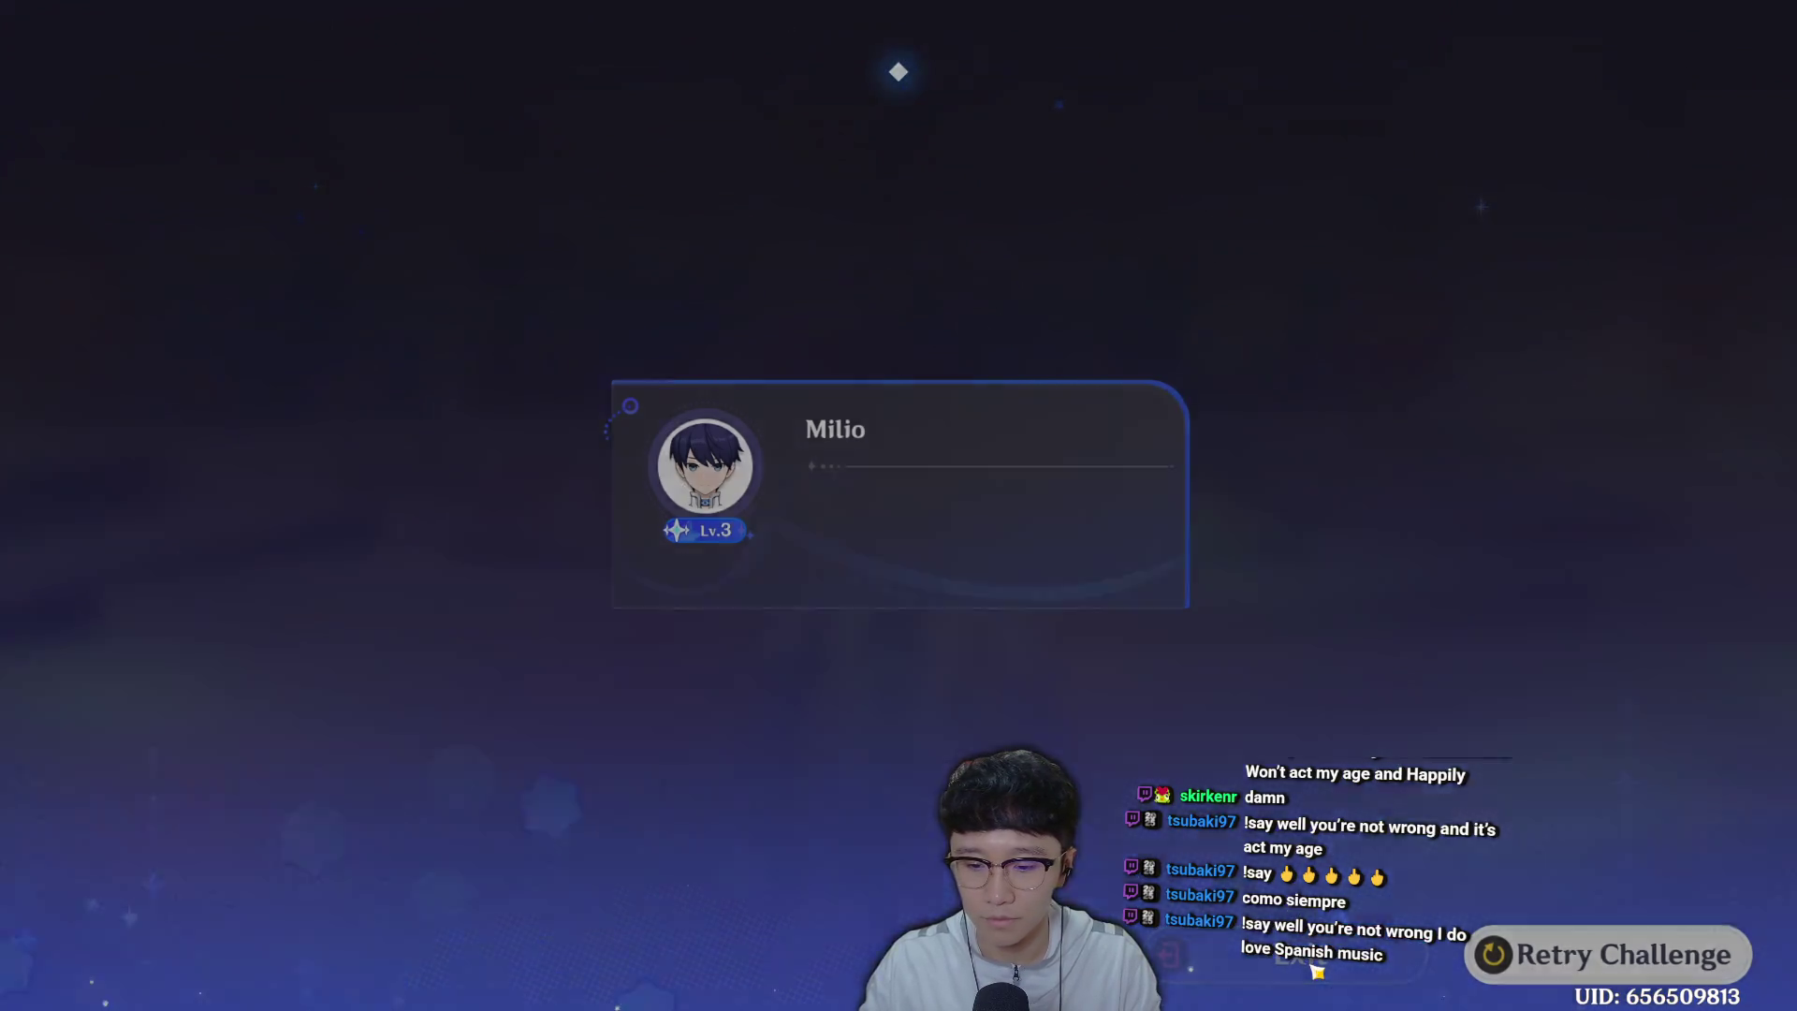
click(1318, 972)
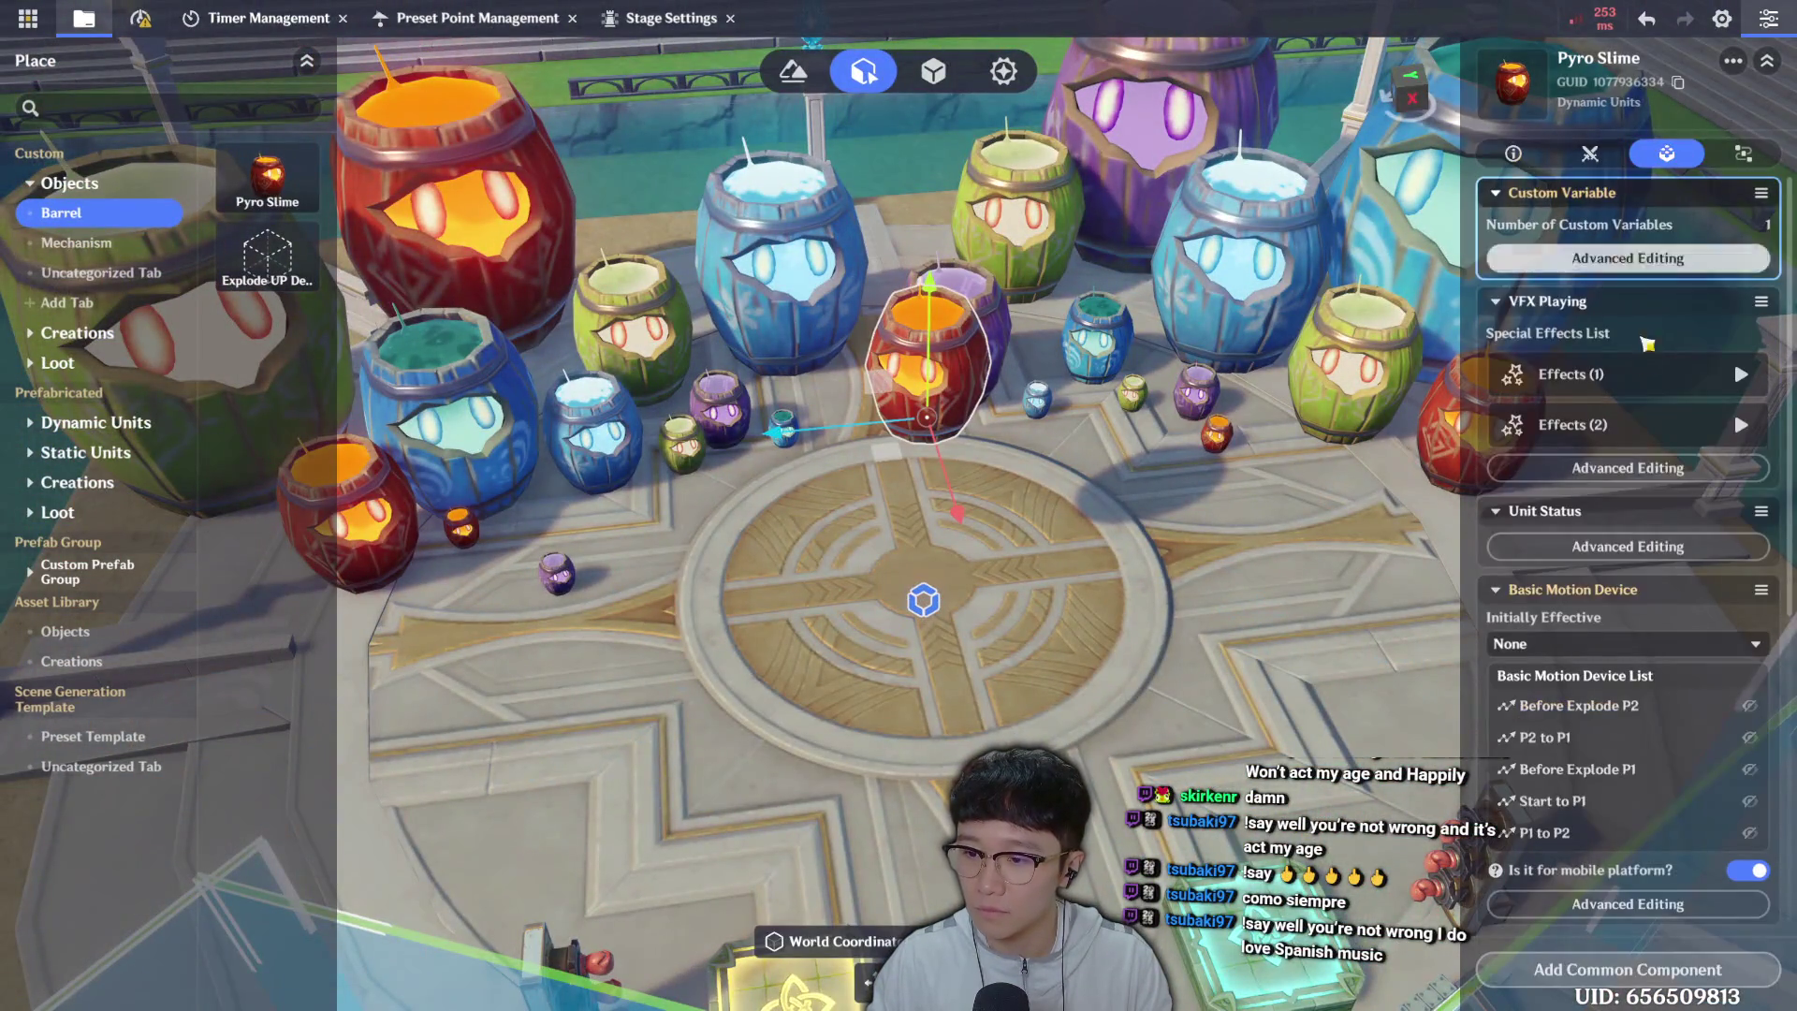
click(1627, 903)
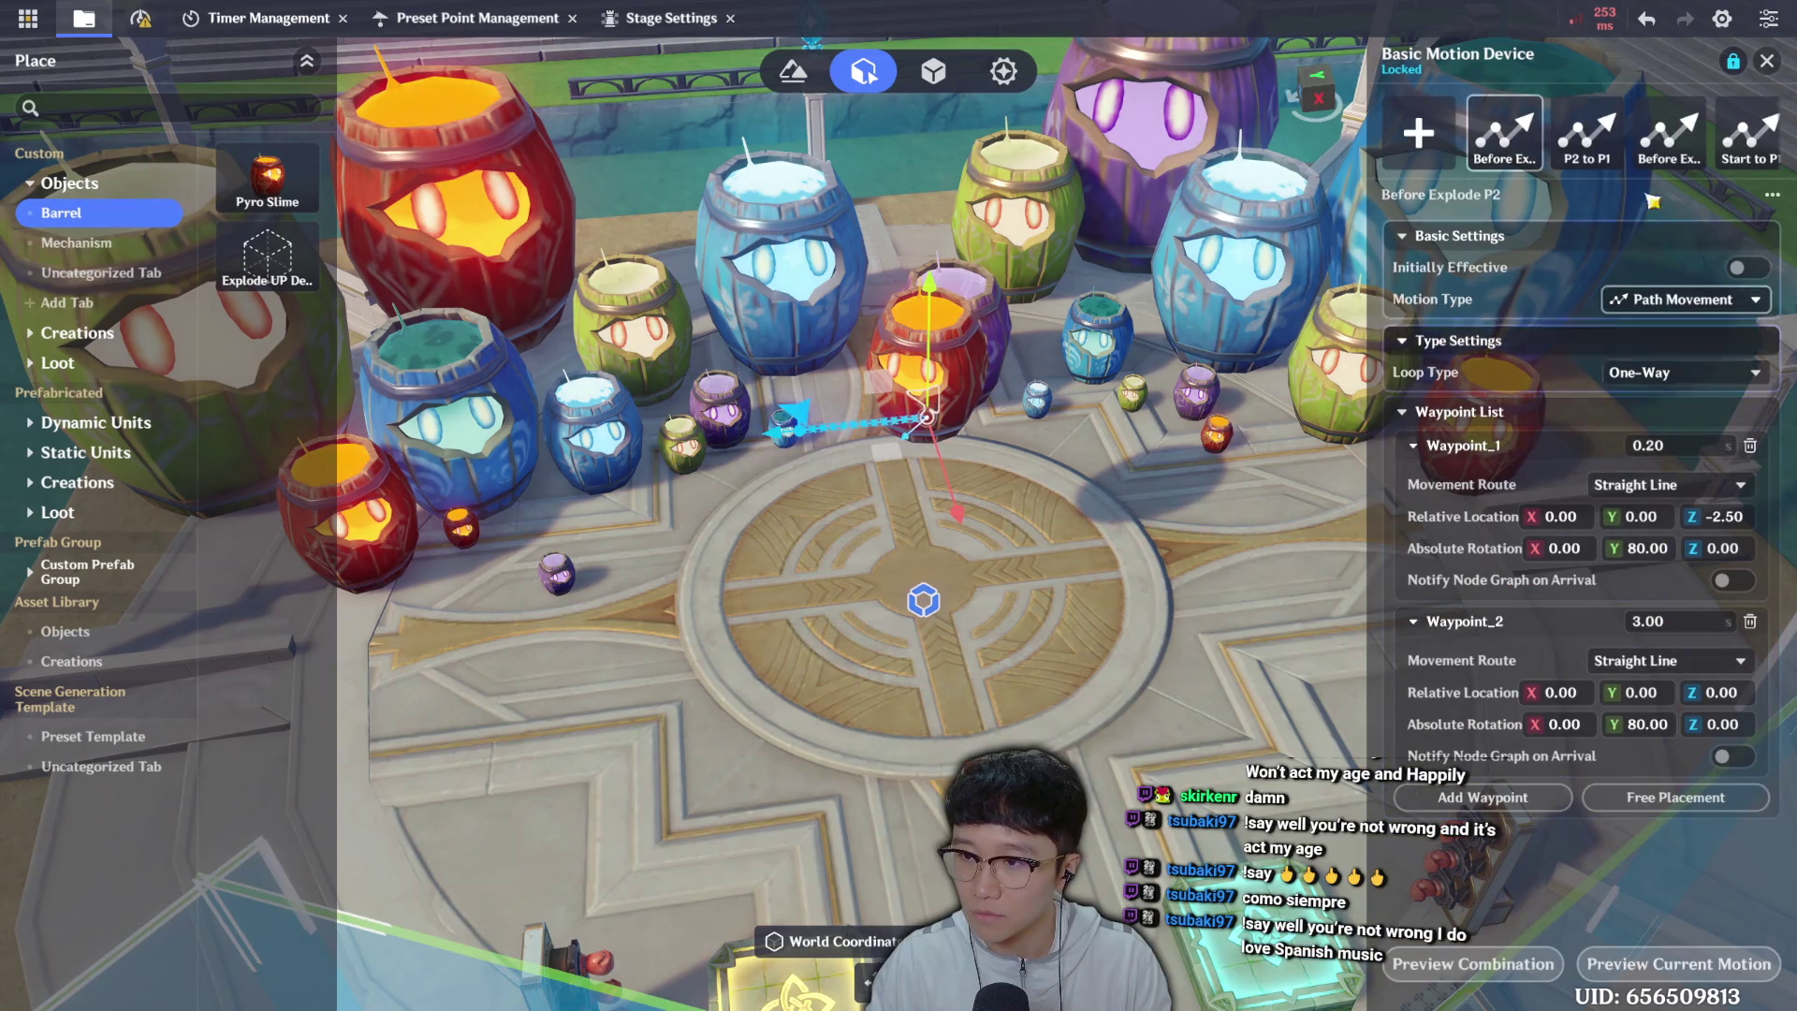
On Start to P1, set Waypoint_11 Y rotation to -225 and Z location to -3.80, then save.
click(1749, 131)
scroll(1750, 513, down, 2)
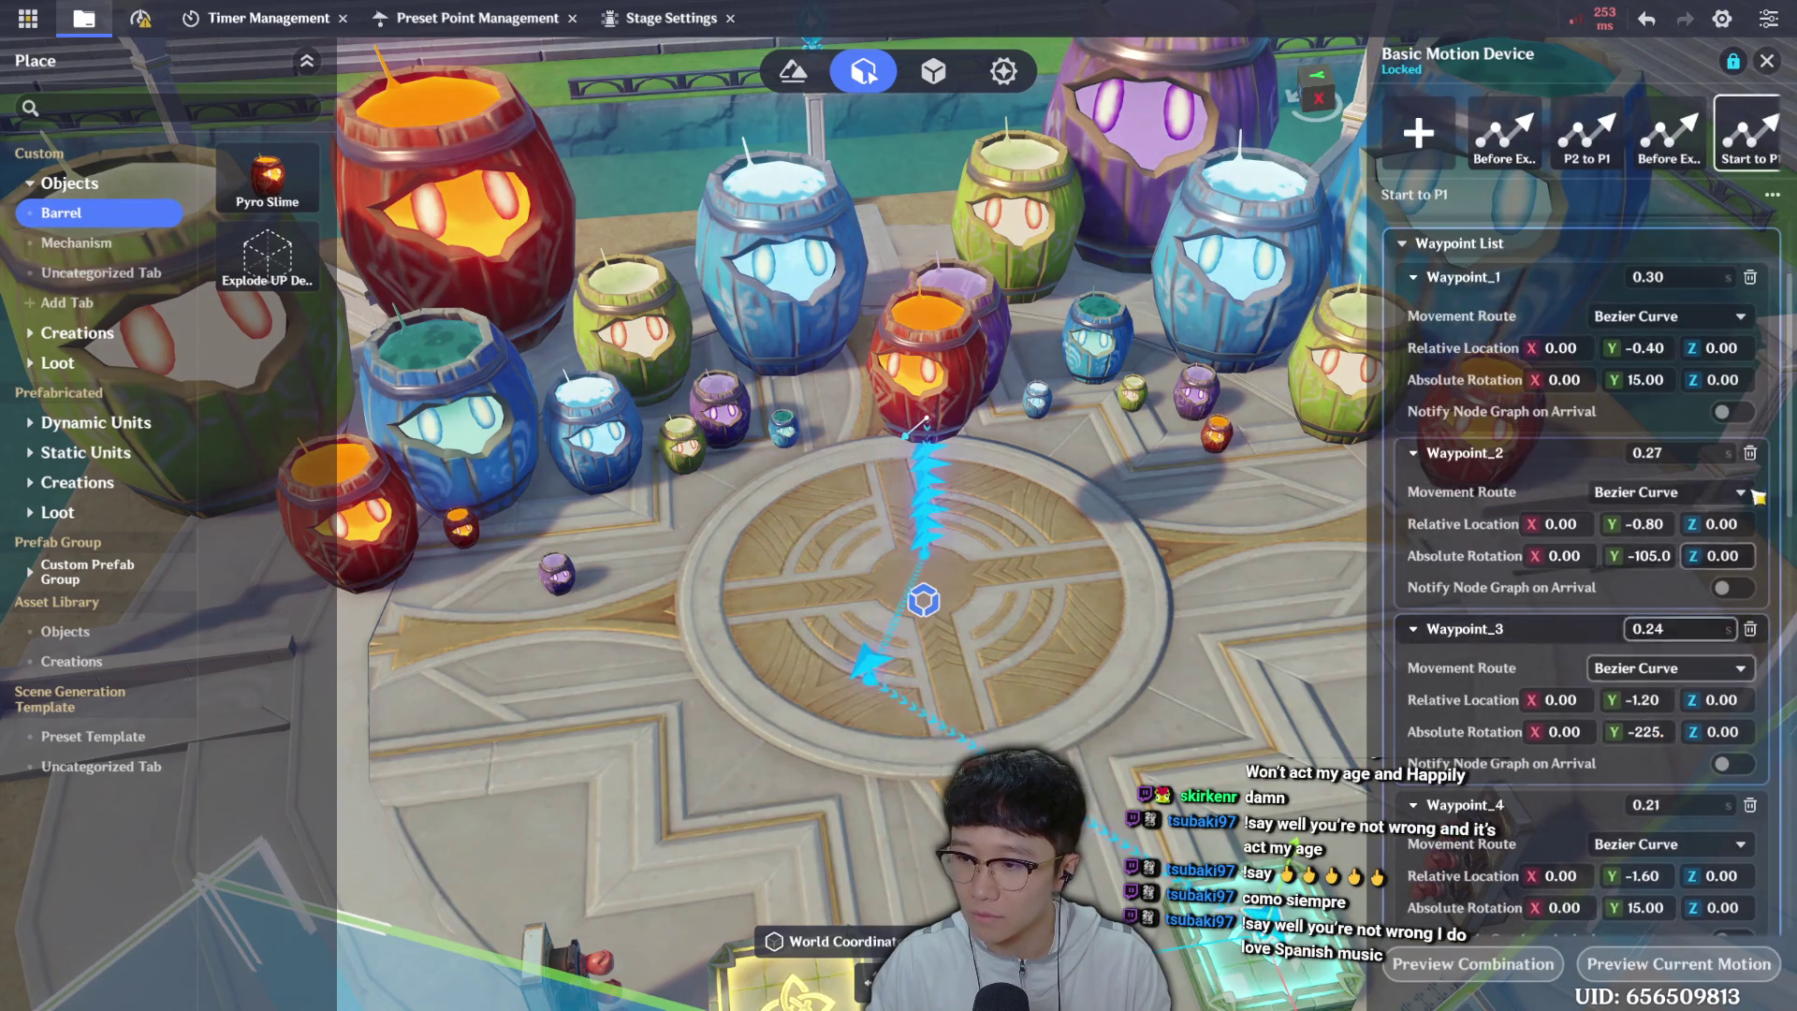
scroll(1746, 713, down, 5)
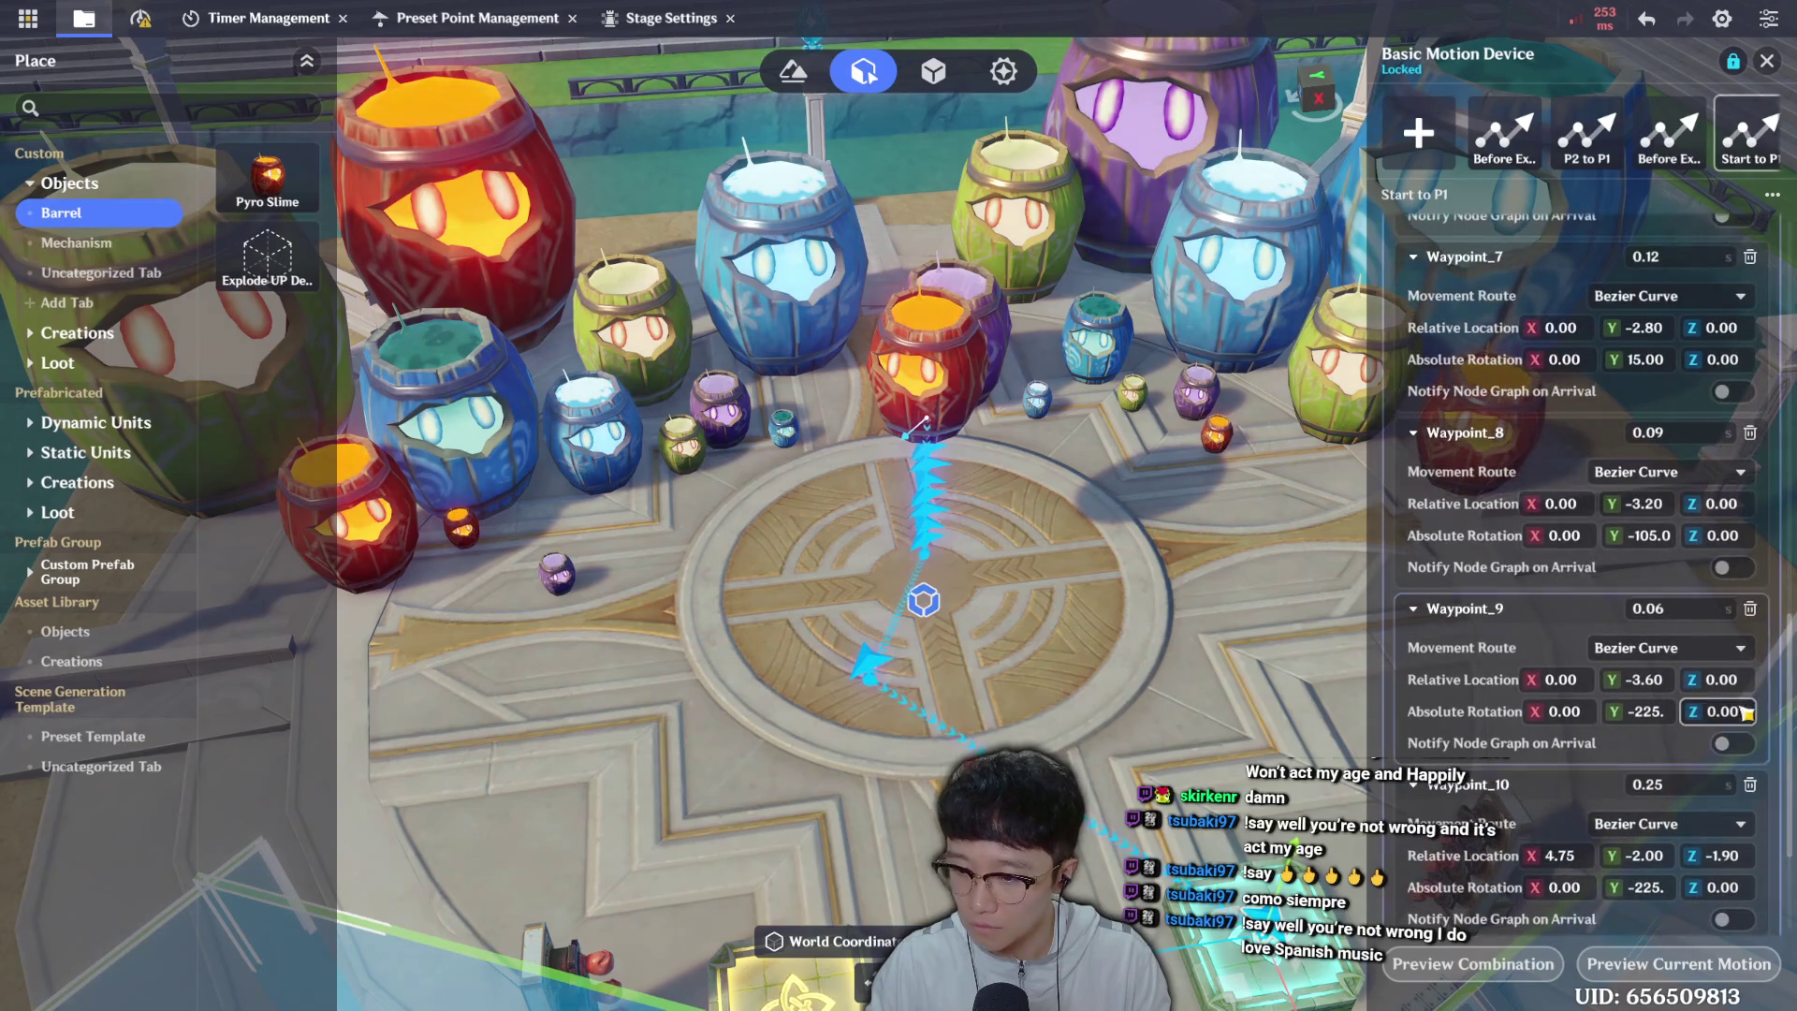
scroll(1731, 786, down, 3)
click(1656, 834)
text(-225)
key(Return)
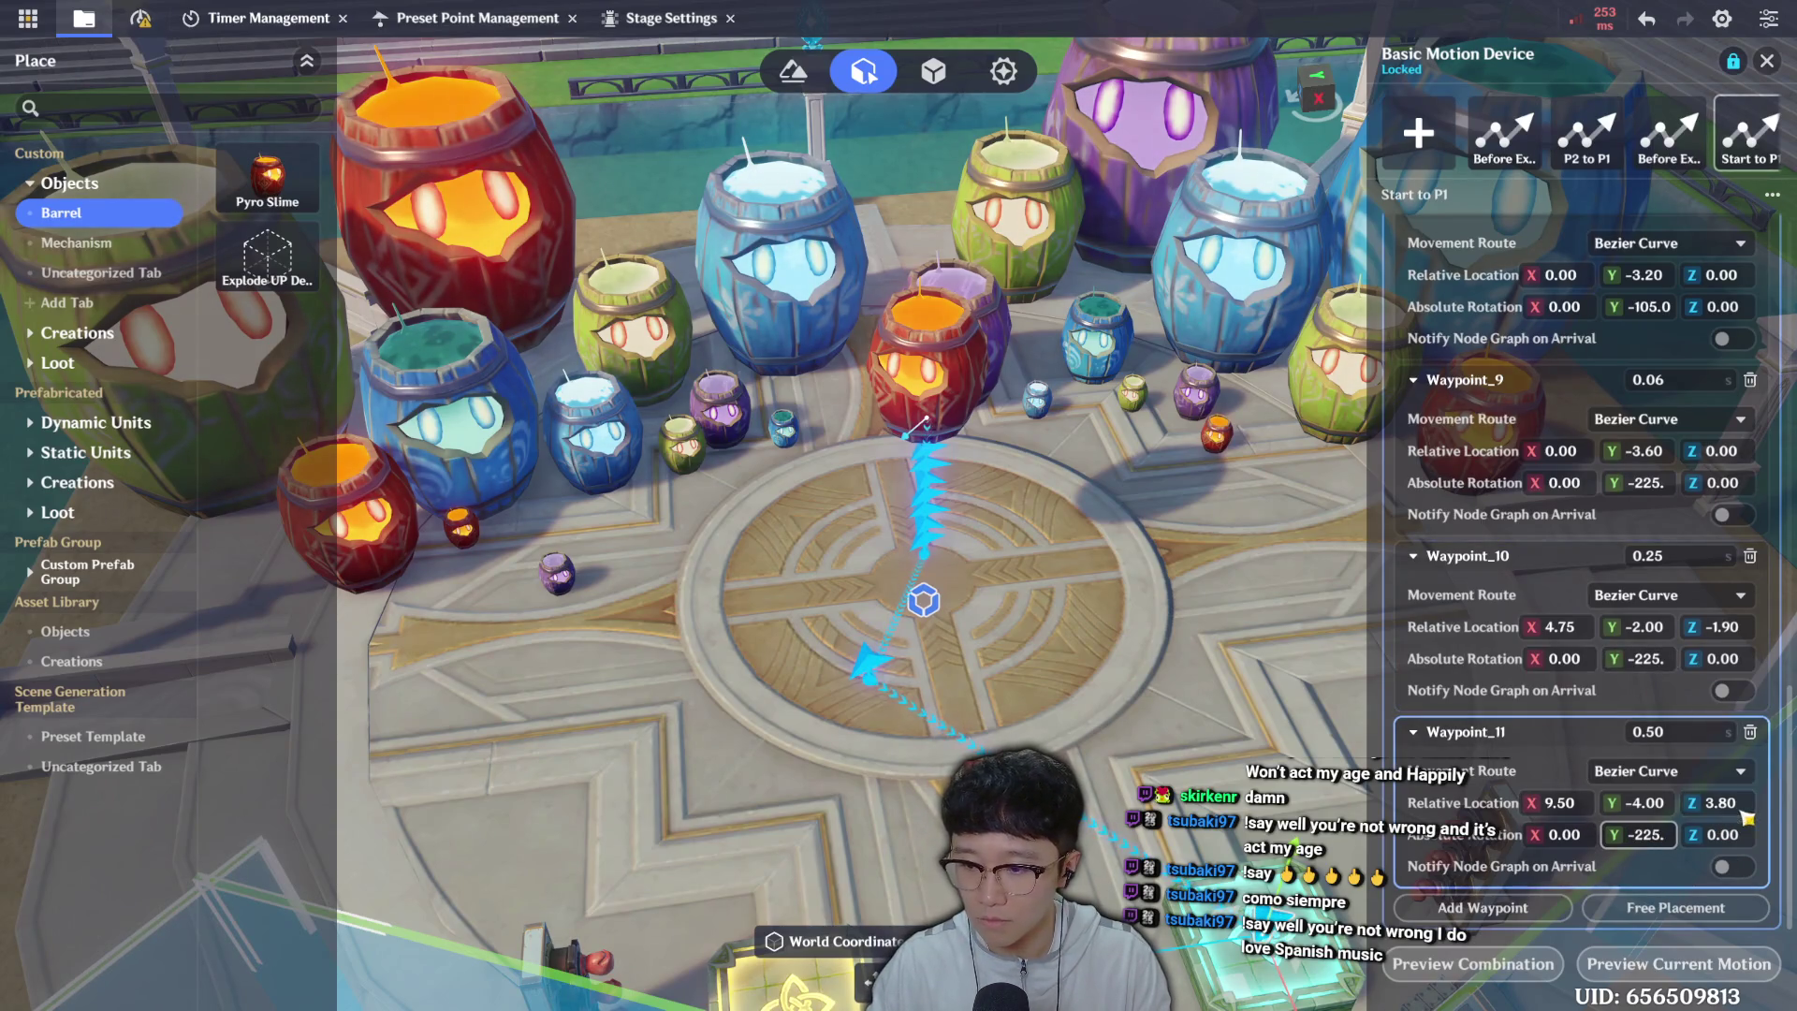
click(1720, 802)
text(-3.80)
key(Return)
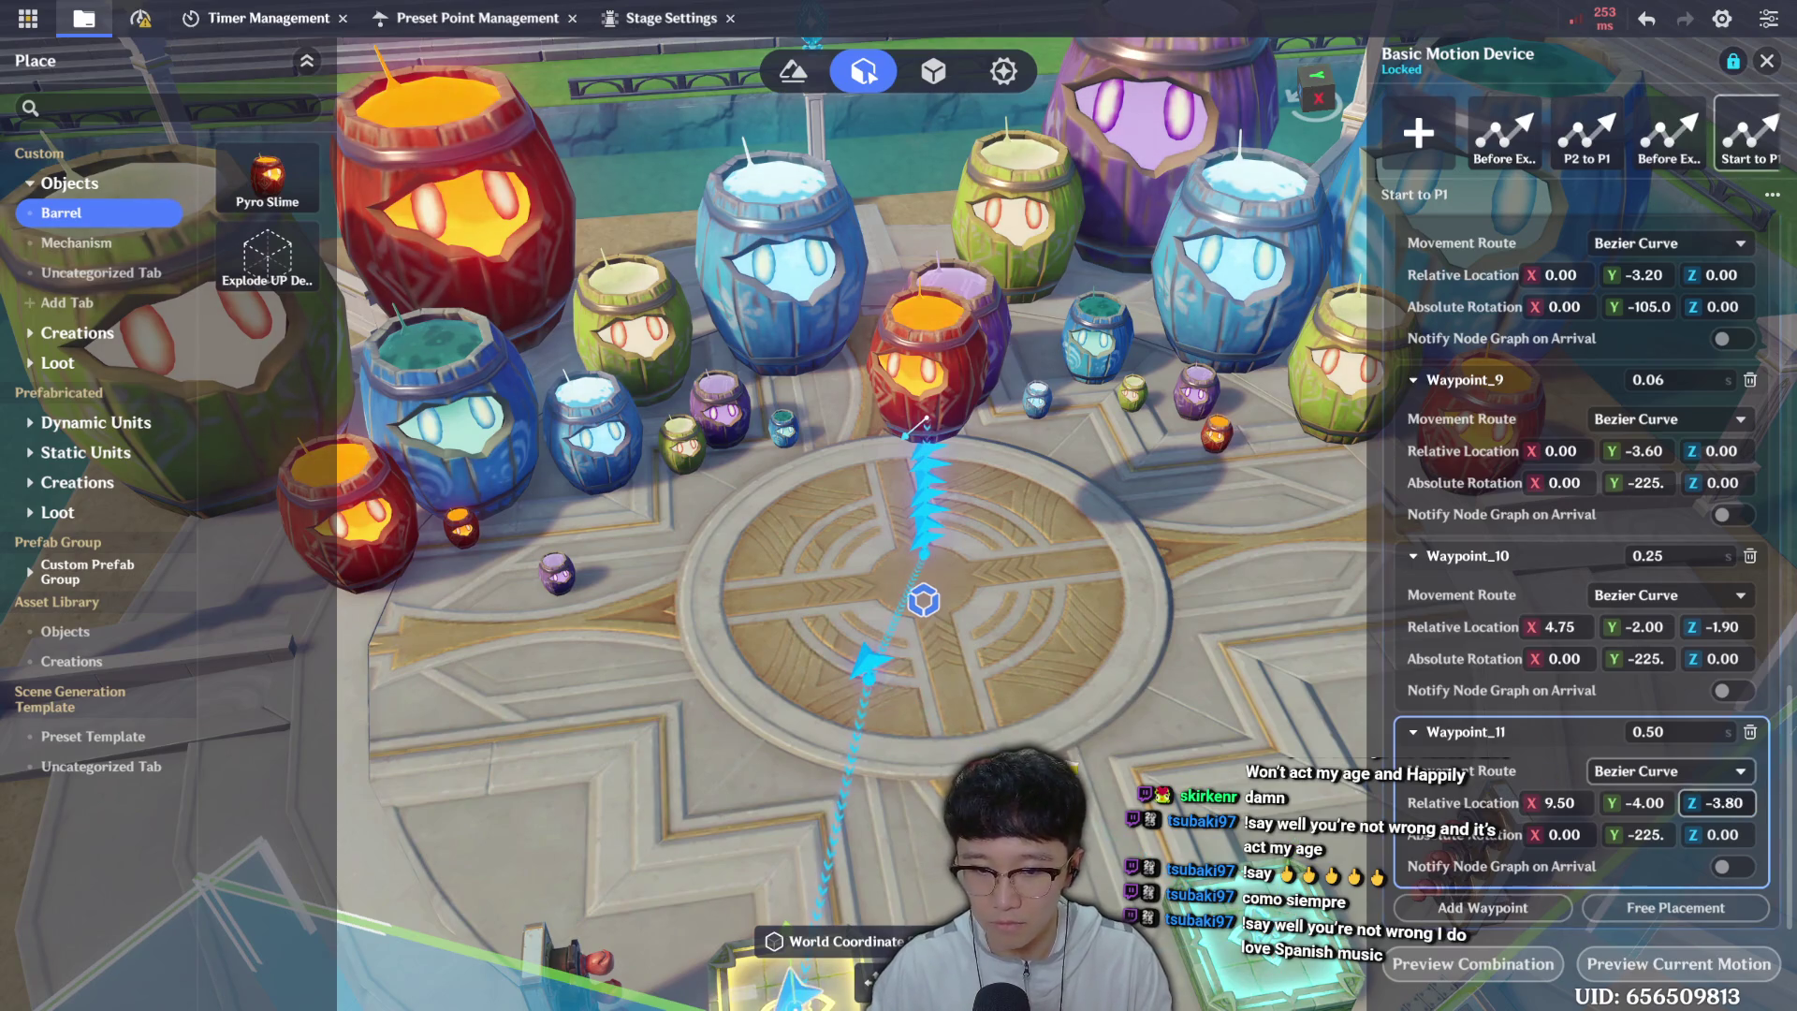
key(ctrl+s)
key(Escape)
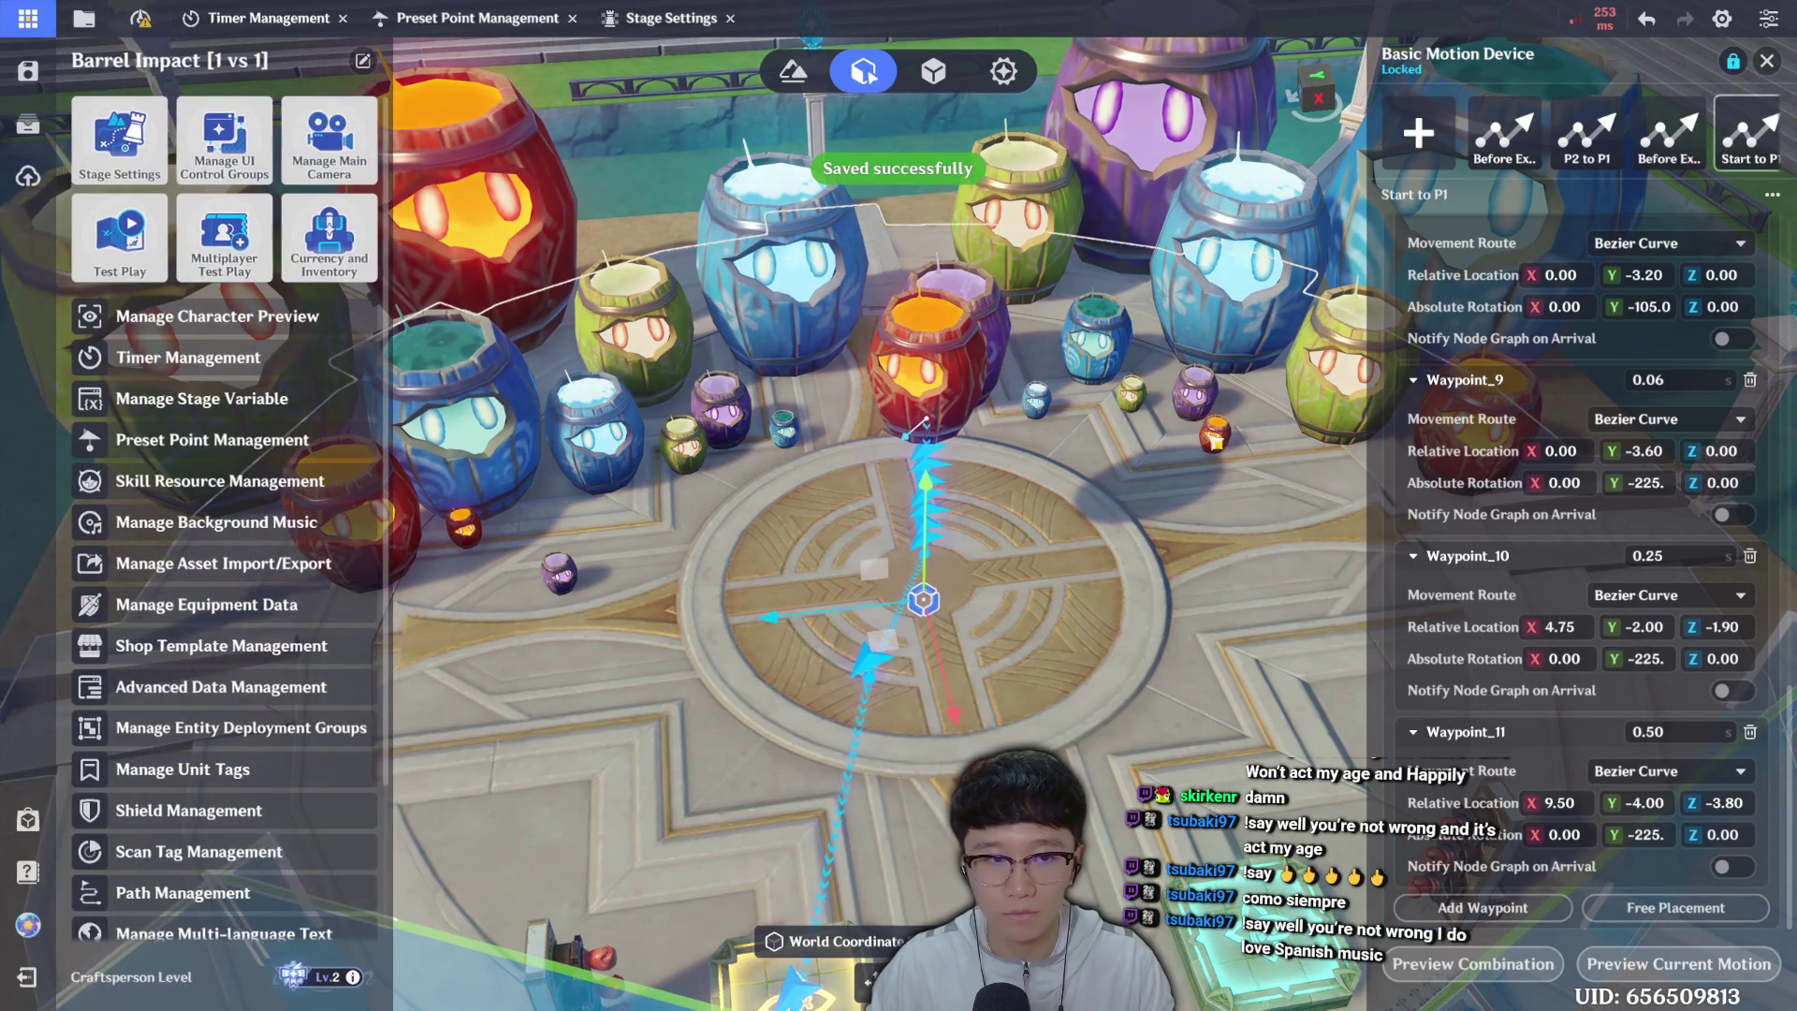
Start a new test play of the updated arena via Direct Upload.
click(1044, 464)
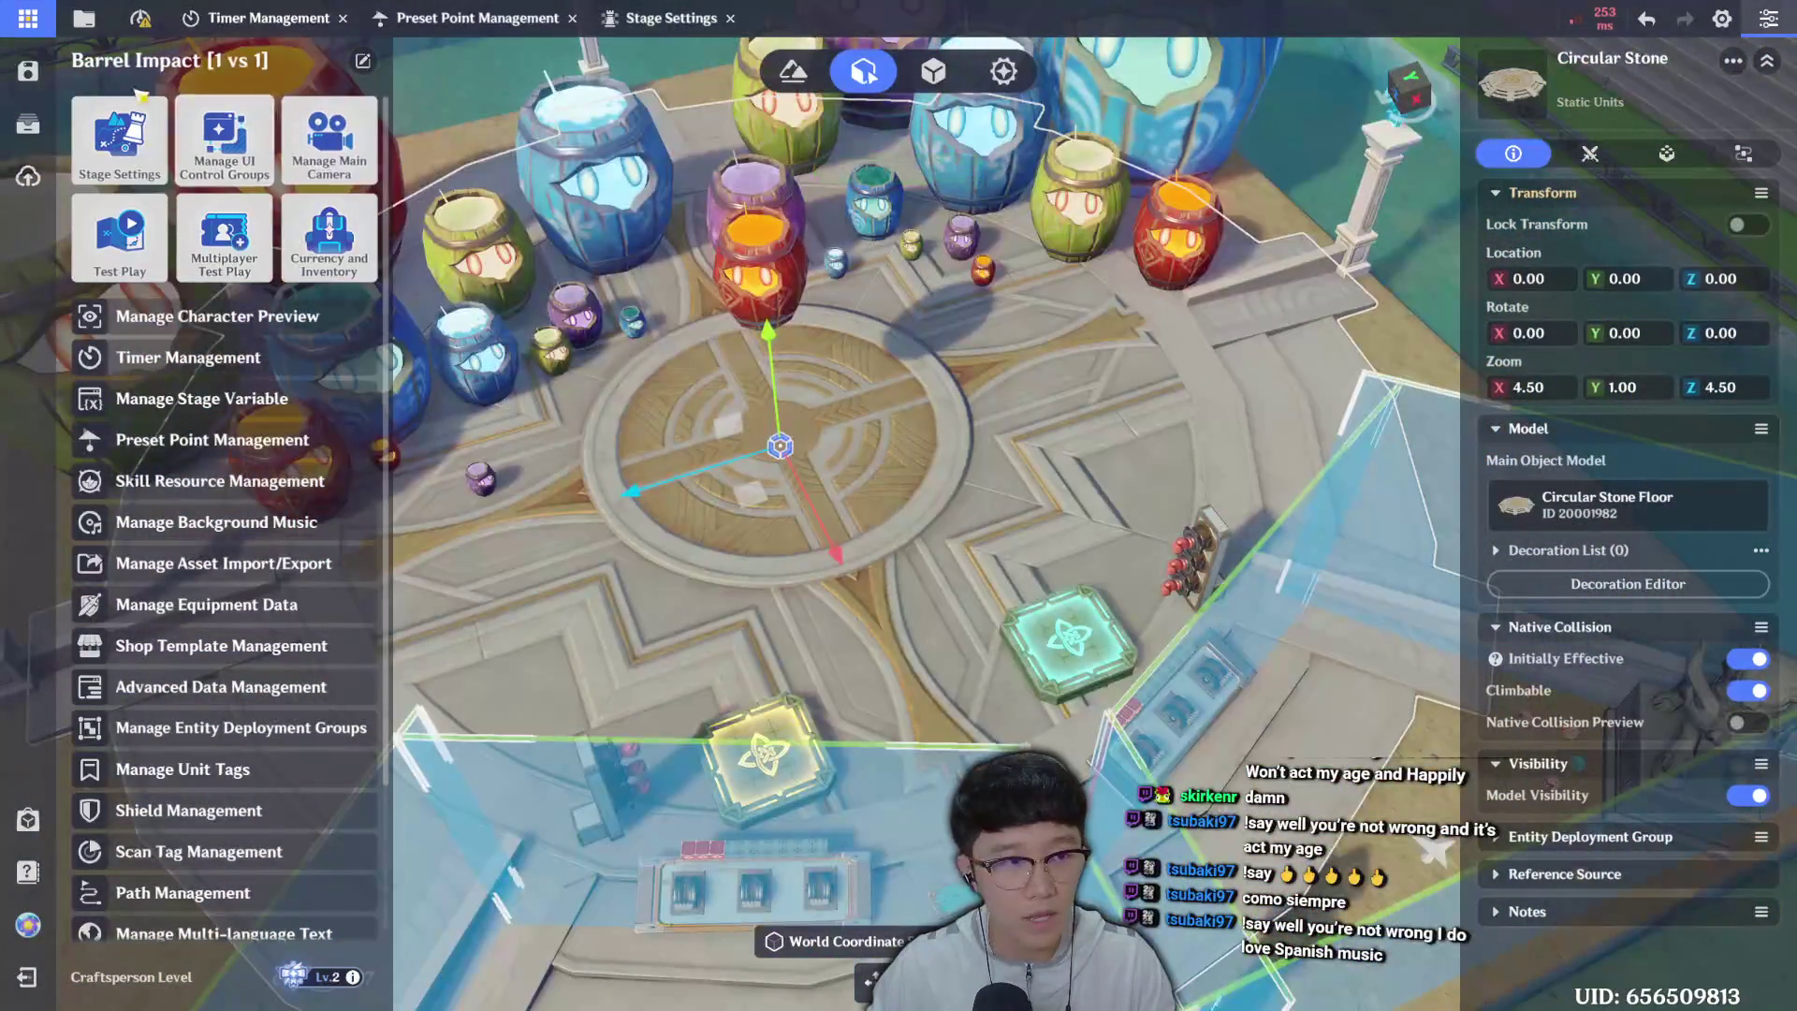
click(27, 176)
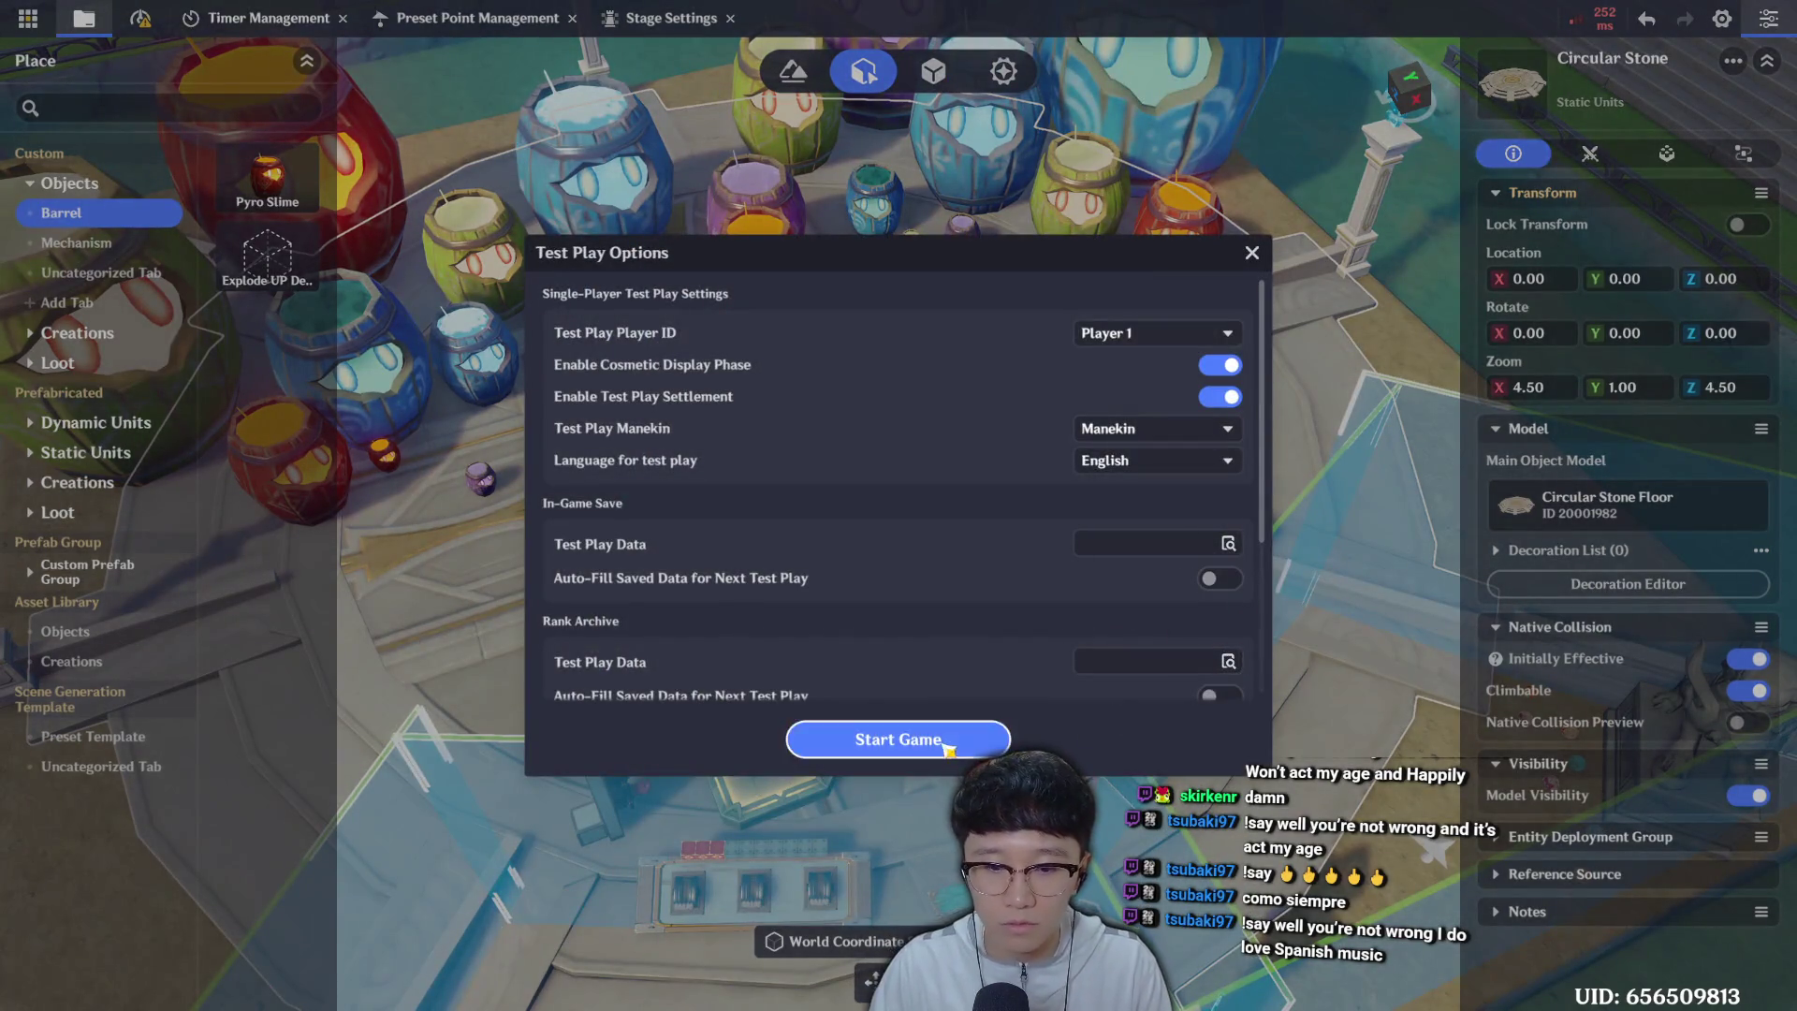
click(933, 737)
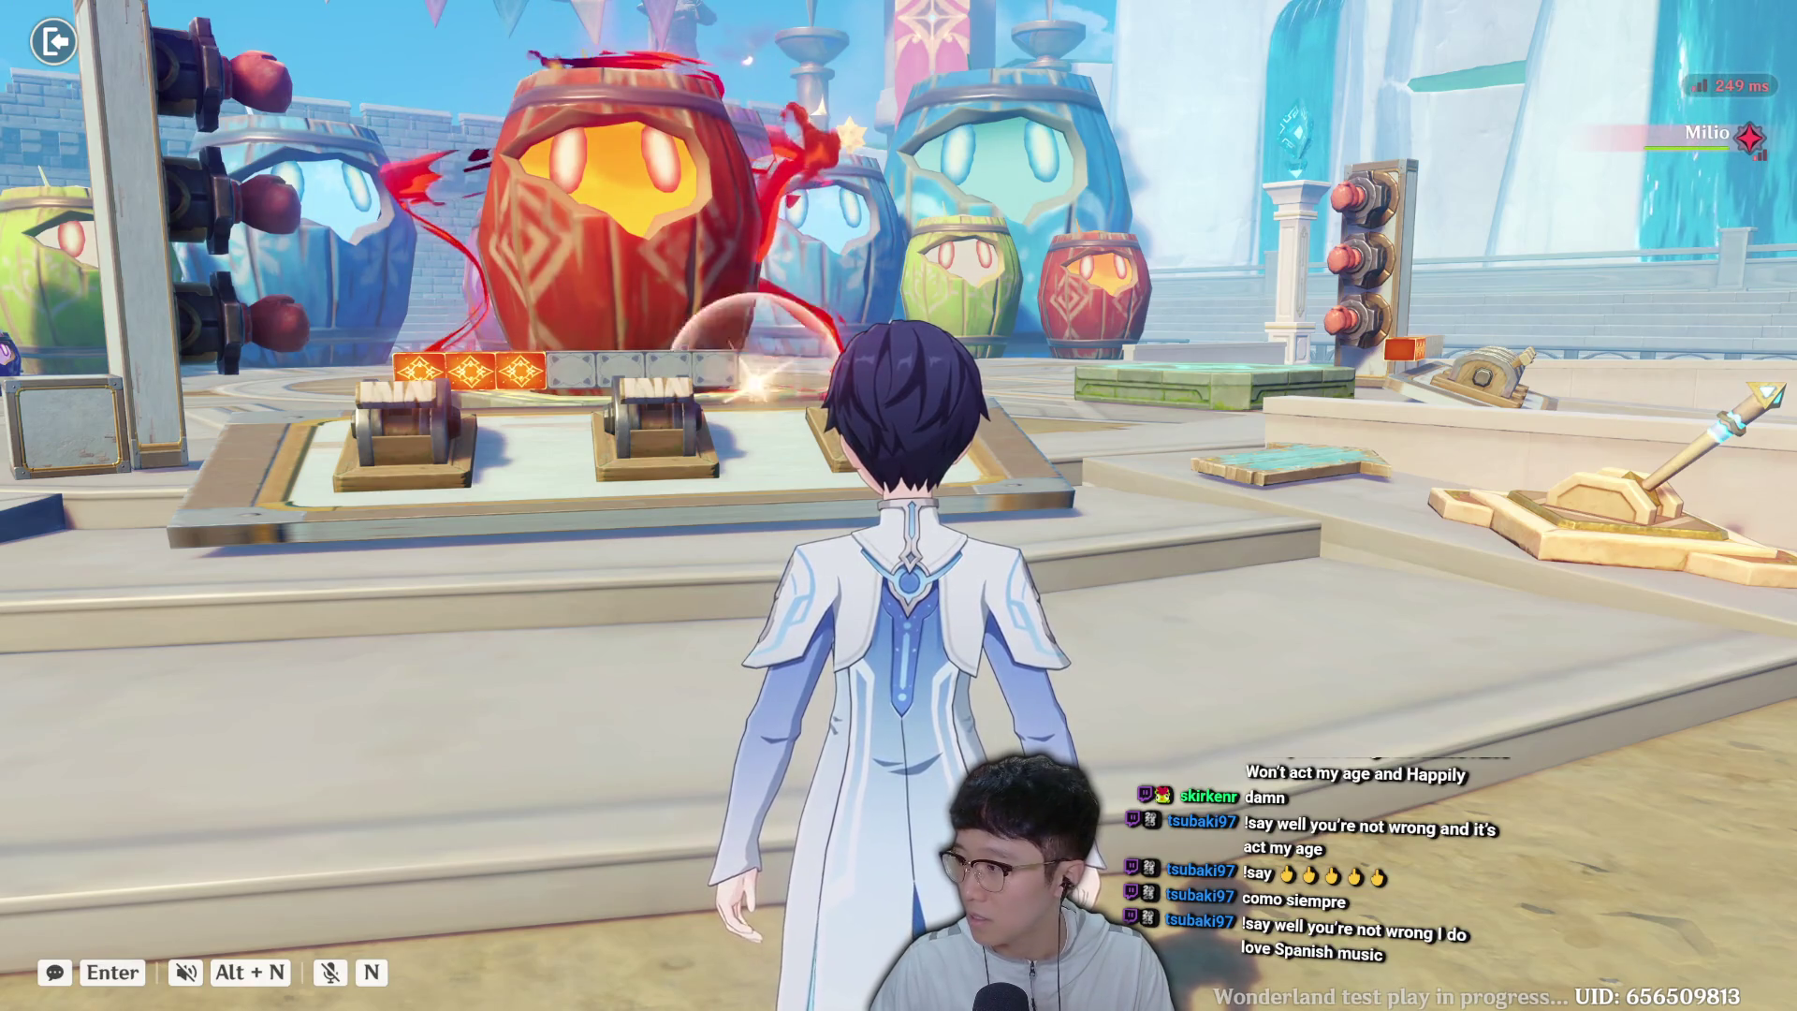
Run to the cannon platform, fire at a barrel, then retry the challenge.
key(w)
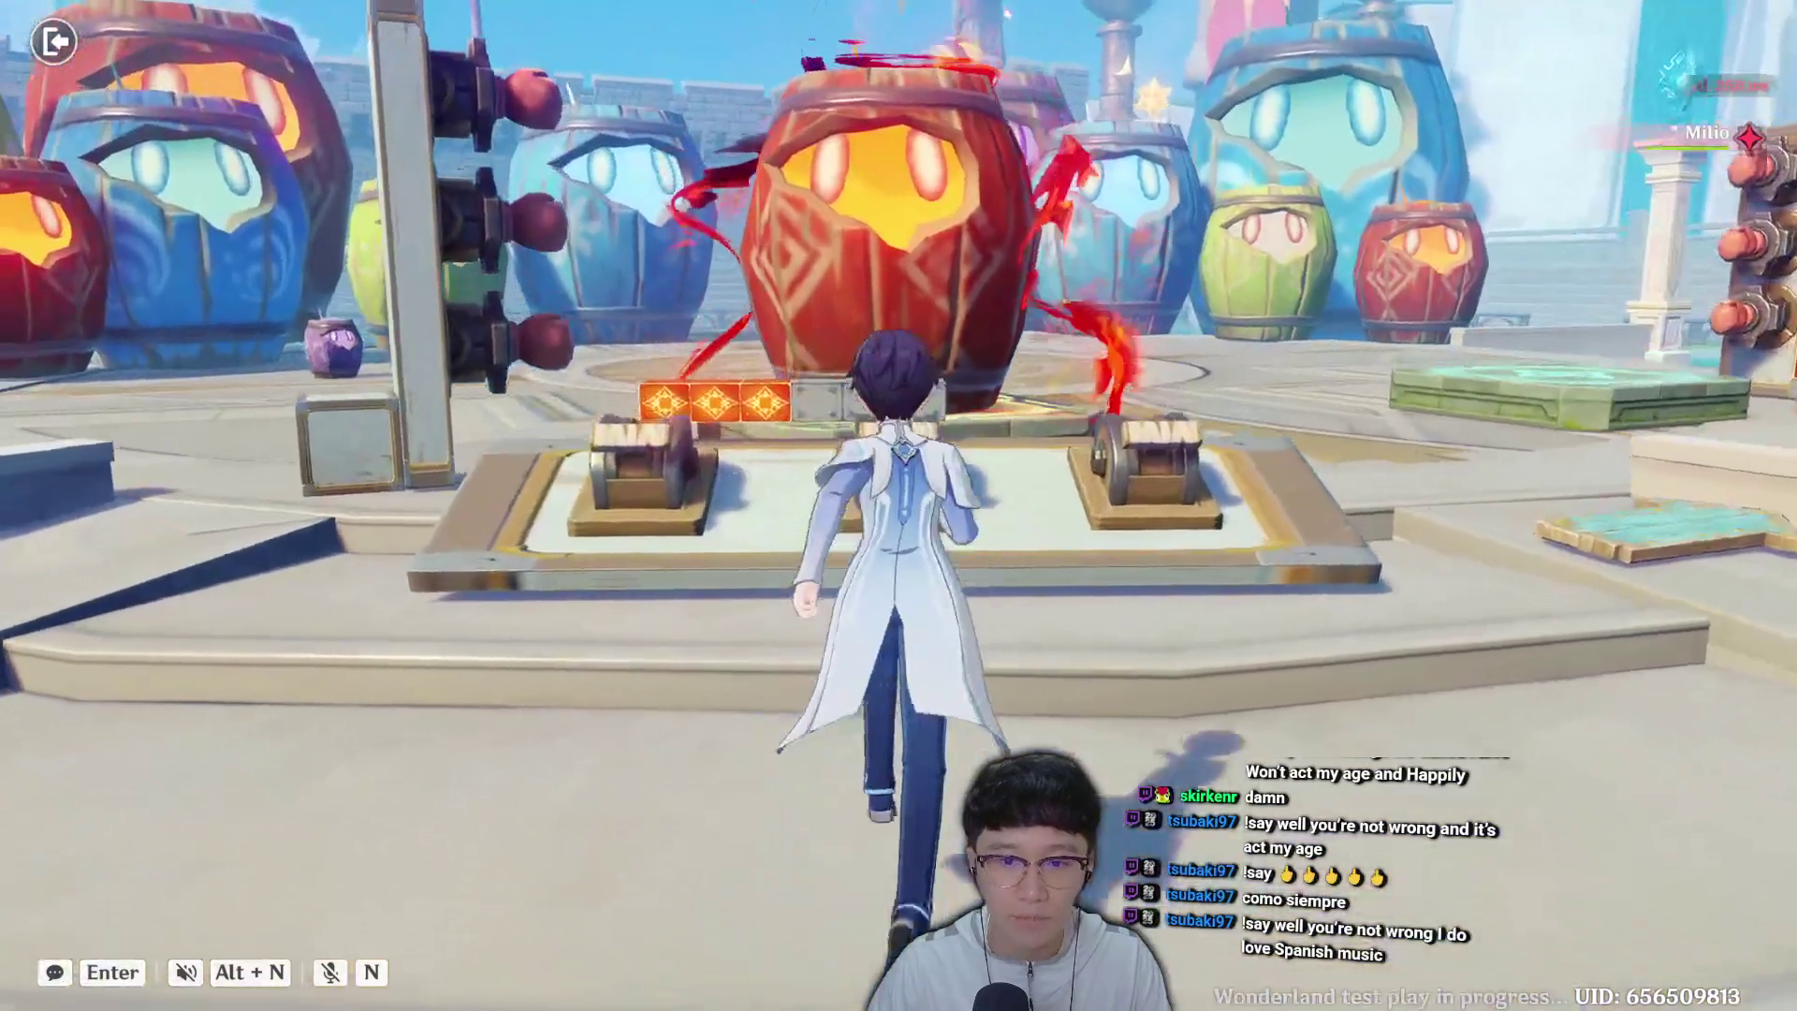
key(f)
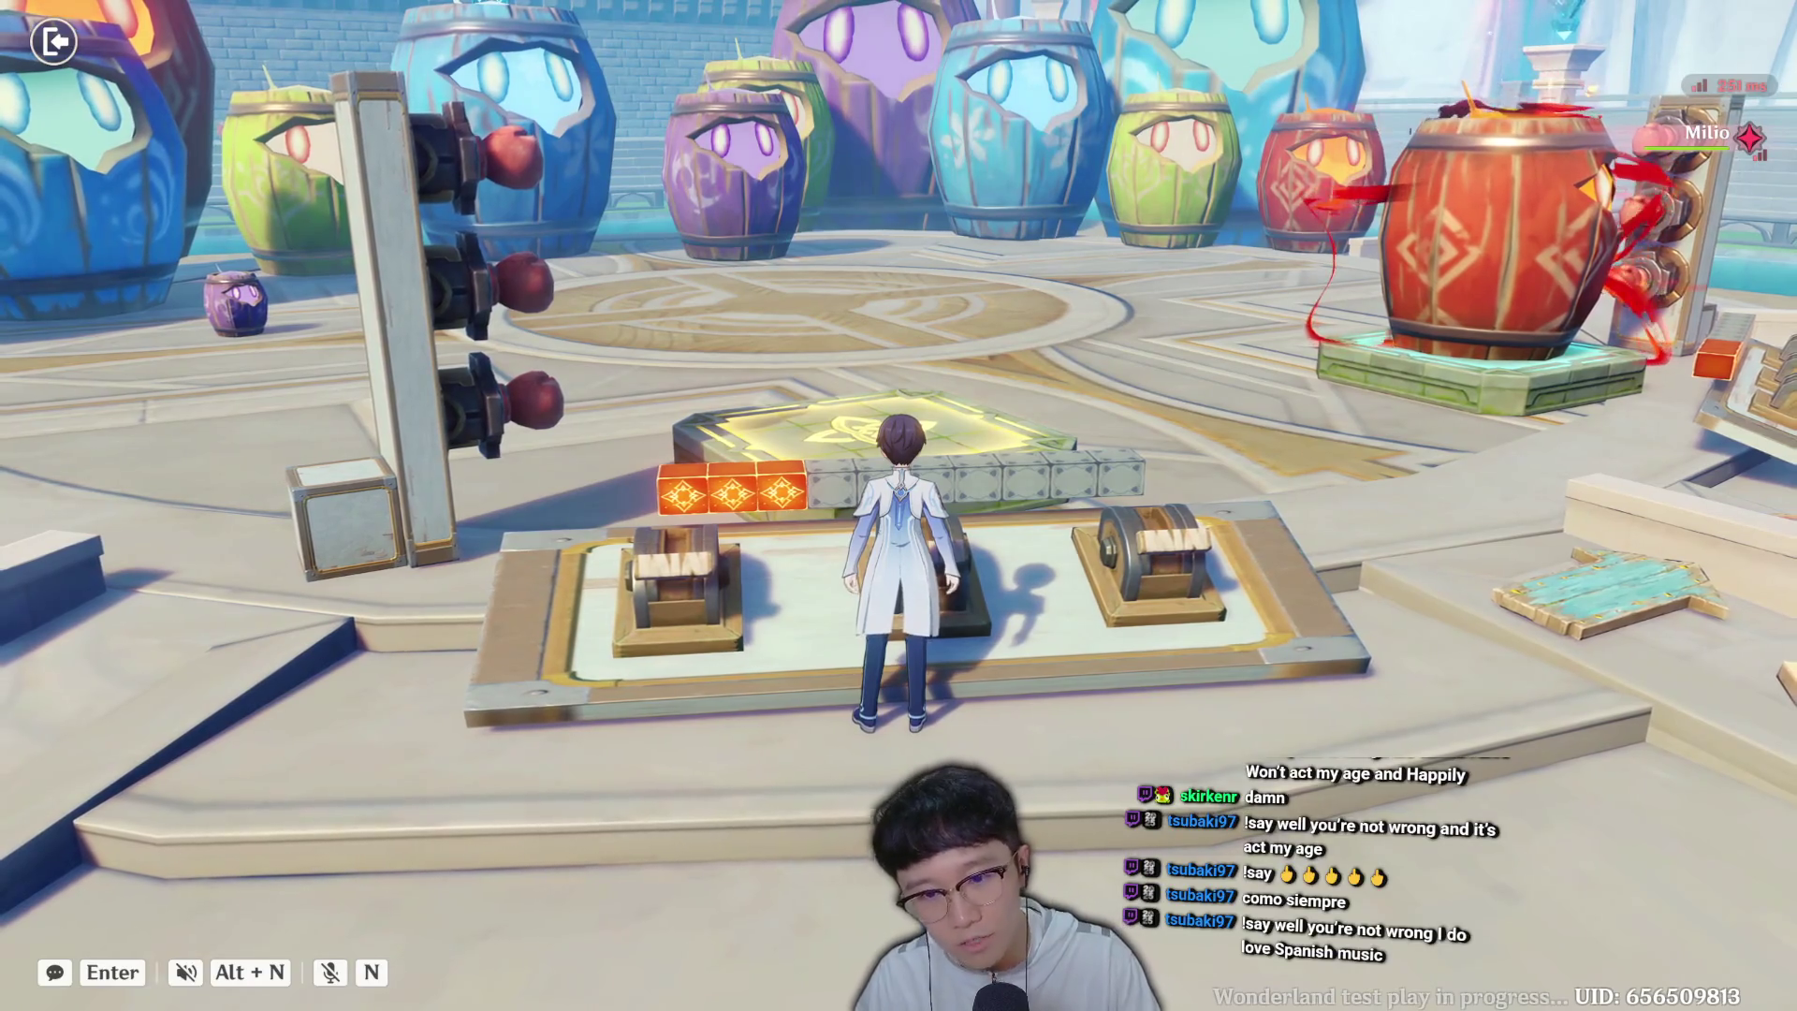
key(Escape)
click(906, 513)
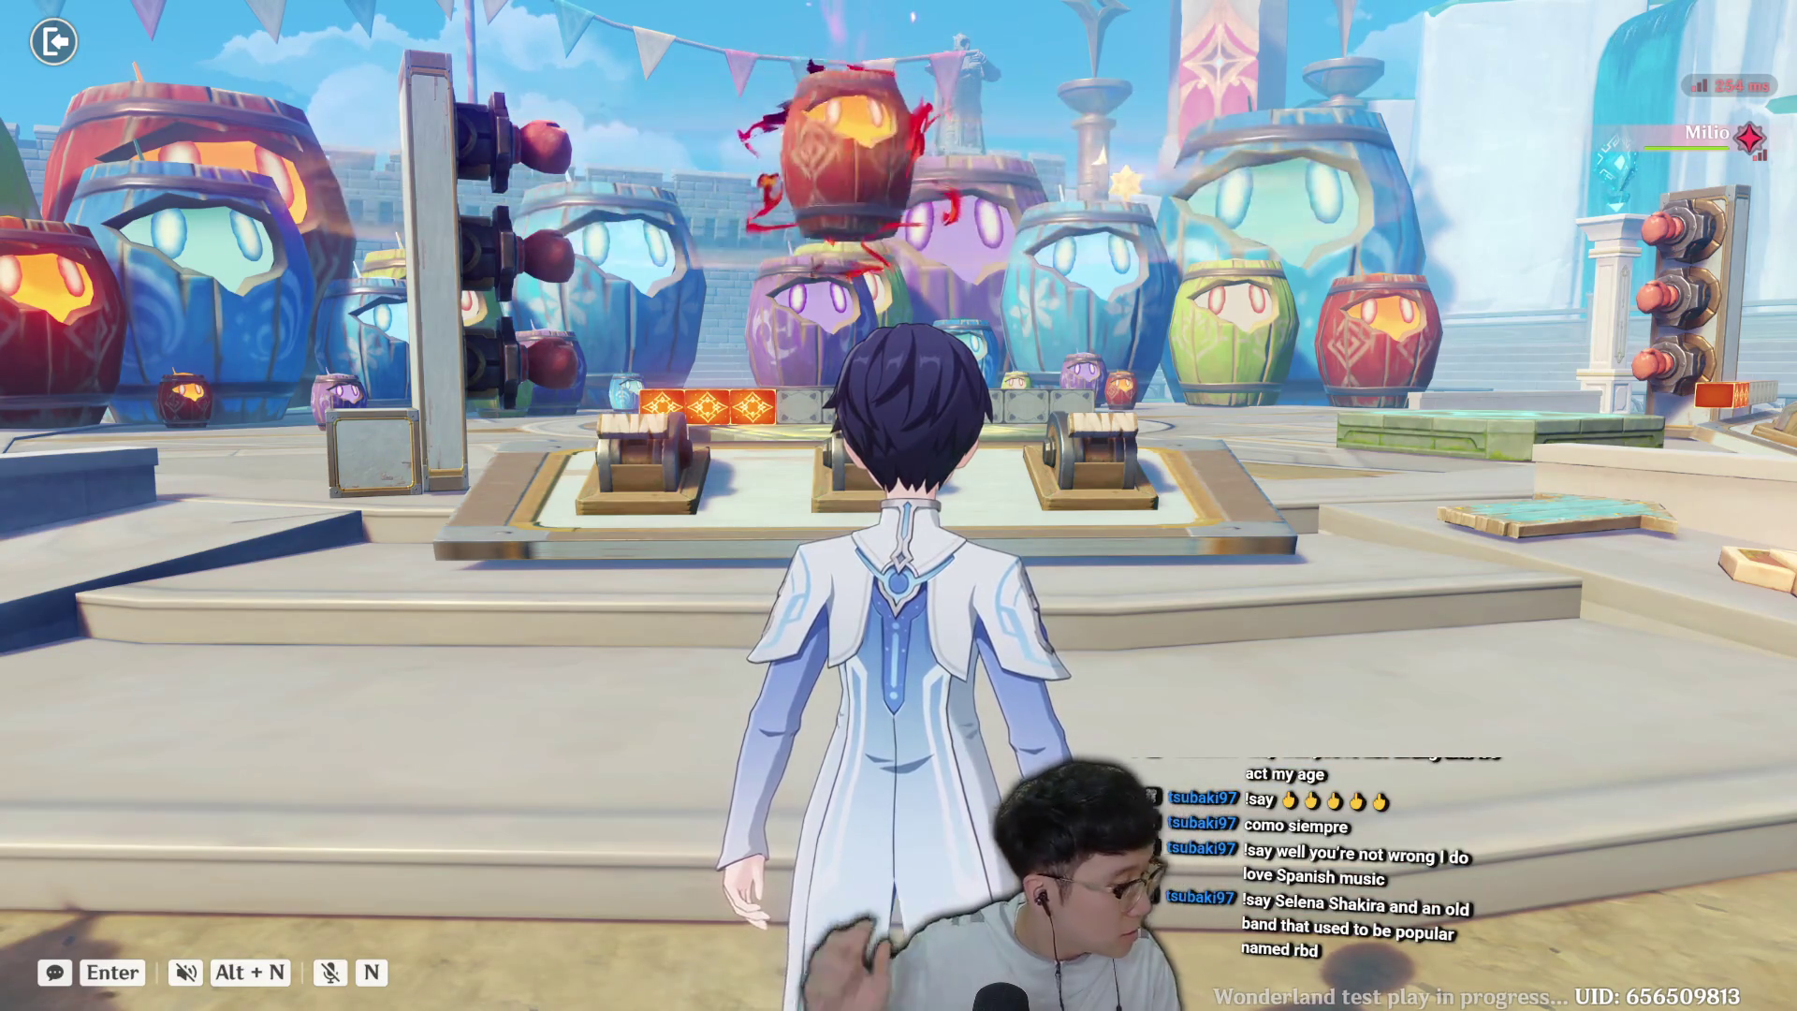
Return to the cannon platform and fire at the barrel twice more.
key(w)
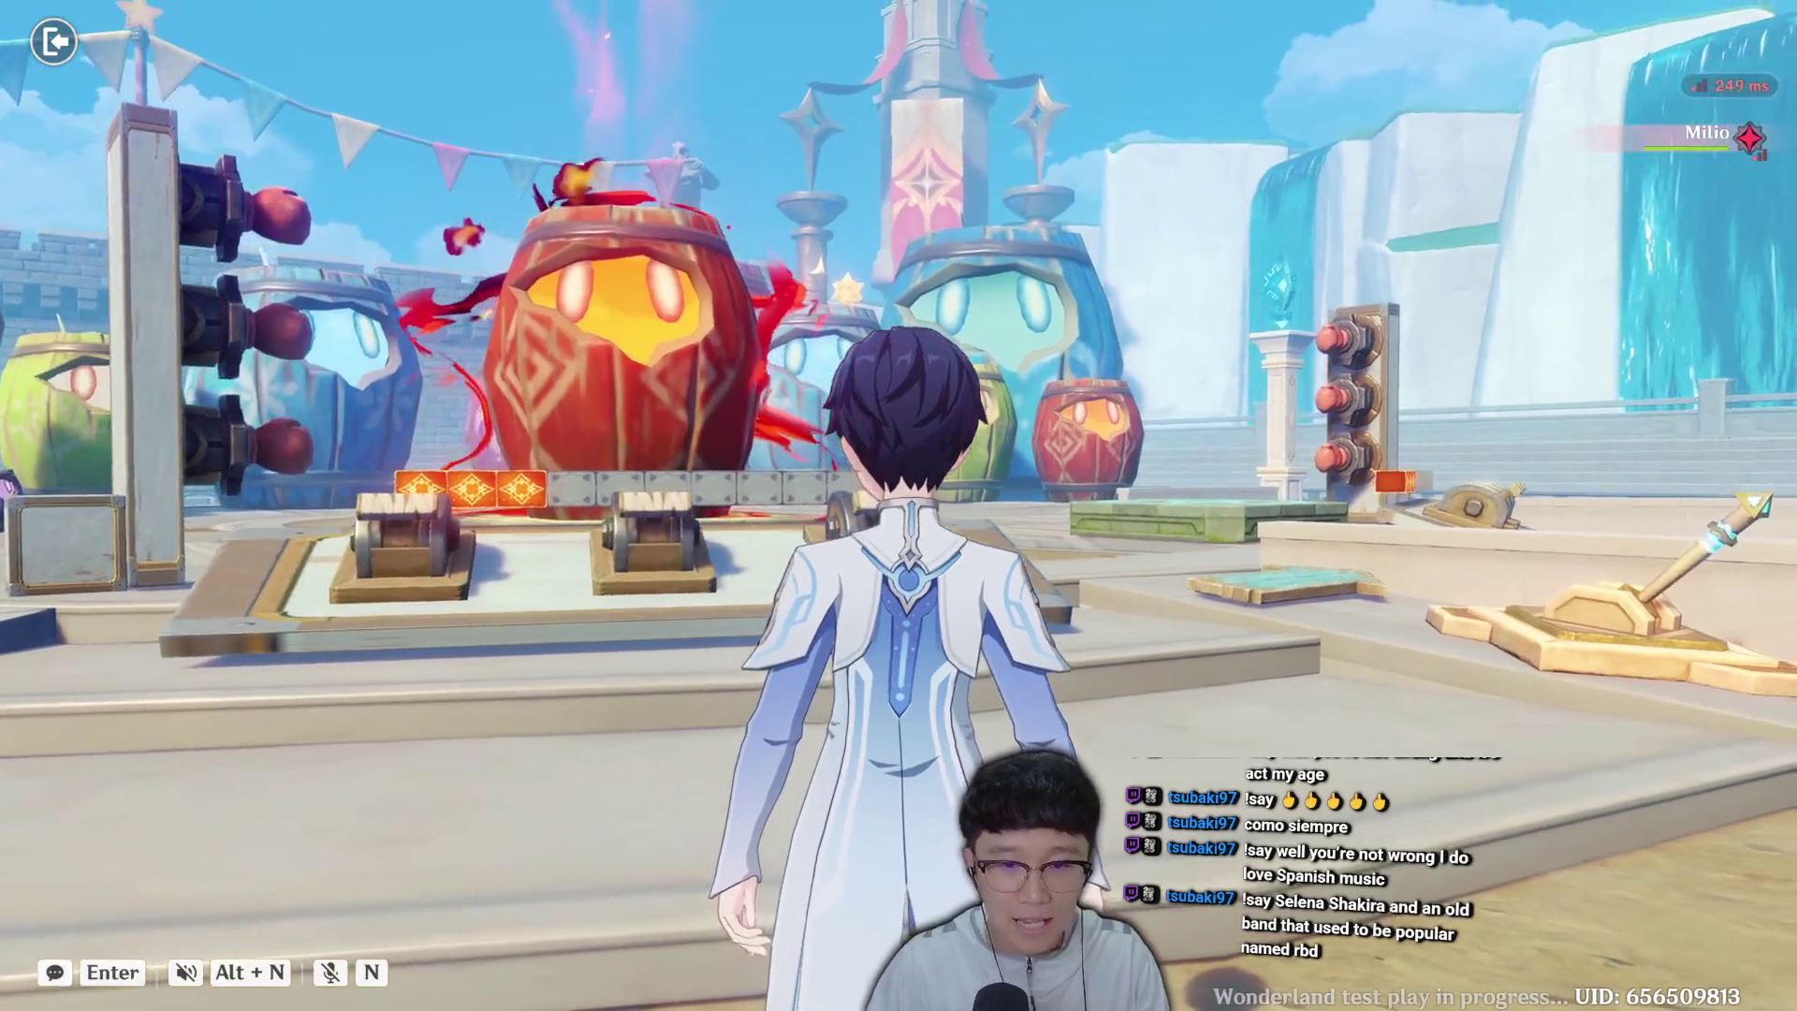
key(f)
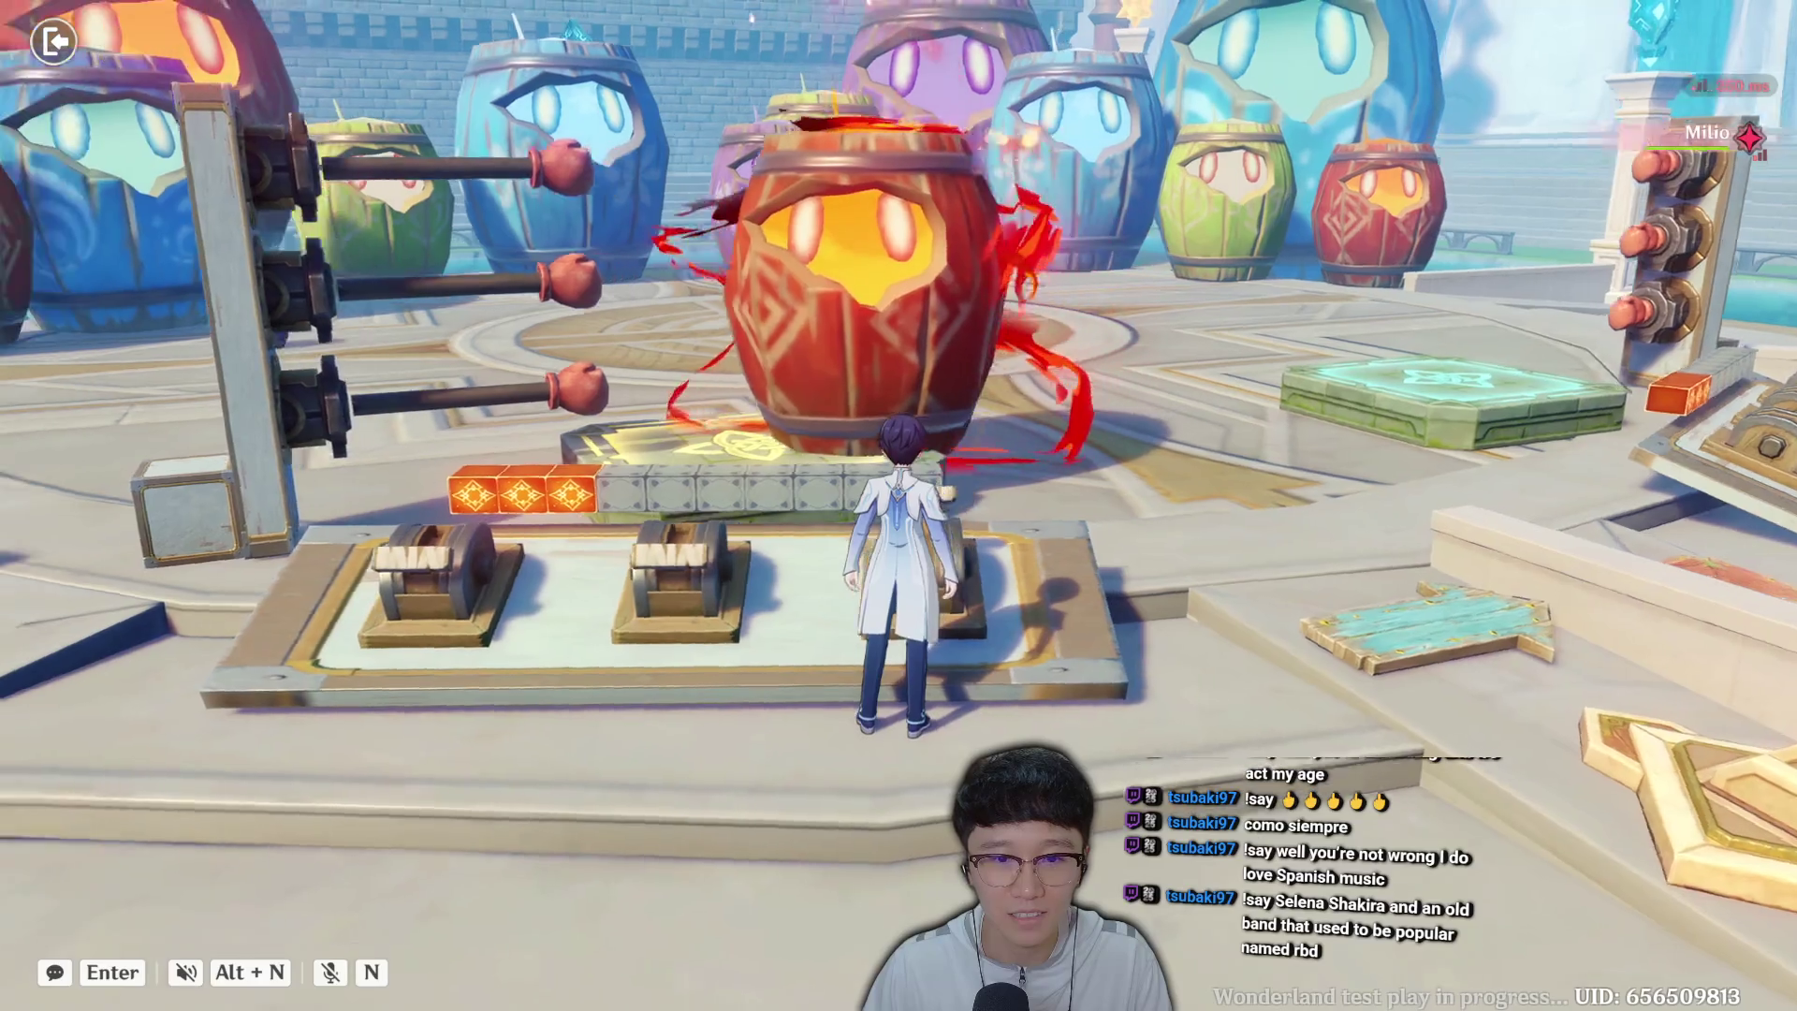
key(w)
key(f)
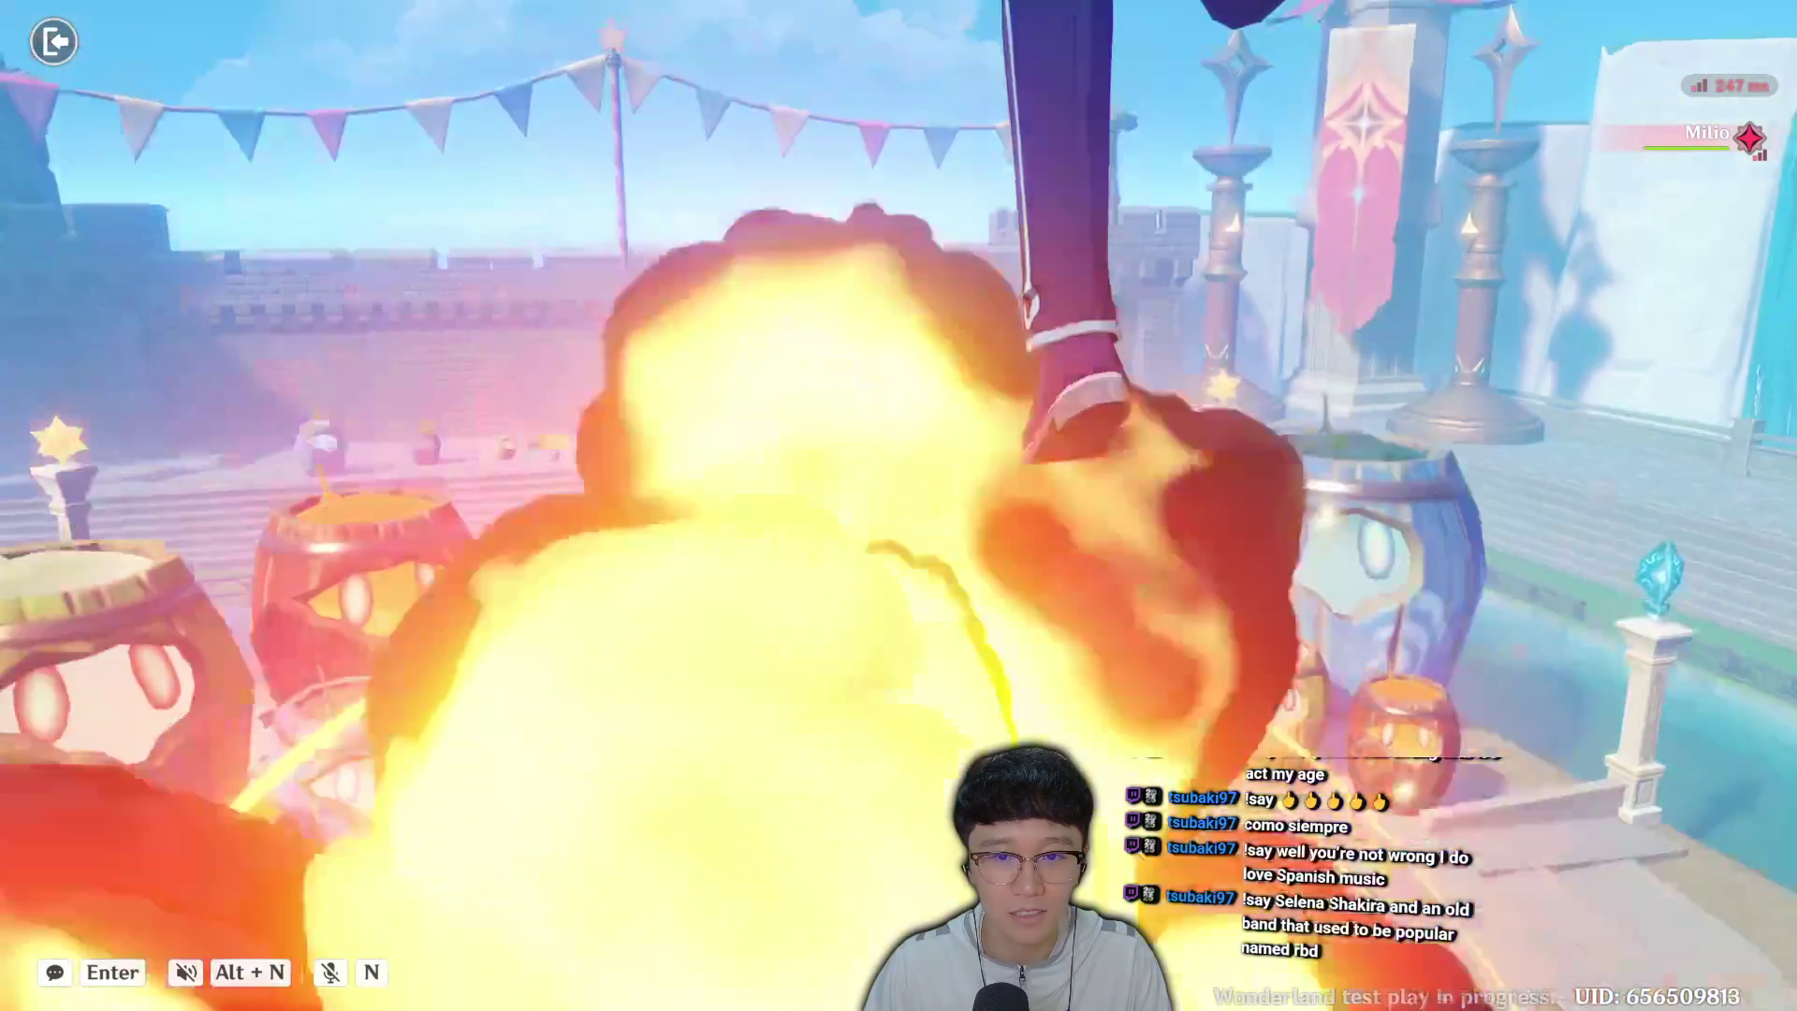
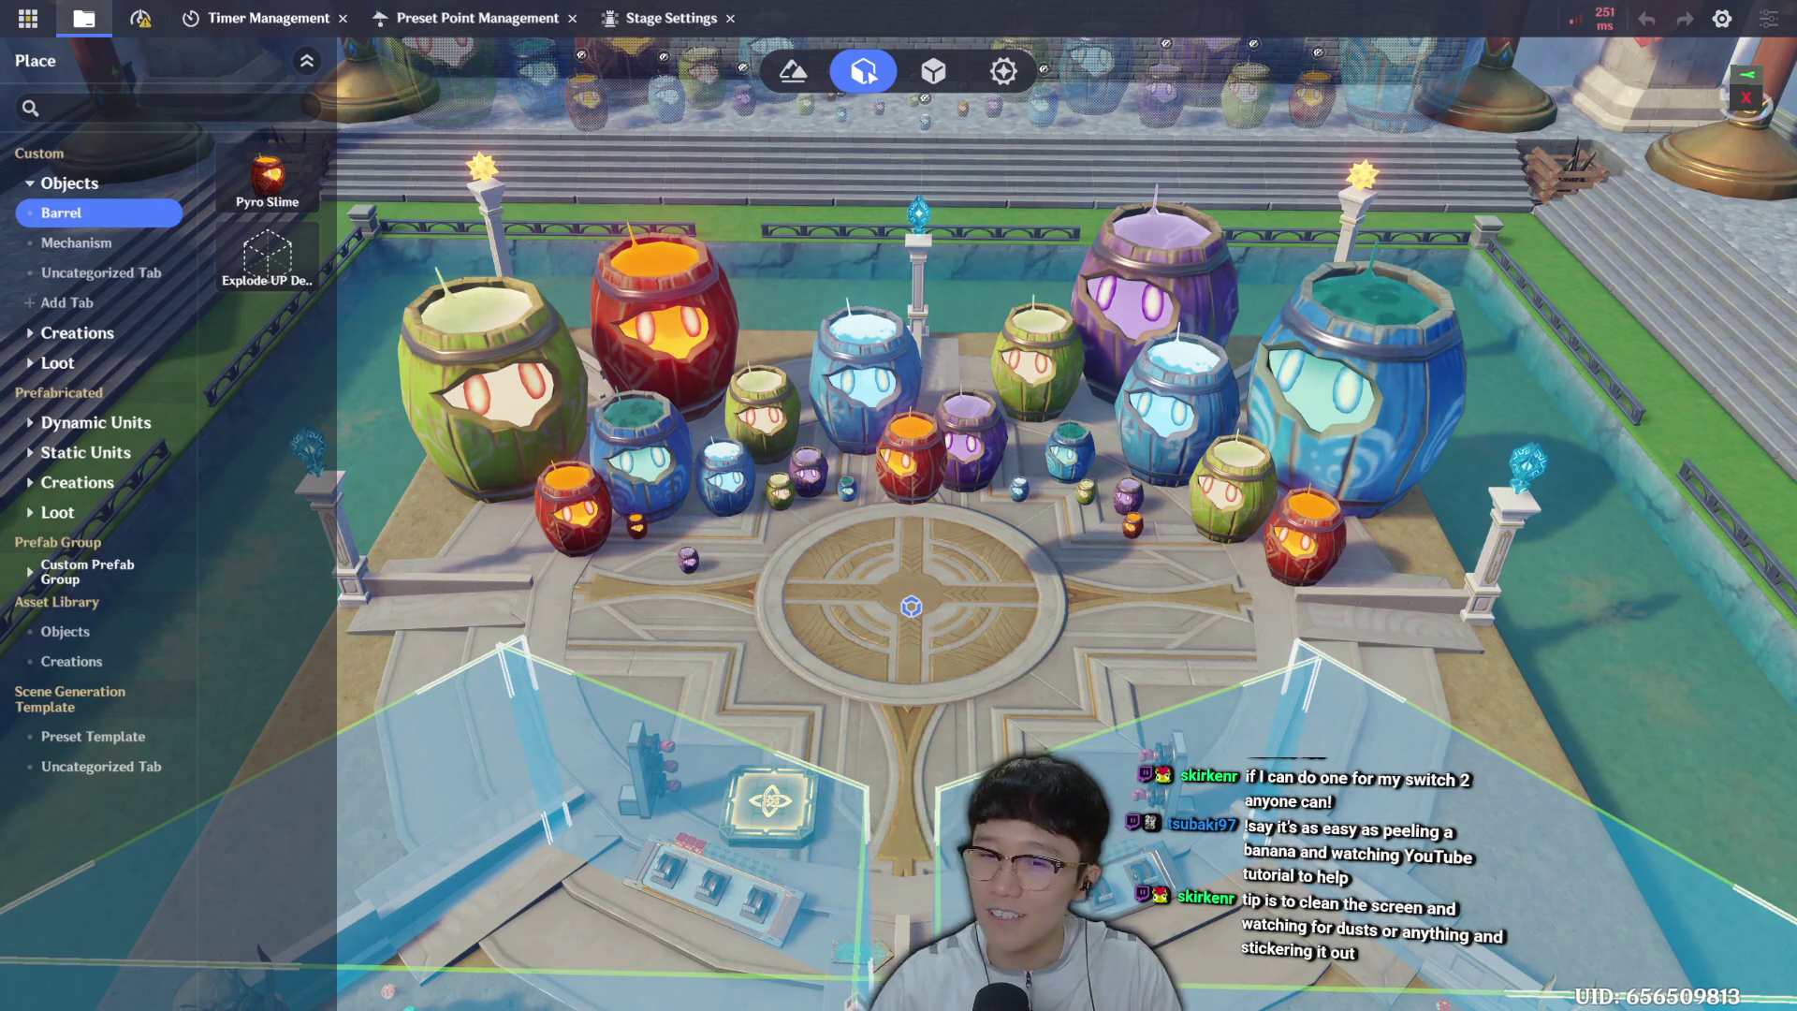
Fly the camera forward over the barrel arena and save the stage.
key(w)
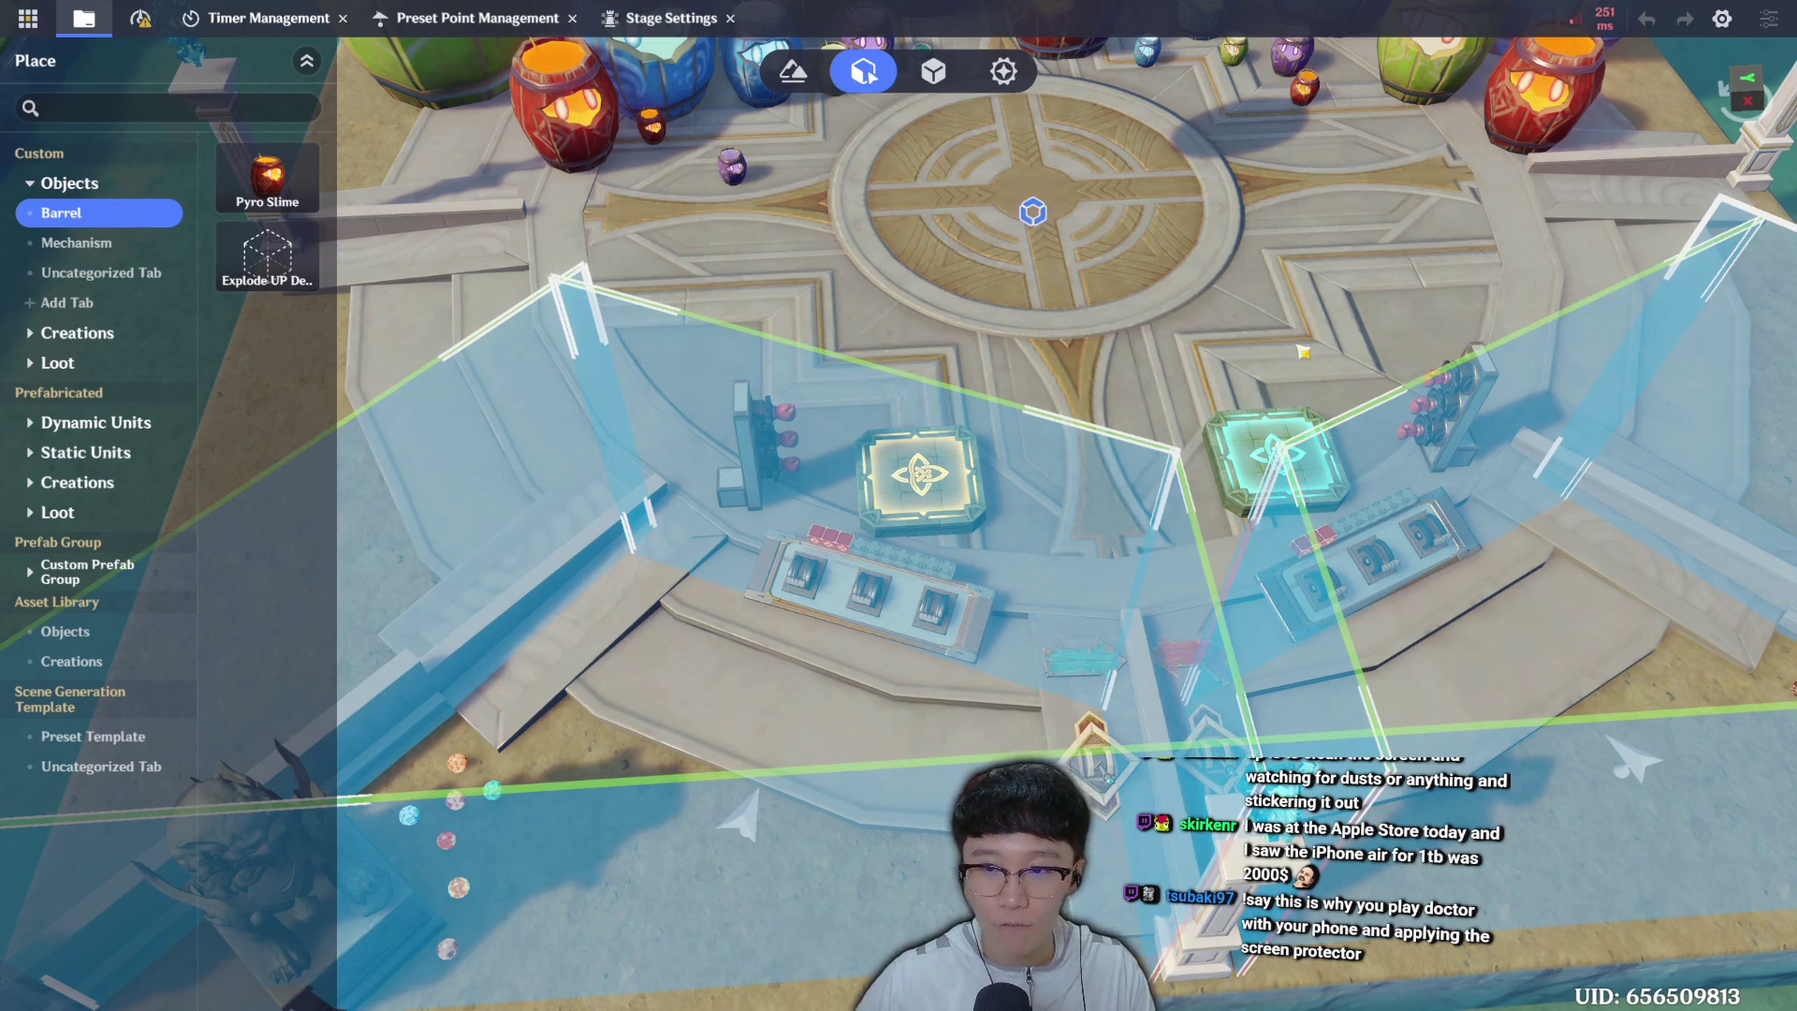
key(w)
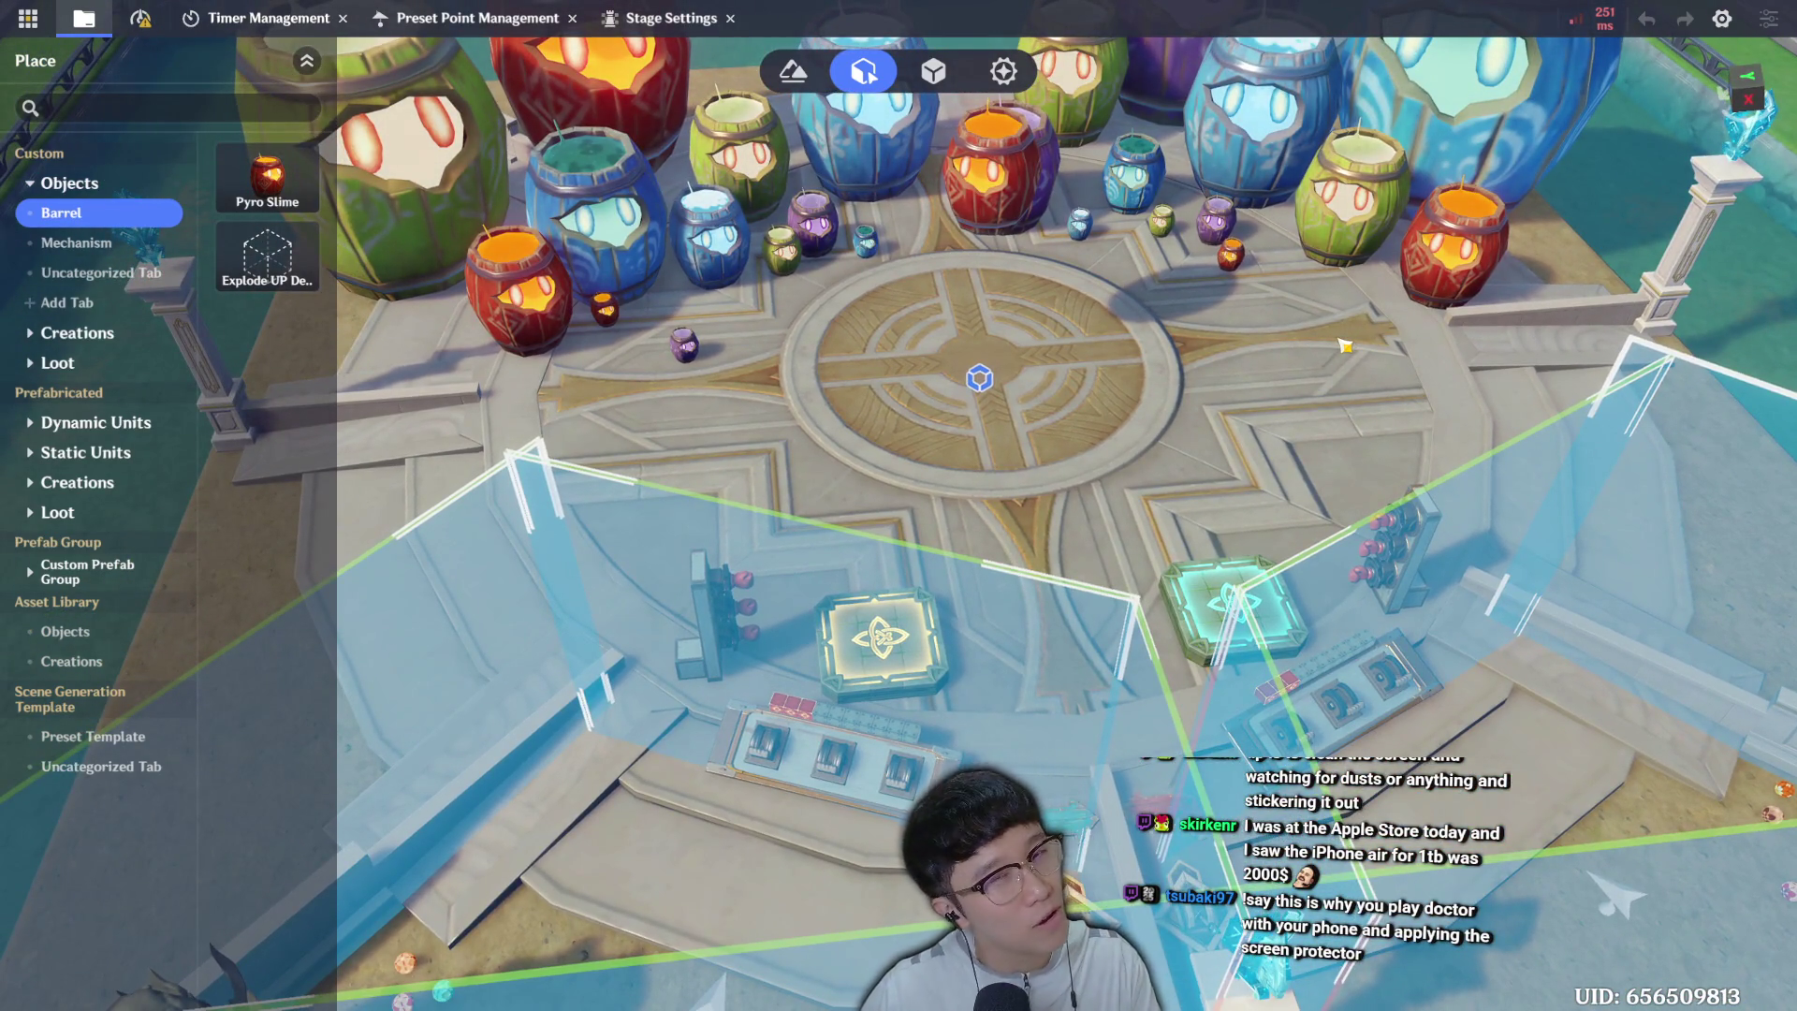
key(w)
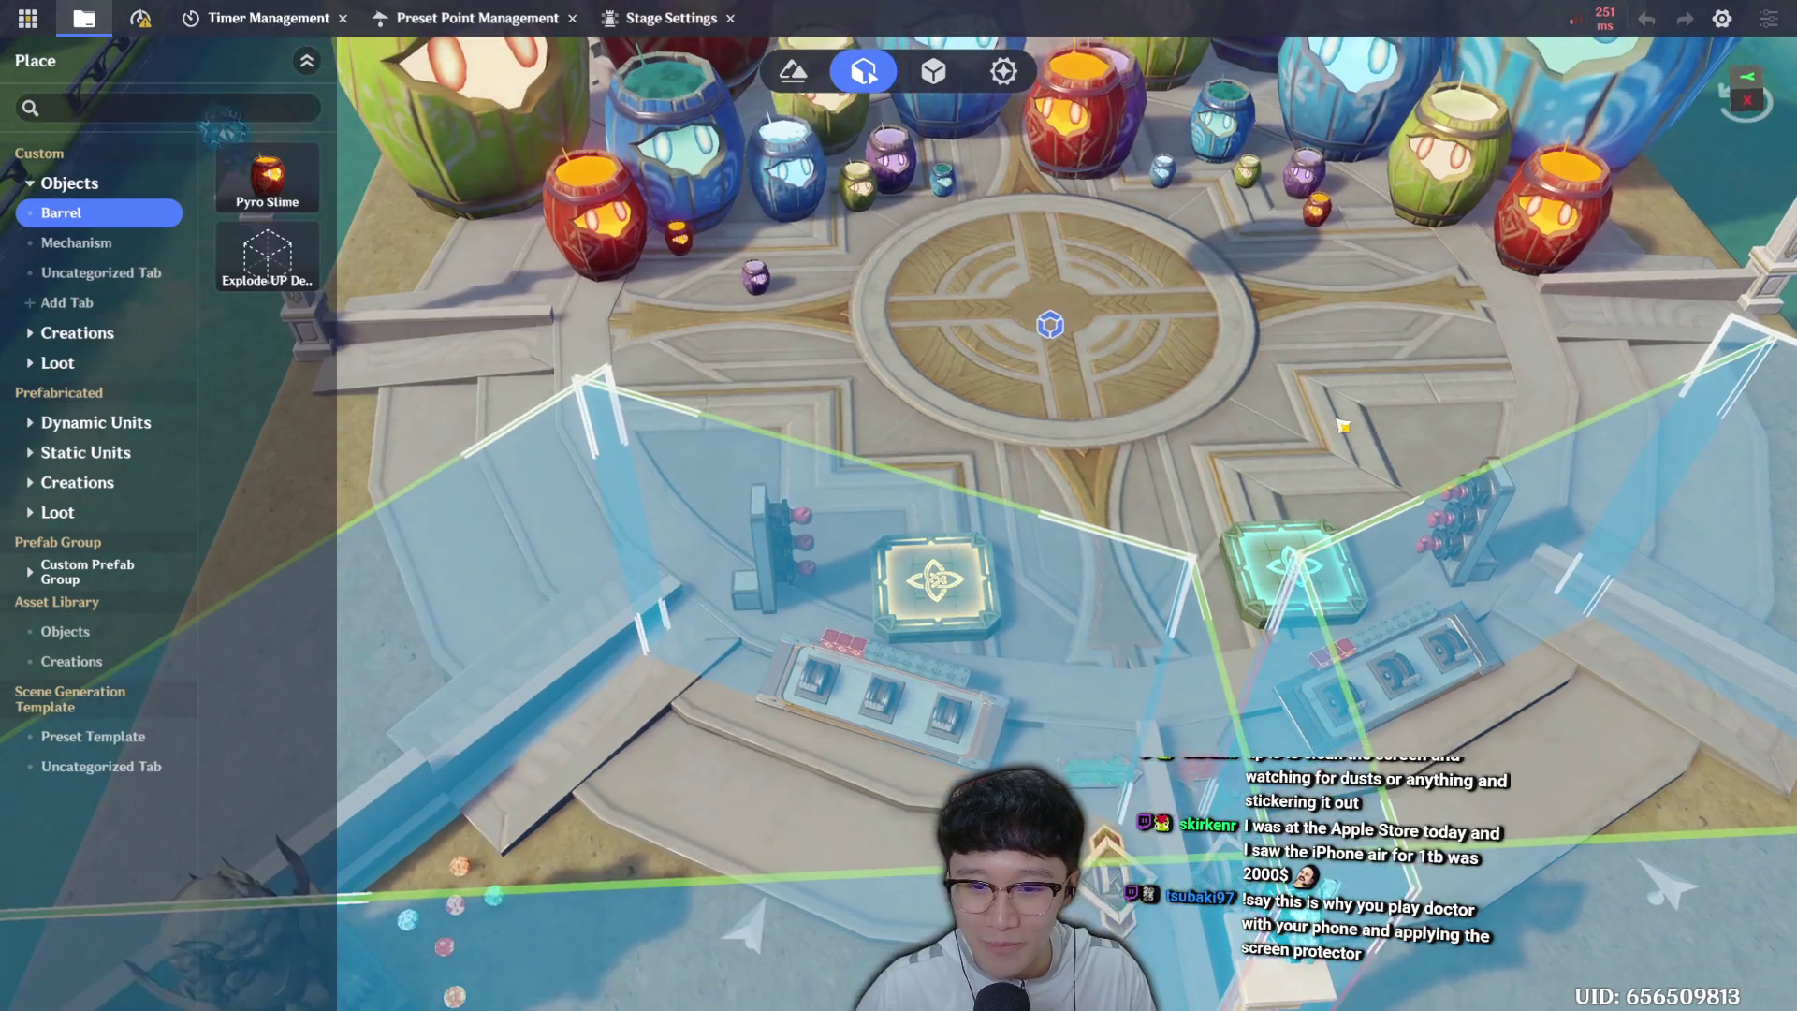
key(d)
key(ctrl+s)
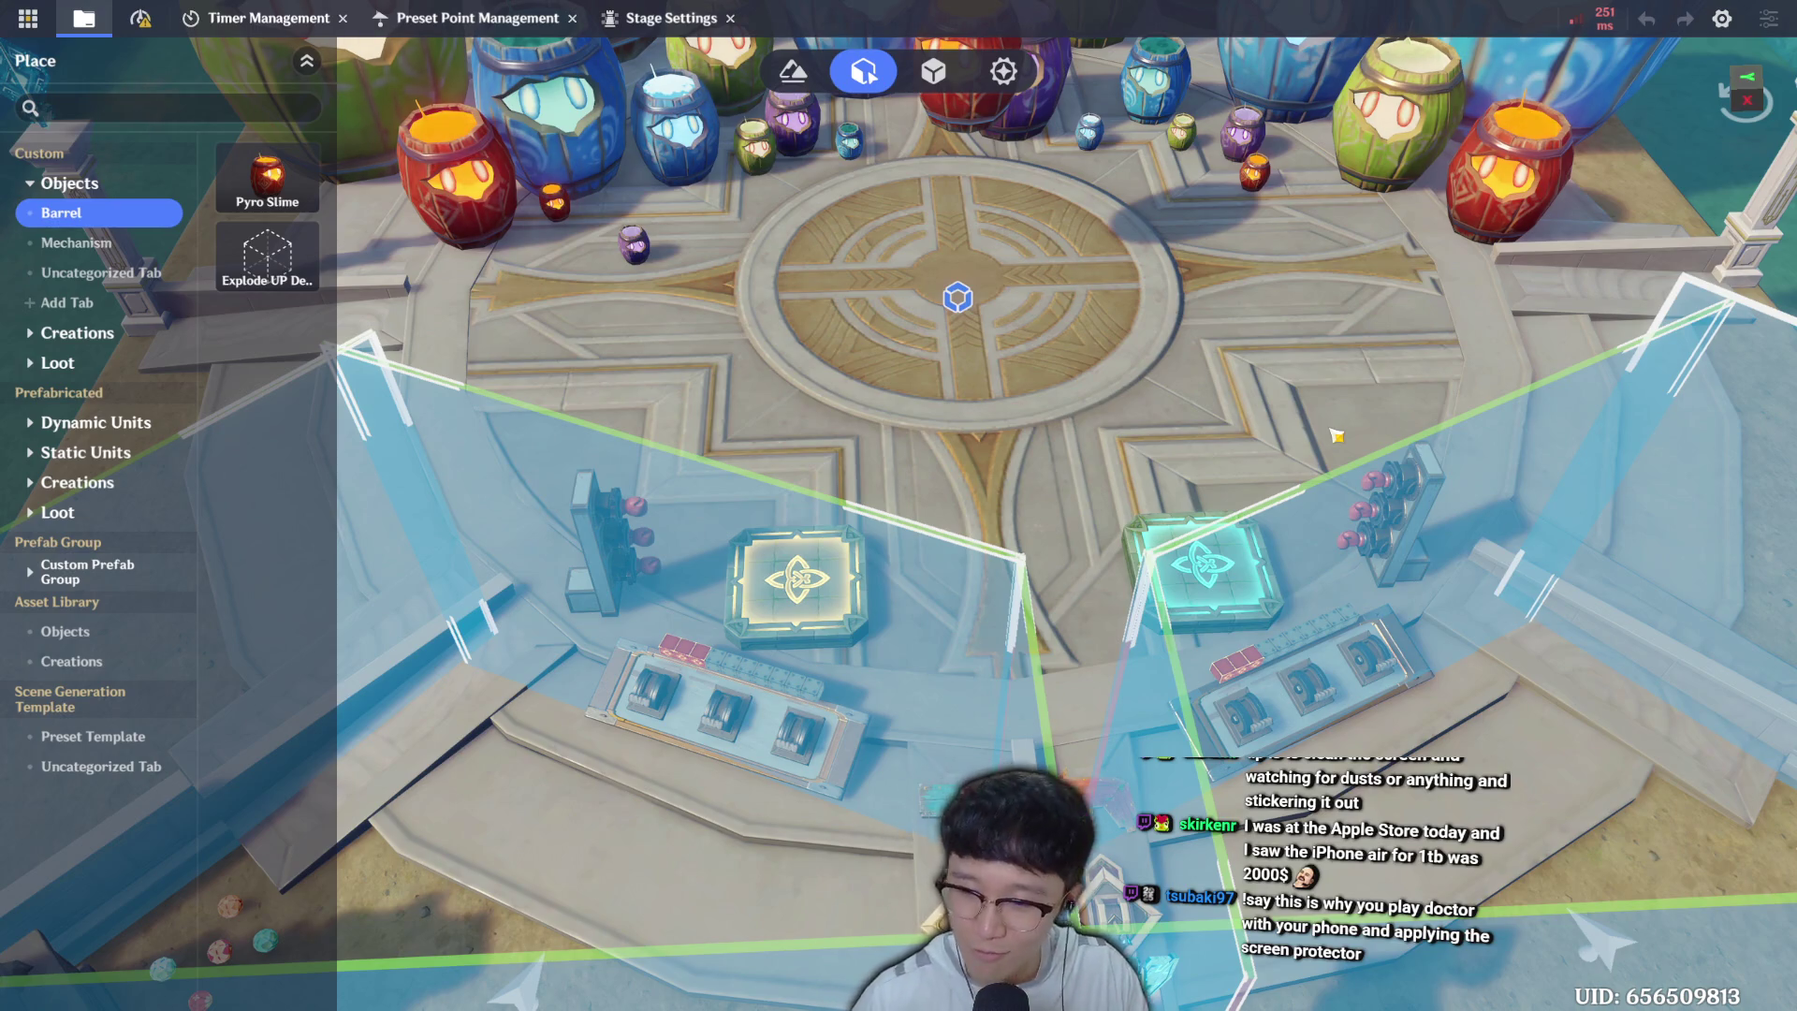
Save the stage again and bring up the Stage Settings window on its Basic page.
scroll(1310, 416, up, 2)
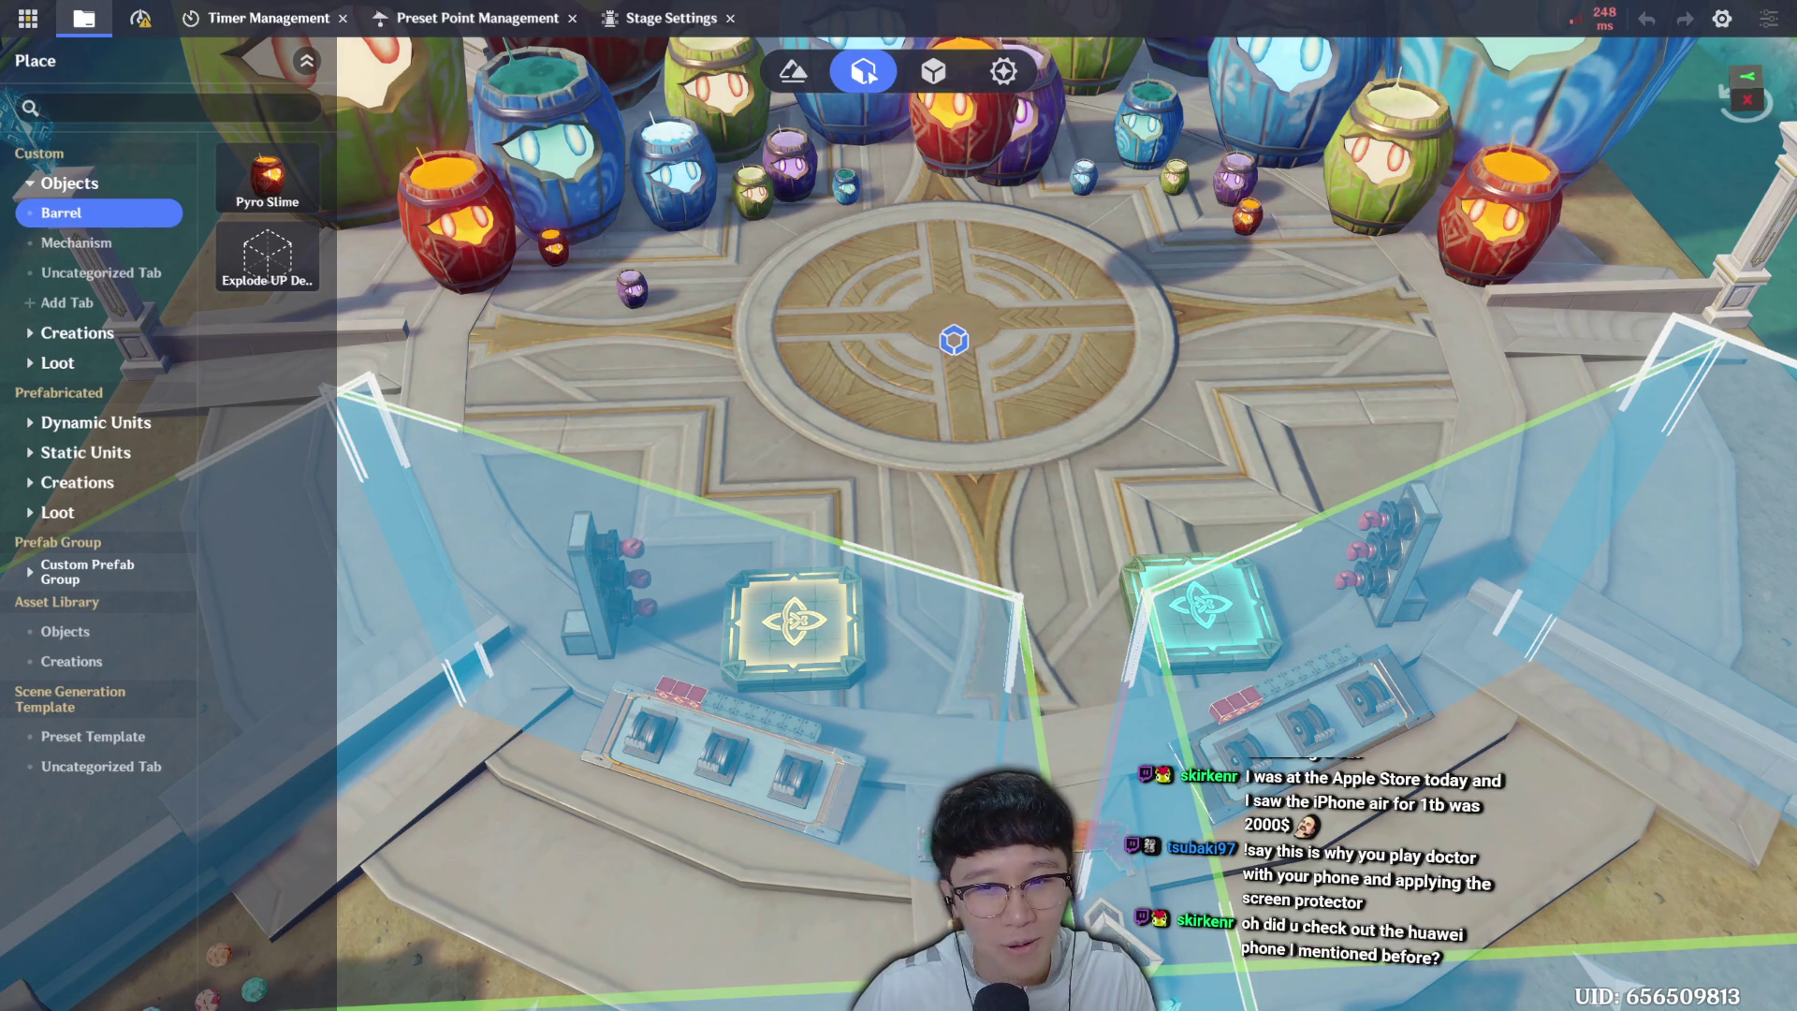
scroll(1268, 346, up, 2)
key(ctrl+s)
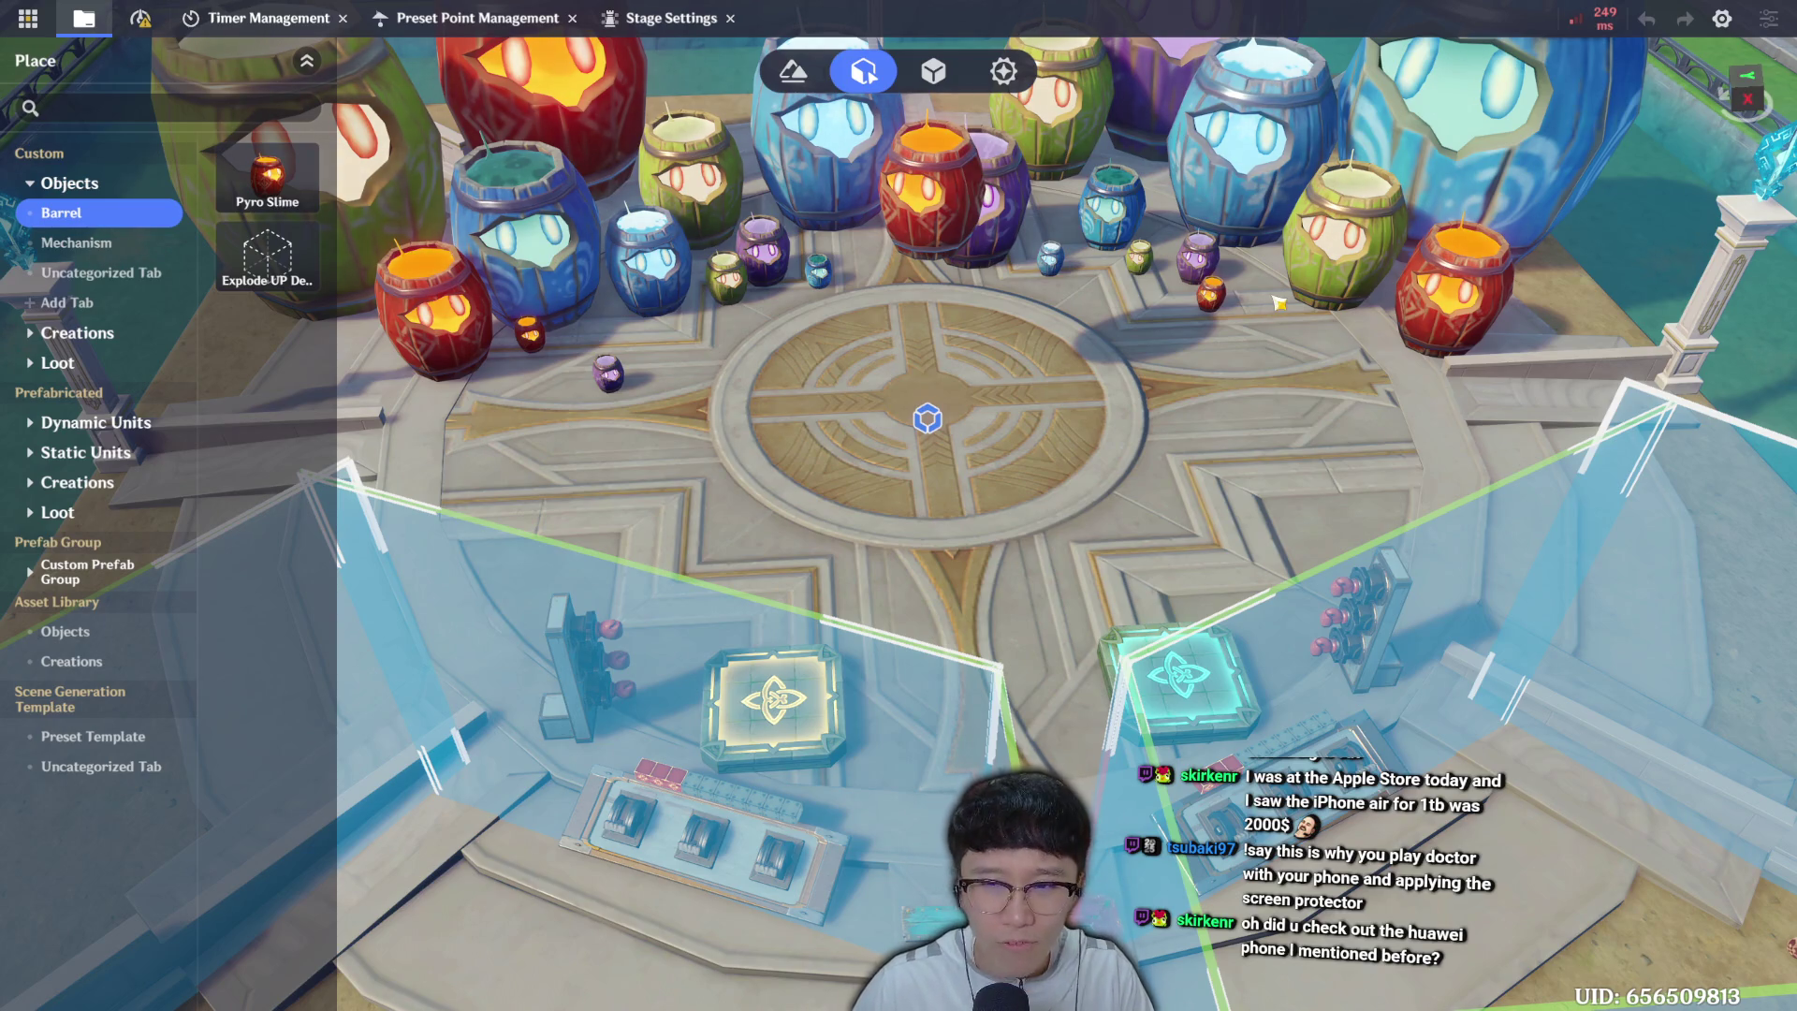
key(w)
key(s)
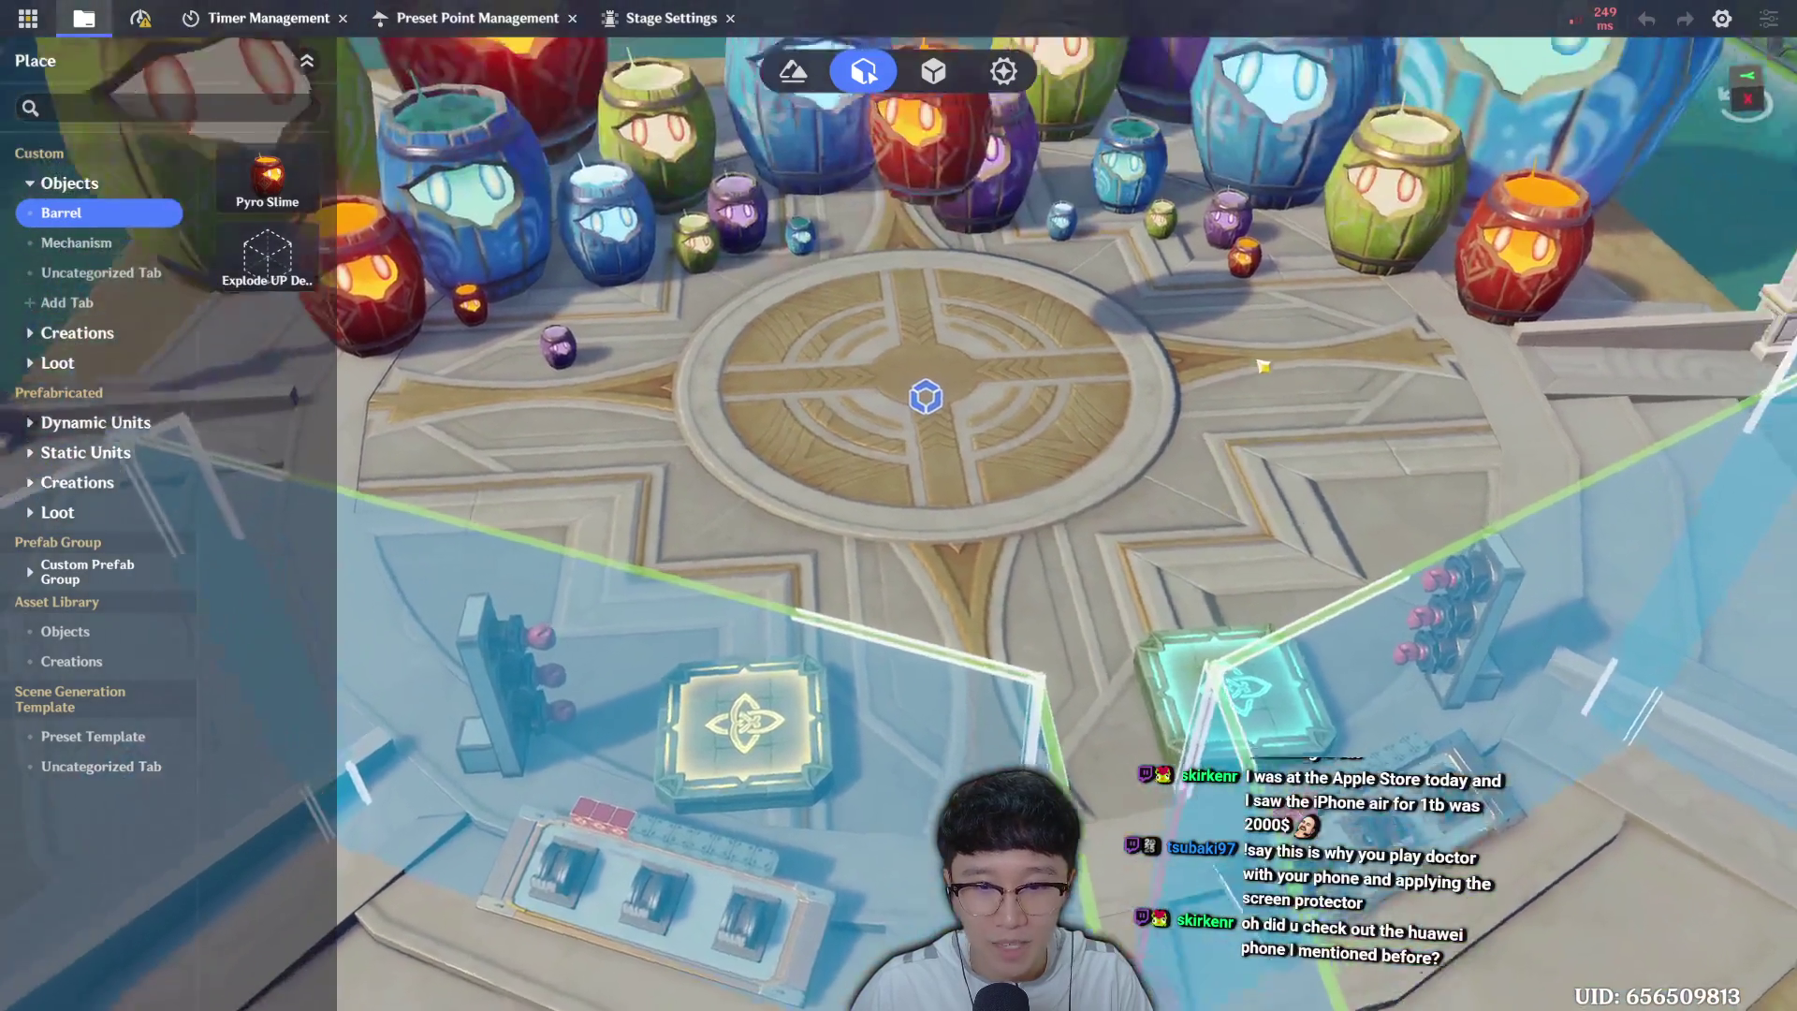
key(ctrl+s)
click(681, 26)
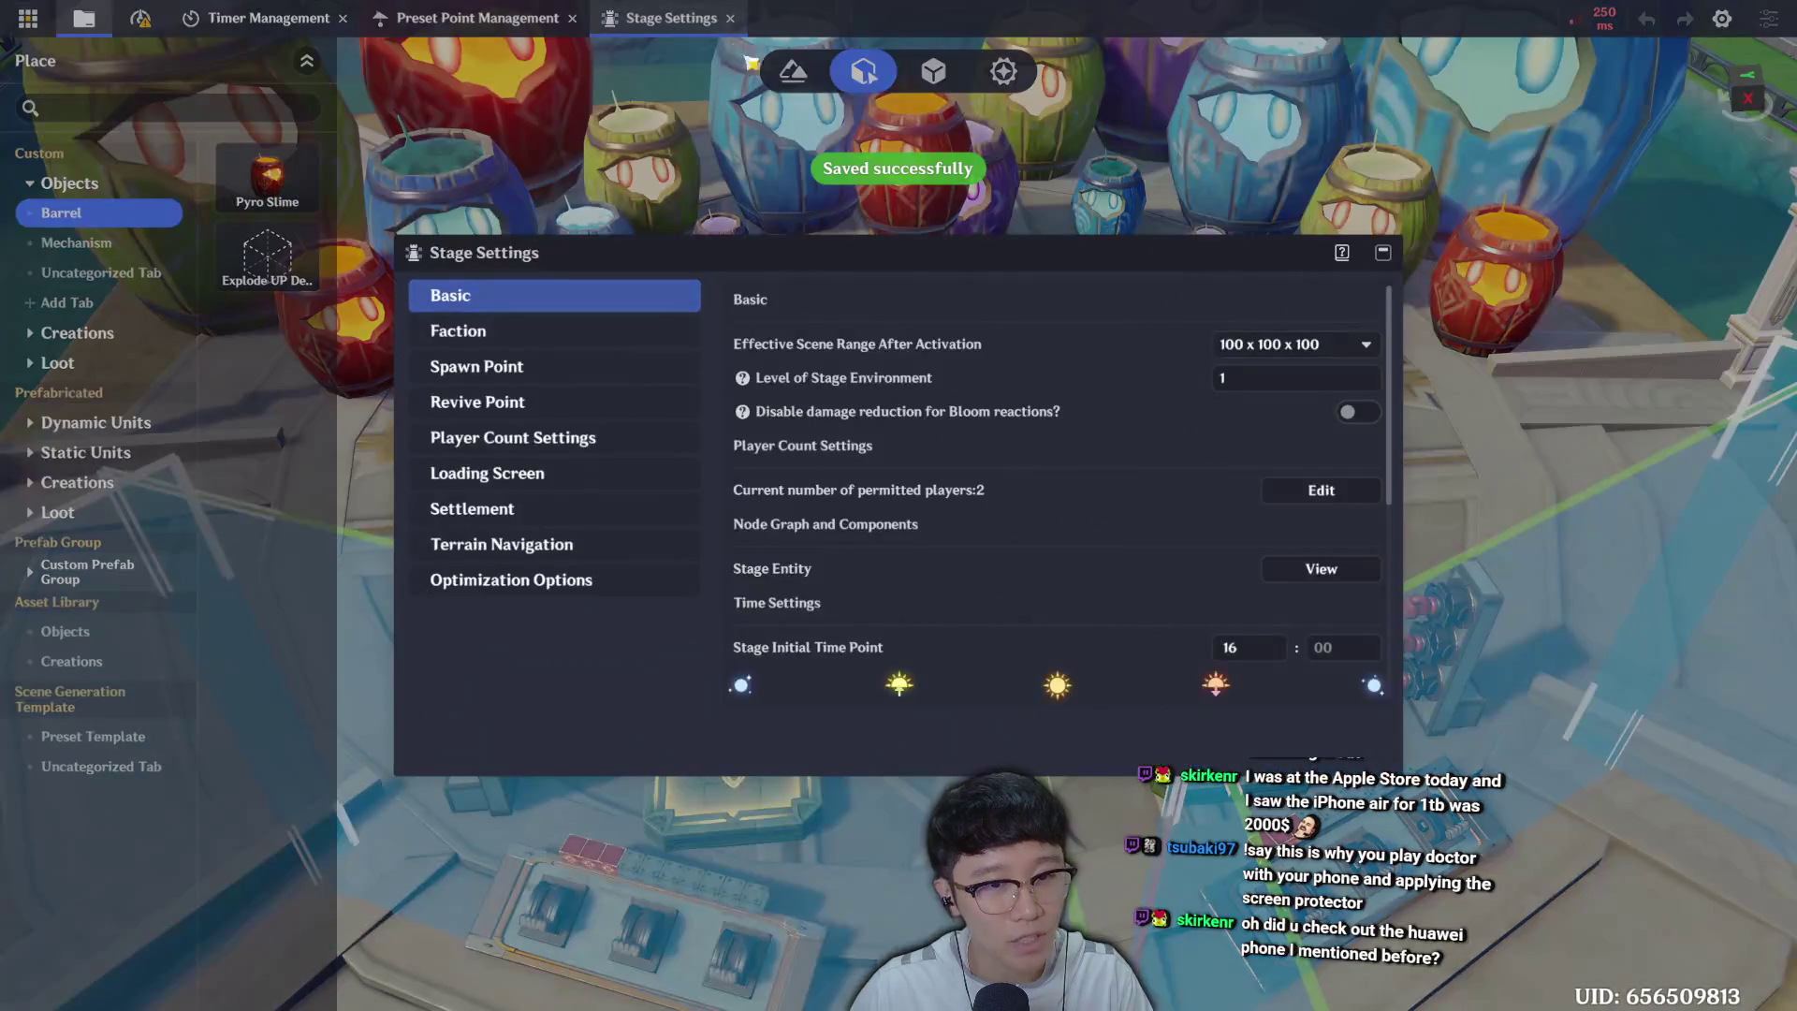
Close the Stage Settings window to get back to the arena view.
click(1381, 255)
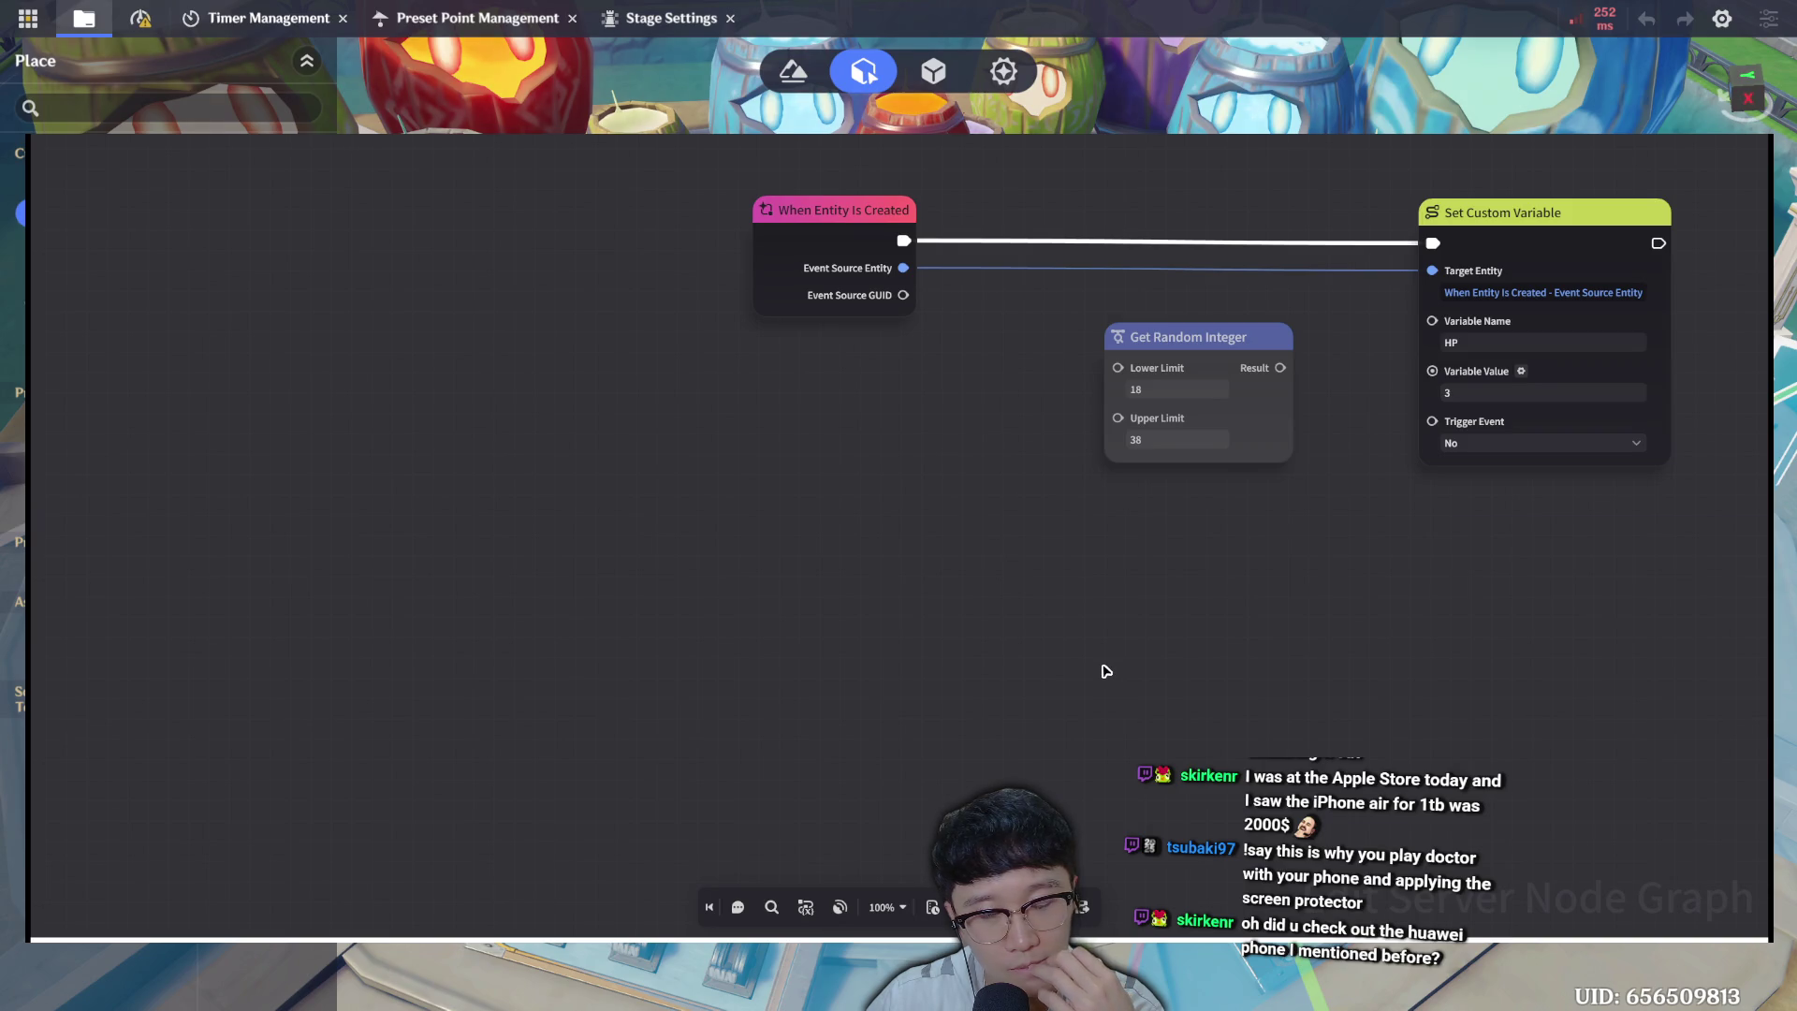
mouse_move(1123, 665)
mouse_down()
mouse_move(930, 670)
mouse_move(778, 770)
mouse_up()
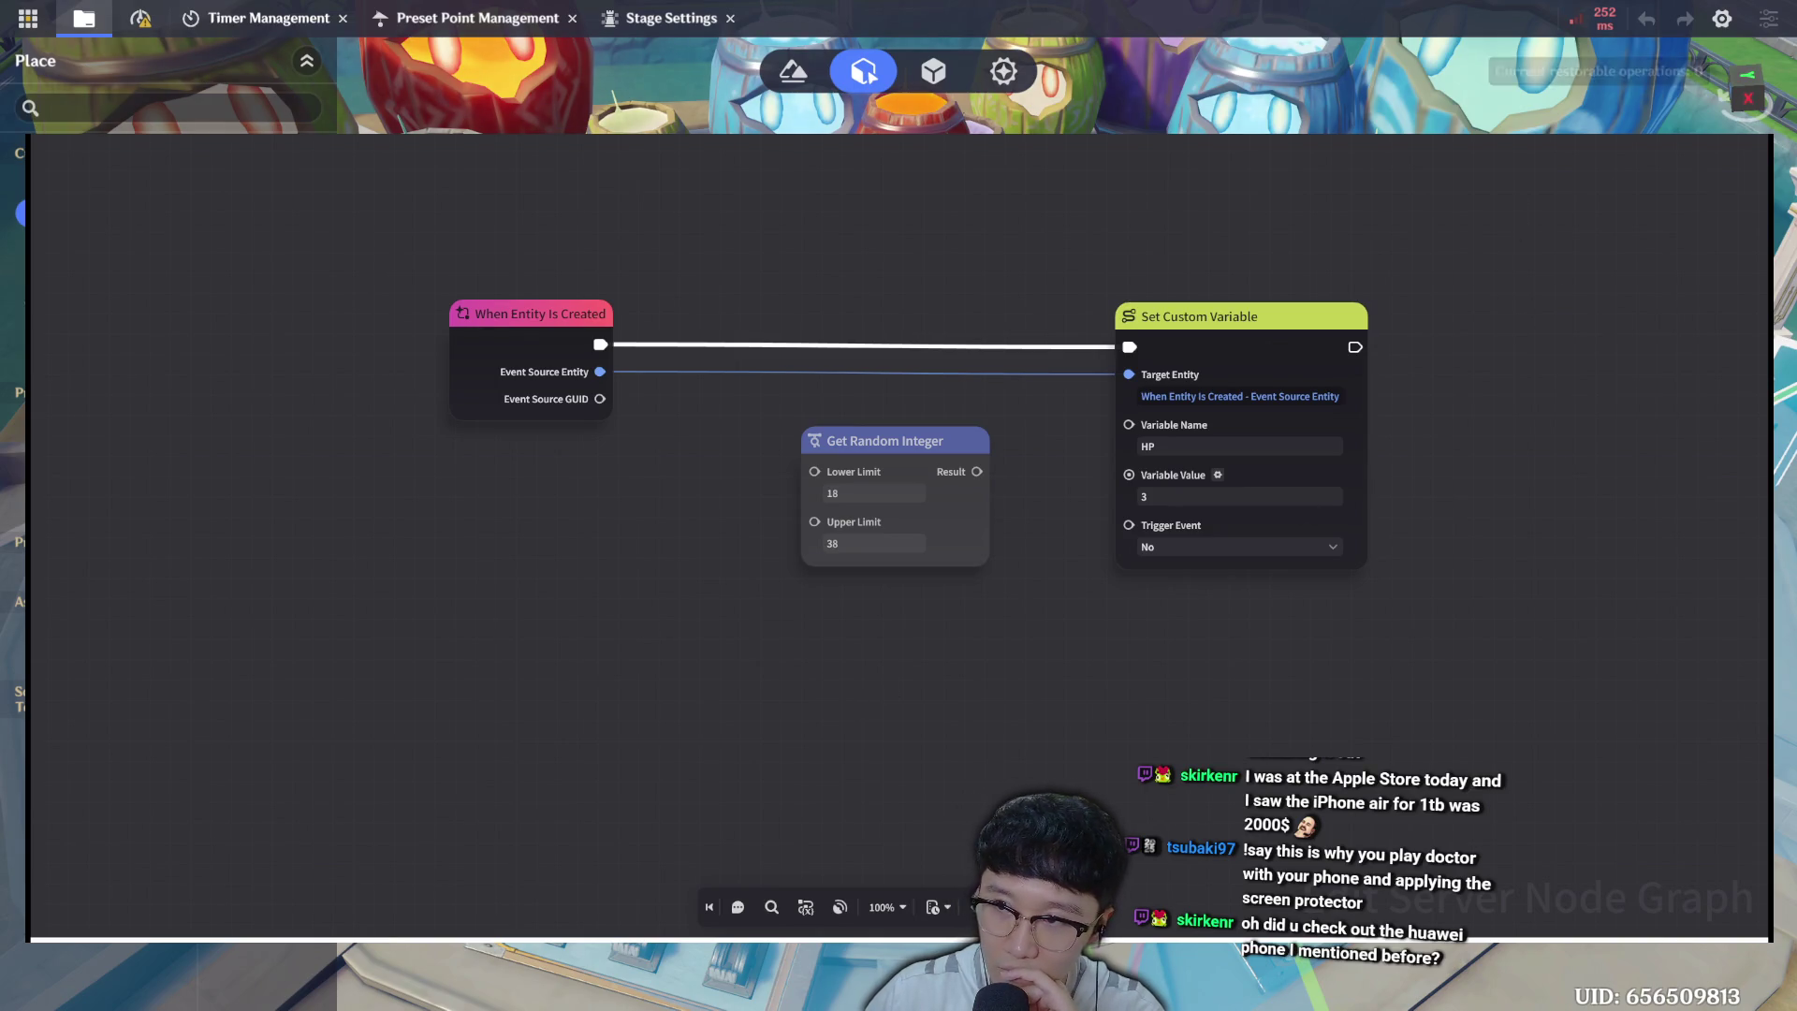
click(1694, 71)
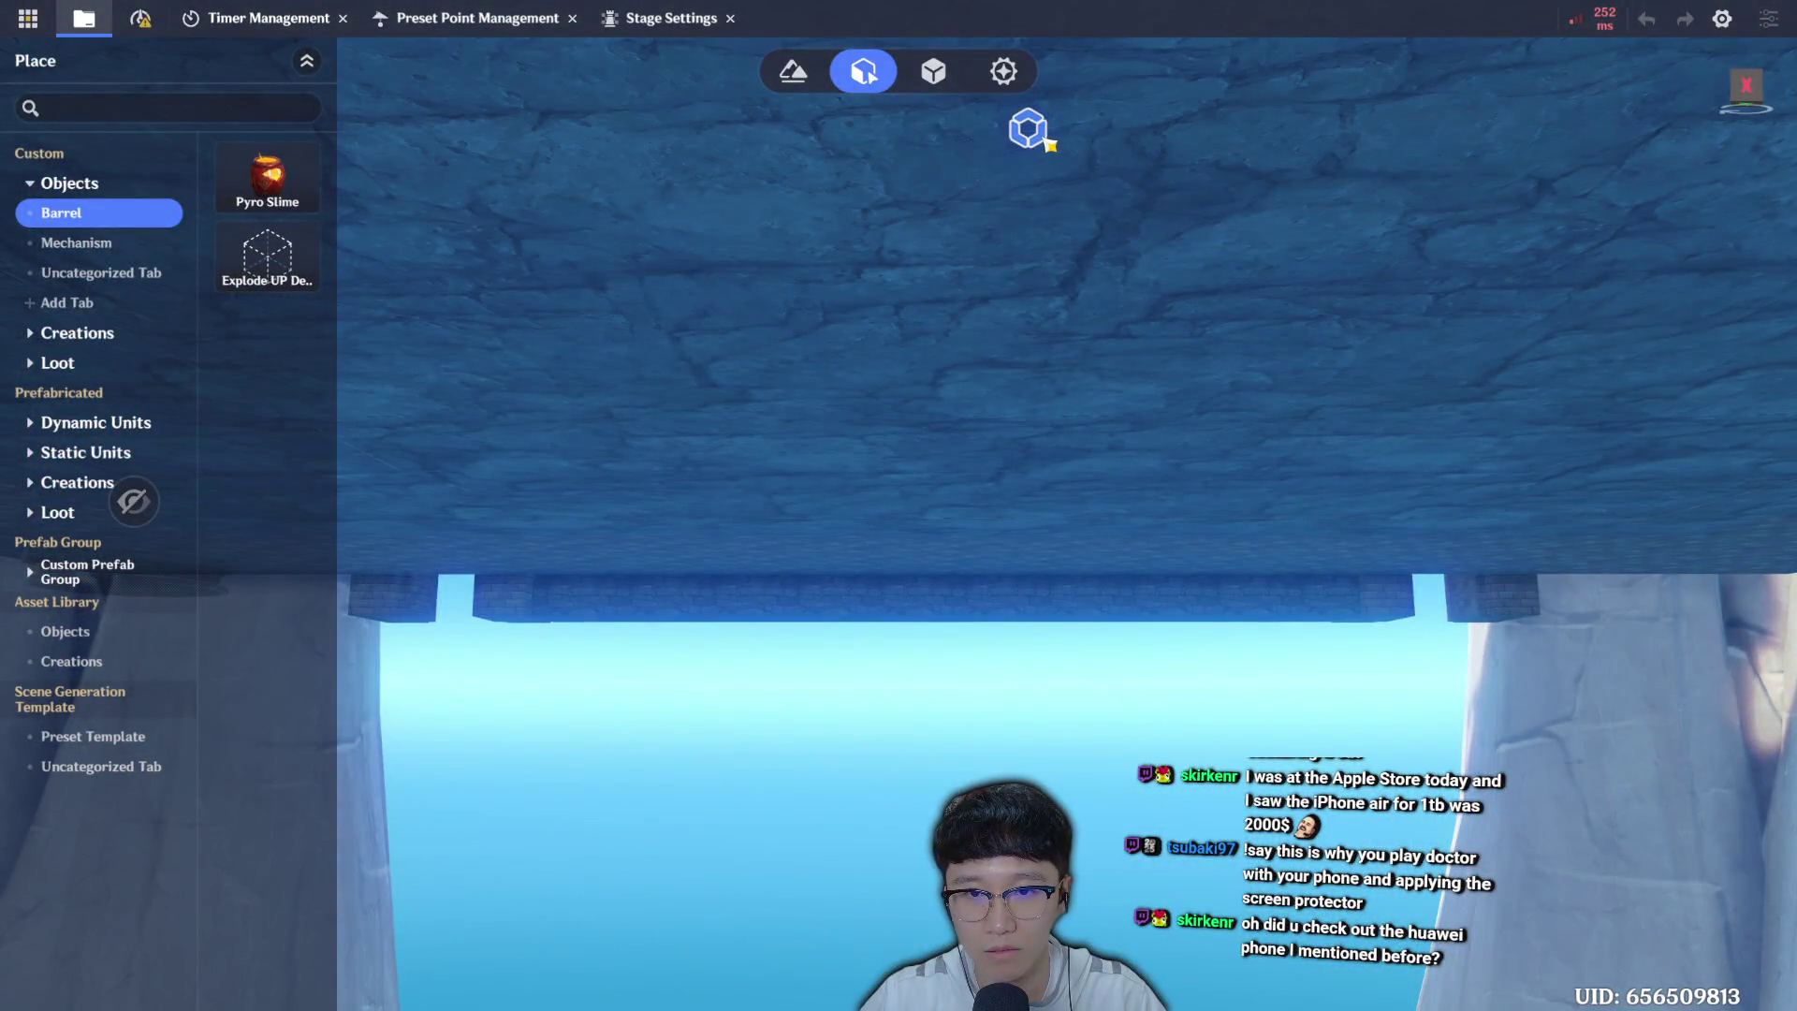
Select the Stage Entity and open its Custom Variable editor, currently showing 0 variables.
click(1029, 131)
click(1629, 153)
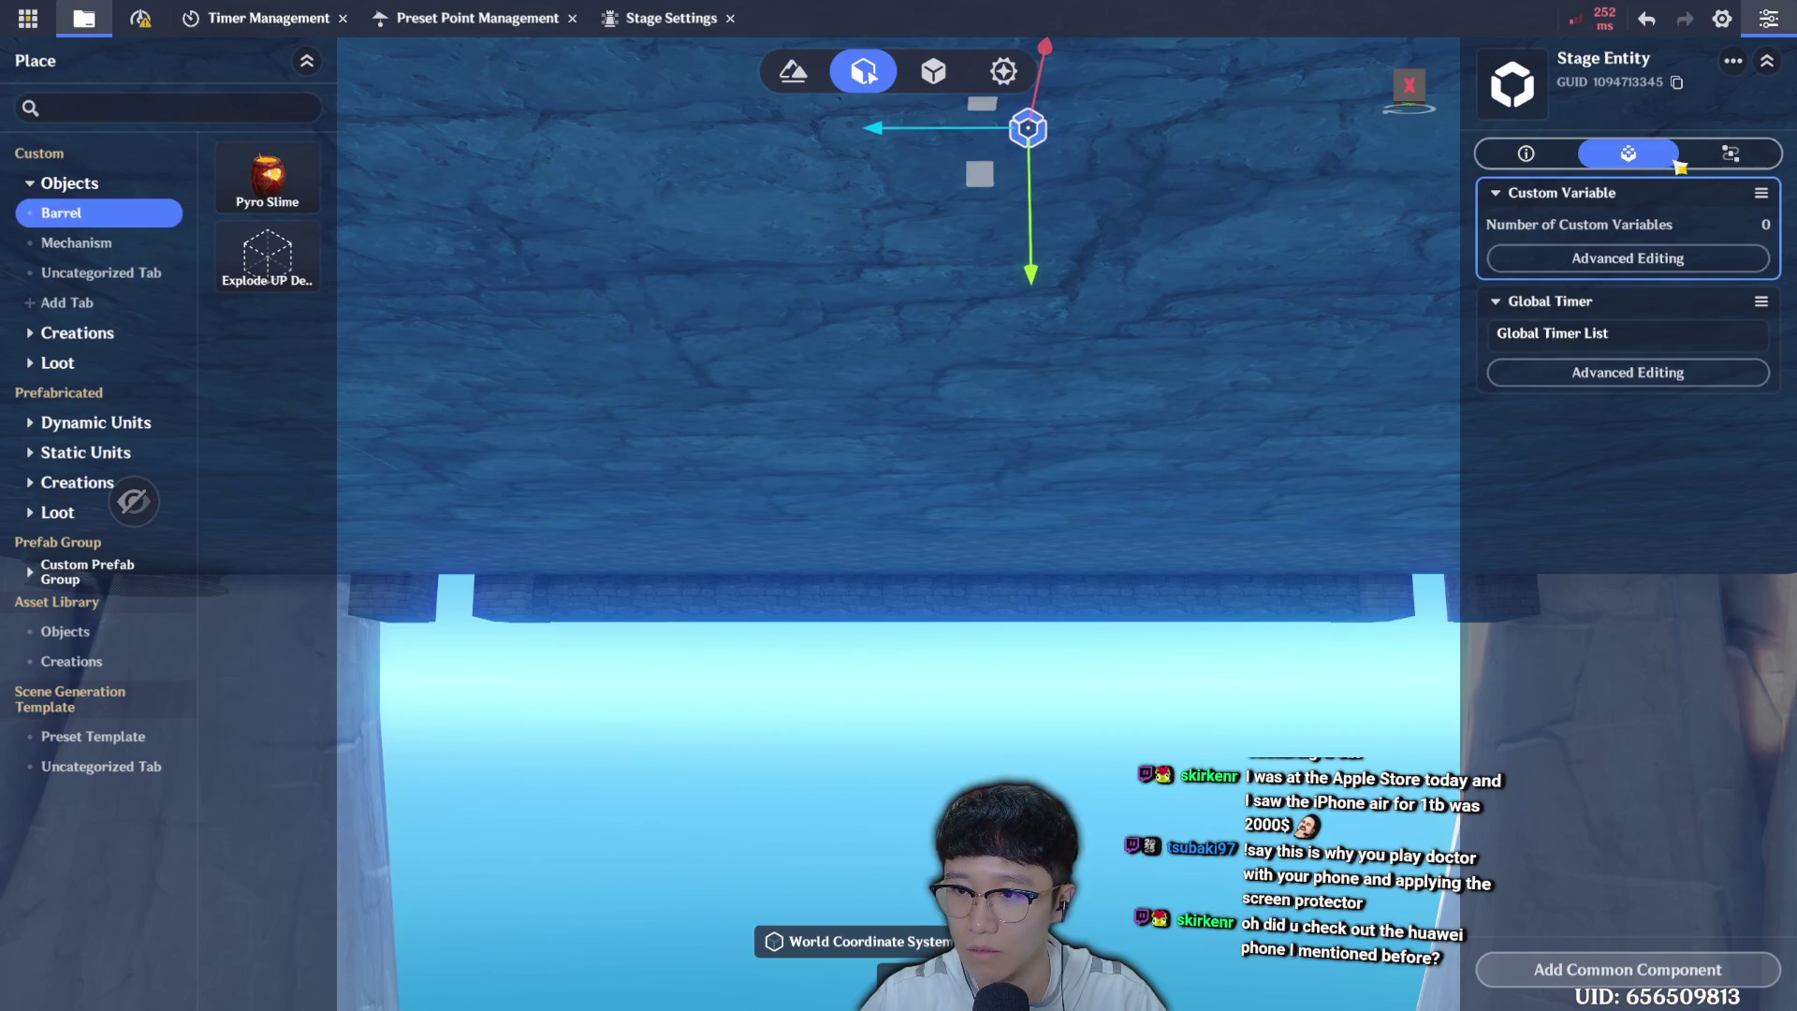
click(1705, 262)
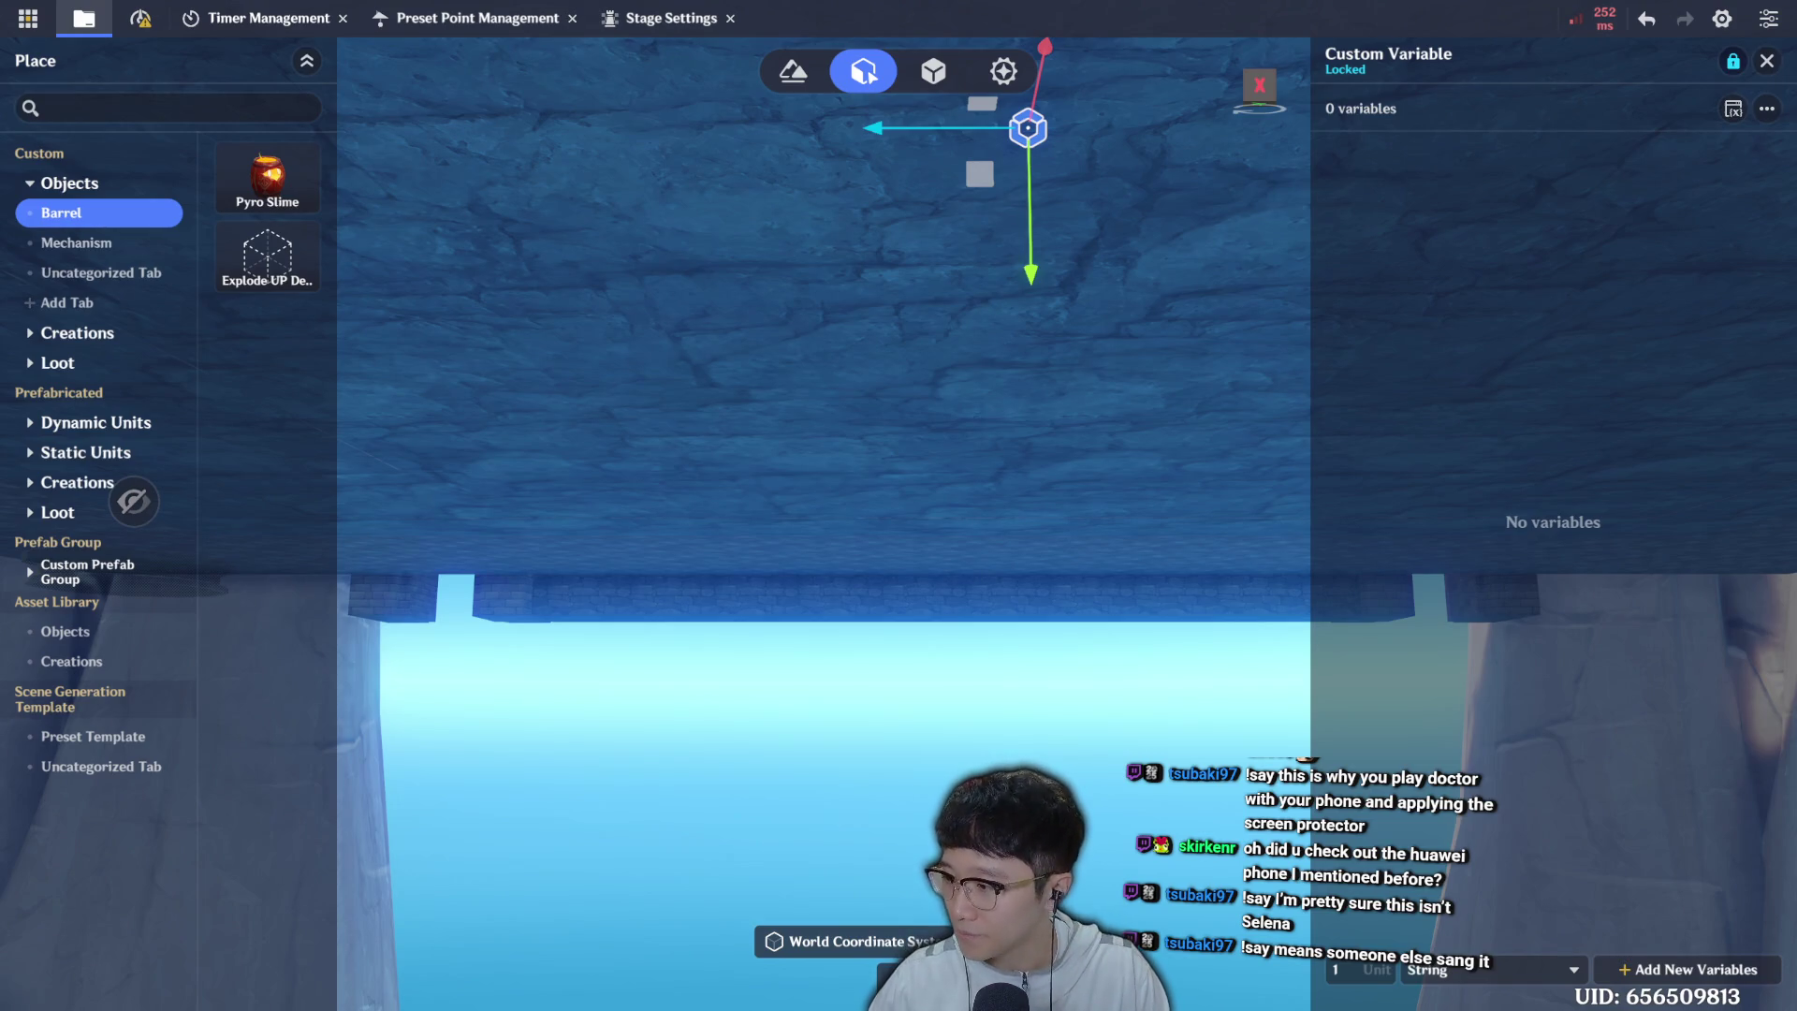
Add an Integer custom variable HP (value 0) to the stage entity, then close the editor and panel.
drag(1002, 469, 1026, 422)
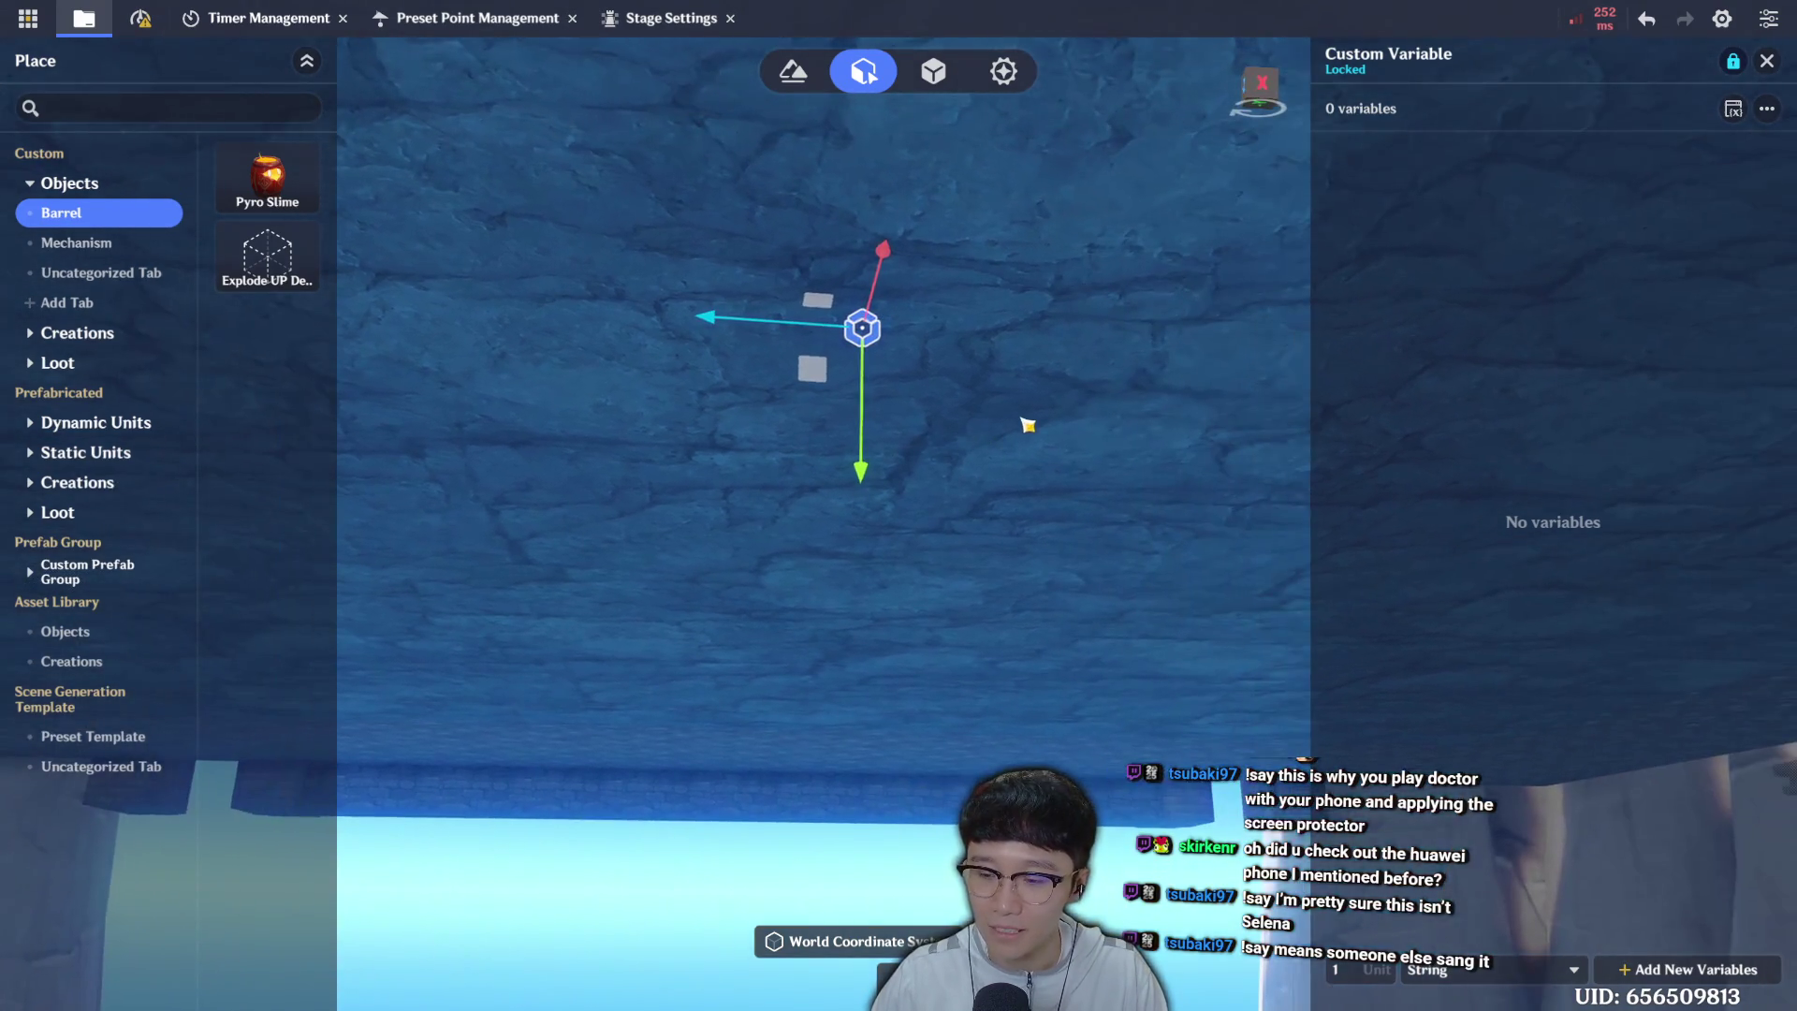
click(1693, 969)
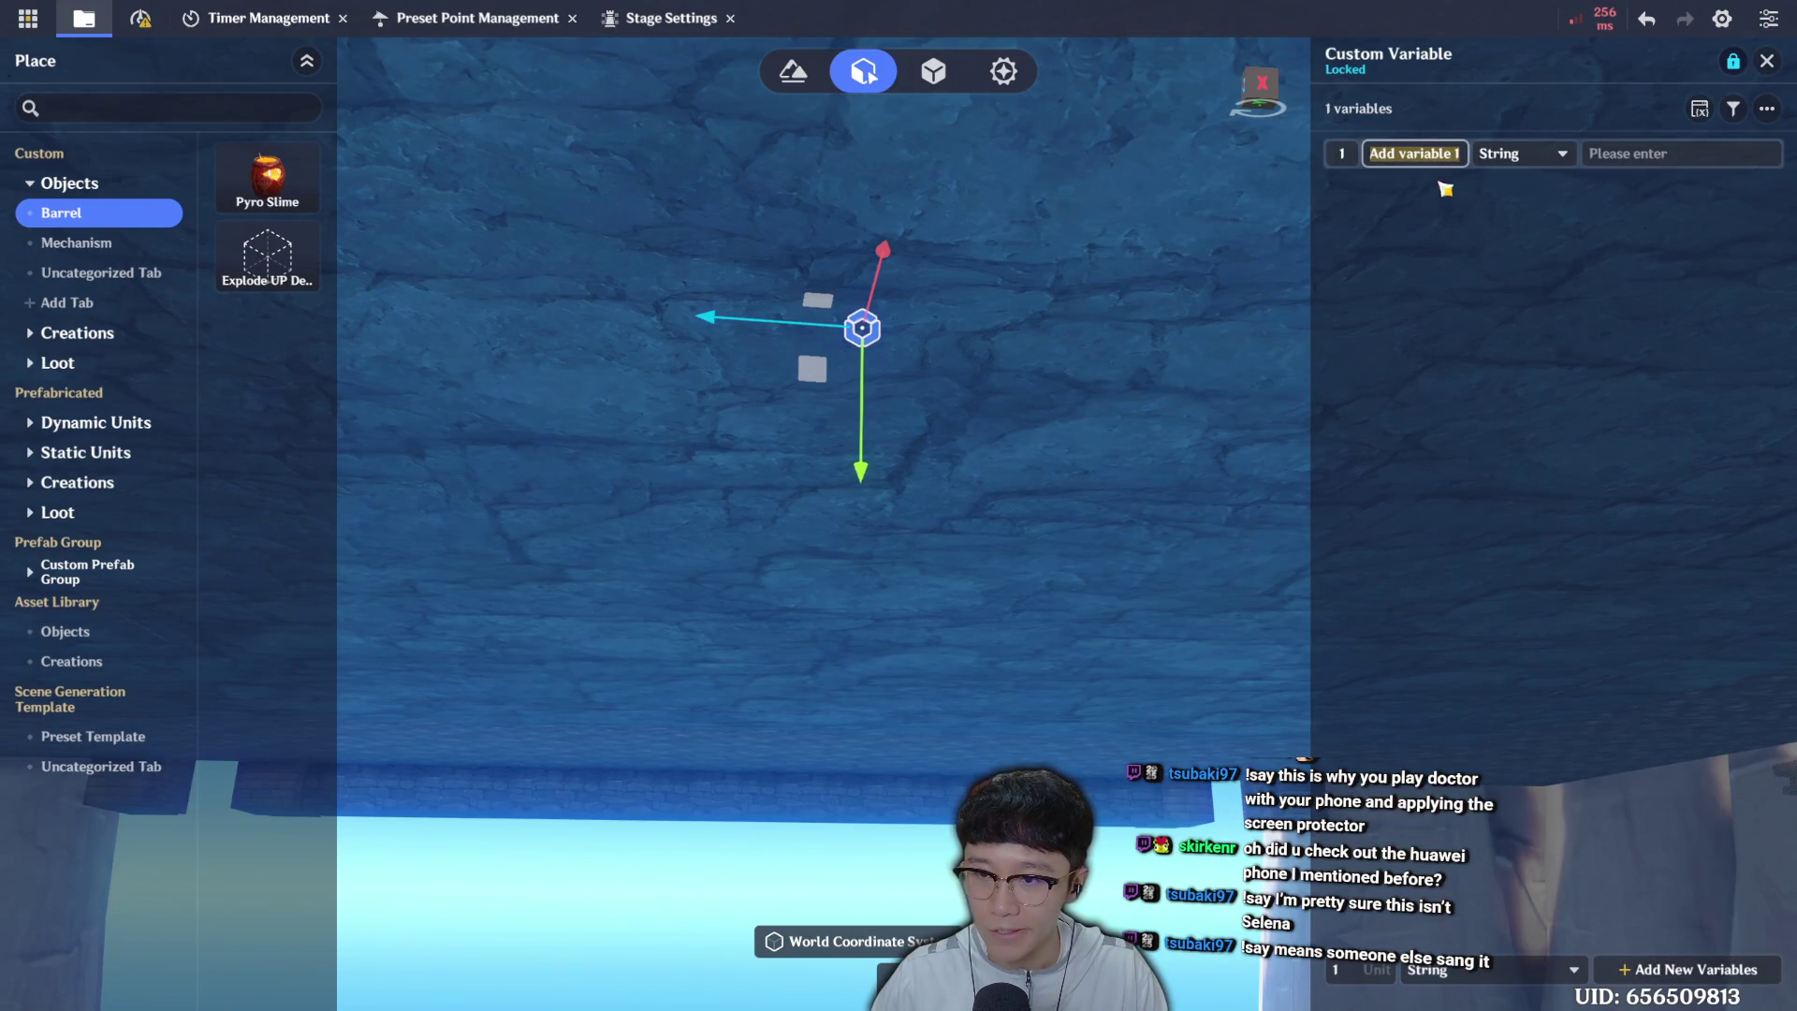
text(HP)
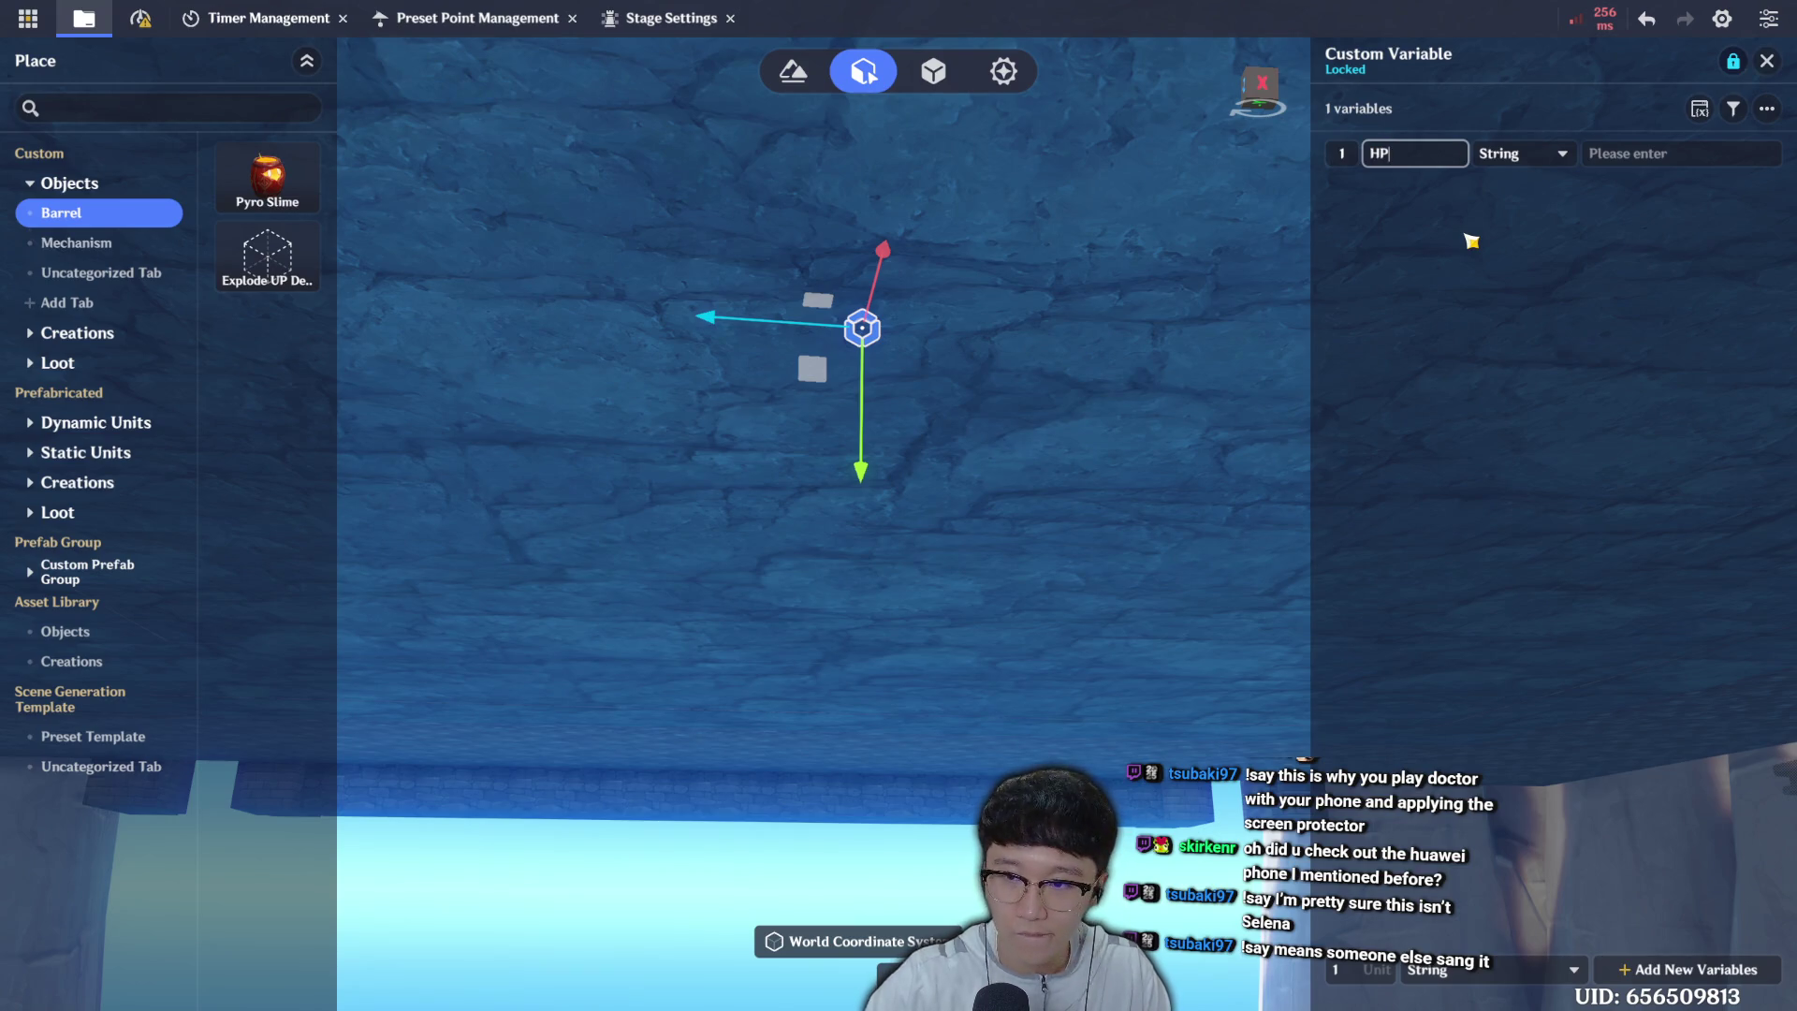
click(1507, 157)
click(1537, 246)
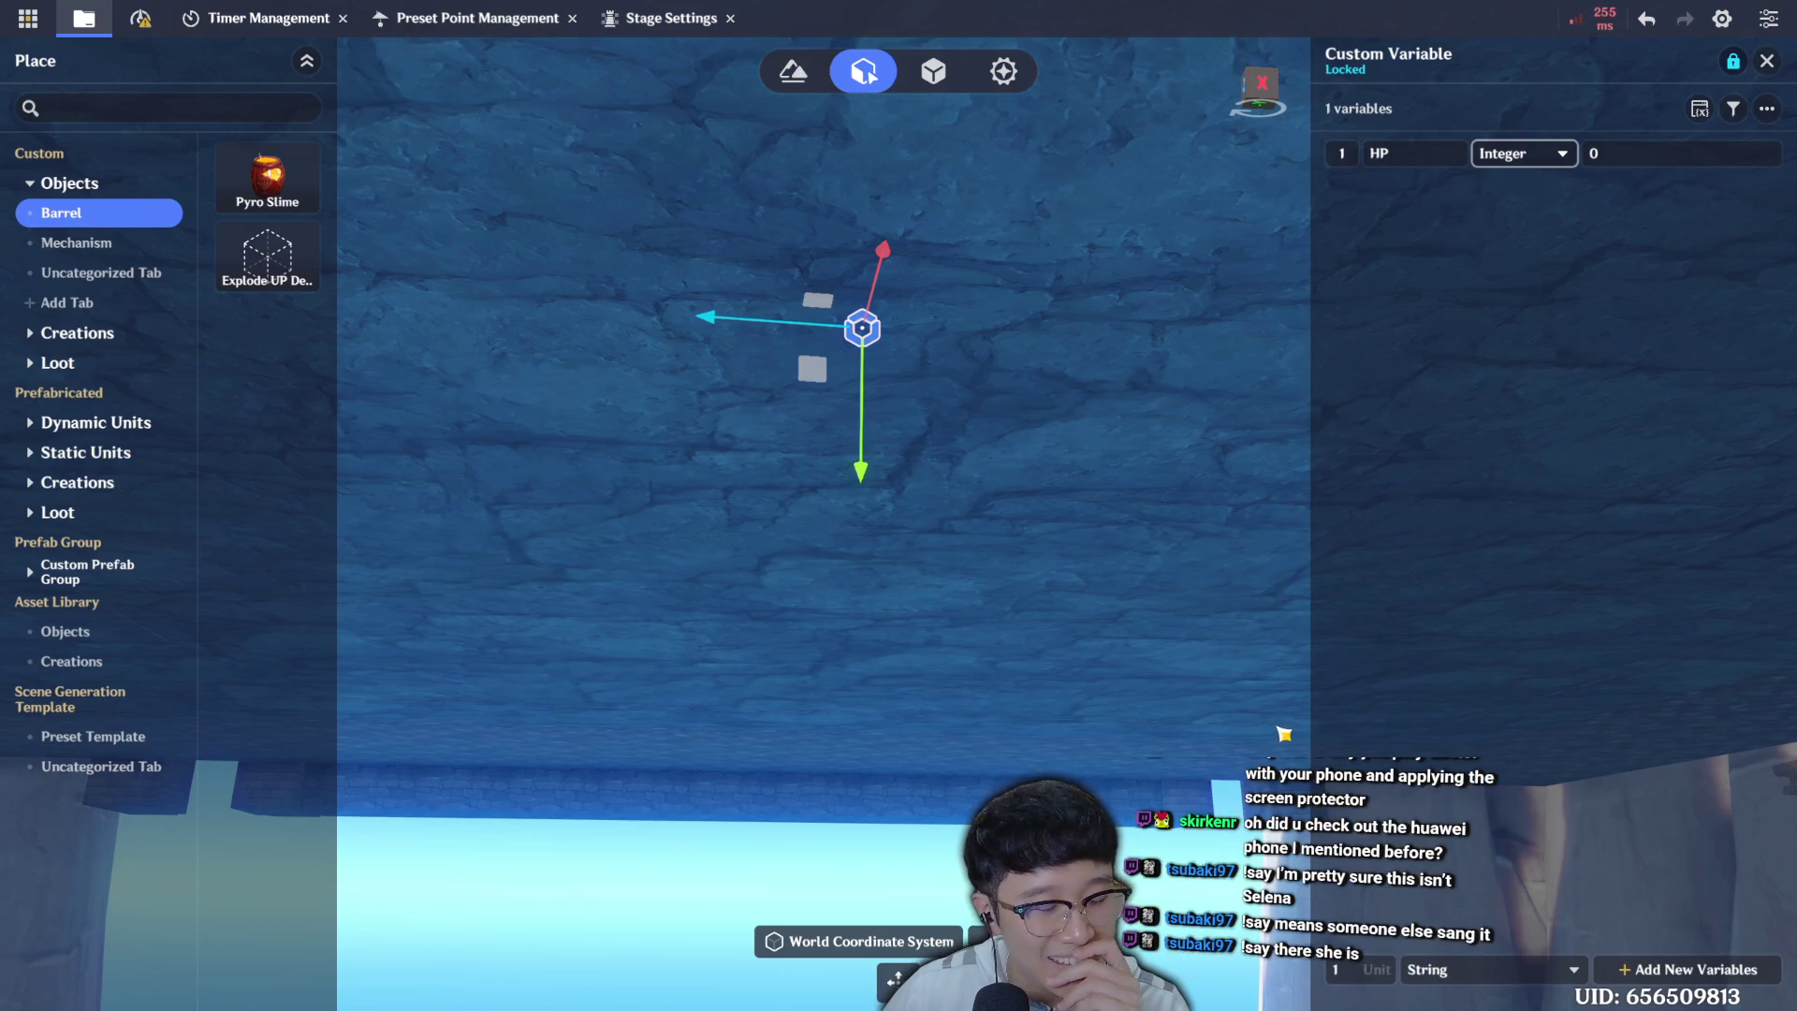
click(1767, 60)
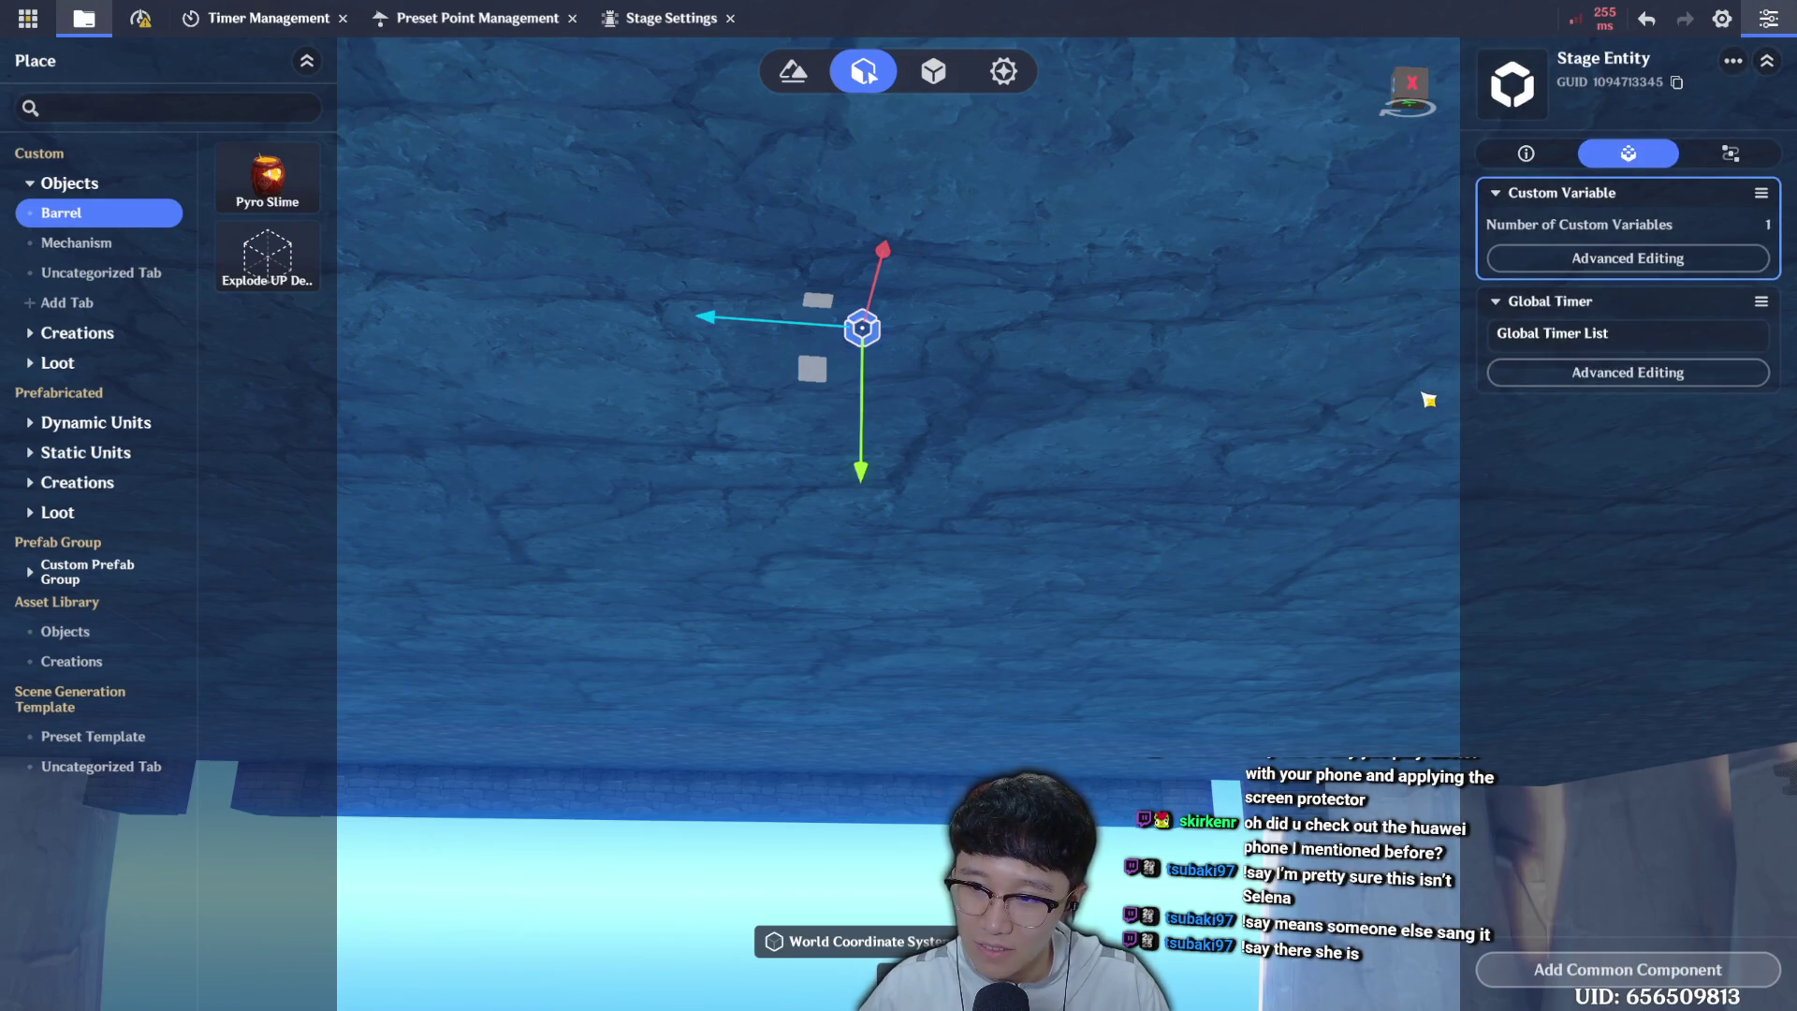
click(1183, 533)
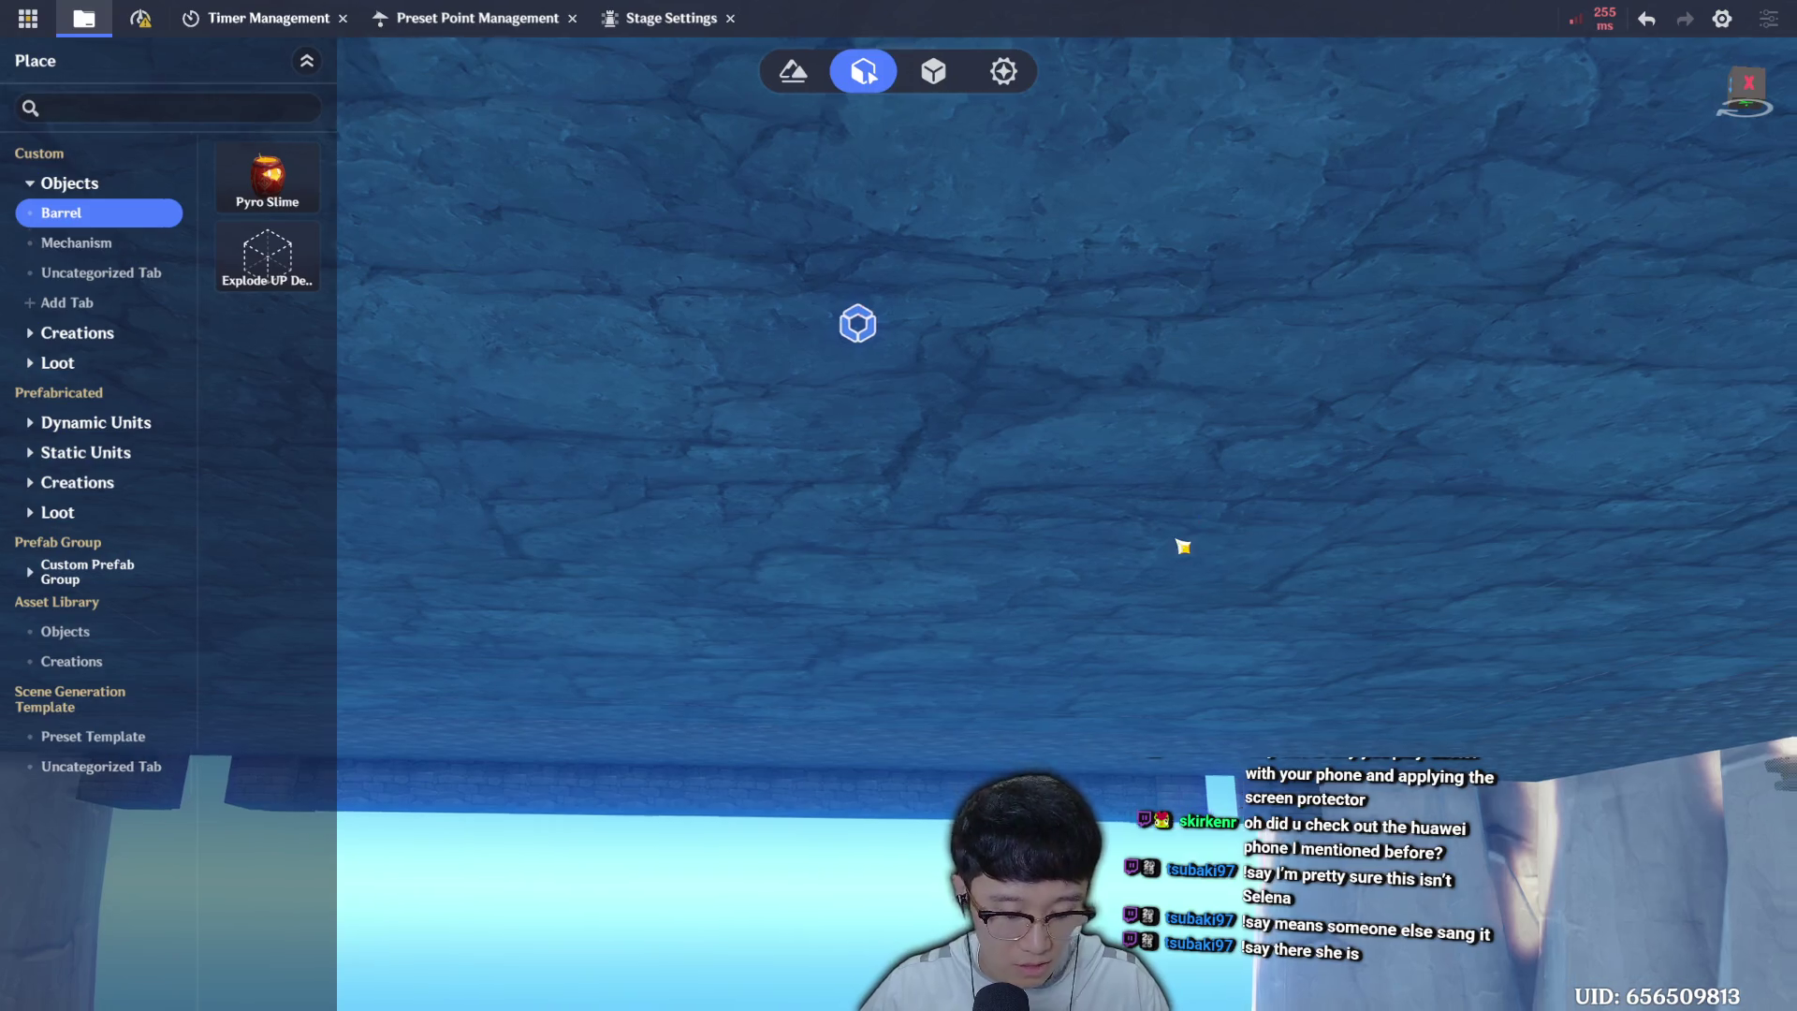
Select the red Pyro Slime barrel in the arena to reach its server node graph.
scroll(1179, 562, down, 10)
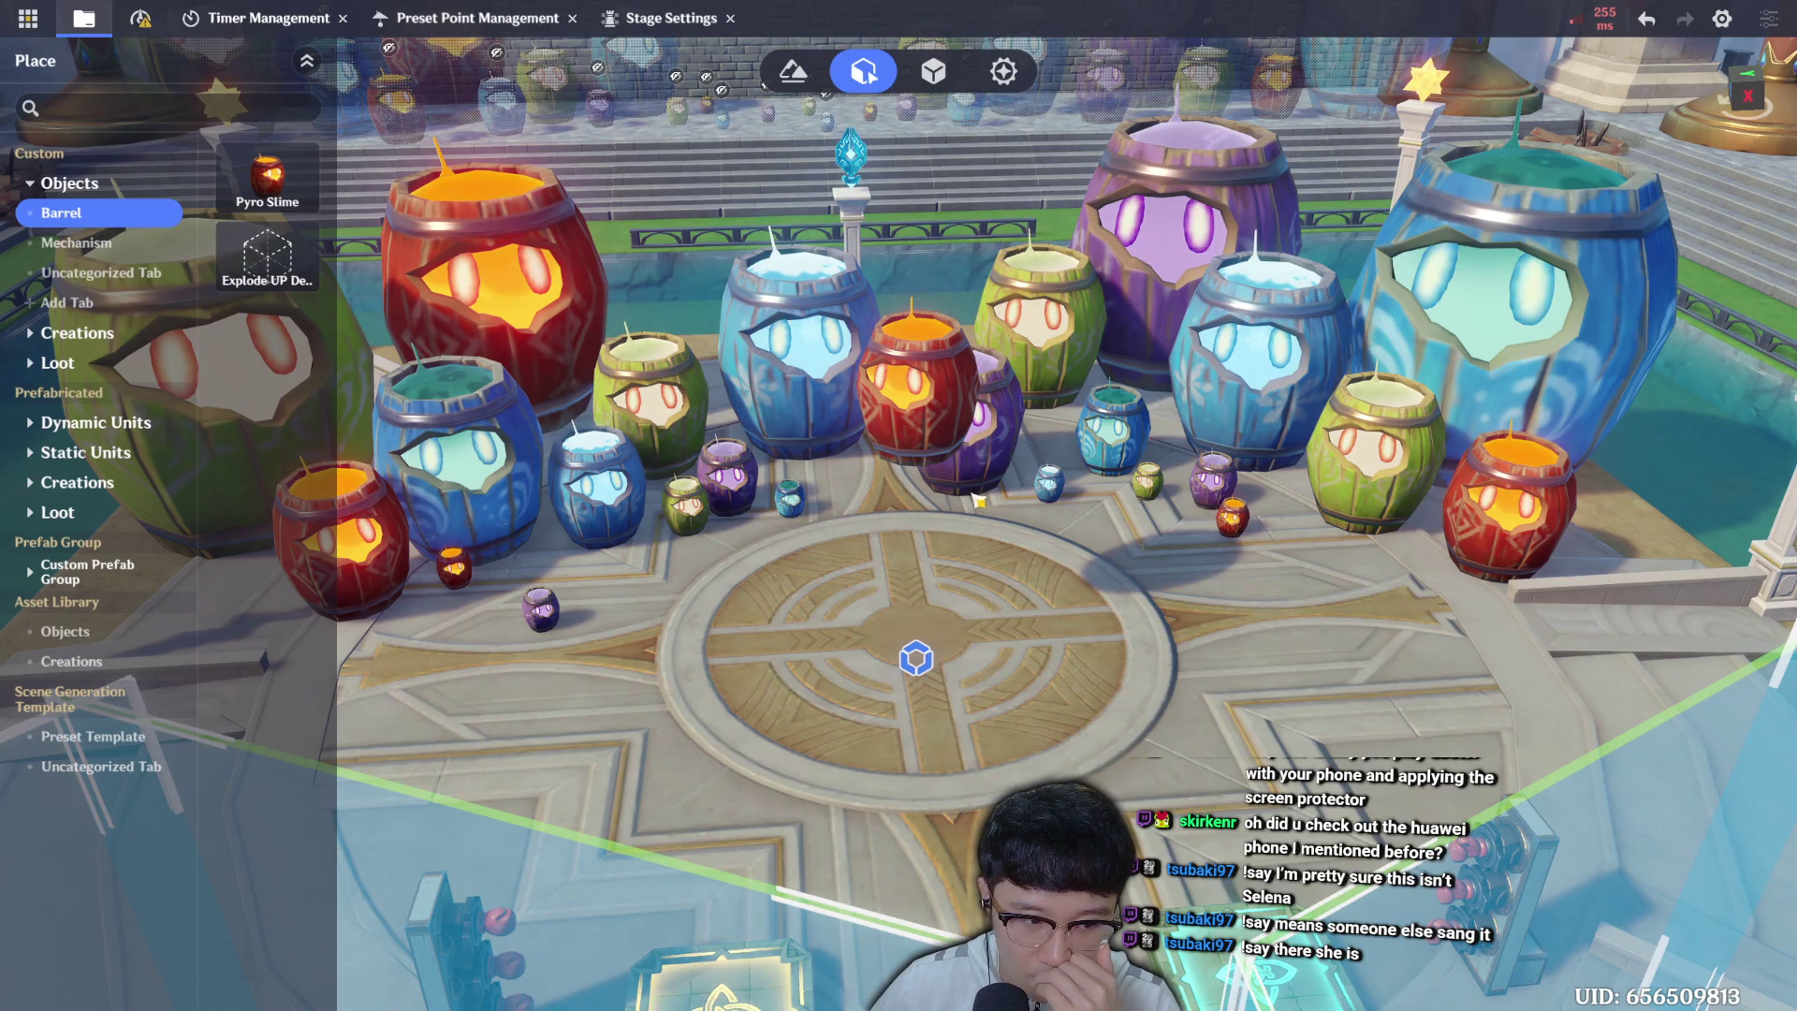
click(942, 444)
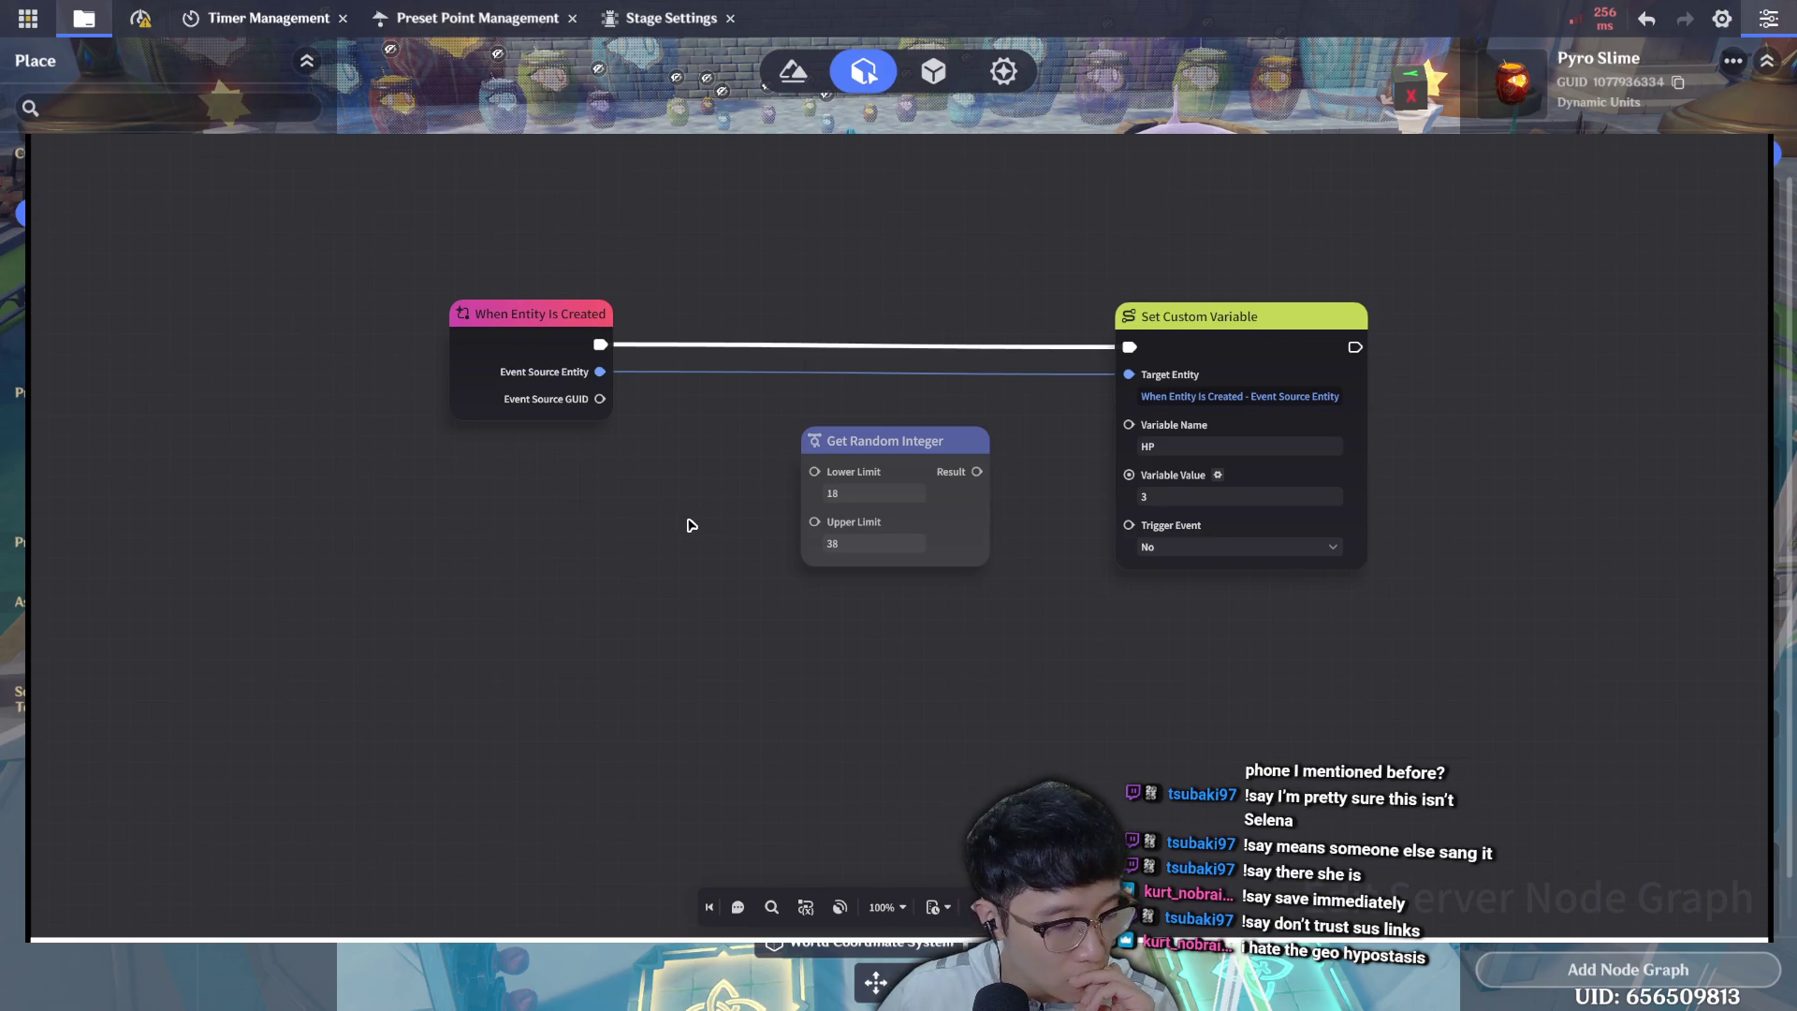
drag(690, 566, 677, 629)
scroll(664, 641, up, 1)
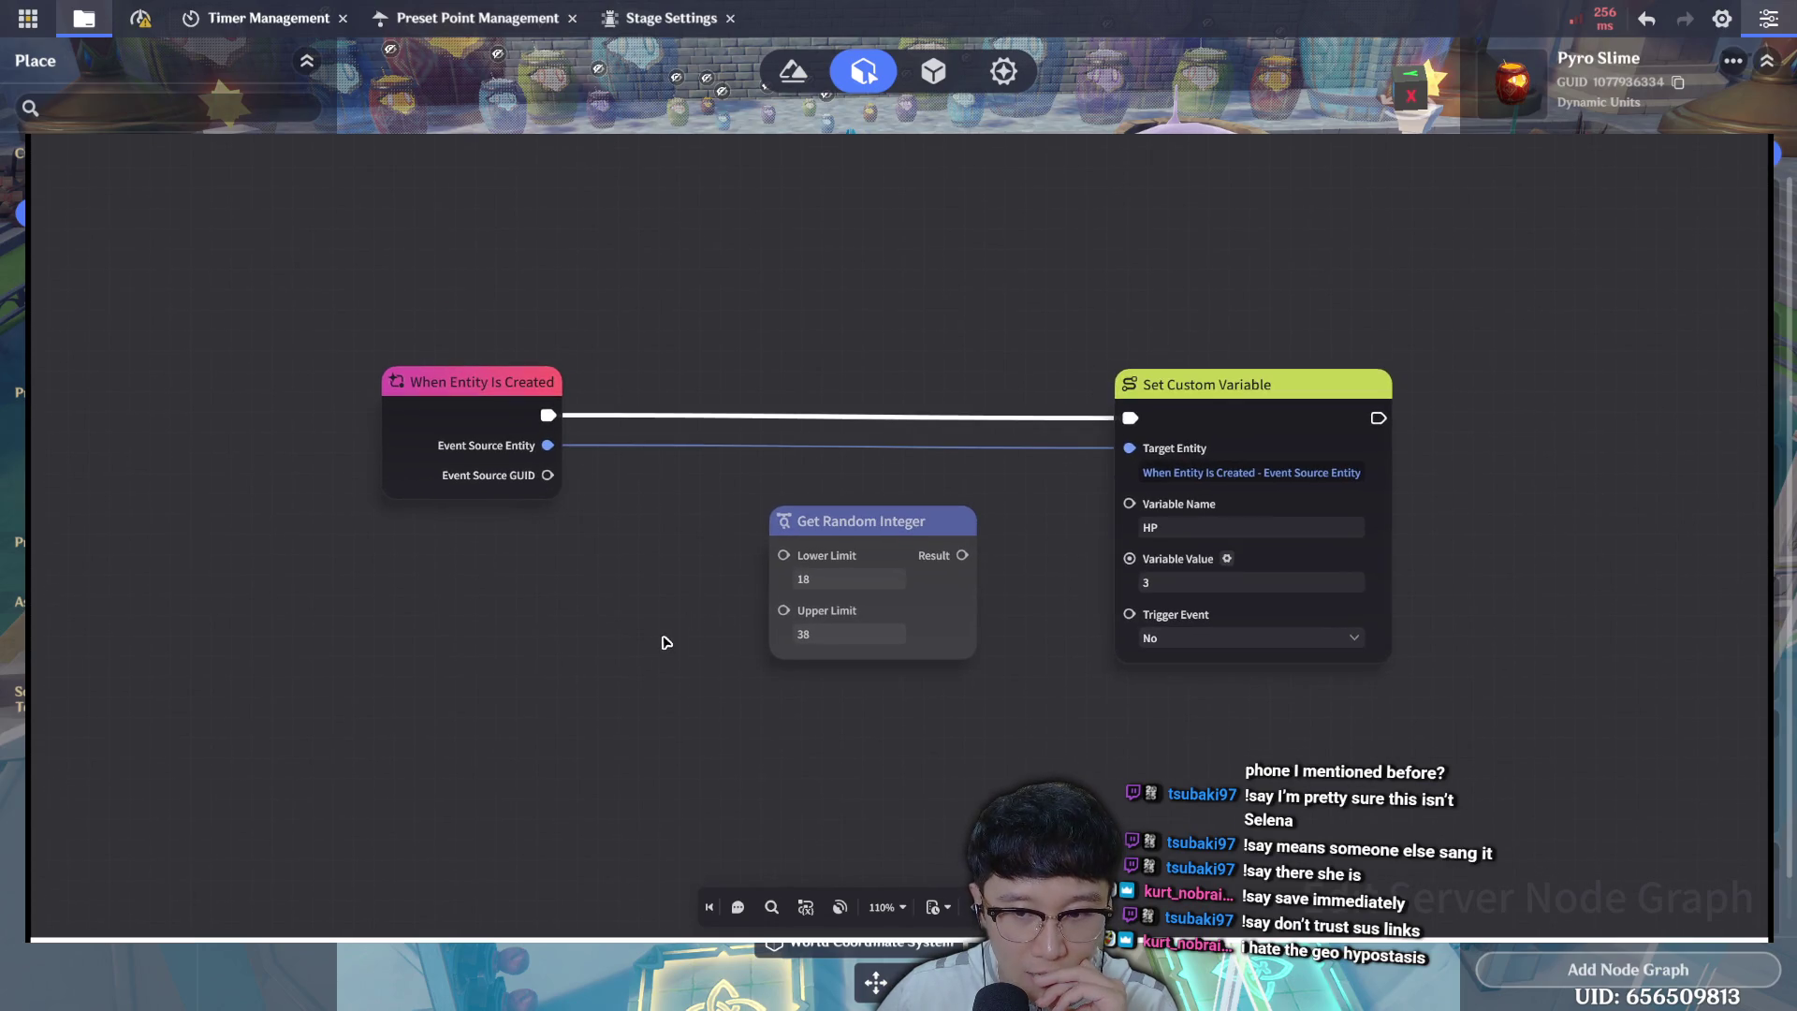
drag(653, 597, 642, 590)
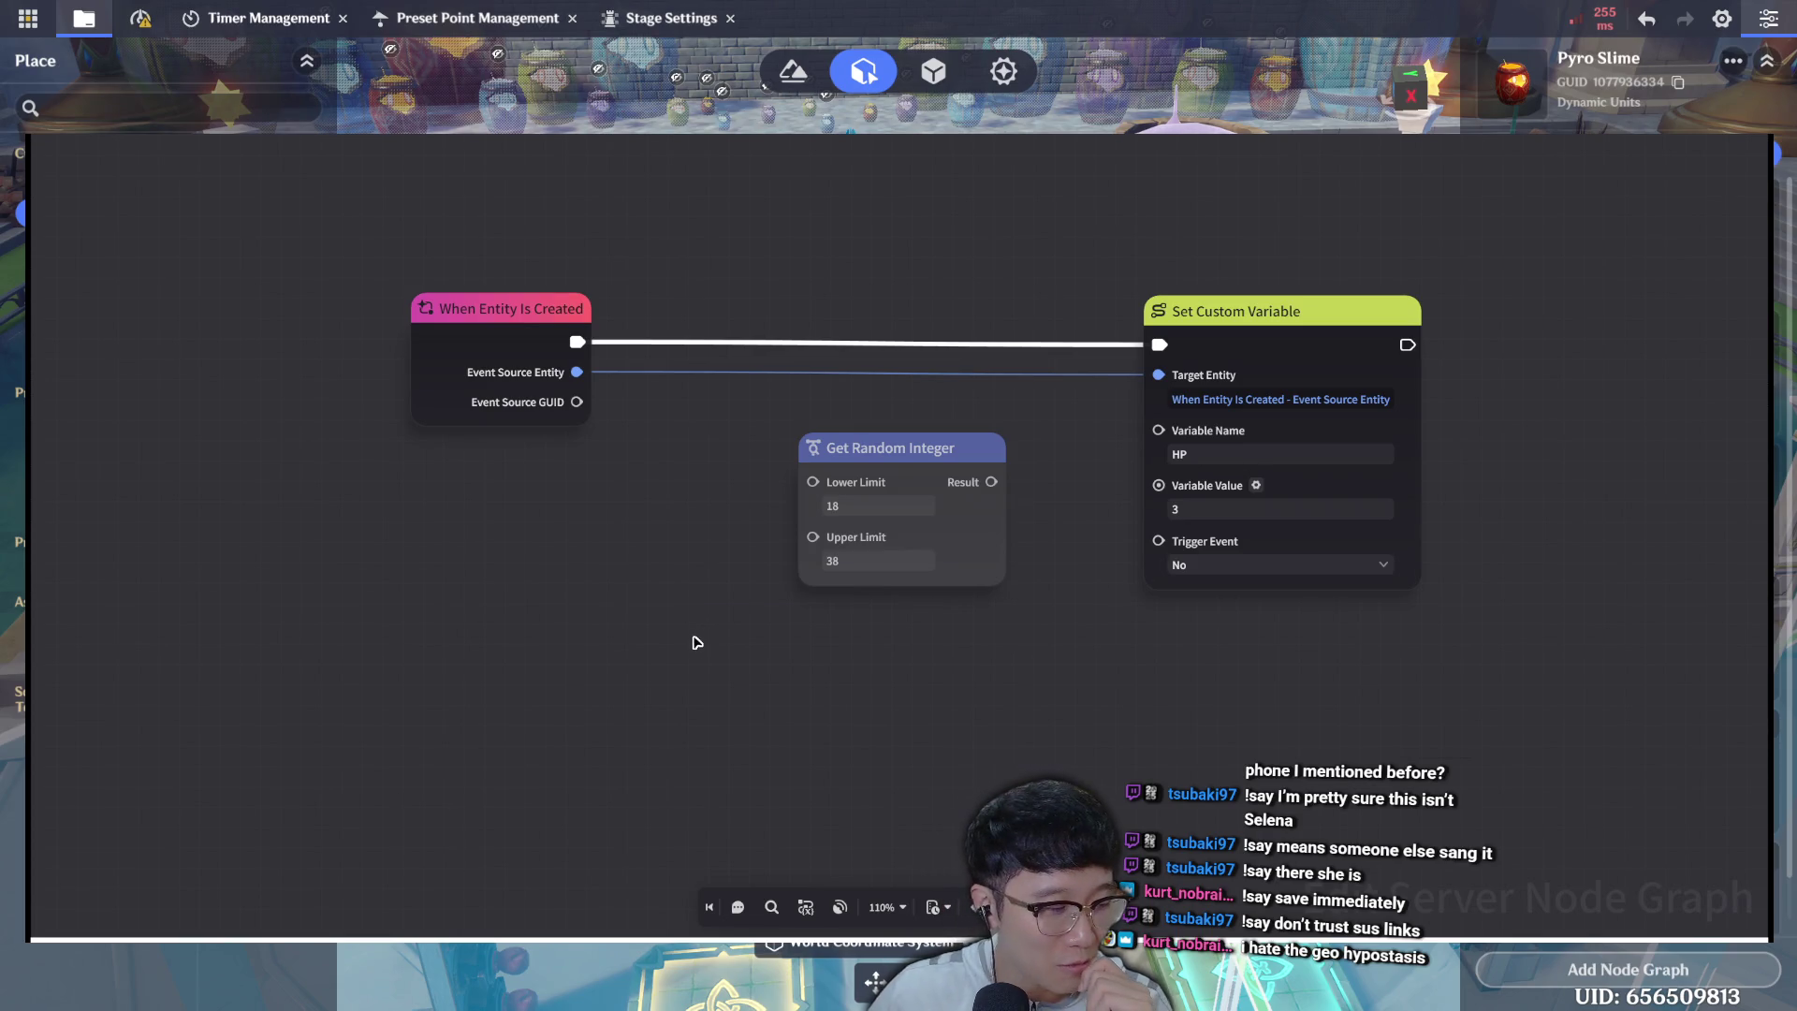
drag(694, 642, 680, 668)
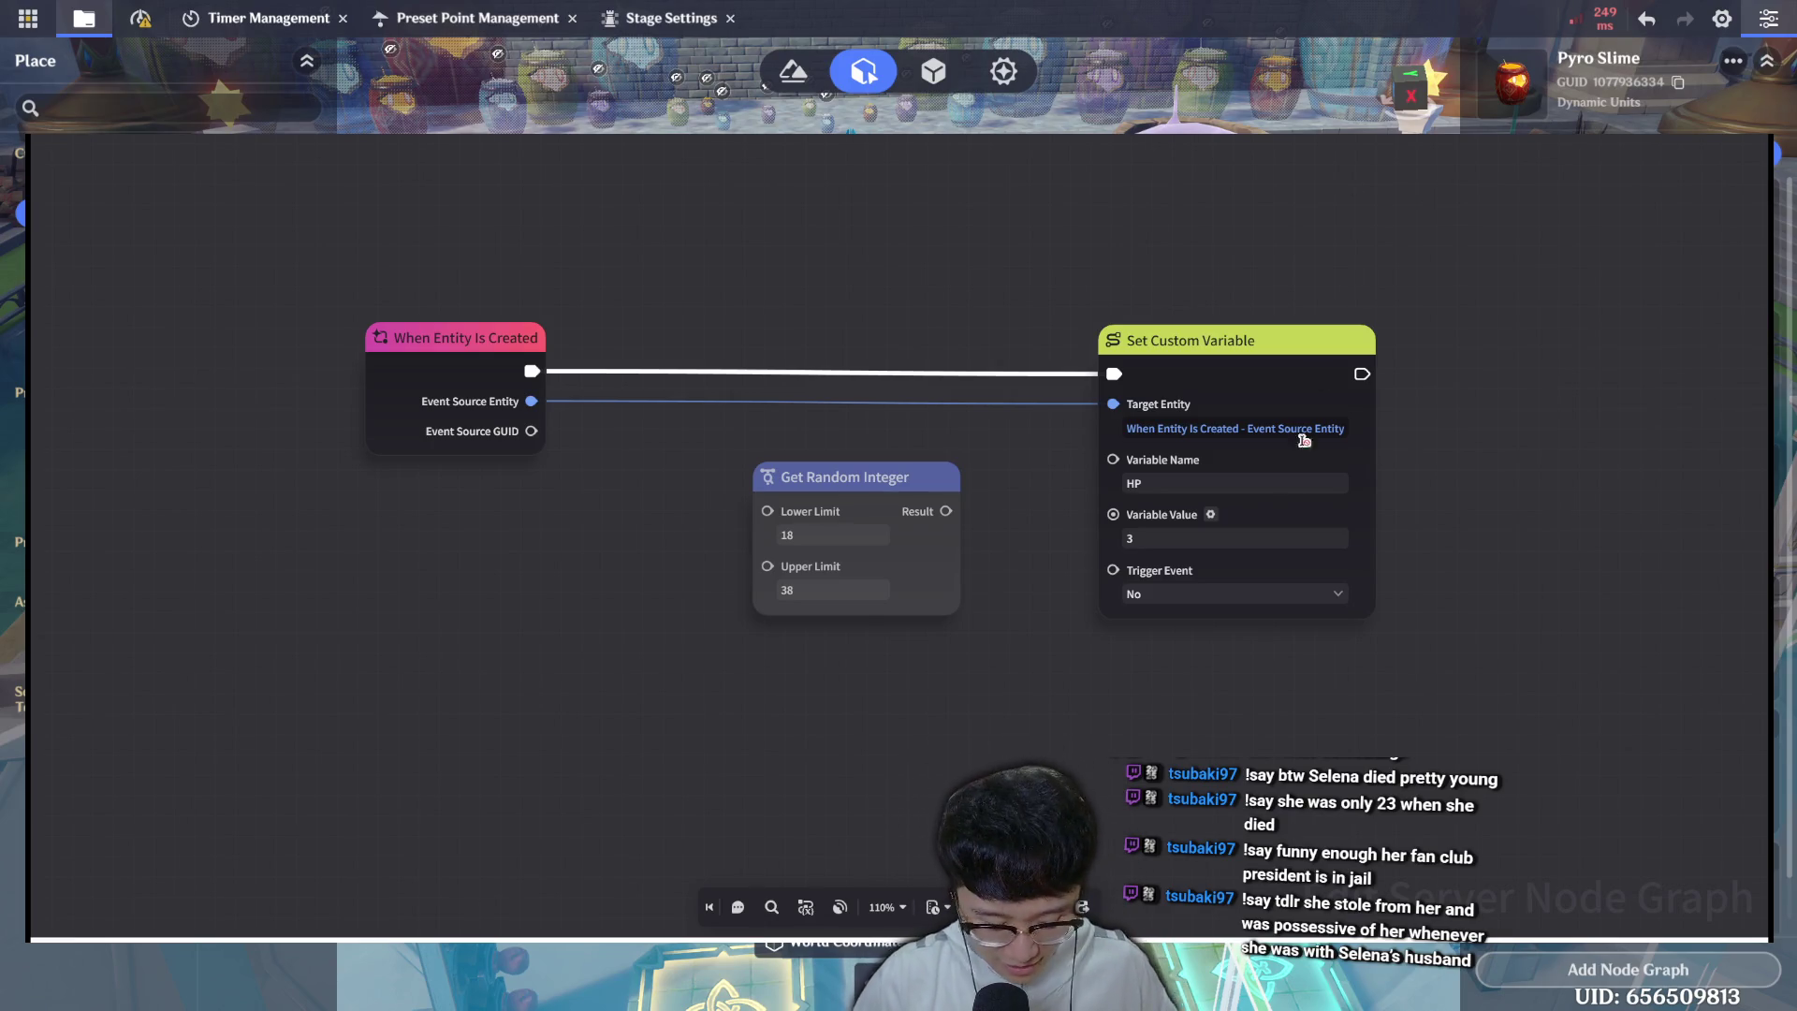
Keep the HP value at 3, nudge the Get Random Integer (18–38) node left, and exit the graph.
click(1283, 531)
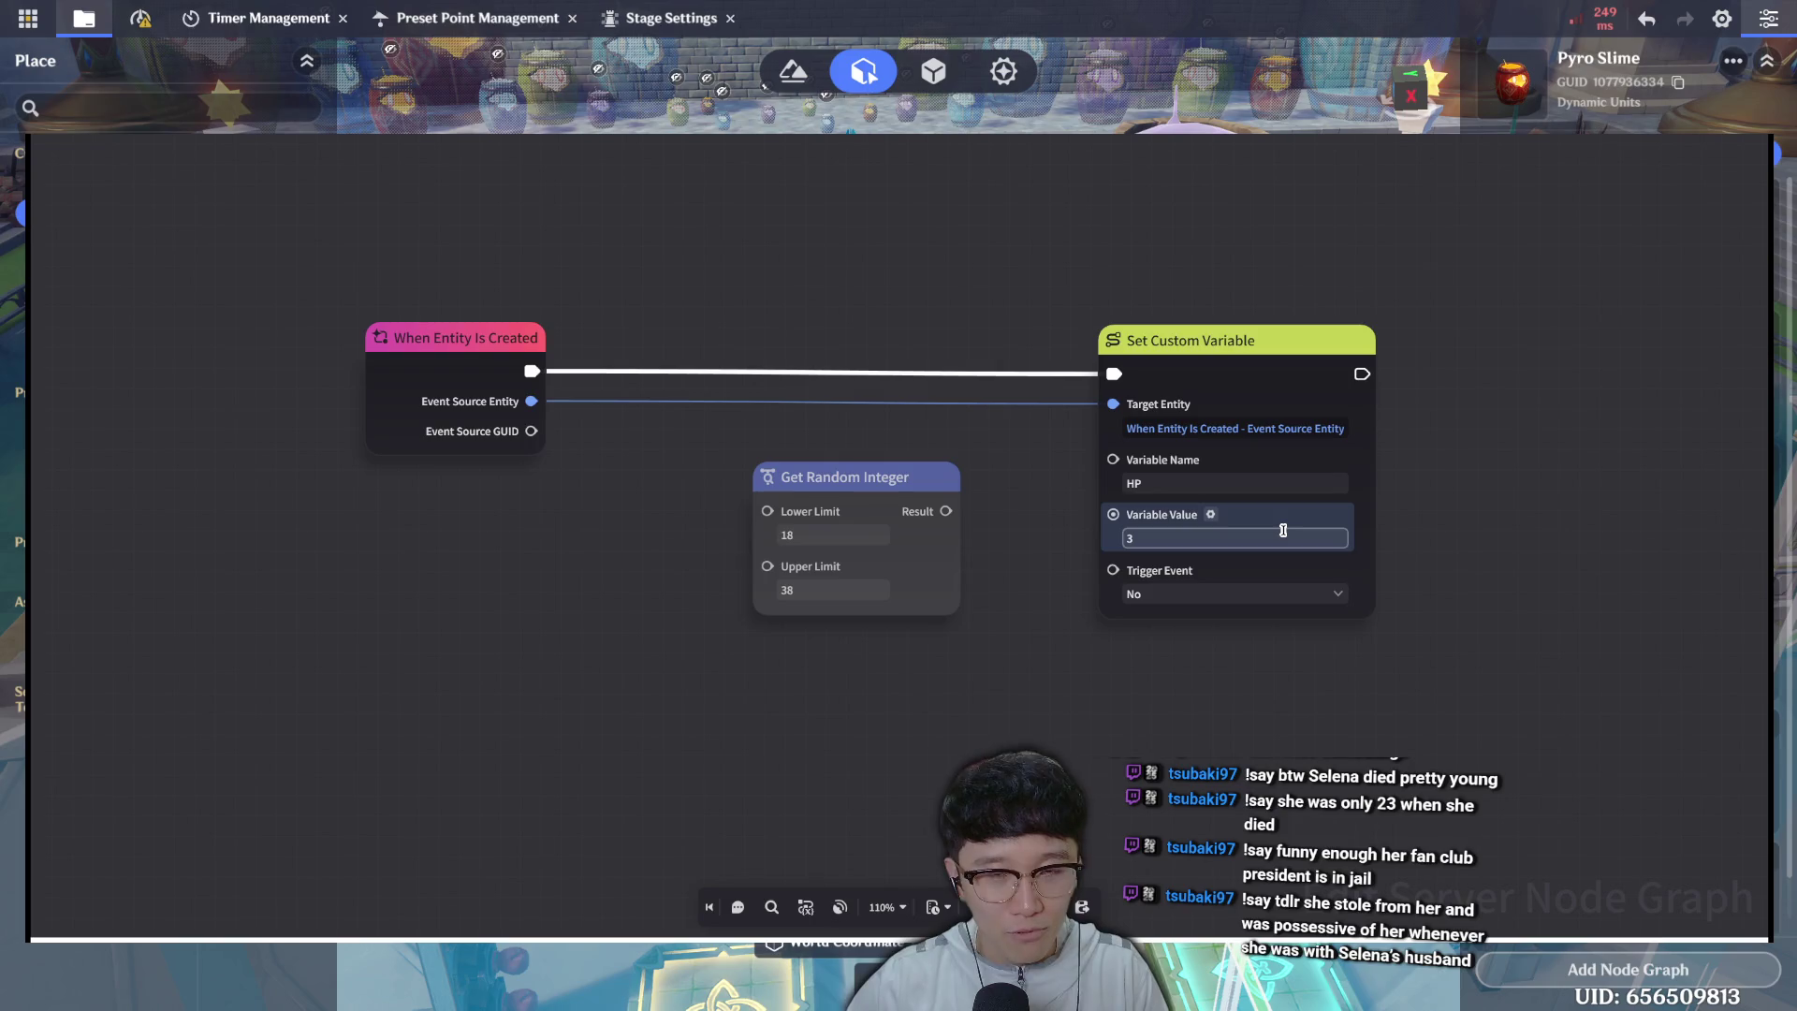
key(Return)
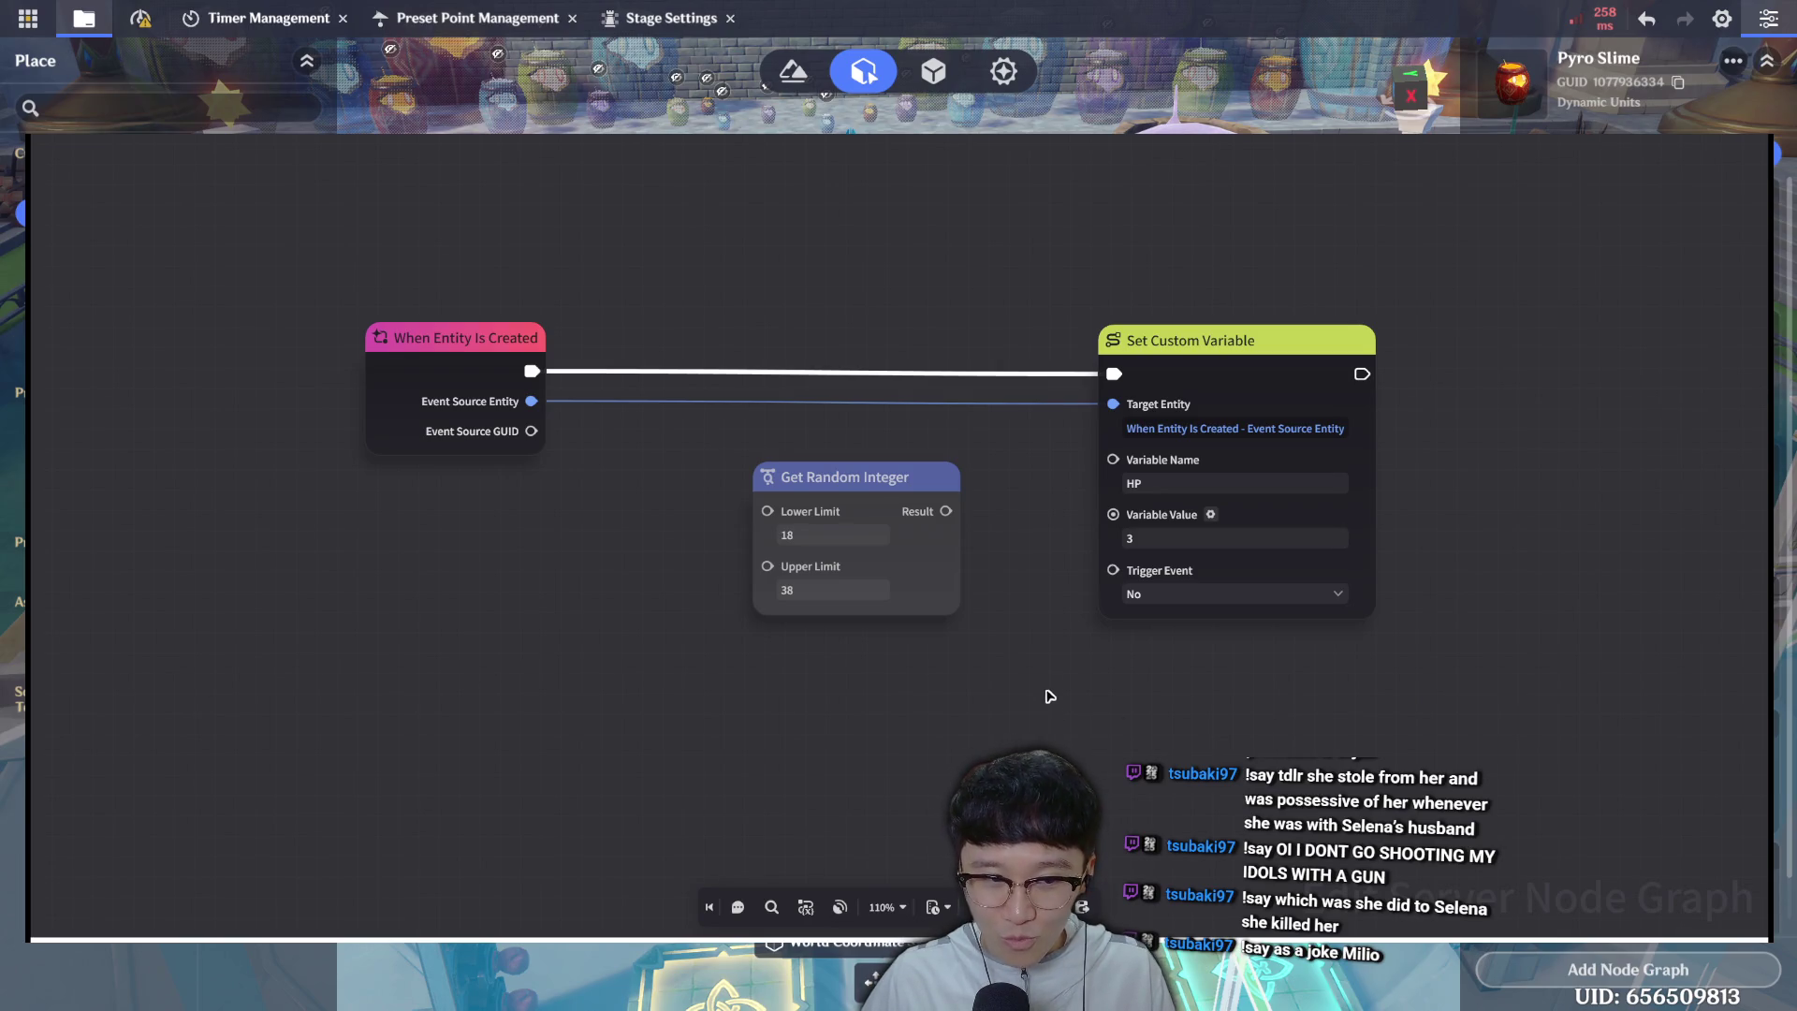
drag(865, 476, 833, 480)
click(1033, 662)
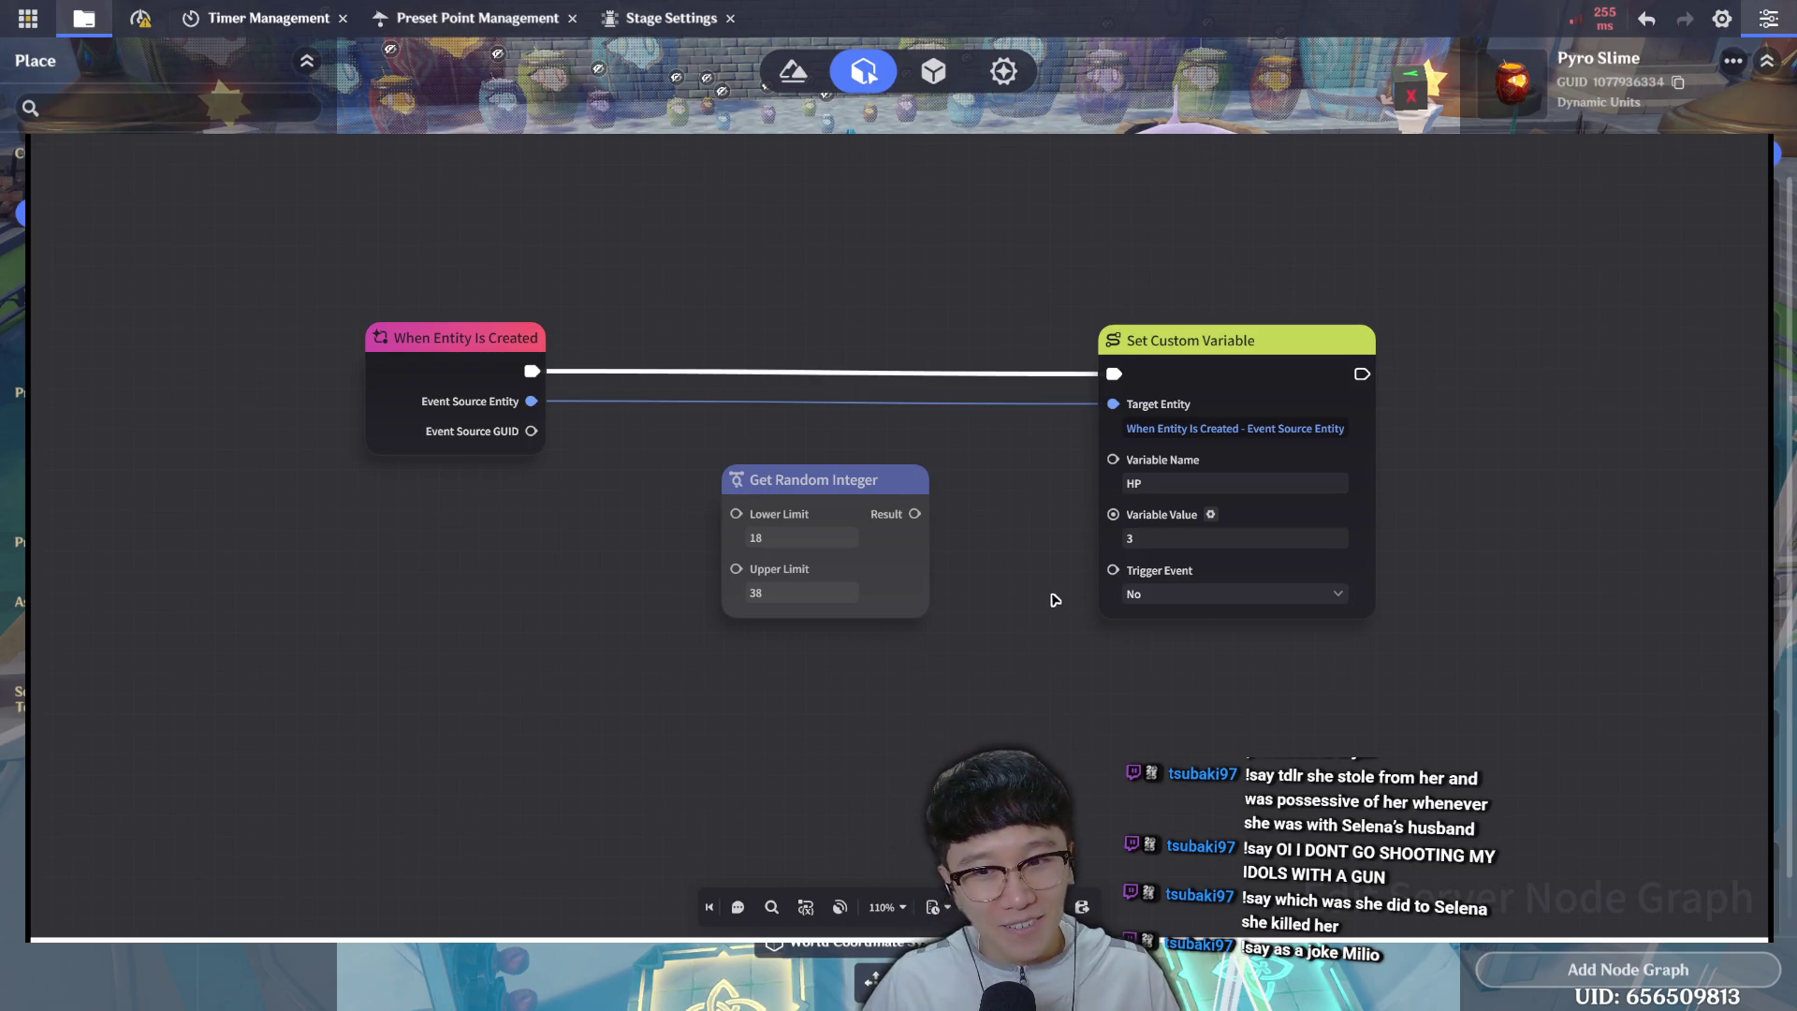
key(Escape)
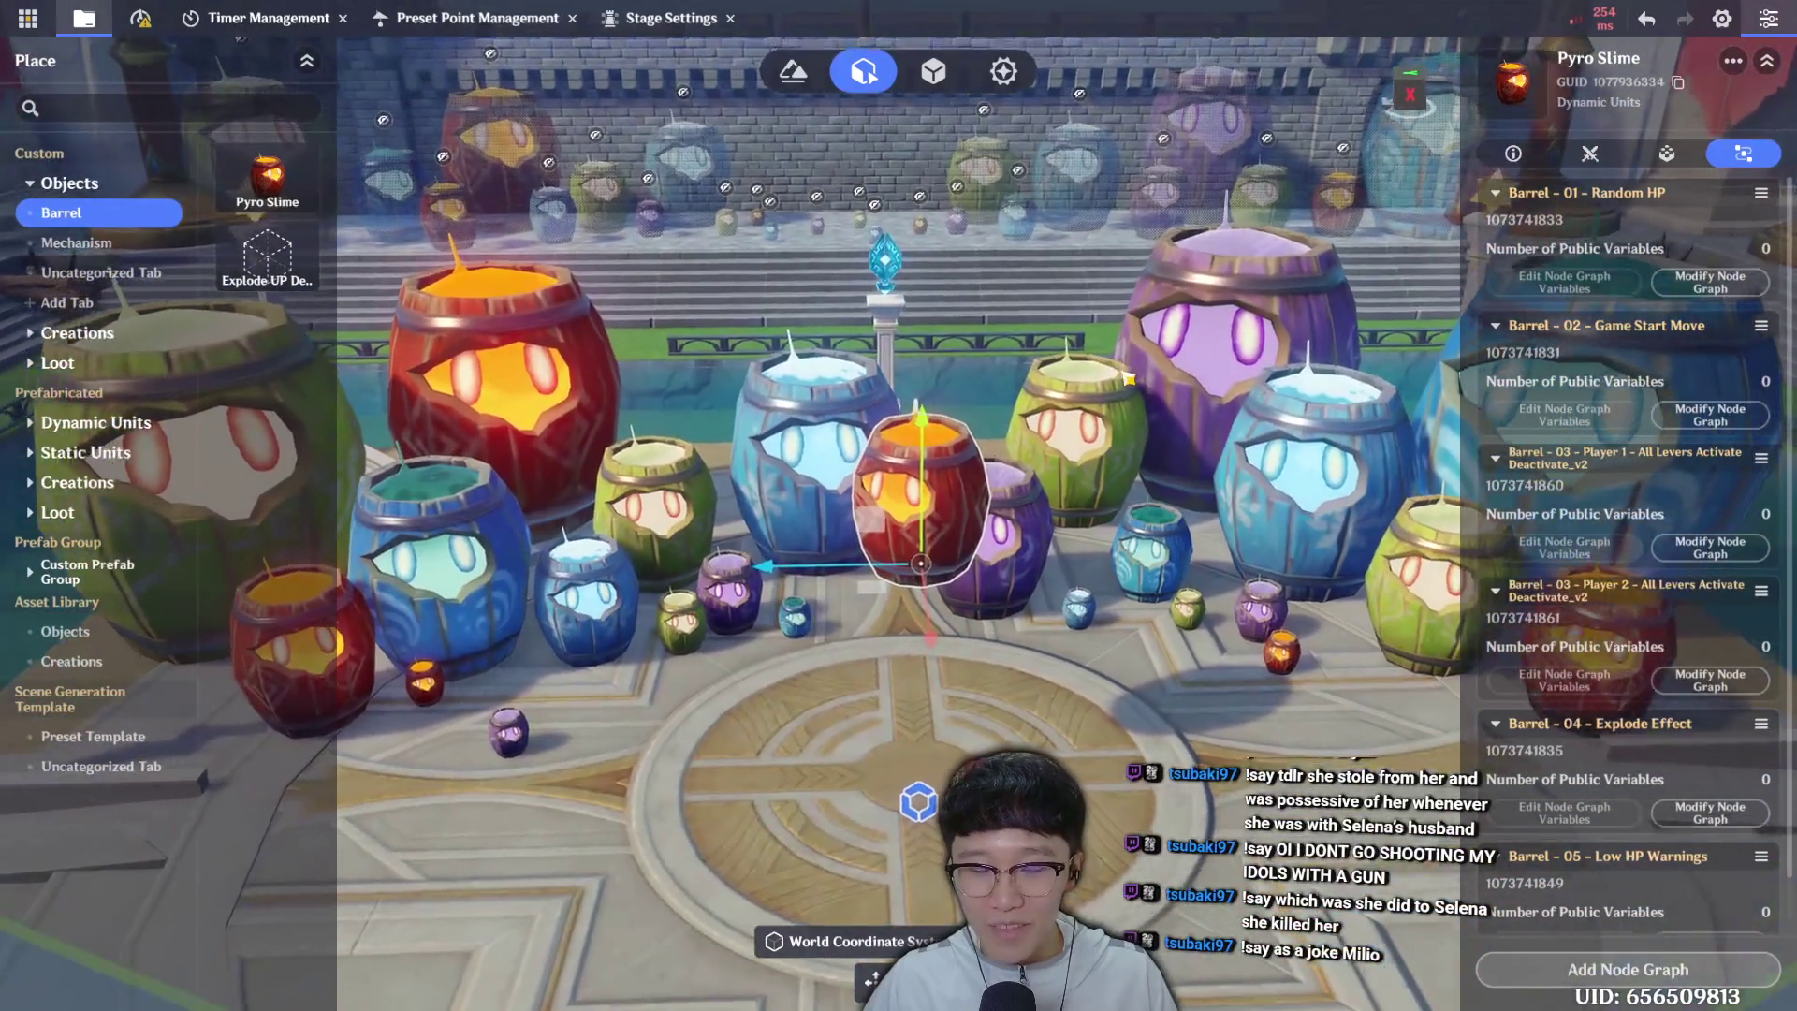
Save the stage with Ctrl+S from the barrel arena scene.
key(ctrl+s)
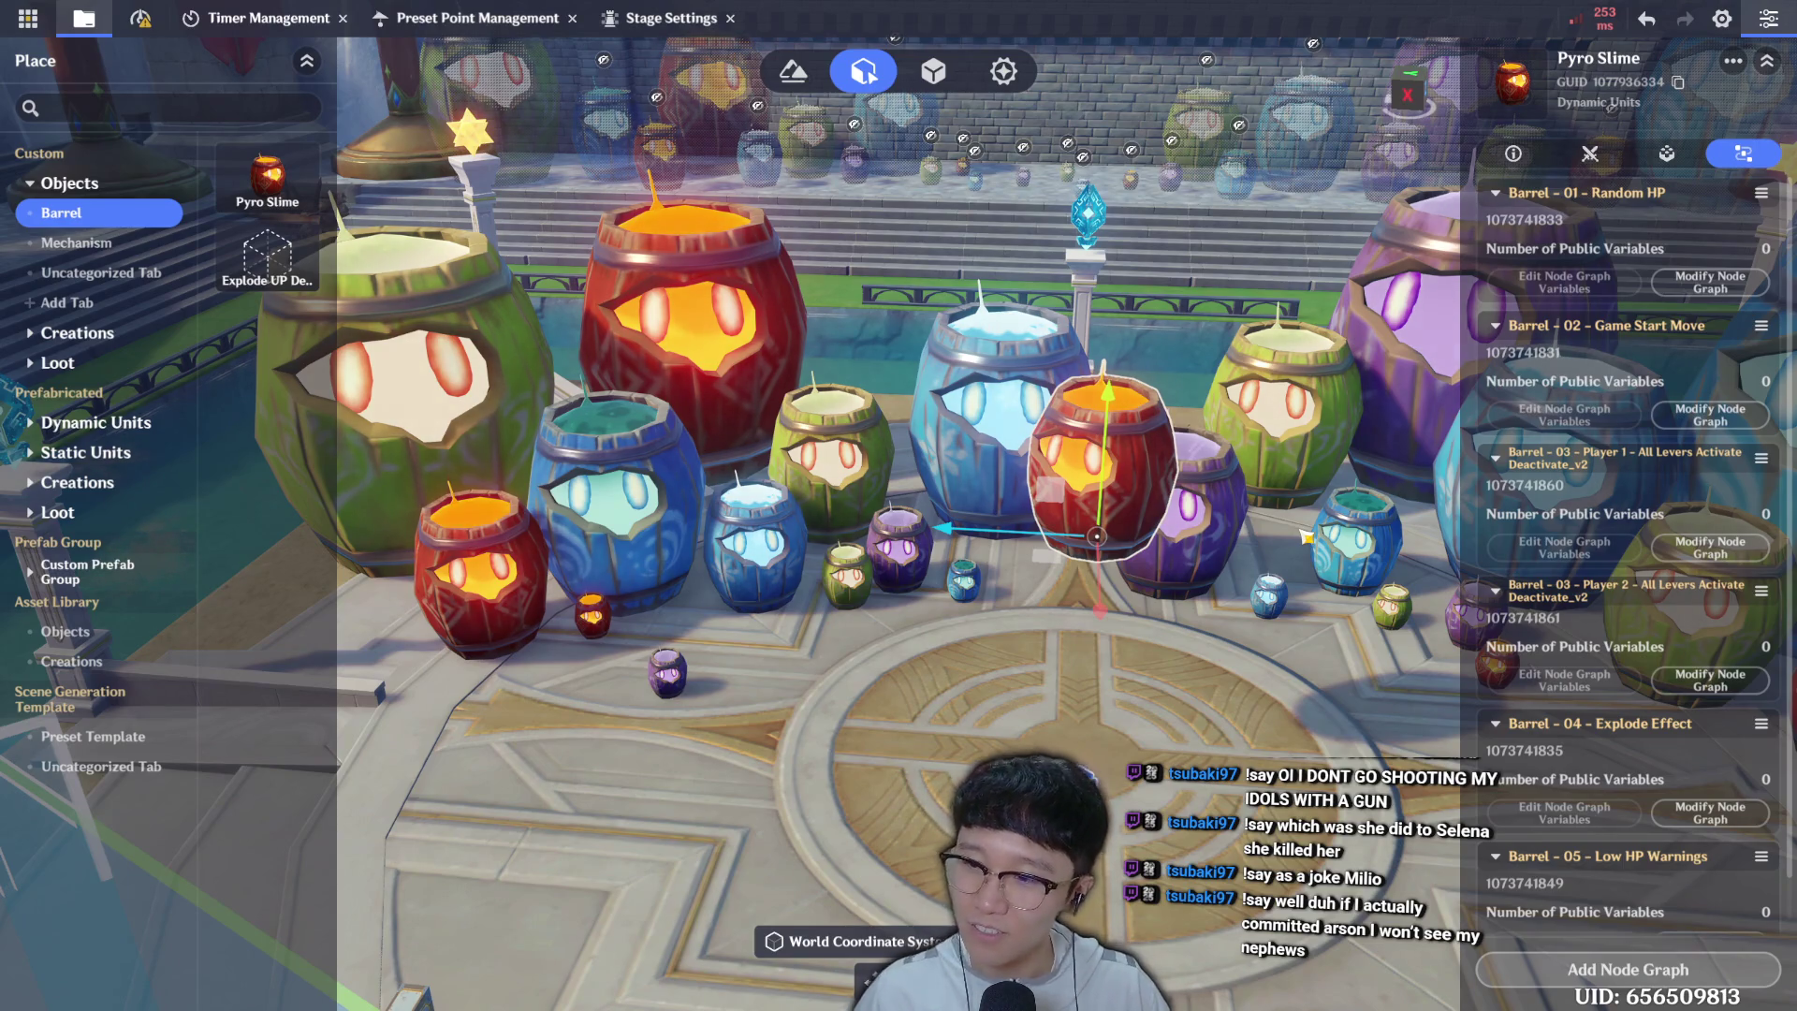
scroll(1221, 460, up, 3)
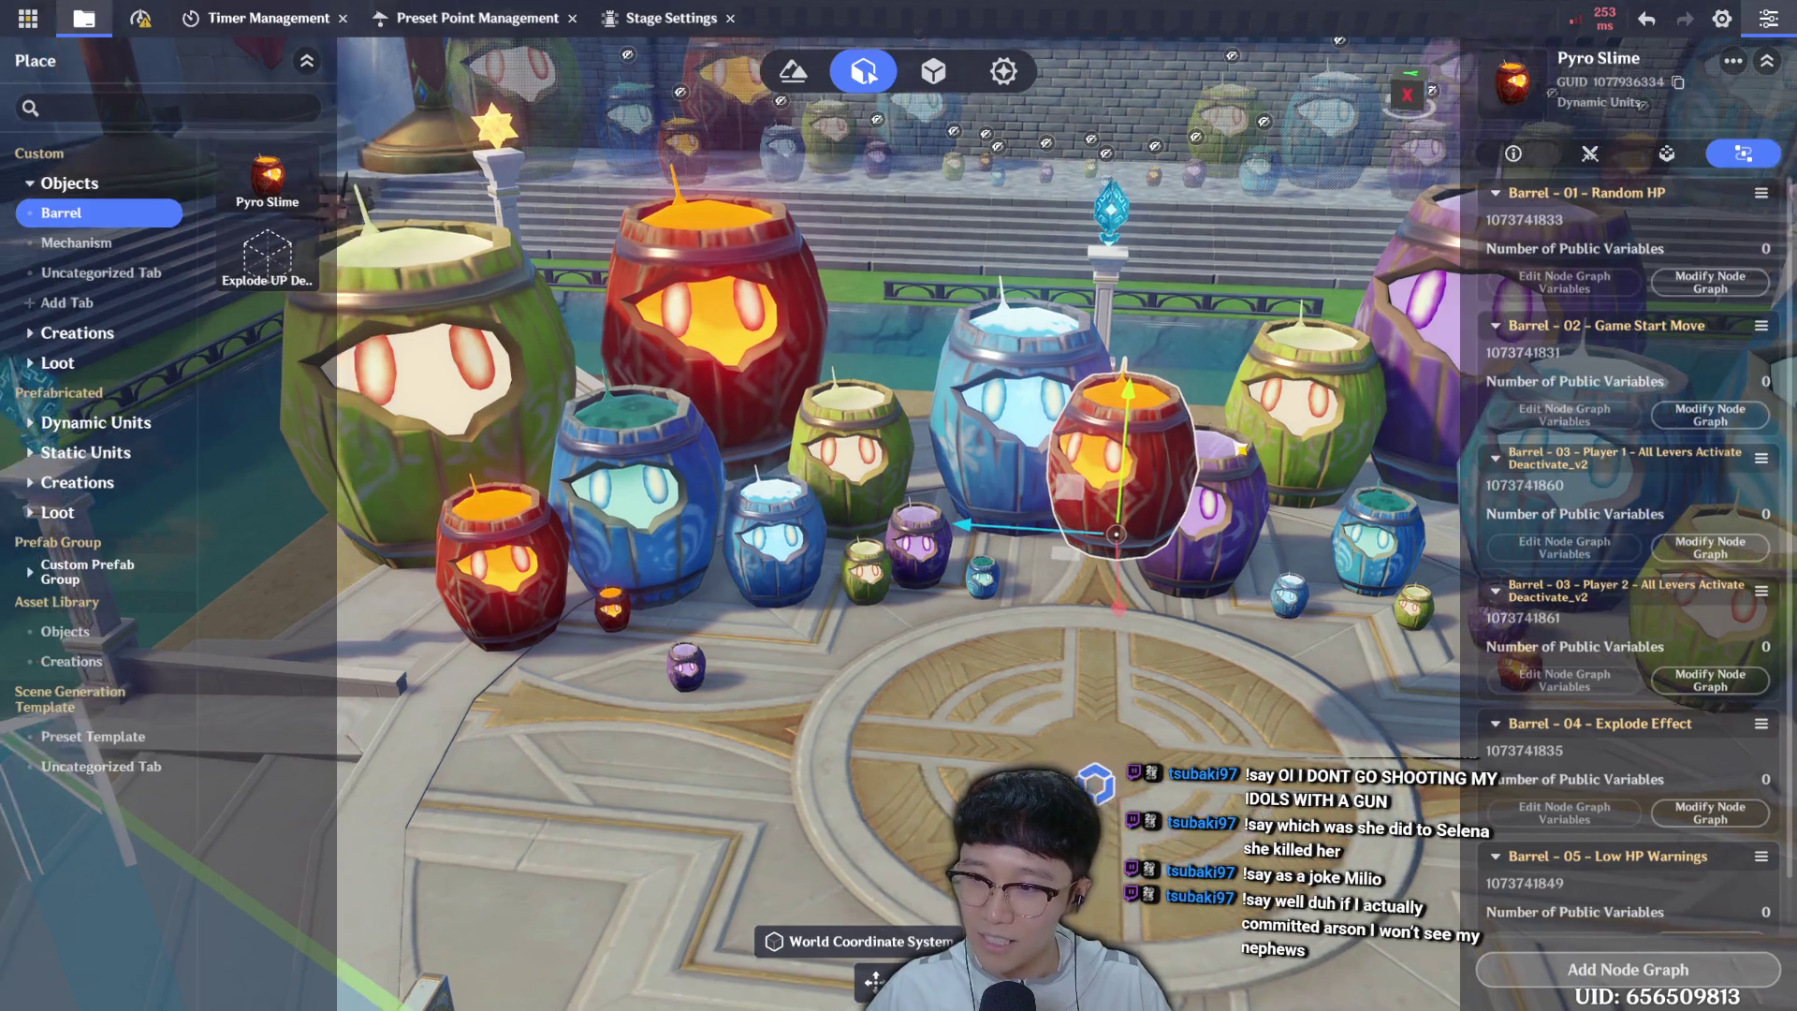
scroll(1249, 435, down, 3)
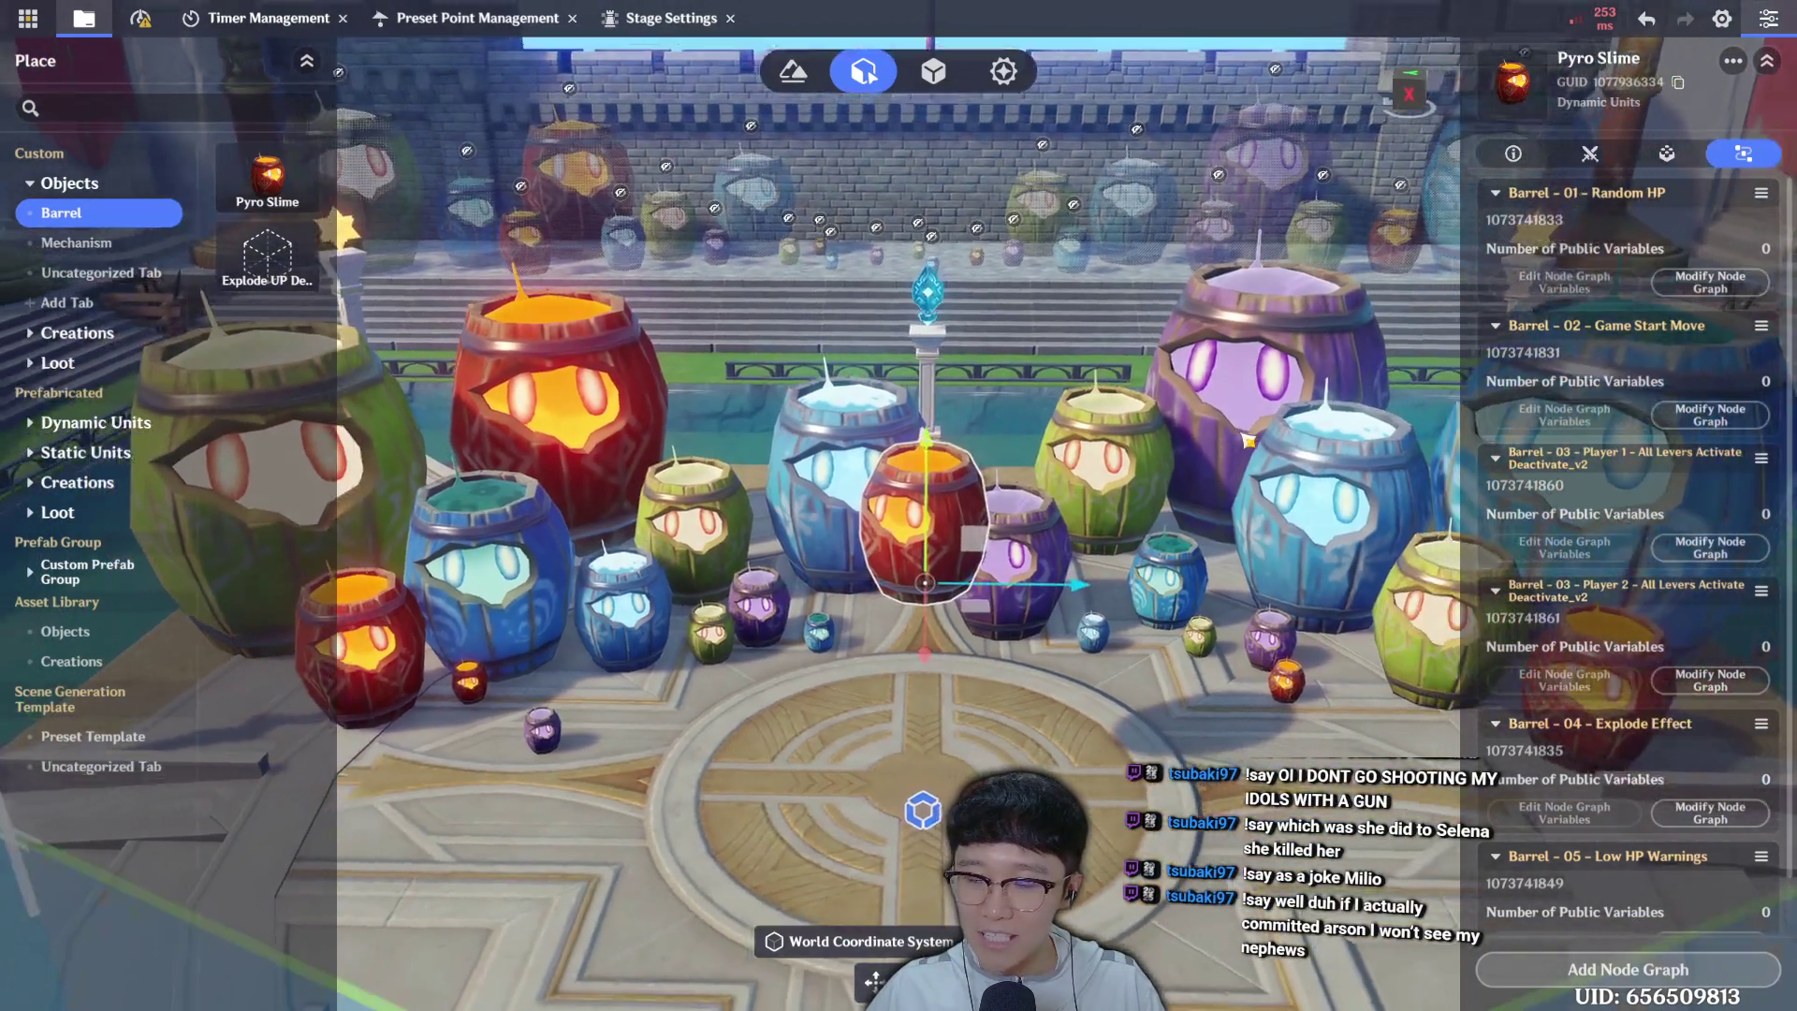
scroll(1248, 449, up, 3)
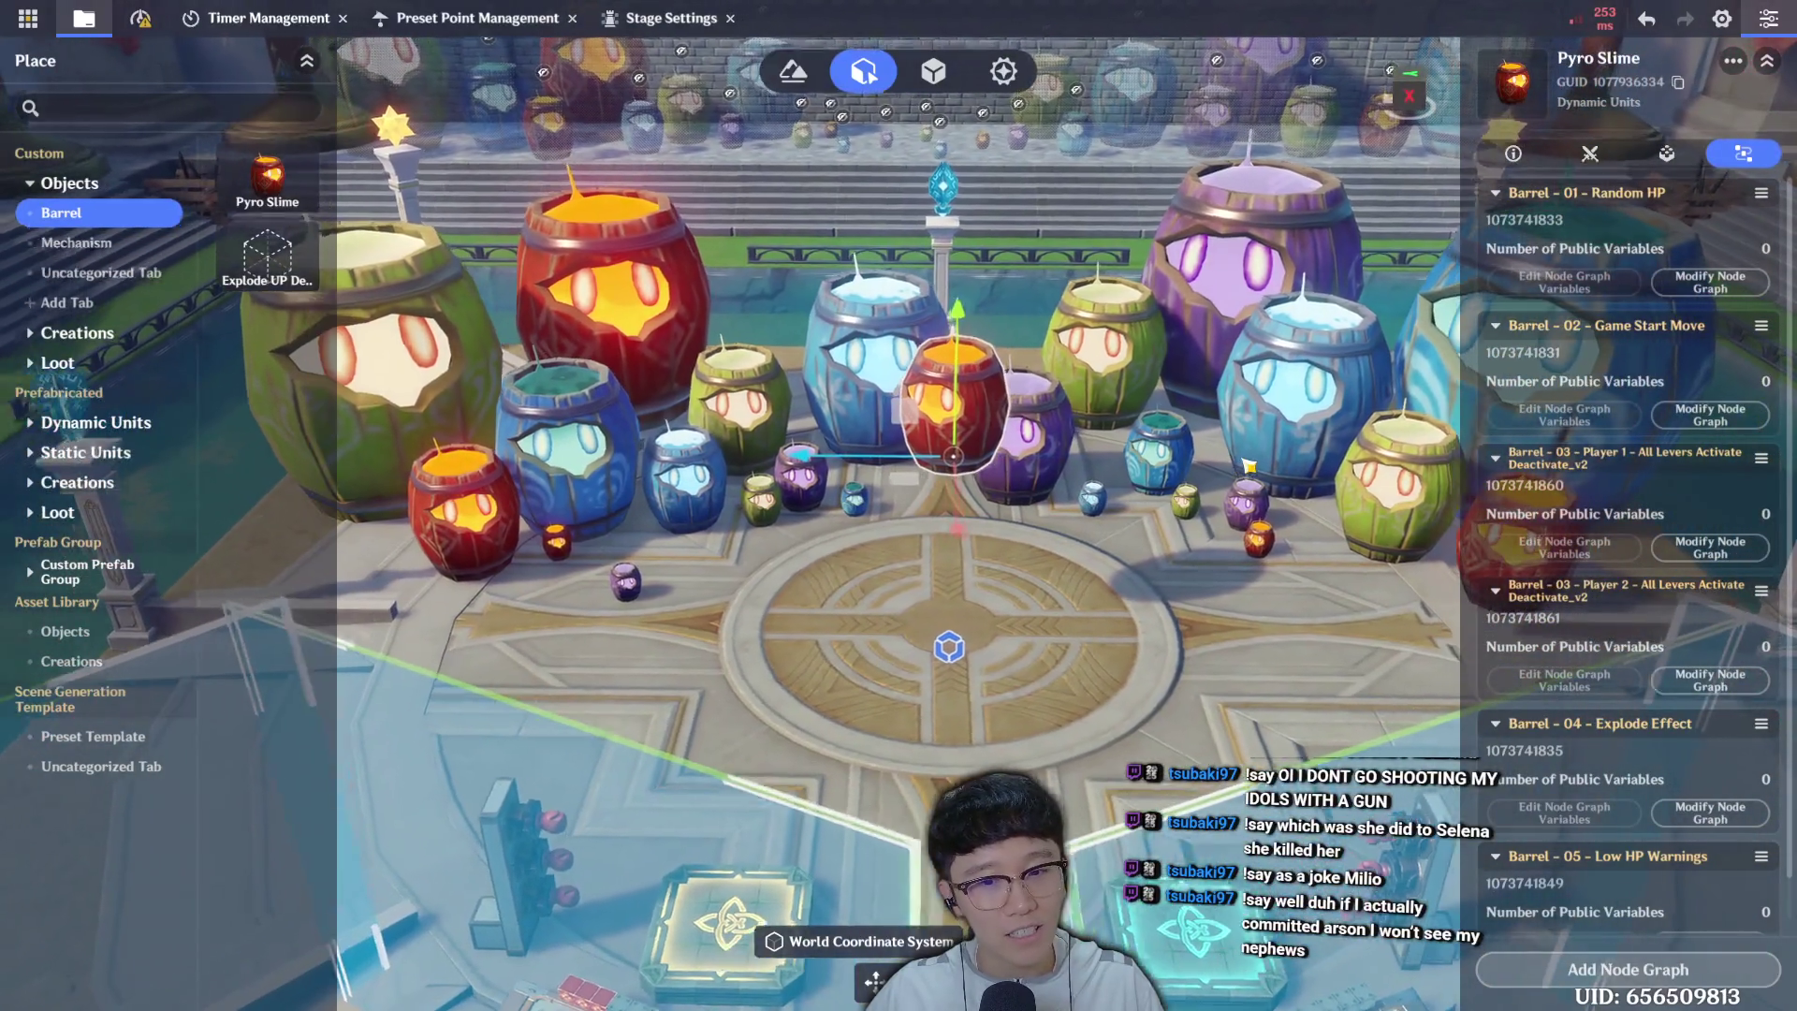
mouse_move(1248, 465)
mouse_down()
mouse_move(1253, 530)
mouse_move(1253, 470)
mouse_up()
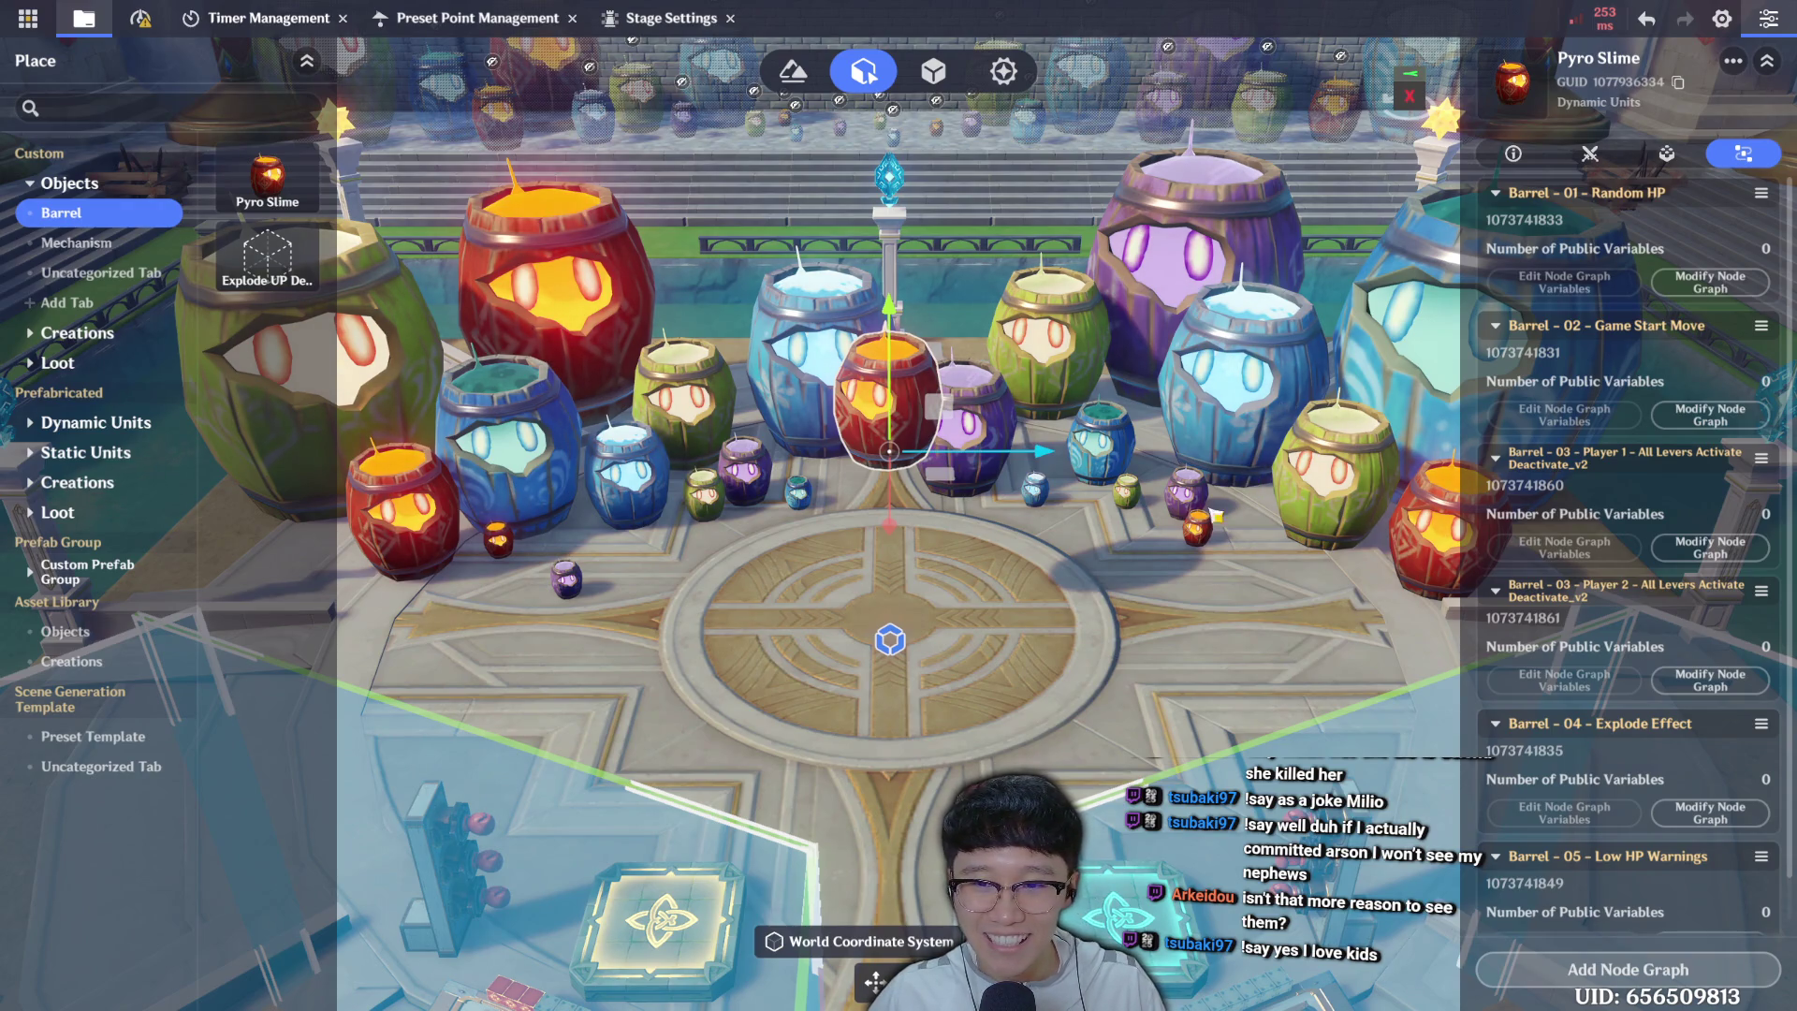
scroll(1226, 505, up, 2)
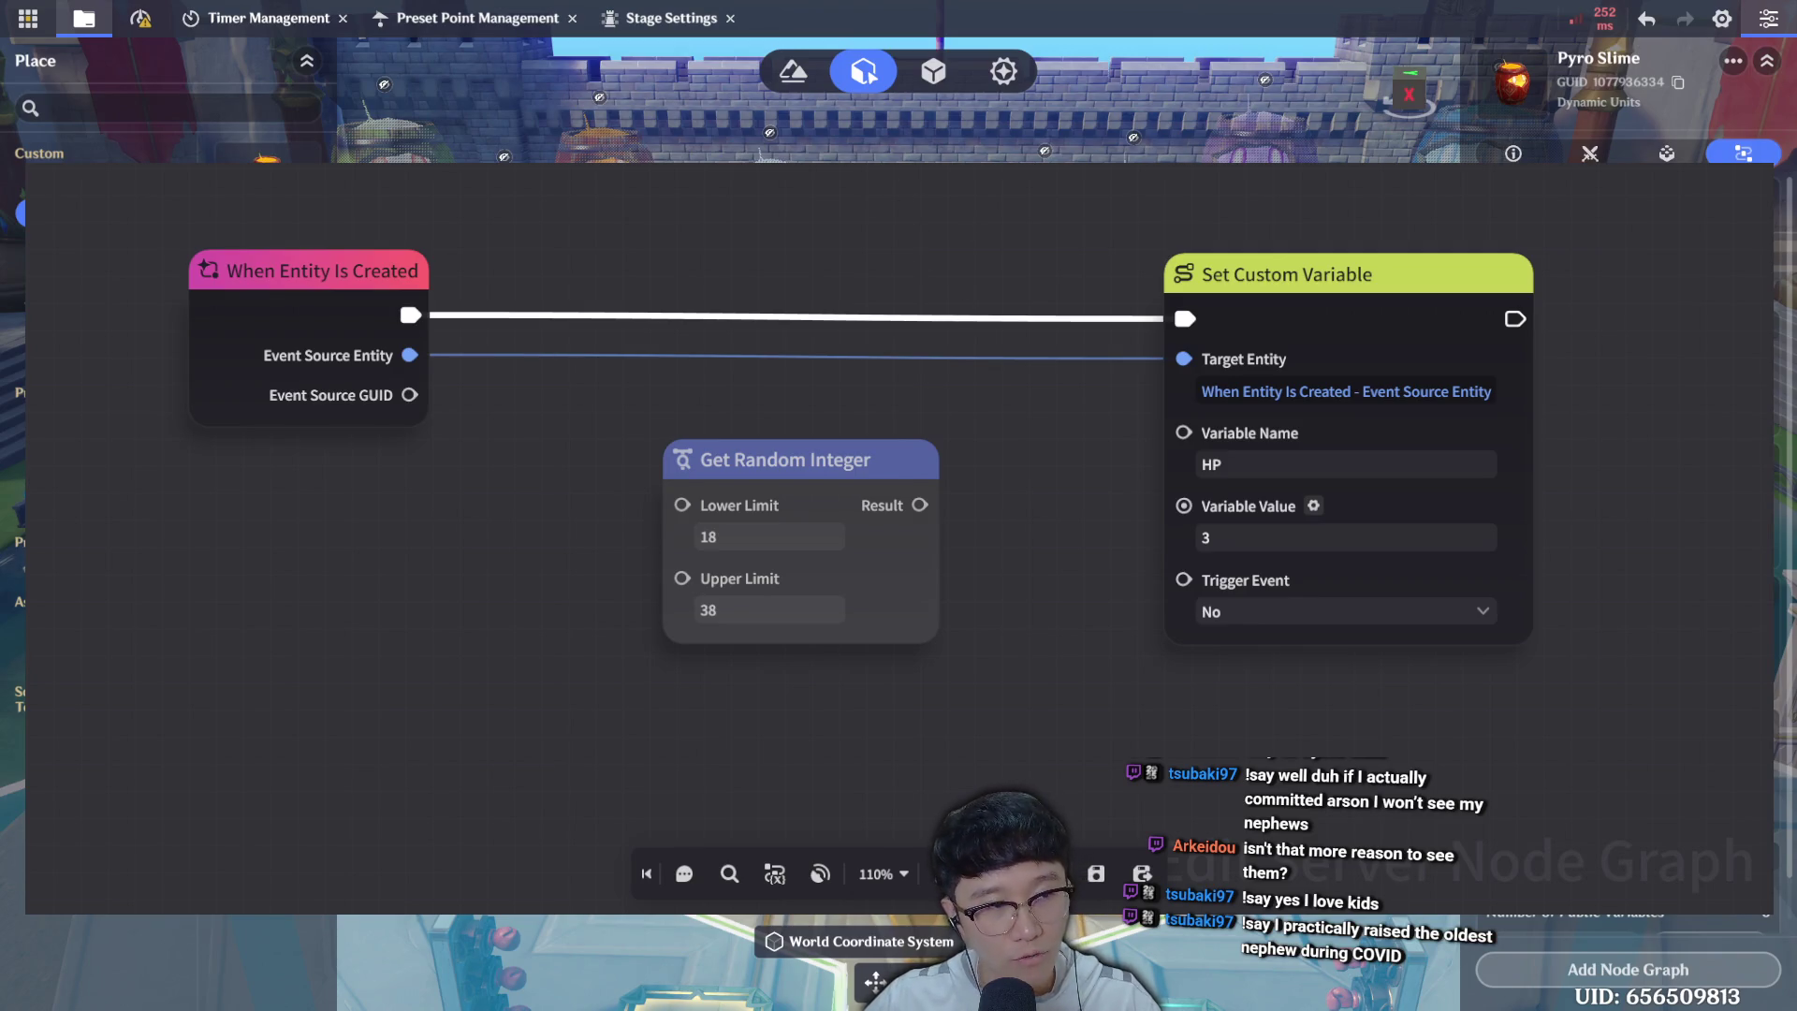
View the Barrel Impact [1 vs 1] stage panel, then return to the Place panel for test play.
click(28, 18)
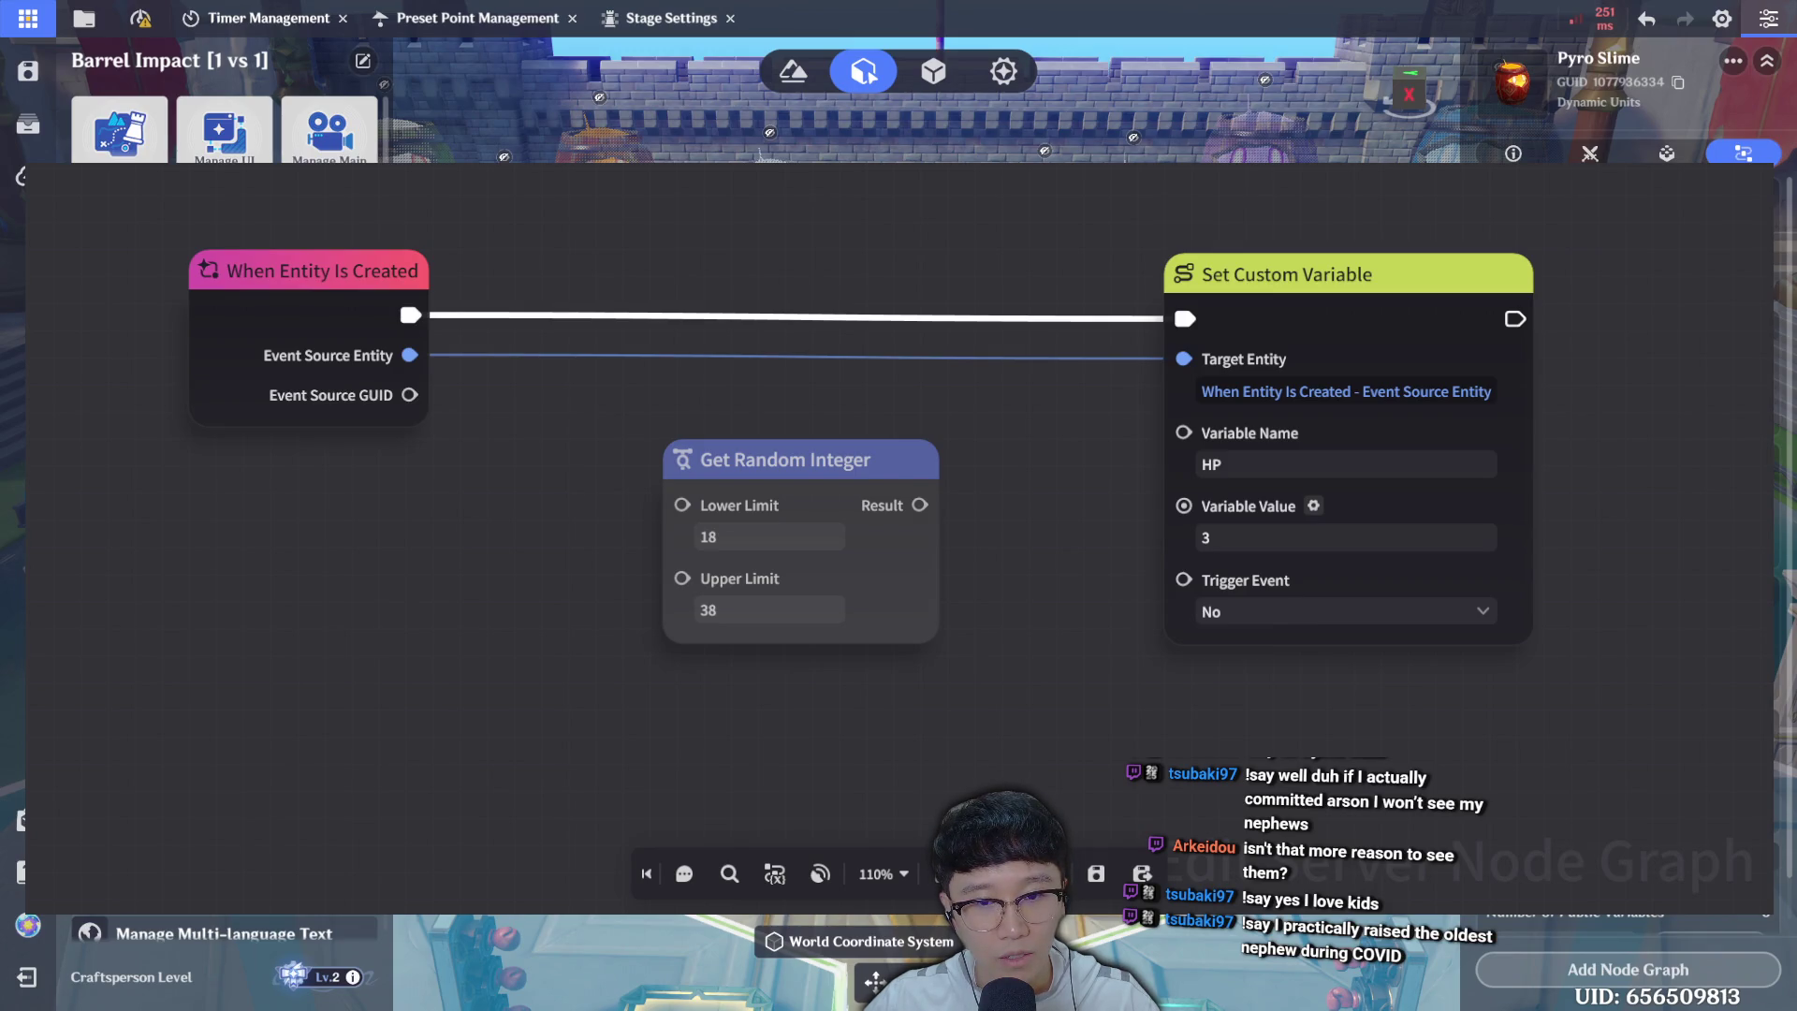
click(84, 18)
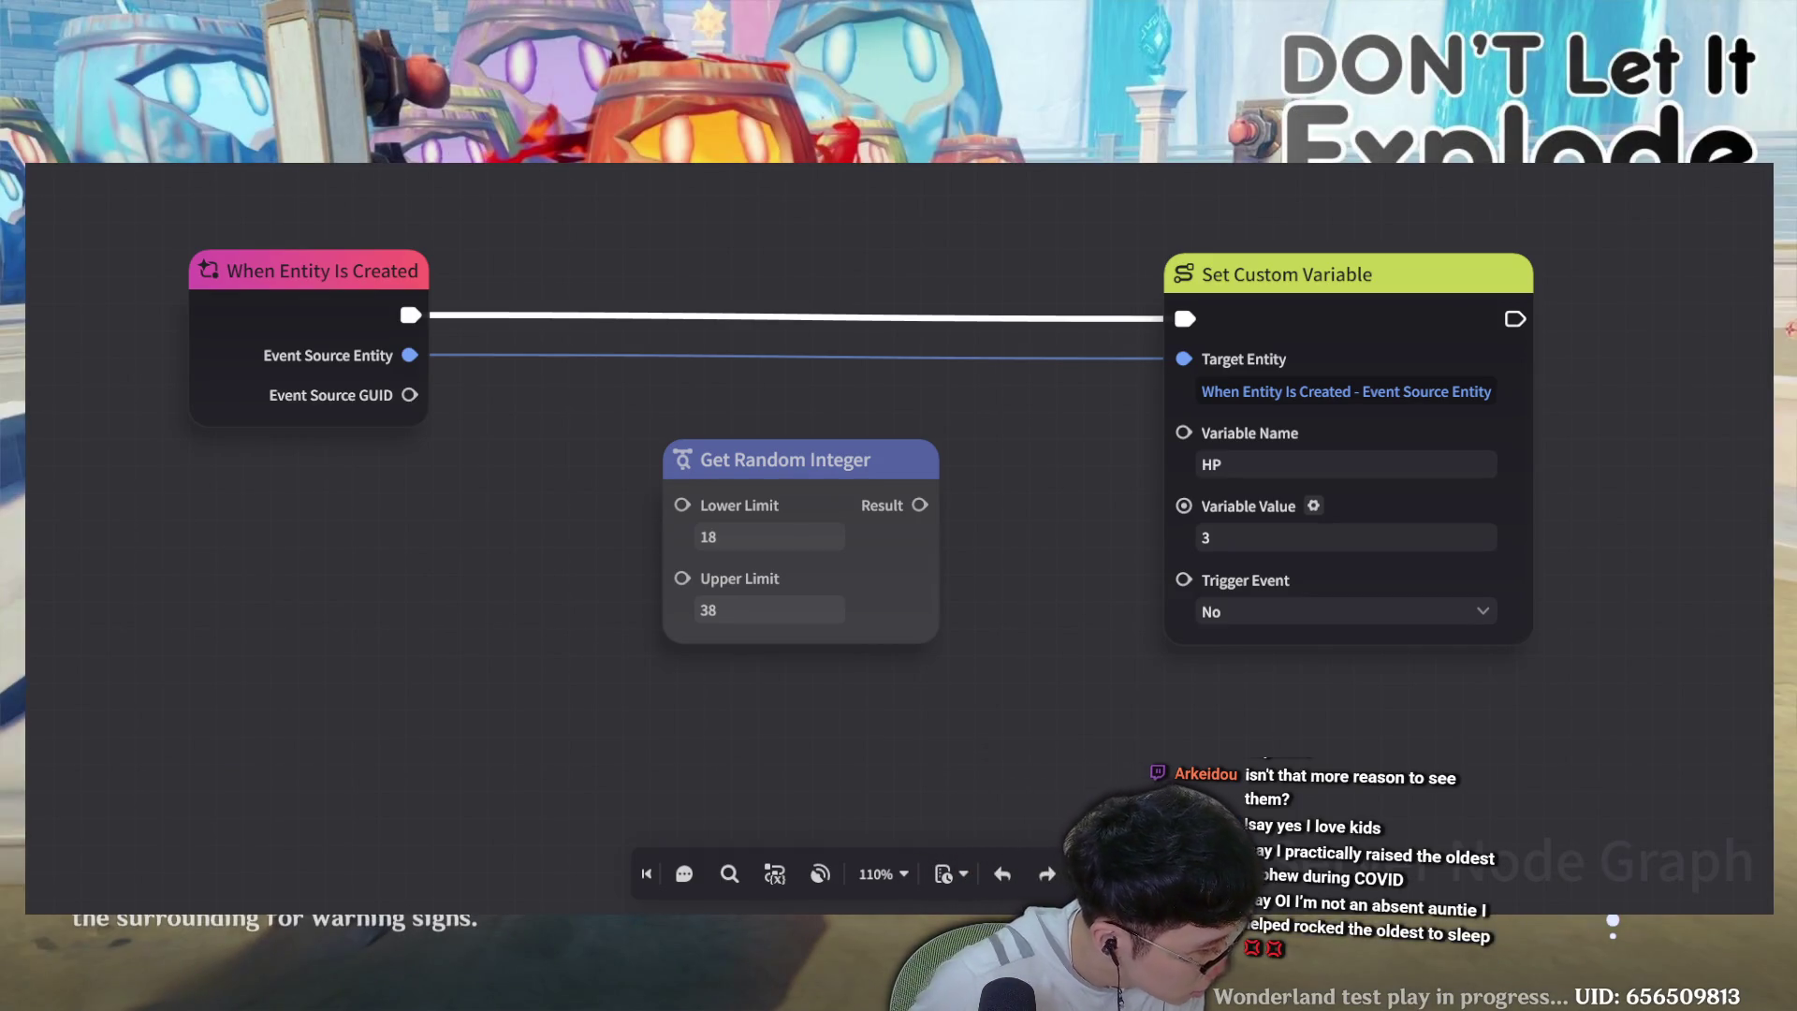
scroll(898, 538, up, 1)
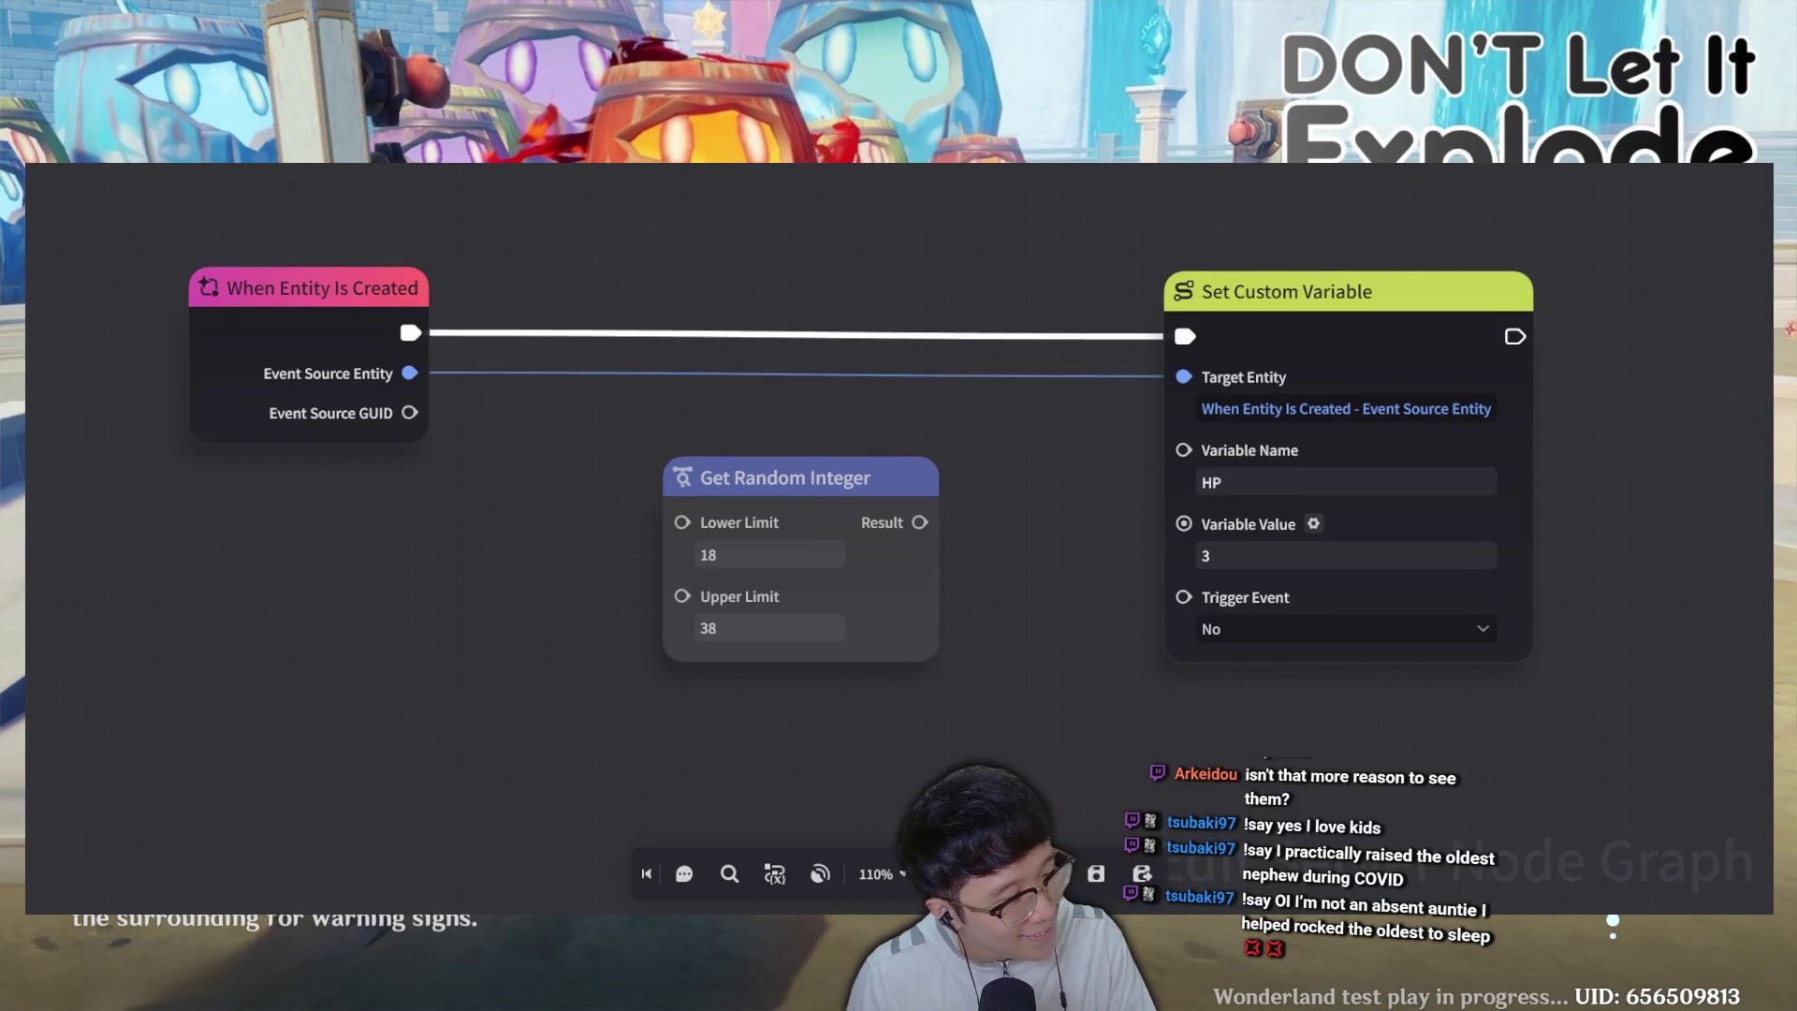